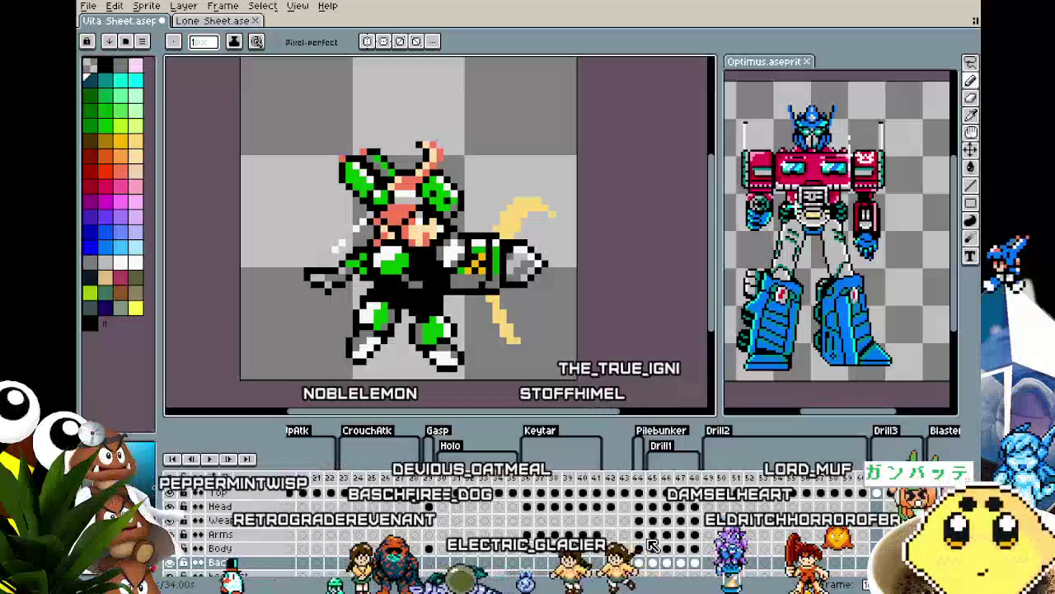
Move to the end of the Blasters frames and add a new frame after it.
{"action": "left_click", "coordinate": [639, 479]}
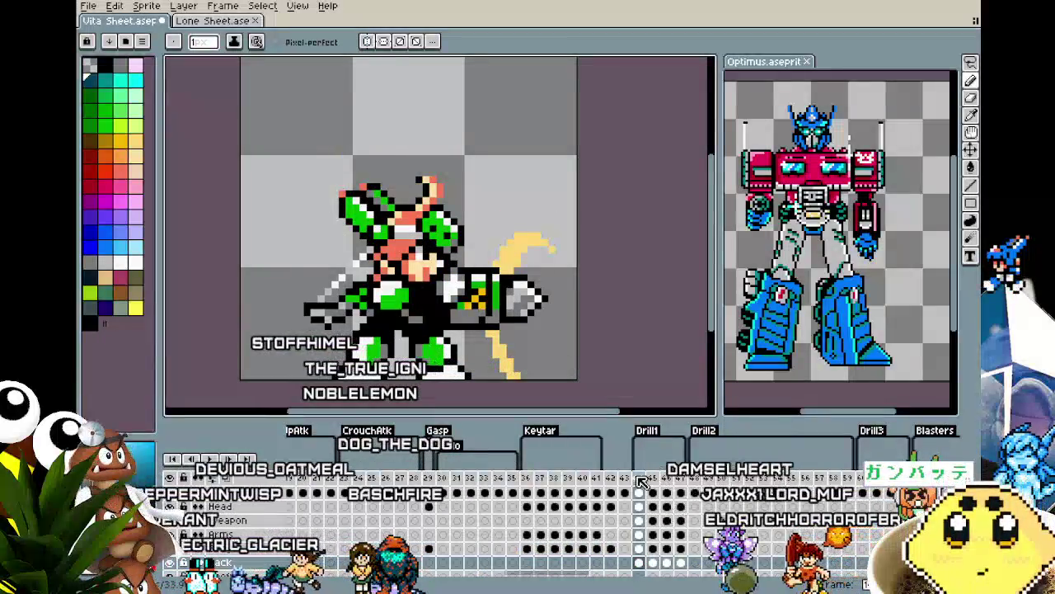
{"action": "mouse_move", "coordinate": [552, 577]}
{"action": "left_mouse_down"}
{"action": "mouse_move", "coordinate": [614, 577]}
{"action": "mouse_move", "coordinate": [583, 583]}
{"action": "left_mouse_up"}
{"action": "left_click", "coordinate": [543, 479]}
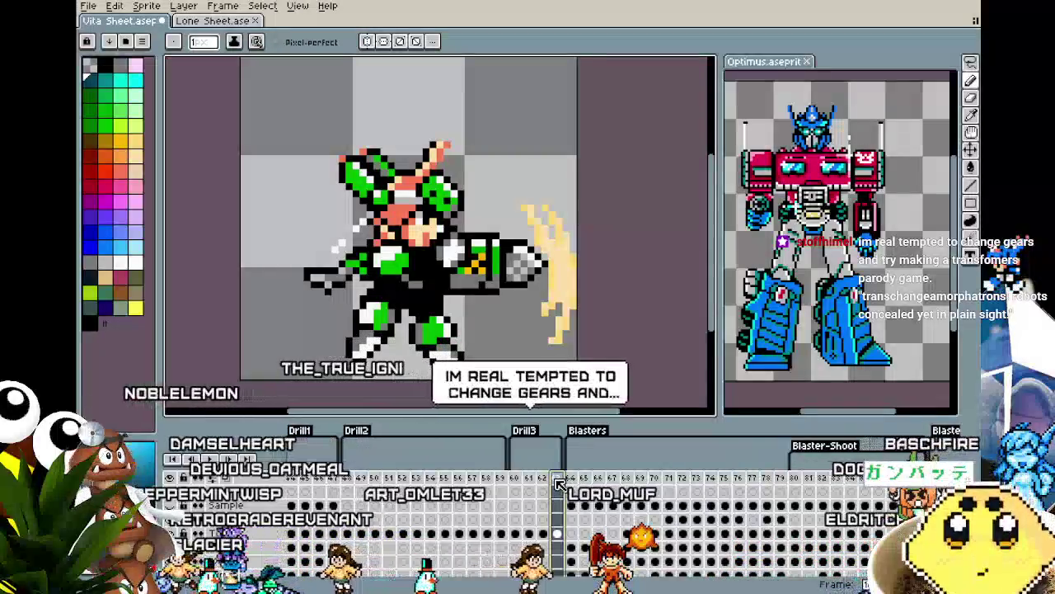
{"action": "right_click", "coordinate": [558, 484]}
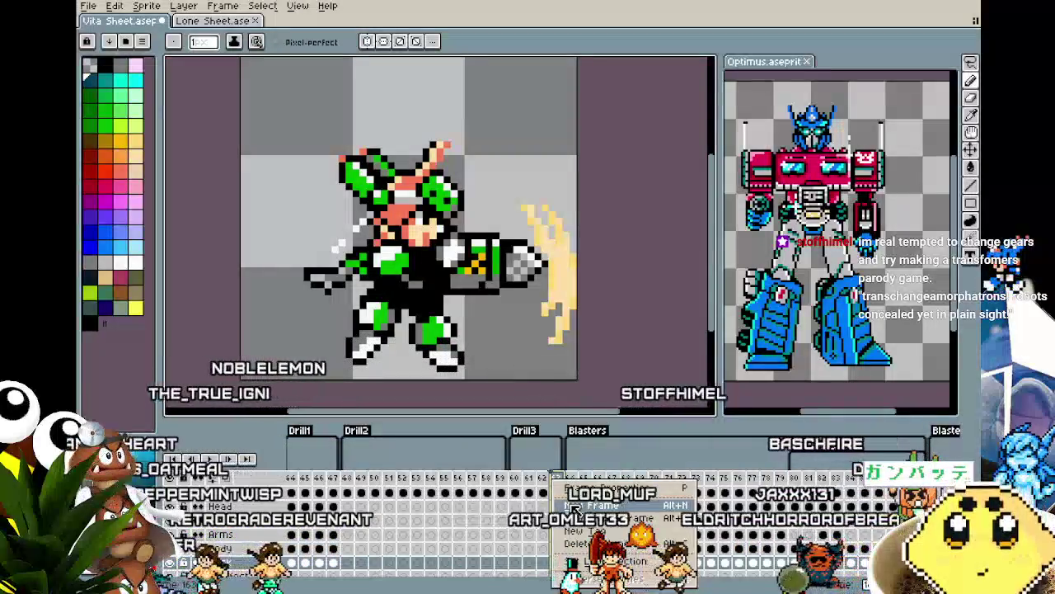
{"action": "left_click", "coordinate": [579, 505]}
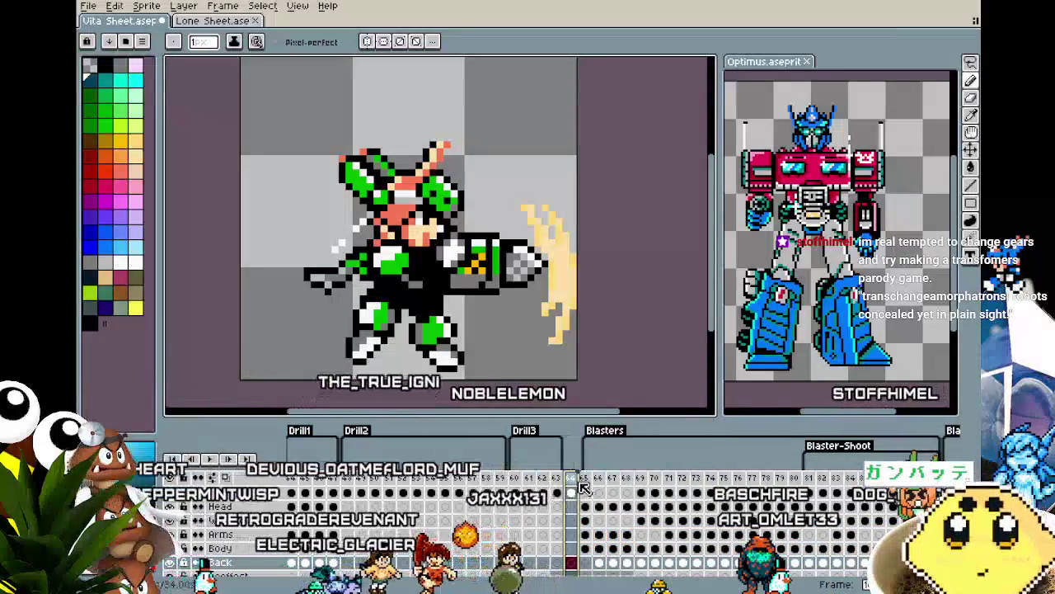
Tag the new frame 'Pile Bunker' on the timeline.
{"action": "right_click", "coordinate": [580, 489]}
{"action": "left_click", "coordinate": [605, 535]}
{"action": "type", "text": "Pile Bu"}
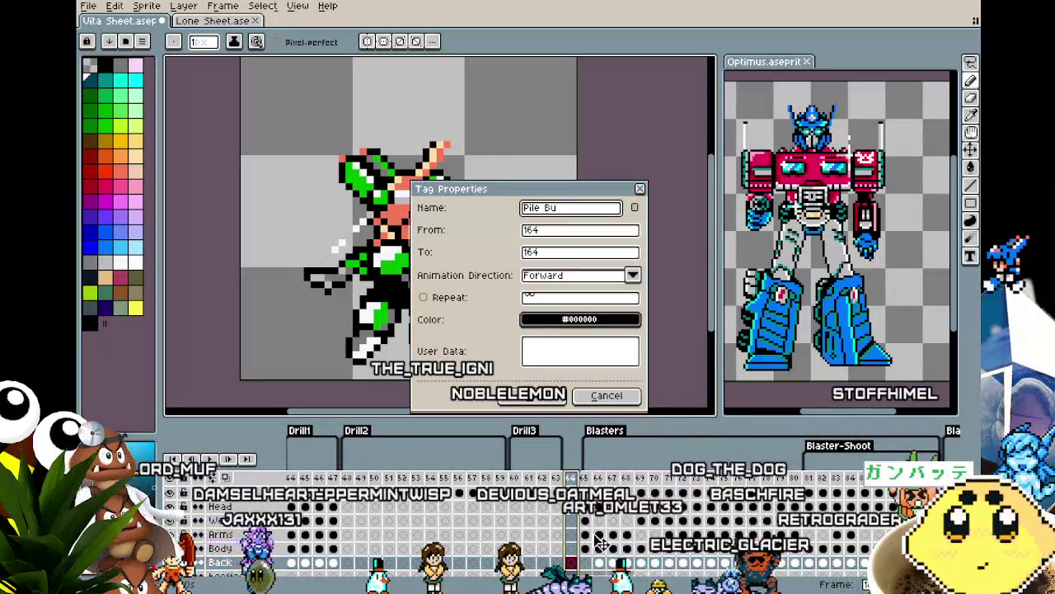
{"action": "type", "text": "nker"}
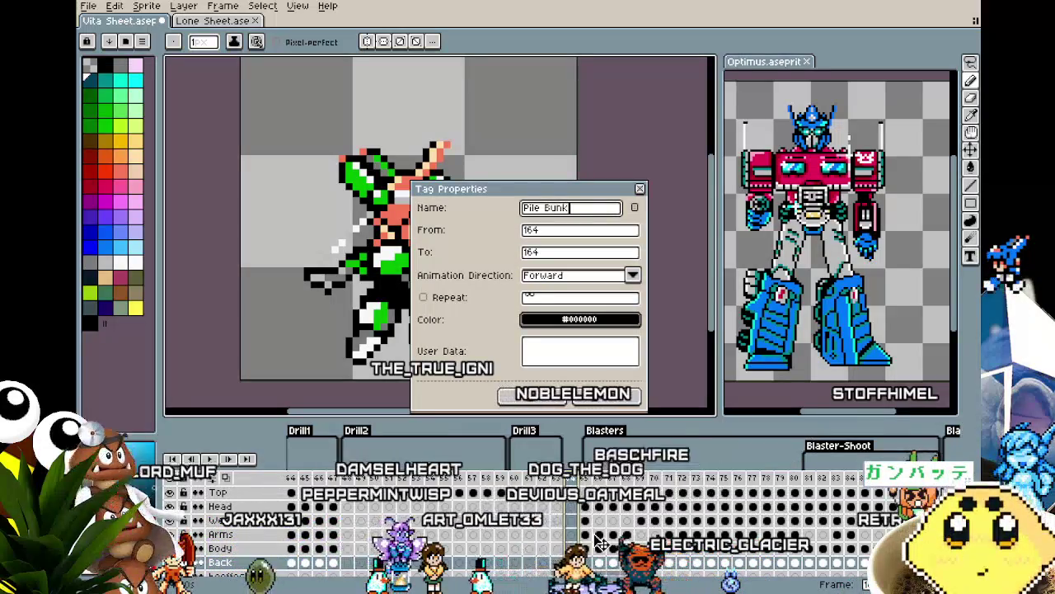
{"action": "key", "text": "Return"}
{"action": "key", "text": "Return"}
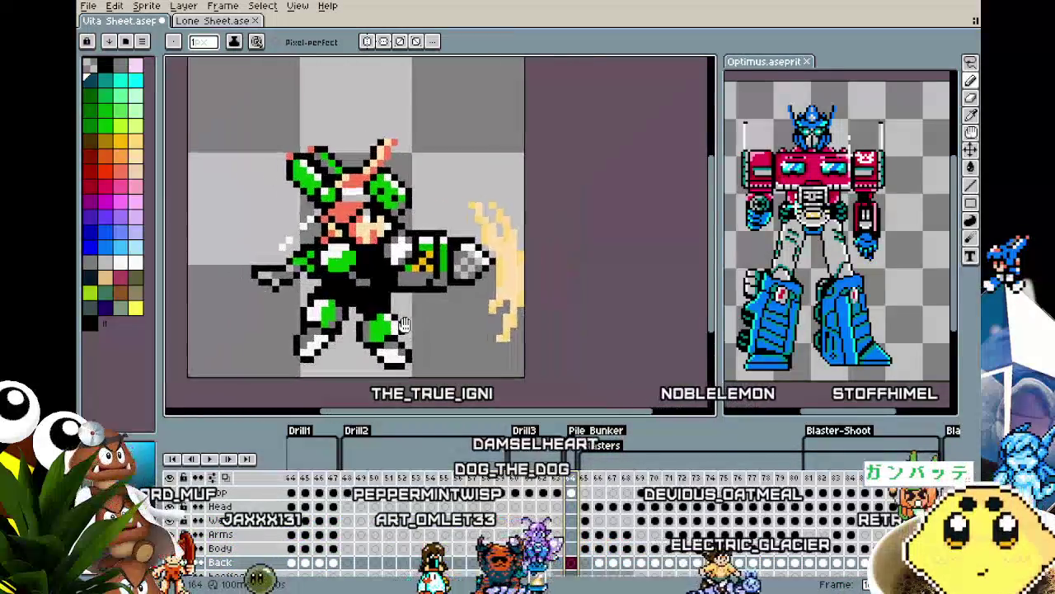
{"action": "scroll", "coordinate": [452, 337], "scroll_direction": "up", "scroll_amount": 1}
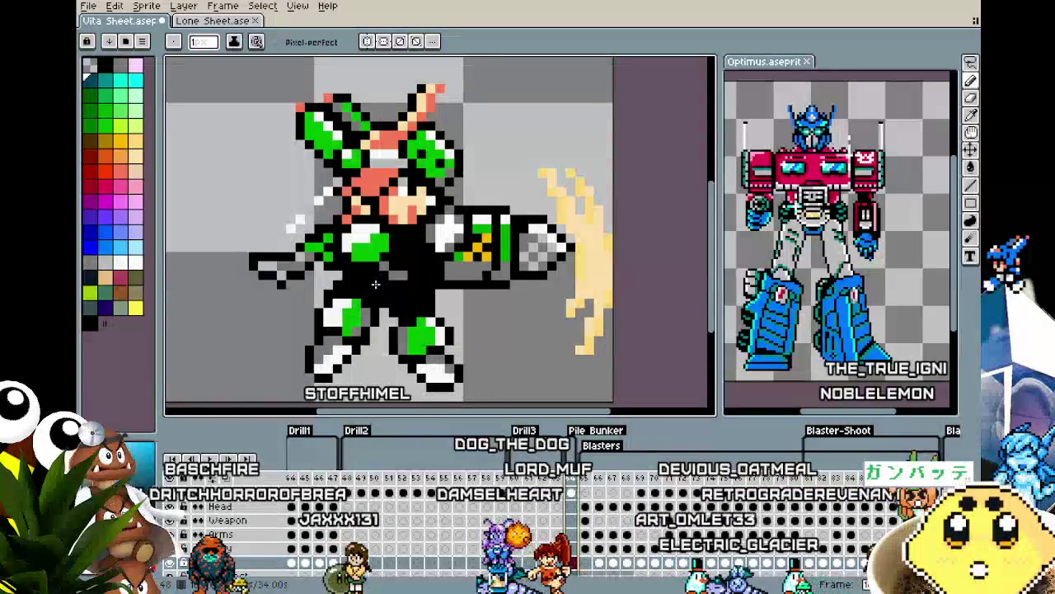
Erase the pale yellow slash beside the gun with a 6px eraser.
{"action": "key", "text": "e"}
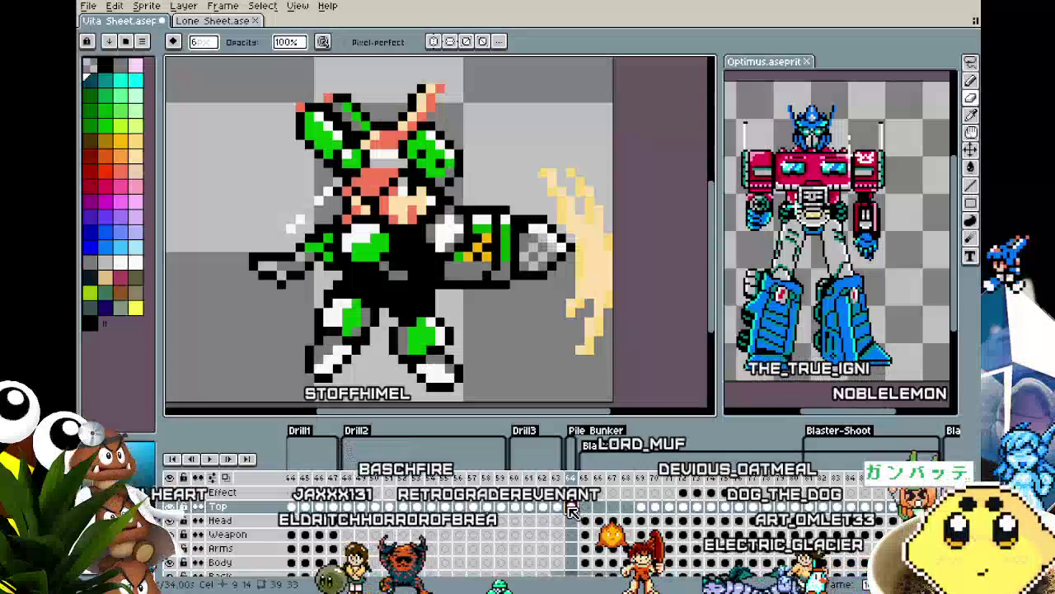
{"action": "left_click_drag", "start_coordinate": [584, 167], "coordinate": [595, 223]}
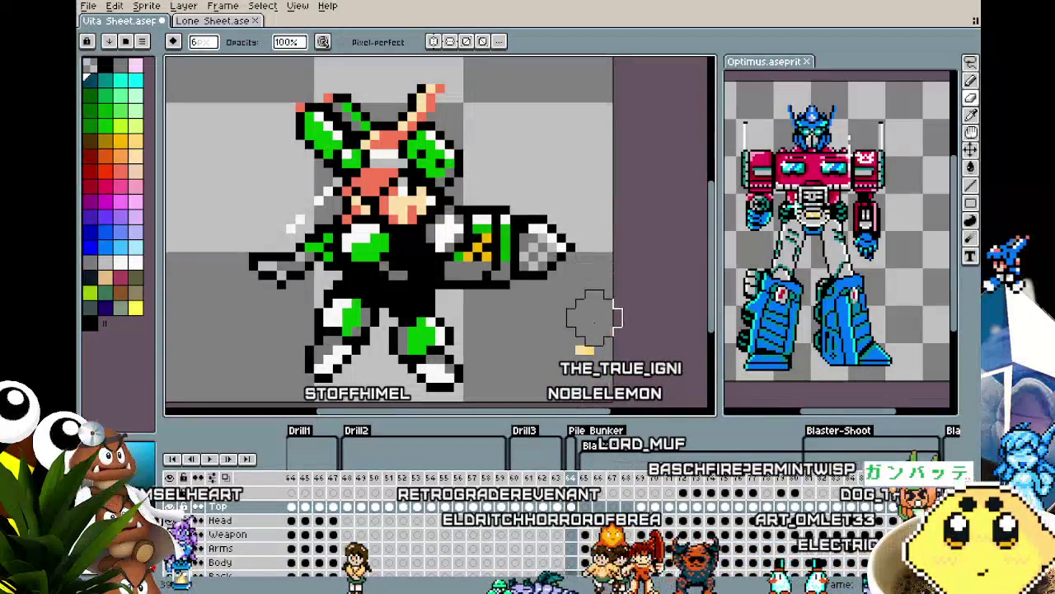
{"action": "key", "text": "i"}
{"action": "key", "text": "b"}
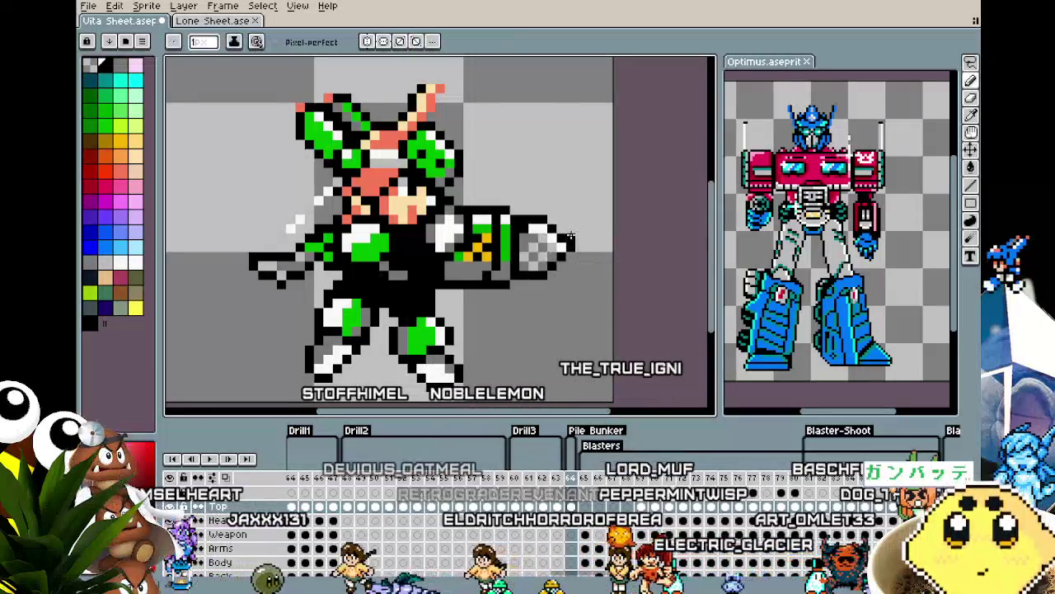
{"action": "scroll", "coordinate": [572, 234], "scroll_direction": "down", "scroll_amount": 2}
{"action": "scroll", "coordinate": [572, 234], "scroll_direction": "down", "scroll_amount": 2}
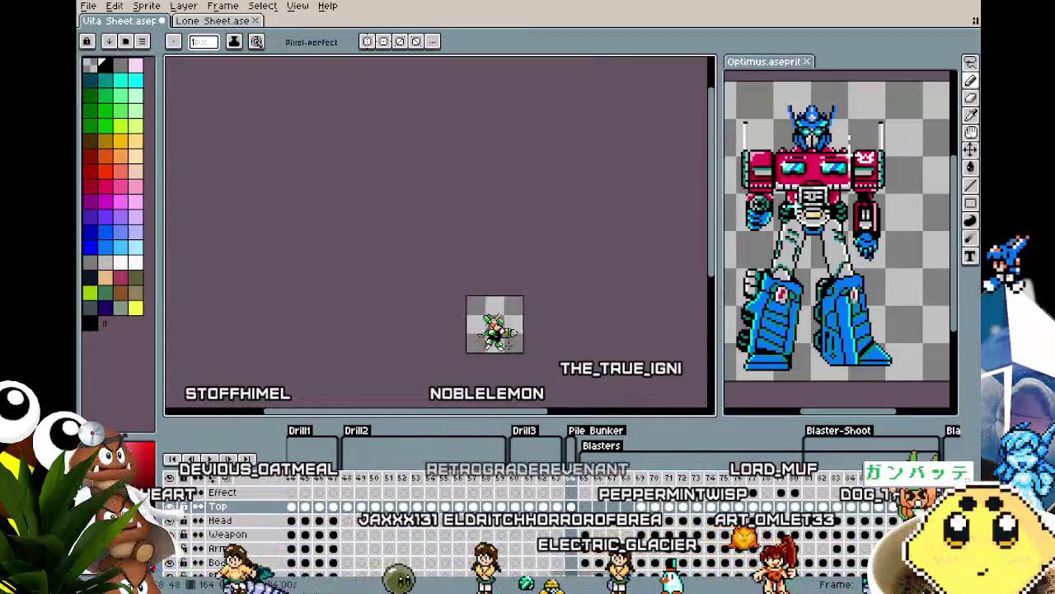
{"action": "scroll", "coordinate": [532, 320], "scroll_direction": "up", "scroll_amount": 3}
{"action": "scroll", "coordinate": [532, 320], "scroll_direction": "up", "scroll_amount": 2}
{"action": "scroll", "coordinate": [532, 320], "scroll_direction": "down", "scroll_amount": 1}
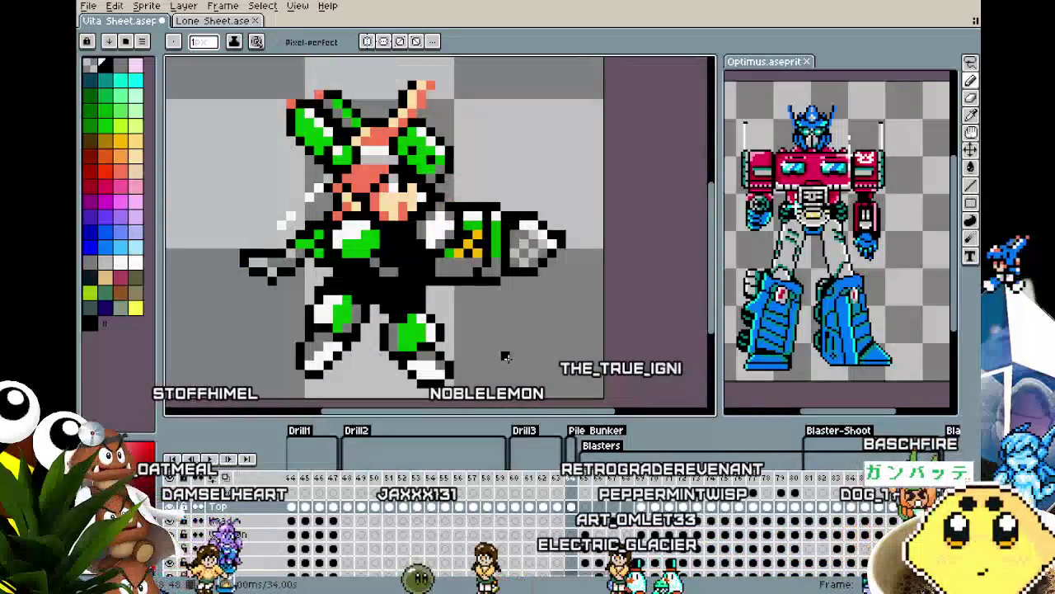
Zoom and pan around the frame to confirm the bunker arm is clean.
{"action": "mouse_move", "coordinate": [506, 356]}
{"action": "left_mouse_down"}
{"action": "mouse_move", "coordinate": [525, 358]}
{"action": "mouse_move", "coordinate": [504, 358]}
{"action": "left_mouse_up"}
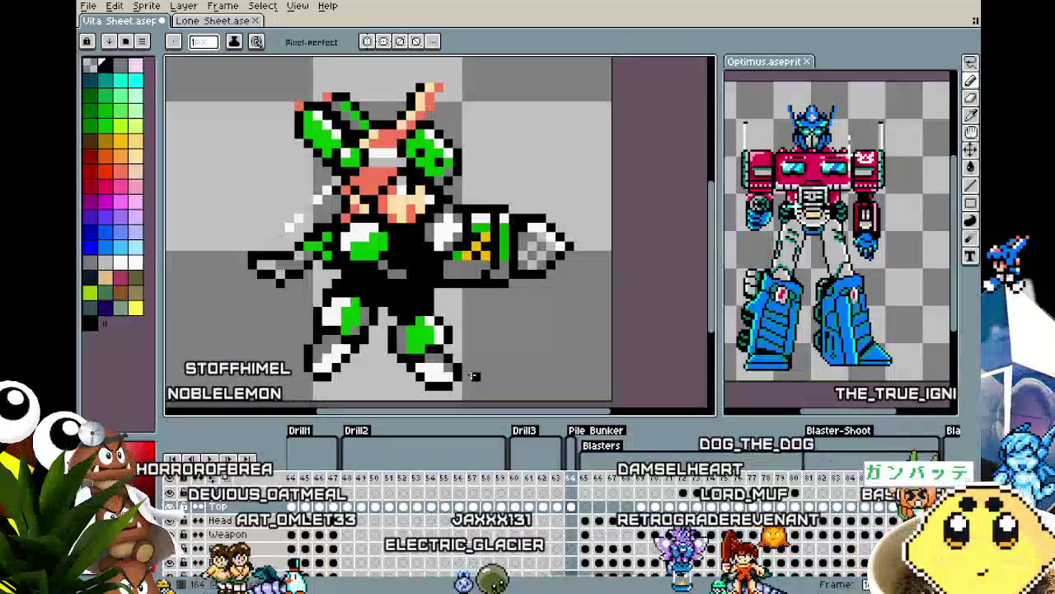
{"action": "left_click_drag", "start_coordinate": [391, 293], "coordinate": [361, 281]}
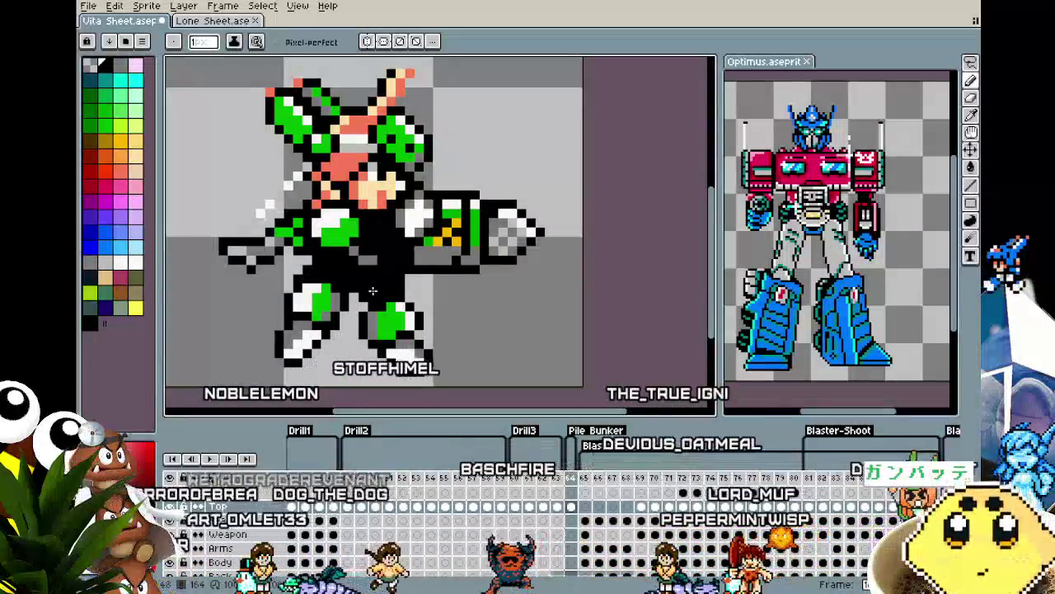
{"action": "scroll", "coordinate": [363, 282], "scroll_direction": "down", "scroll_amount": 1}
{"action": "scroll", "coordinate": [388, 336], "scroll_direction": "down", "scroll_amount": 1}
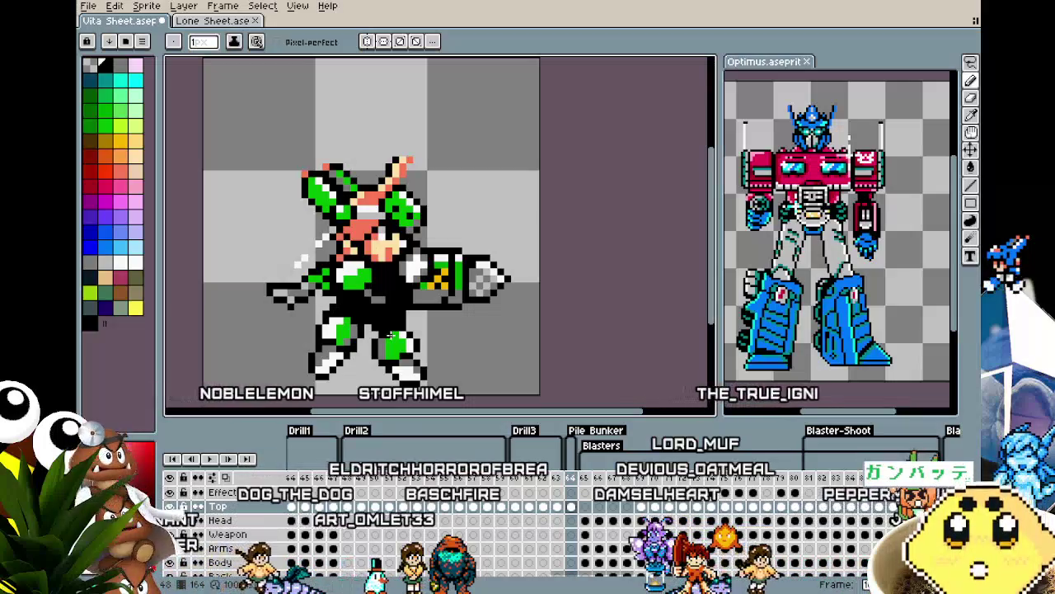
{"action": "scroll", "coordinate": [390, 334], "scroll_direction": "down", "scroll_amount": 1}
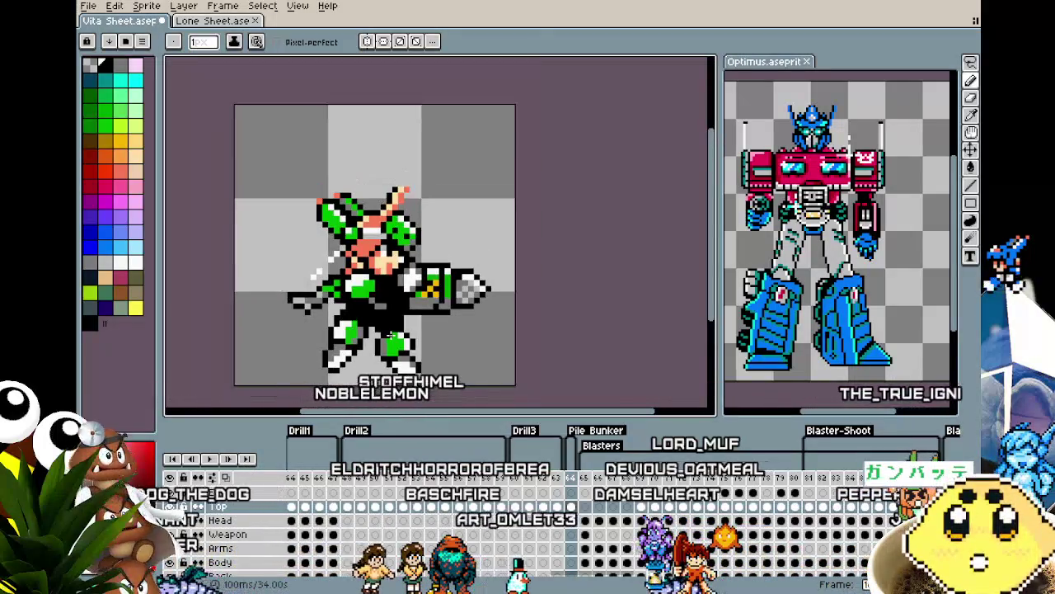
{"action": "scroll", "coordinate": [390, 334], "scroll_direction": "up", "scroll_amount": 1}
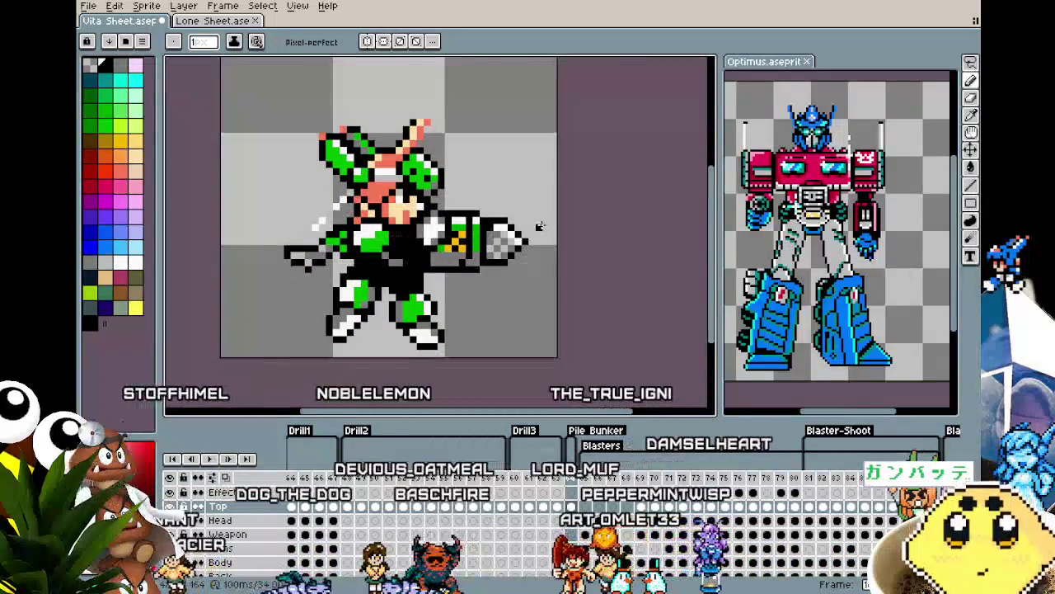
{"action": "scroll", "coordinate": [421, 211], "scroll_direction": "down", "scroll_amount": 1}
{"action": "scroll", "coordinate": [421, 211], "scroll_direction": "up", "scroll_amount": 1}
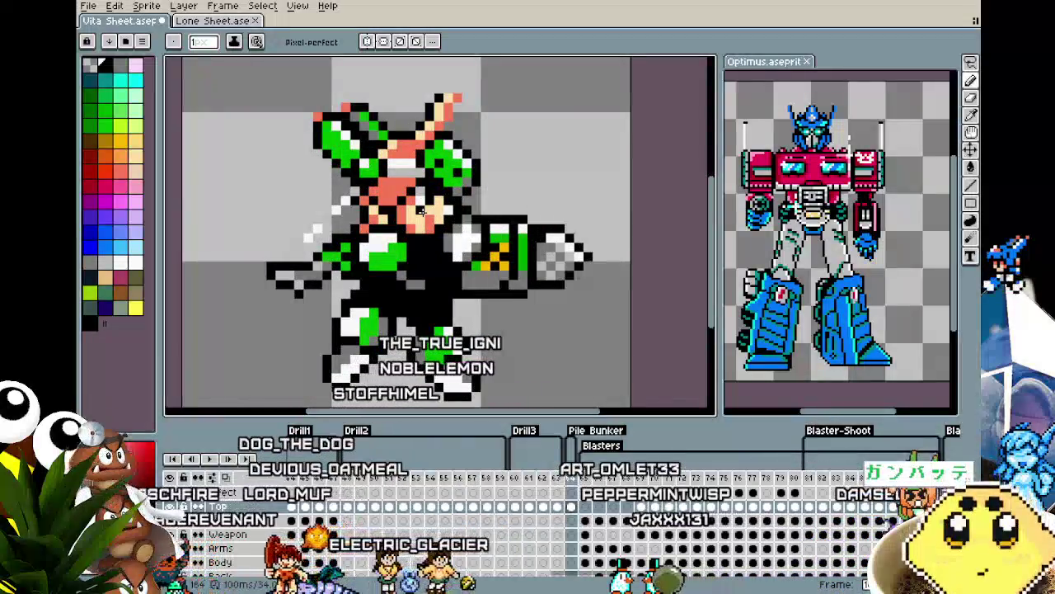
{"action": "scroll", "coordinate": [422, 211], "scroll_direction": "down", "scroll_amount": 1}
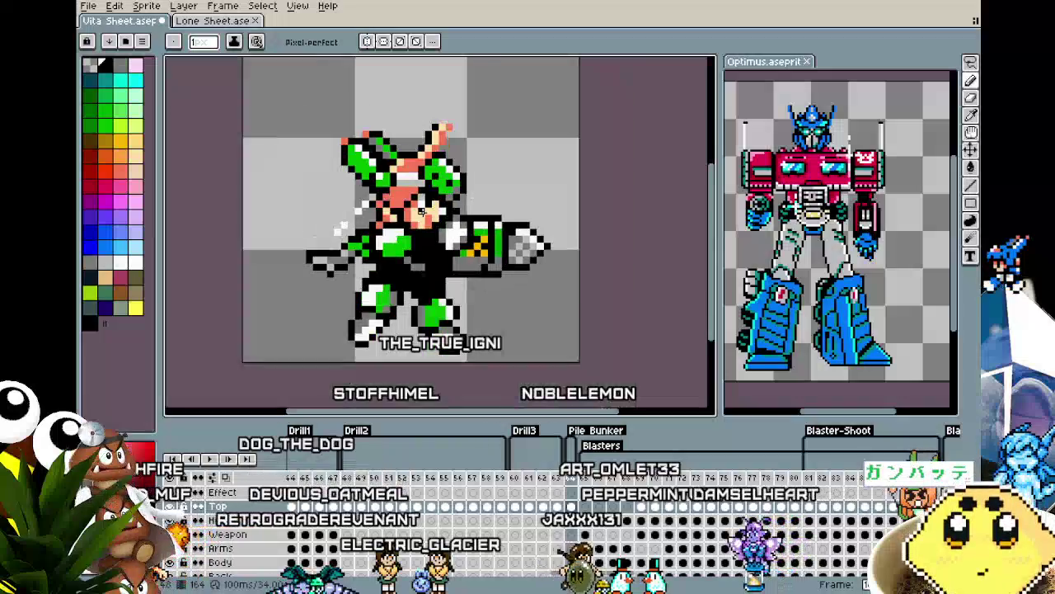
{"action": "left_click_drag", "start_coordinate": [413, 221], "coordinate": [430, 235]}
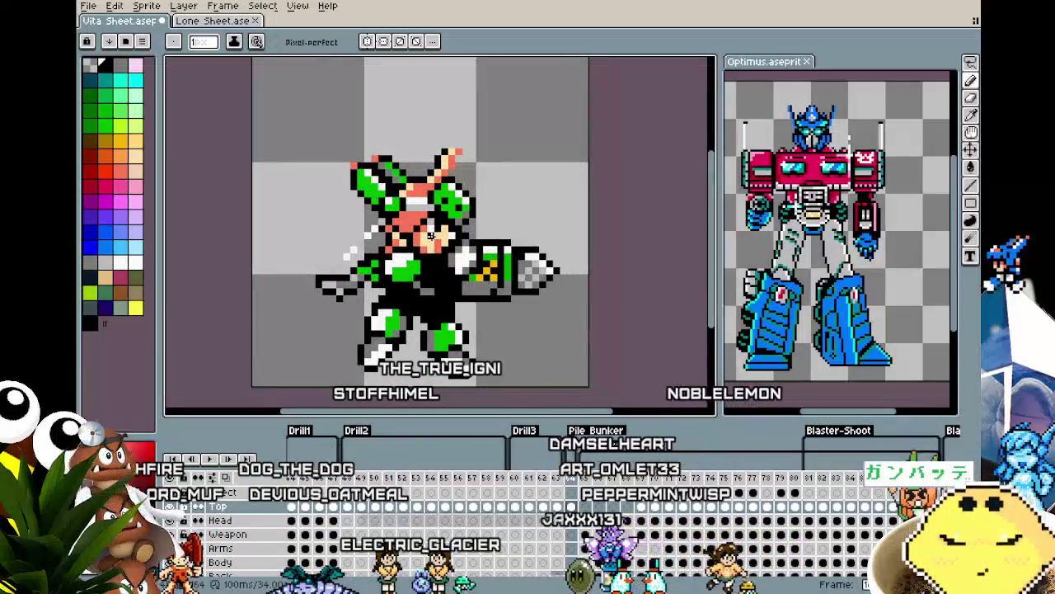
{"action": "scroll", "coordinate": [431, 236], "scroll_direction": "down", "scroll_amount": 1}
{"action": "scroll", "coordinate": [497, 272], "scroll_direction": "up", "scroll_amount": 1}
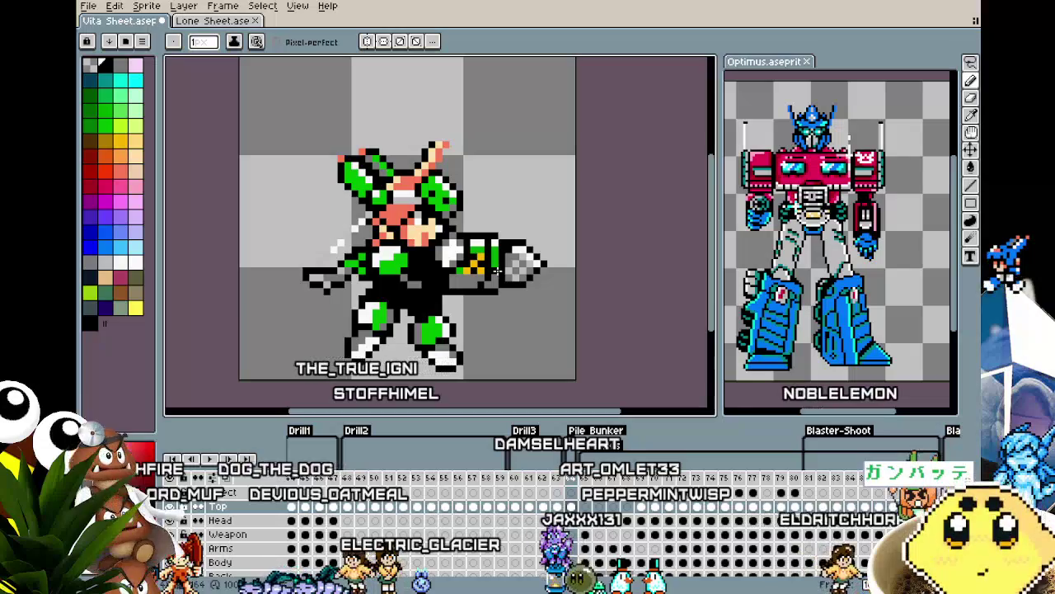
{"action": "key", "text": "m"}
{"action": "left_click_drag", "start_coordinate": [497, 272], "coordinate": [440, 253]}
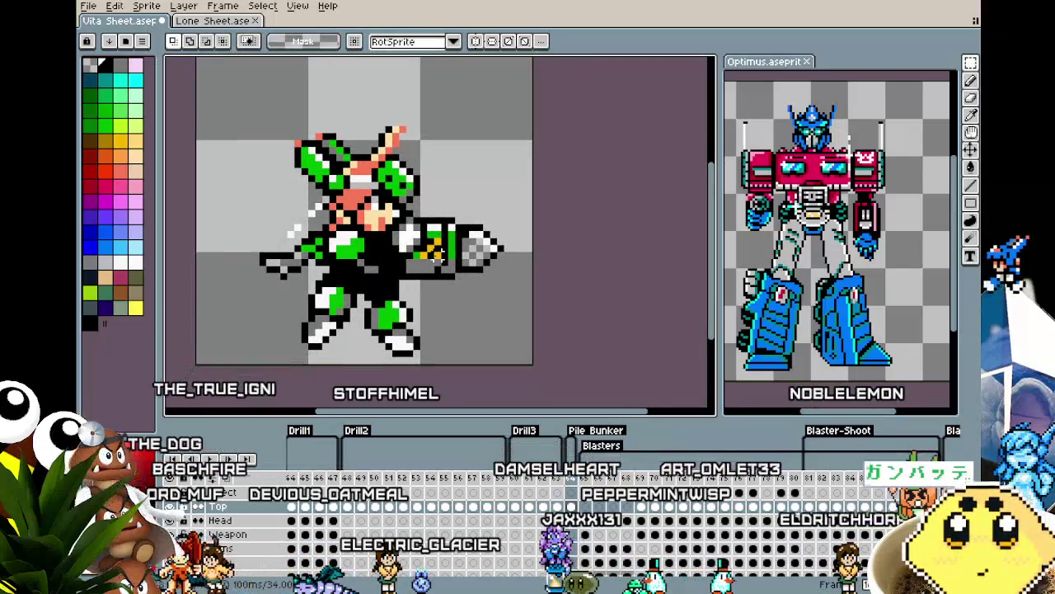
{"action": "scroll", "coordinate": [403, 239], "scroll_direction": "down", "scroll_amount": 1}
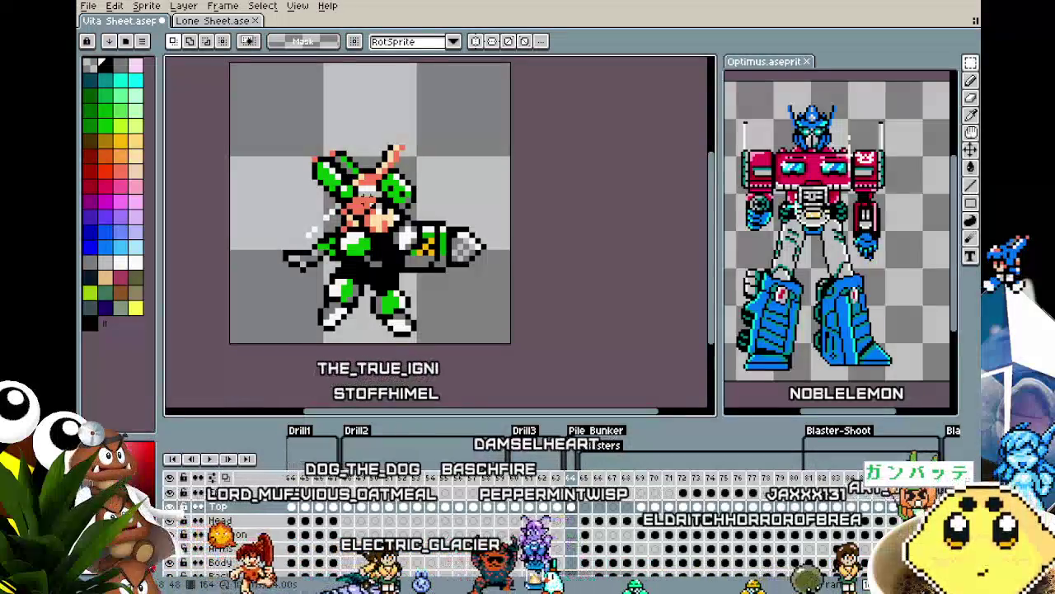
{"action": "scroll", "coordinate": [349, 268], "scroll_direction": "up", "scroll_amount": 1}
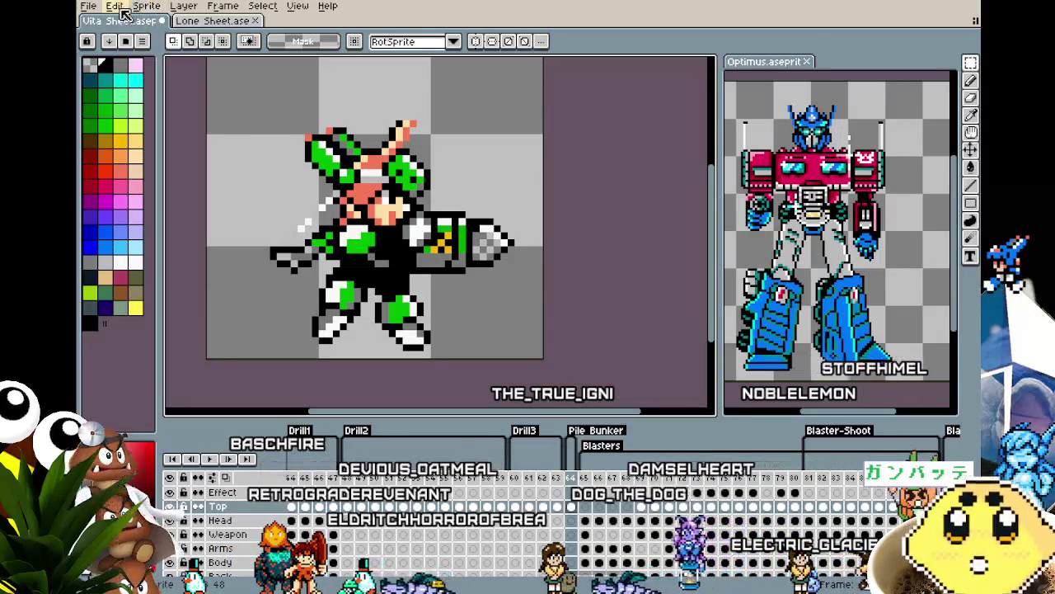
Create a new 120×120 sprite filled with dark navy.
{"action": "left_click", "coordinate": [88, 6]}
{"action": "left_click", "coordinate": [99, 19]}
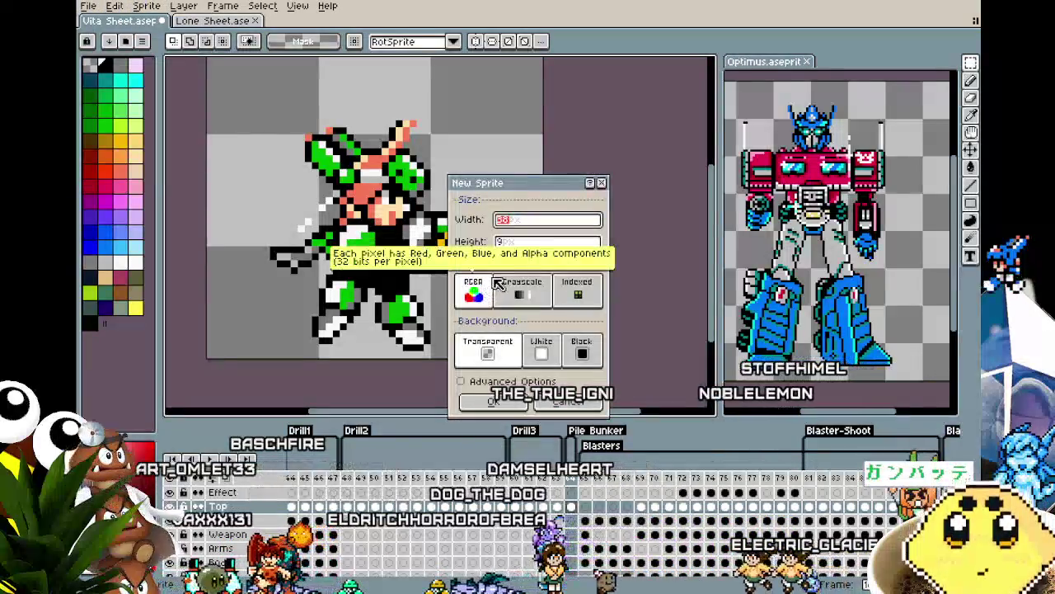
{"action": "type", "text": "120"}
{"action": "key", "text": "Tab"}
{"action": "type", "text": "120"}
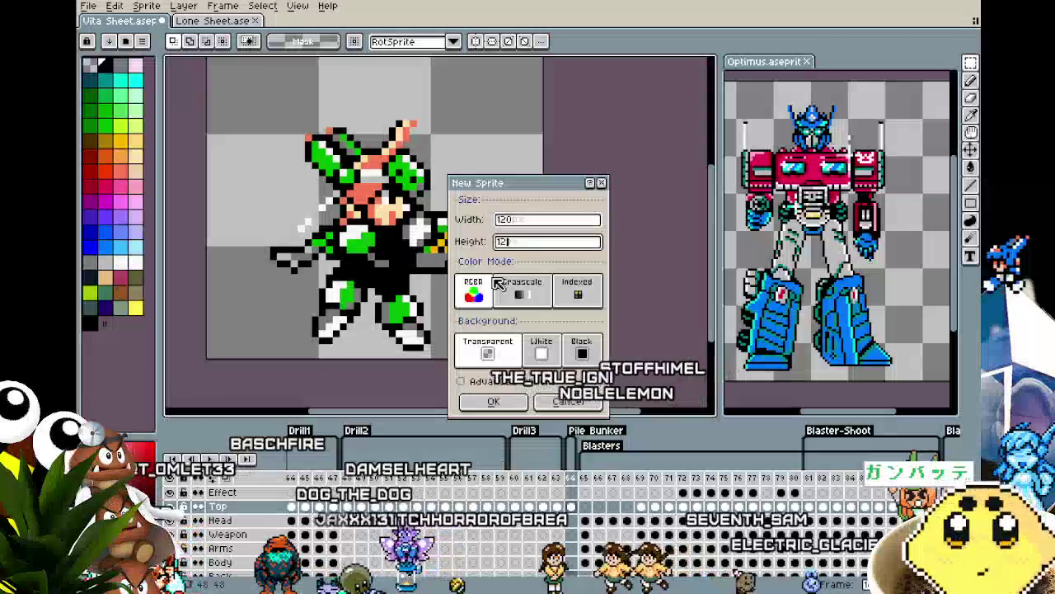
{"action": "key", "text": "Return"}
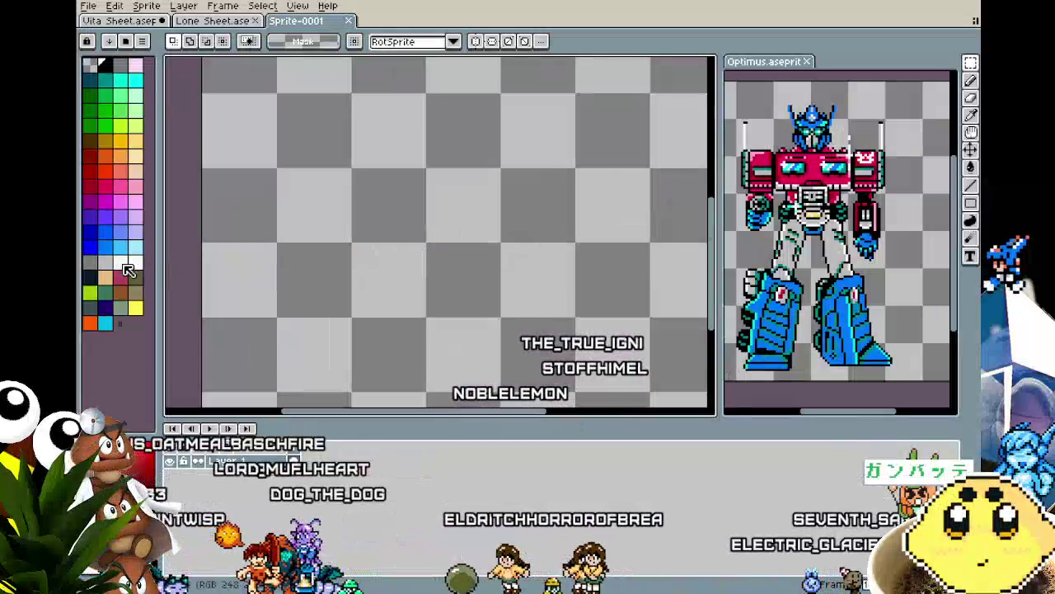
{"action": "left_click", "coordinate": [89, 275]}
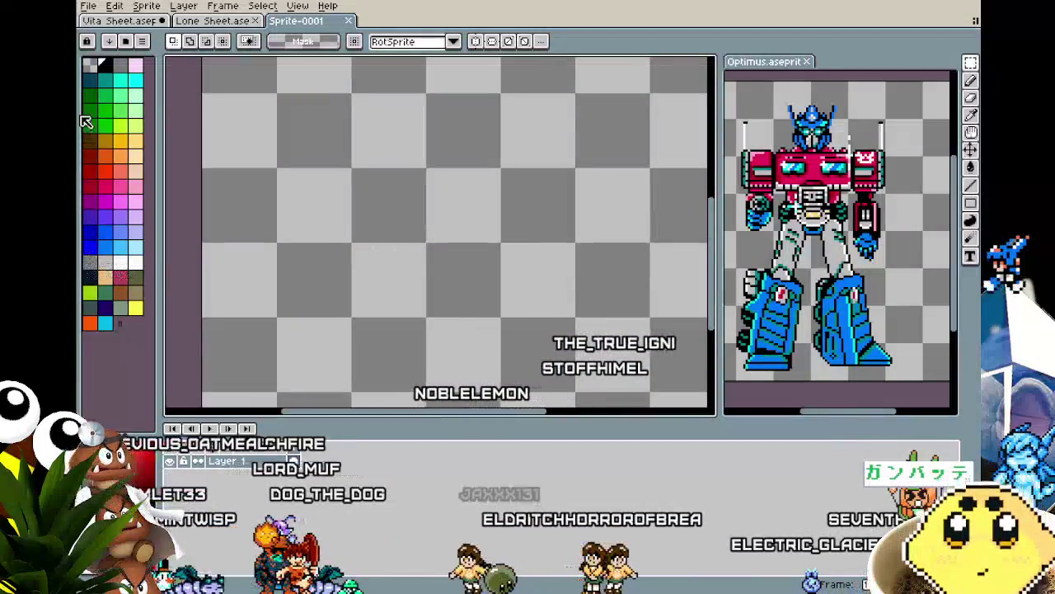
{"action": "key", "text": "g"}
{"action": "left_click", "coordinate": [308, 282]}
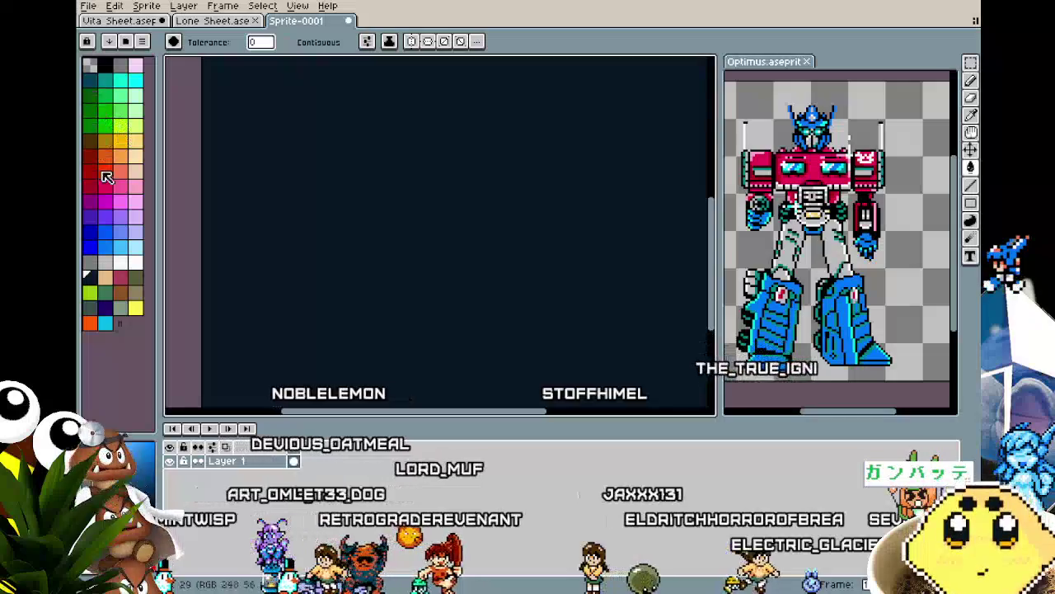
Draw two orange horizontal lines, one below and one above the red line.
{"action": "left_click", "coordinate": [91, 247]}
{"action": "key", "text": "b"}
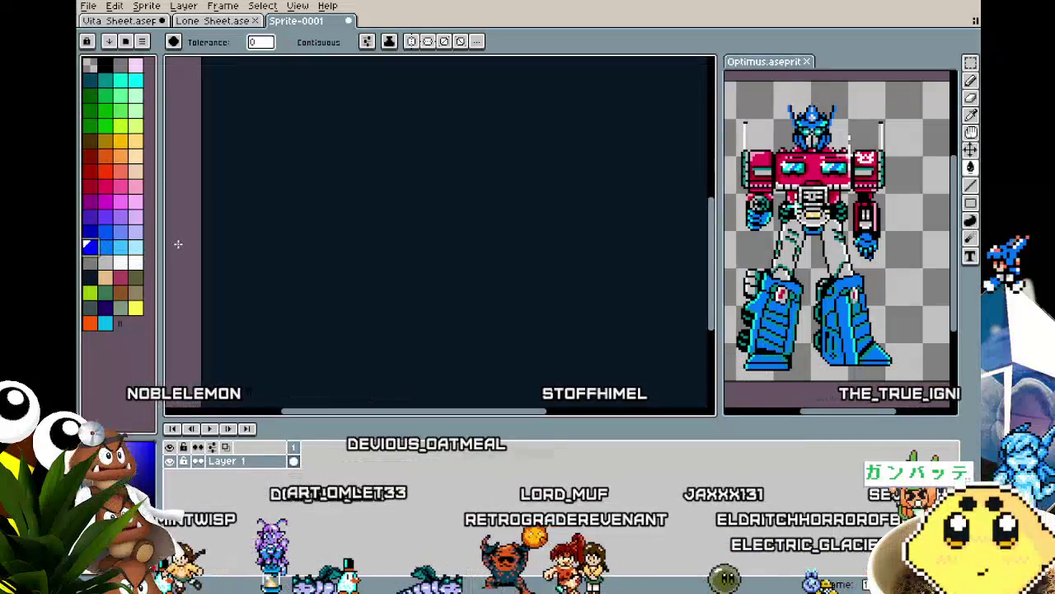
{"action": "scroll", "coordinate": [262, 215], "scroll_direction": "down", "scroll_amount": 2}
{"action": "scroll", "coordinate": [272, 272], "scroll_direction": "up", "scroll_amount": 1}
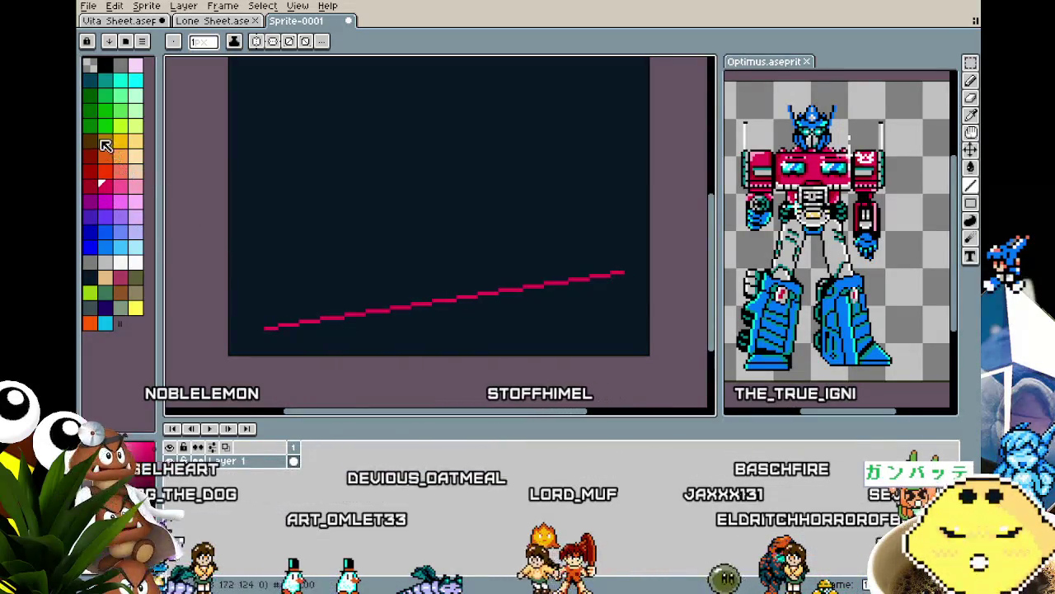
{"action": "left_click_drag", "start_coordinate": [241, 331], "coordinate": [642, 332]}
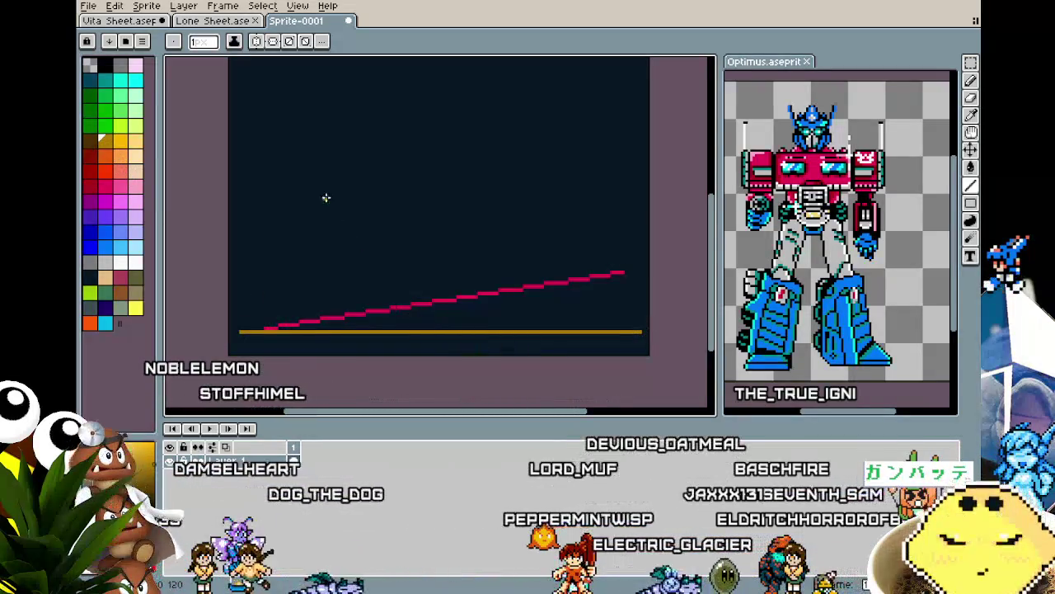
{"action": "left_click_drag", "start_coordinate": [267, 191], "coordinate": [641, 191]}
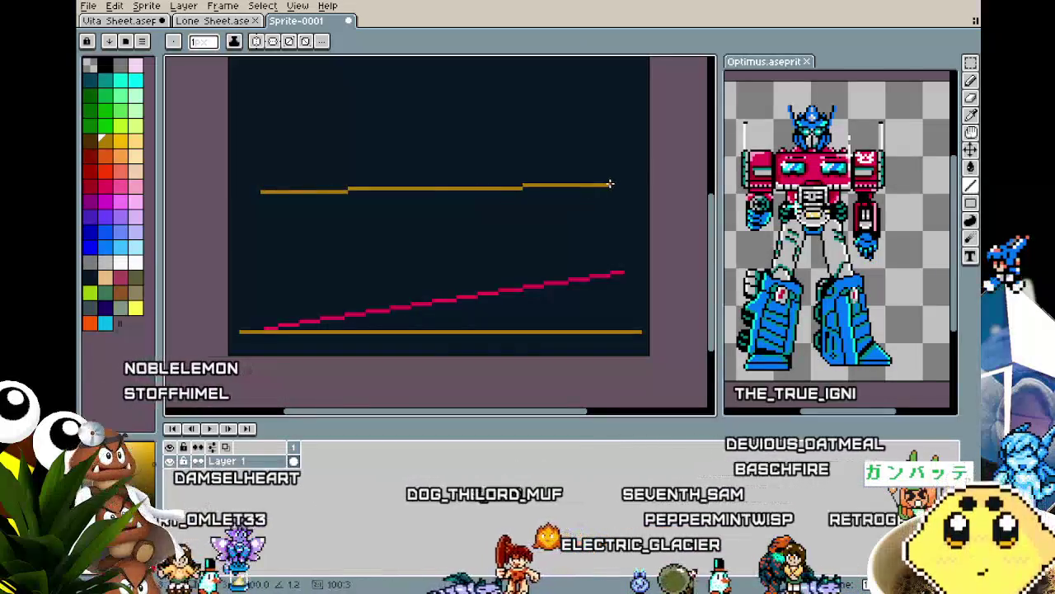
{"action": "left_click_drag", "start_coordinate": [391, 255], "coordinate": [396, 332]}
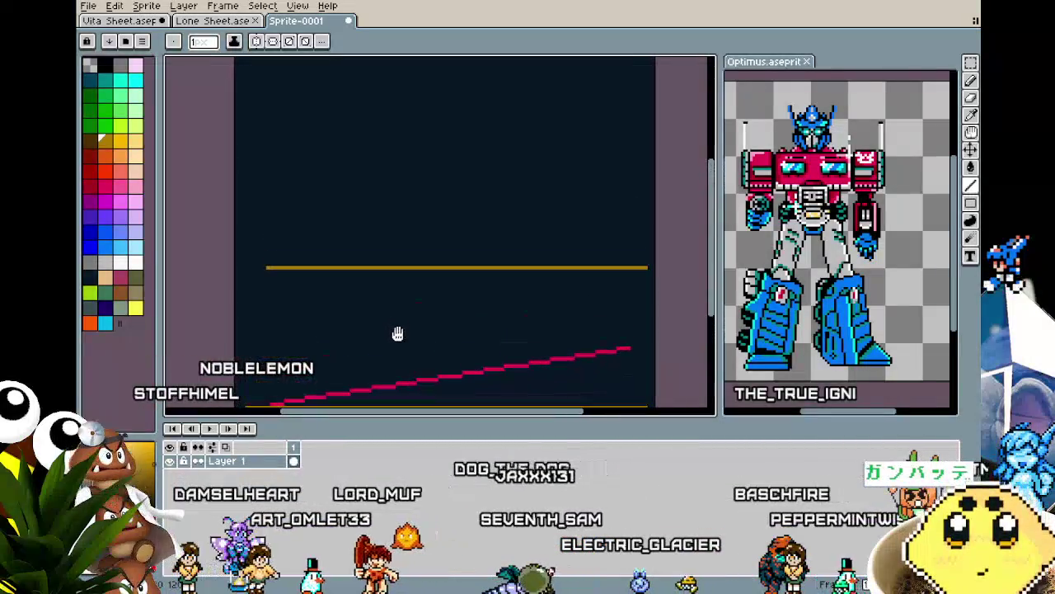
Draw a light blue curve rising toward the right.
{"action": "left_click", "coordinate": [106, 247]}
{"action": "key", "text": "b"}
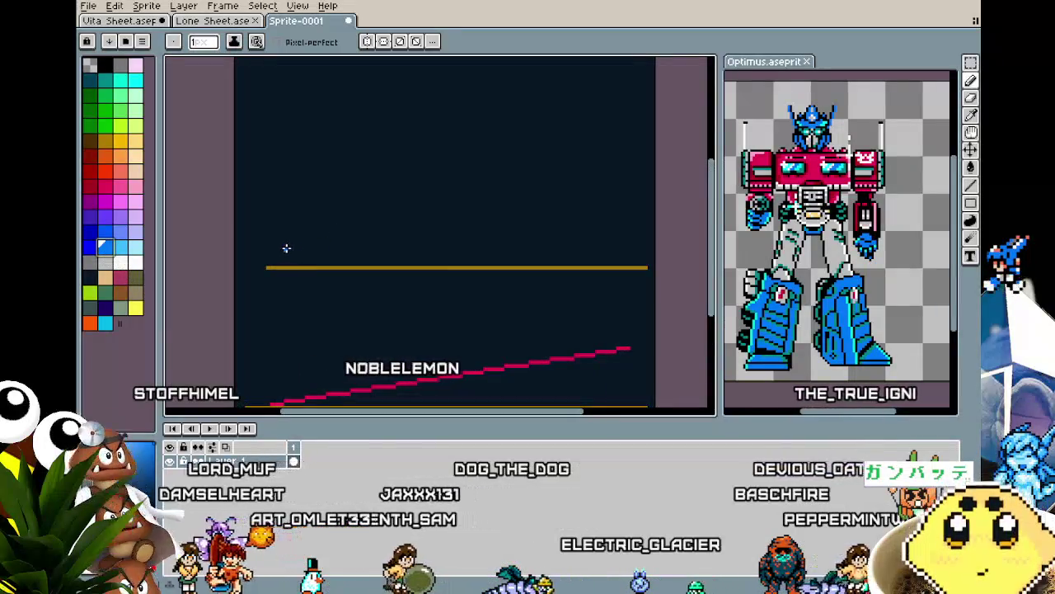
{"action": "key", "text": "l"}
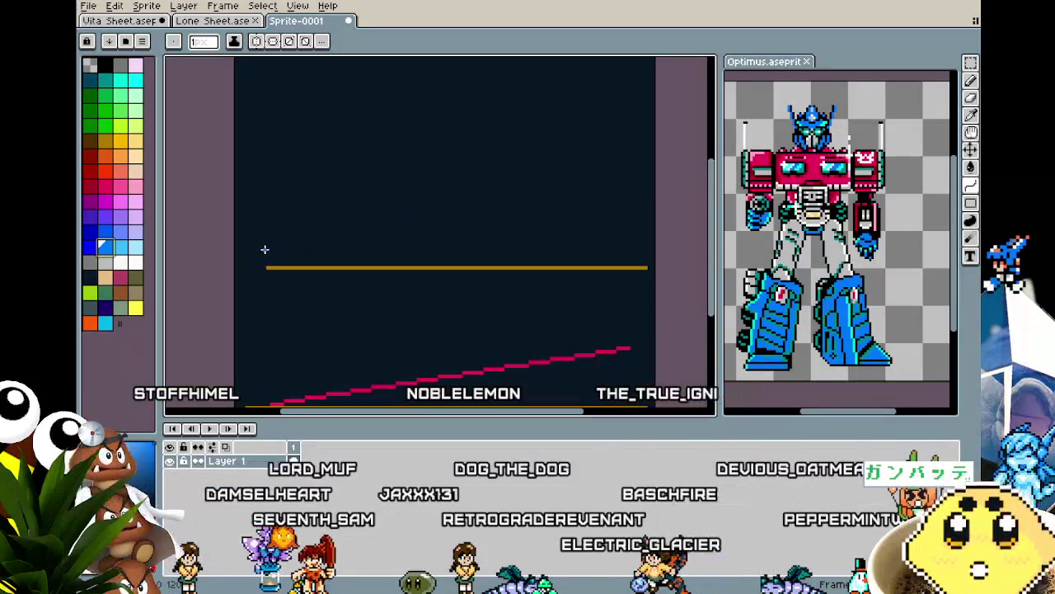
{"action": "left_click_drag", "start_coordinate": [338, 229], "coordinate": [484, 146]}
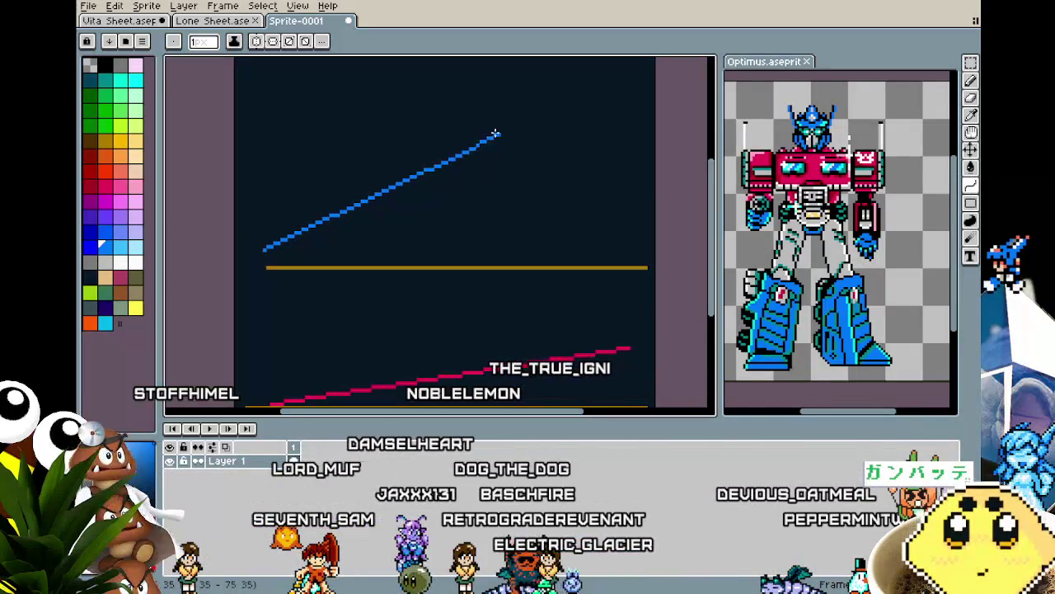
{"action": "left_click", "coordinate": [437, 222]}
{"action": "key", "text": "minus"}
{"action": "key", "text": "minus"}
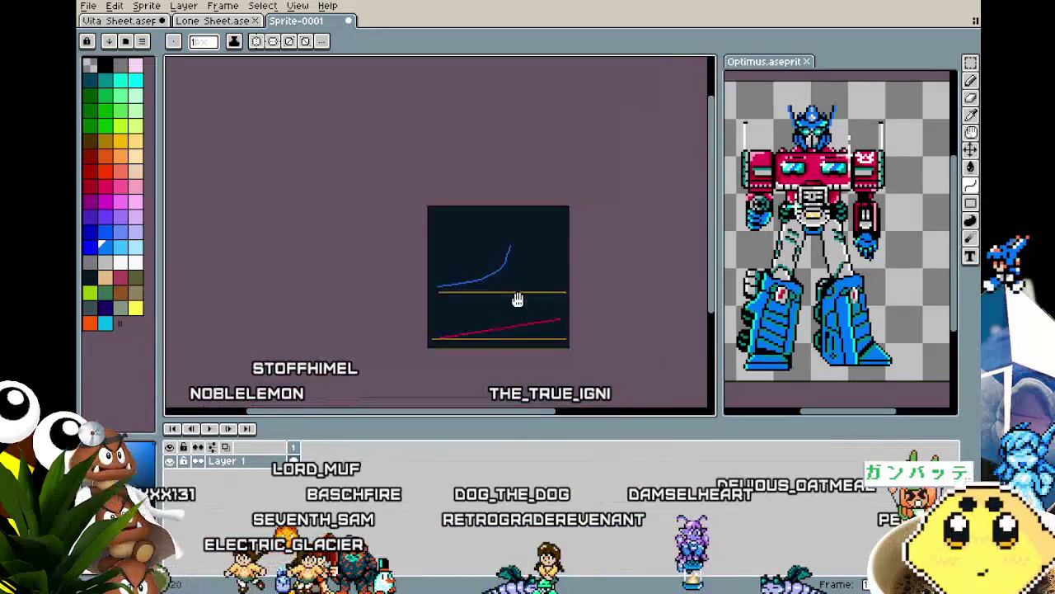
{"action": "scroll", "coordinate": [470, 256], "scroll_direction": "up", "scroll_amount": 1}
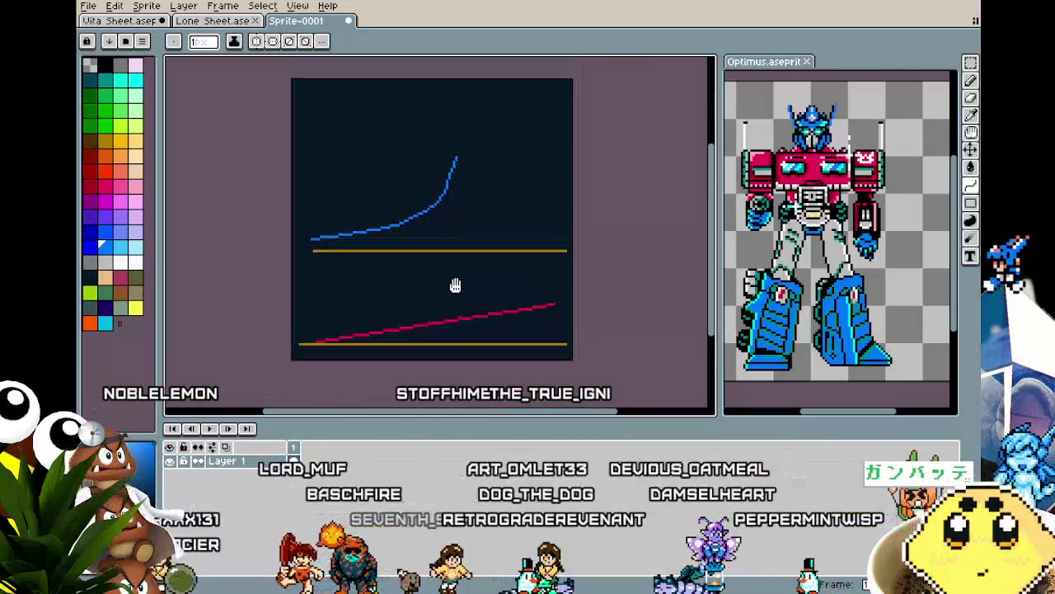
{"action": "scroll", "coordinate": [456, 285], "scroll_direction": "down", "scroll_amount": 1}
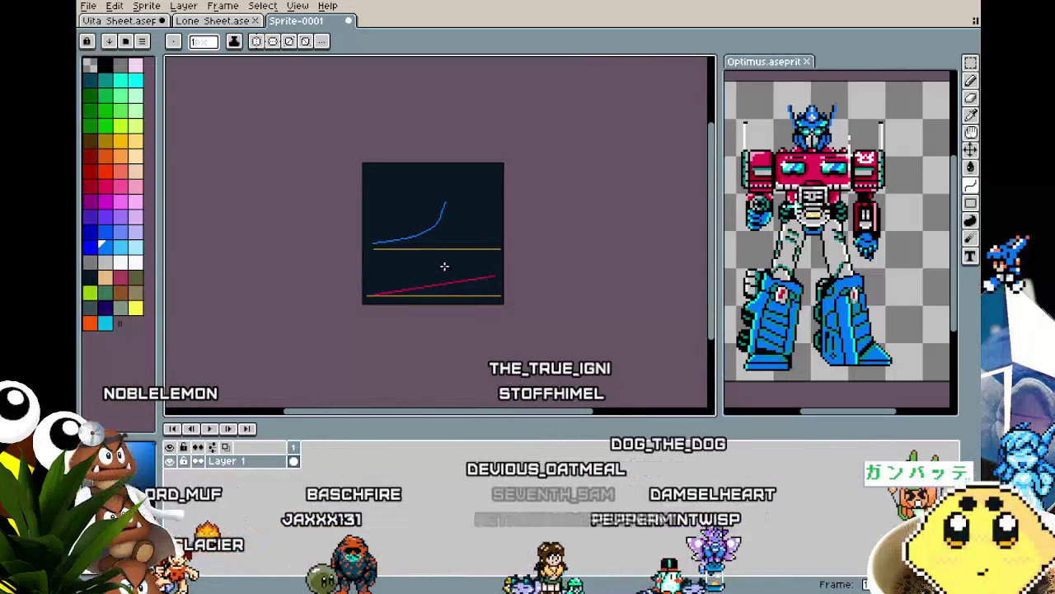
Resize the canvas to 240 pixels tall and fill the new areas dark.
{"action": "key", "text": "ctrl+alt+c"}
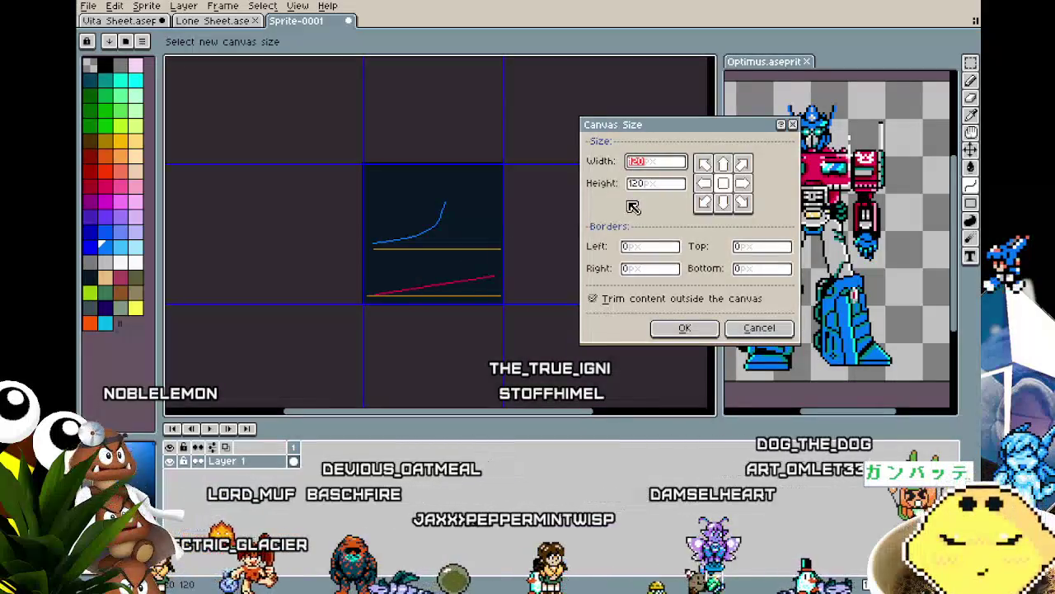
{"action": "key", "text": "Tab"}
{"action": "type", "text": "240"}
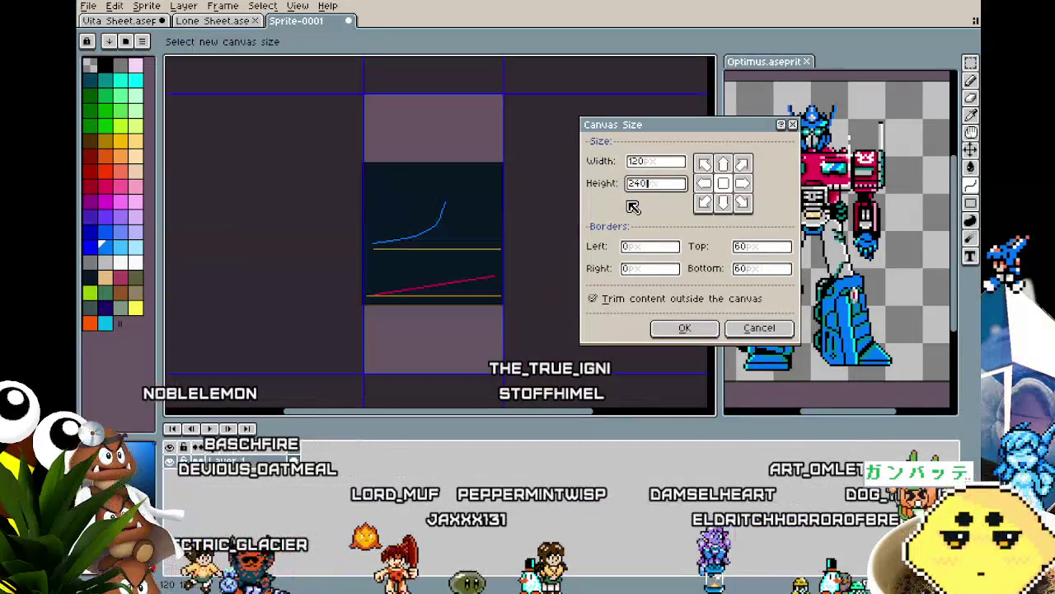
{"action": "key", "text": "Return"}
{"action": "key", "text": "g"}
{"action": "left_click", "coordinate": [451, 169]}
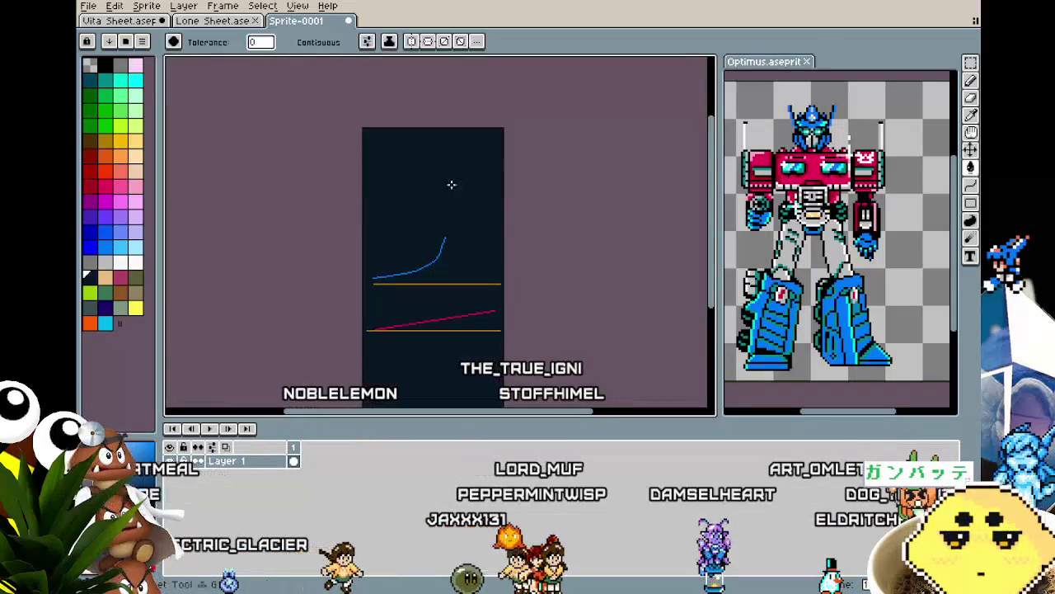
{"action": "scroll", "coordinate": [425, 291], "scroll_direction": "up", "scroll_amount": 2}
Draw an orange line above the blue curve and a yellow-green diagonal near the top.
{"action": "key", "text": "i"}
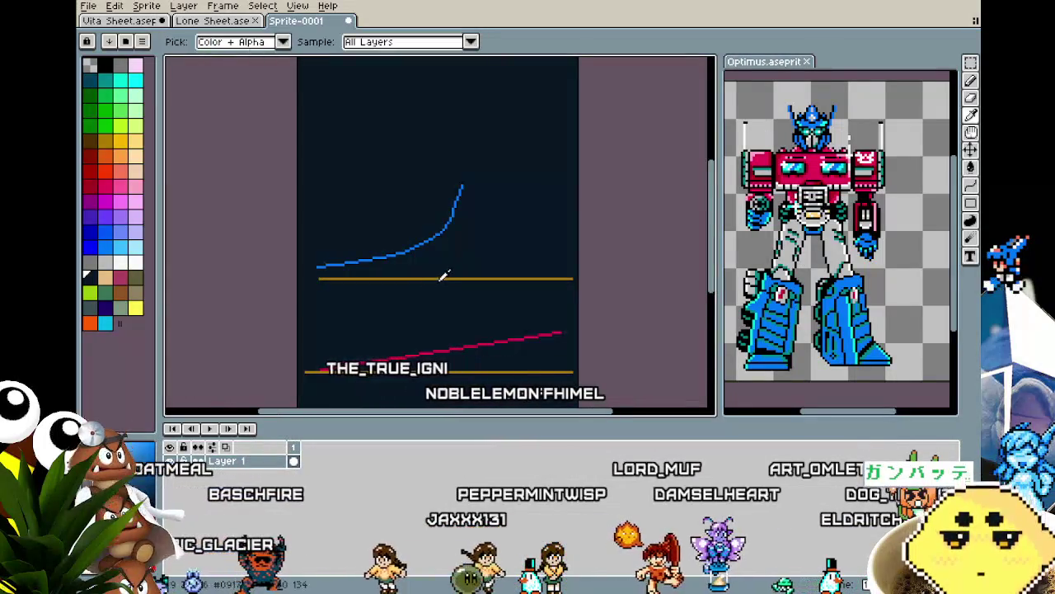
{"action": "key", "text": "g"}
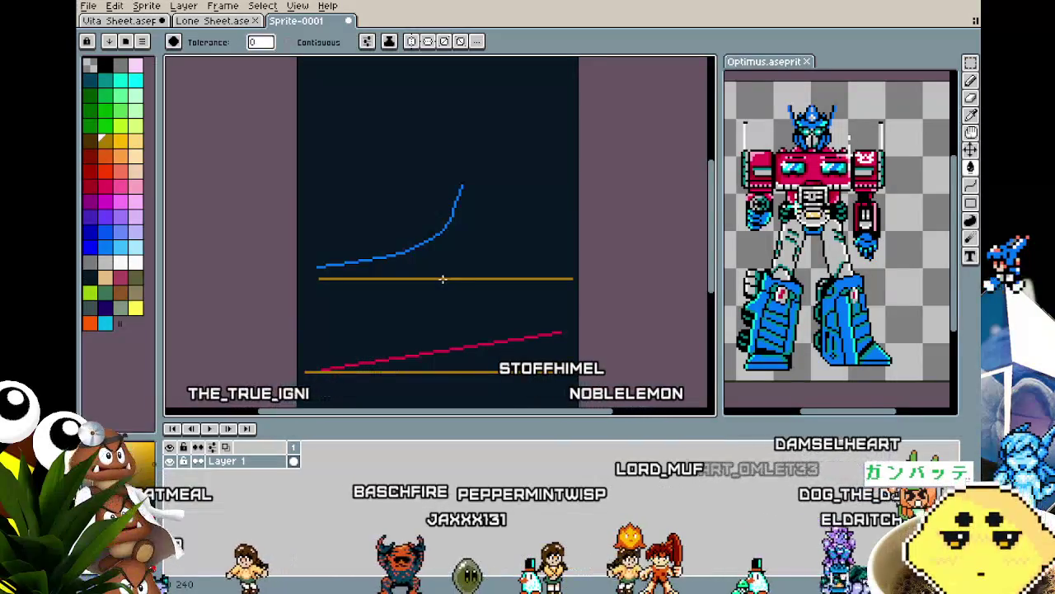
{"action": "left_click_drag", "start_coordinate": [439, 280], "coordinate": [413, 330]}
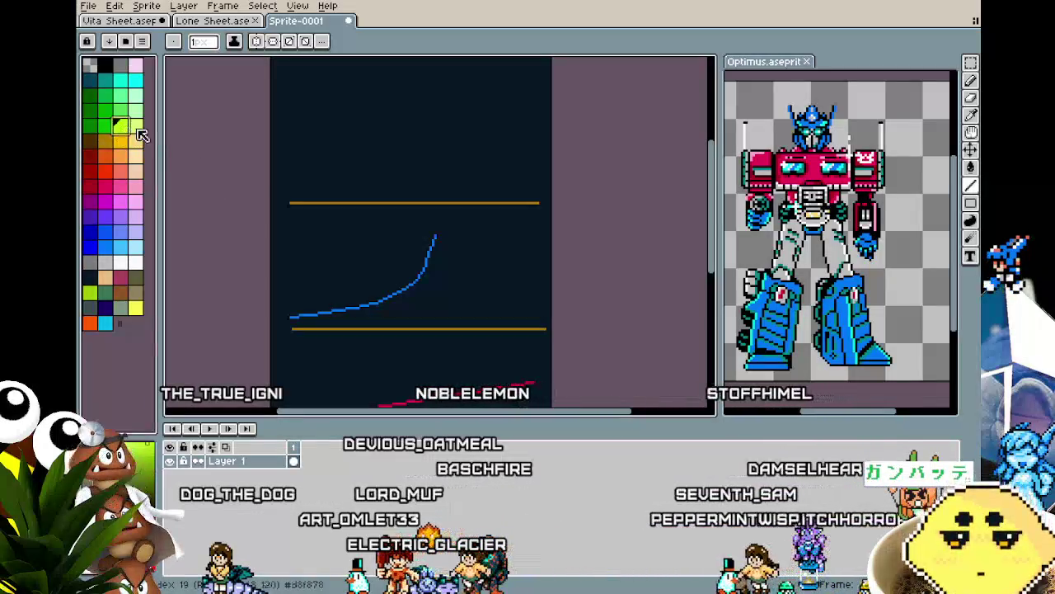
{"action": "mouse_move", "coordinate": [309, 192]}
{"action": "left_mouse_down"}
{"action": "mouse_move", "coordinate": [443, 79]}
{"action": "mouse_move", "coordinate": [460, 86]}
{"action": "left_mouse_up"}
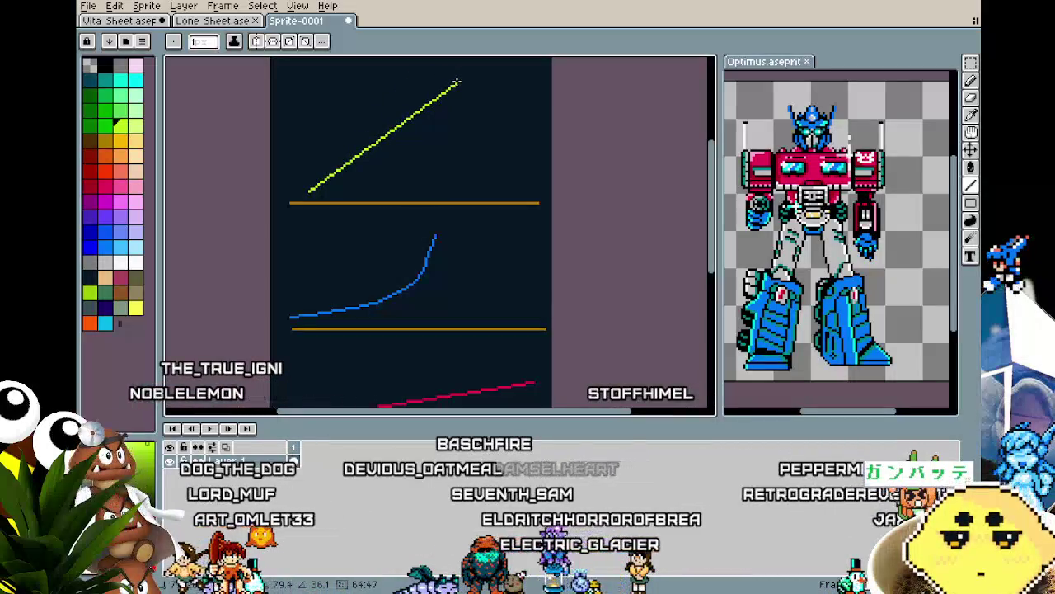
Shrink the timeline to enlarge the drawing area and reposition the view.
{"action": "scroll", "coordinate": [457, 221], "scroll_direction": "down", "scroll_amount": 2}
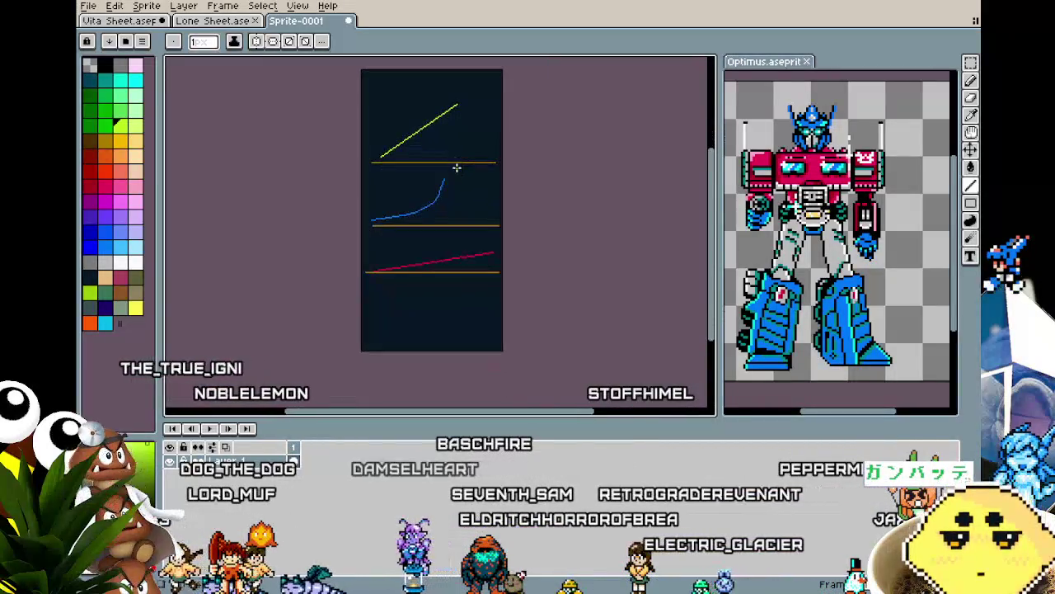
{"action": "scroll", "coordinate": [456, 167], "scroll_direction": "up", "scroll_amount": 2}
{"action": "left_click_drag", "start_coordinate": [456, 168], "coordinate": [459, 184]}
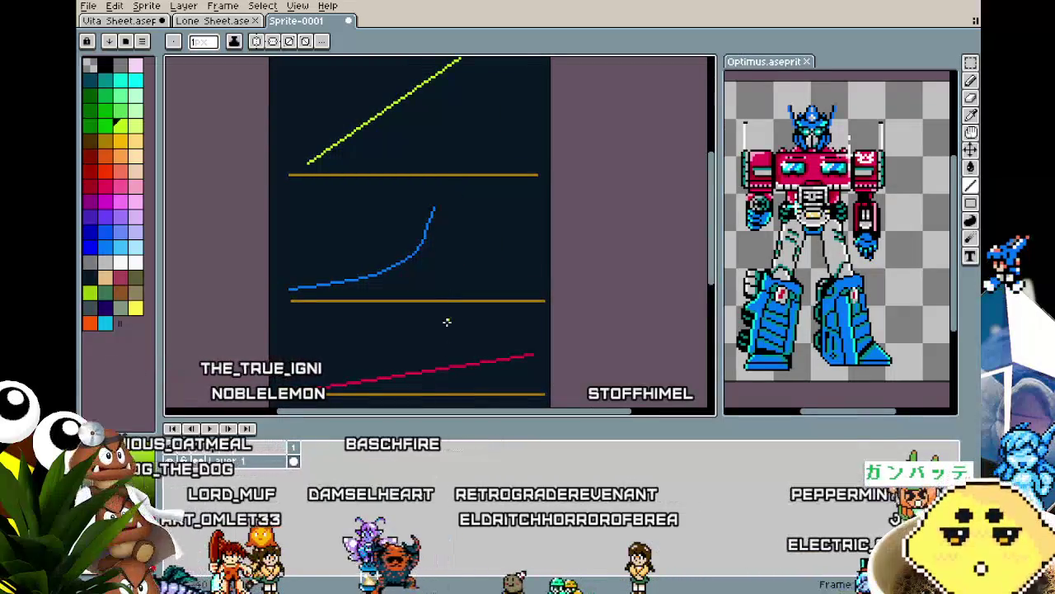
{"action": "left_click_drag", "start_coordinate": [446, 420], "coordinate": [442, 469]}
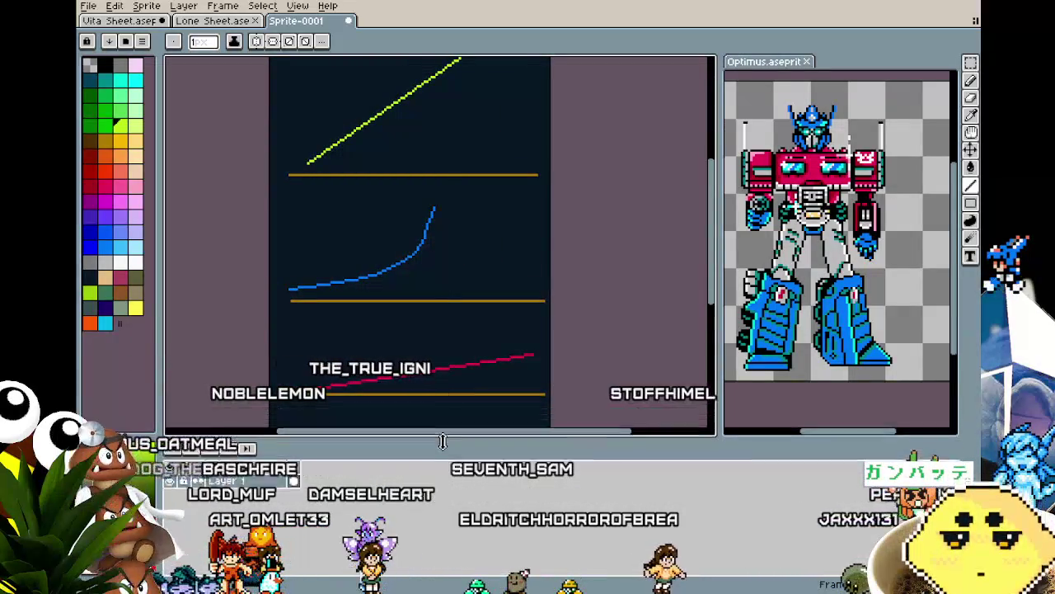
{"action": "mouse_move", "coordinate": [400, 338]}
{"action": "left_mouse_down"}
{"action": "mouse_move", "coordinate": [374, 361]}
{"action": "mouse_move", "coordinate": [389, 342]}
{"action": "left_mouse_up"}
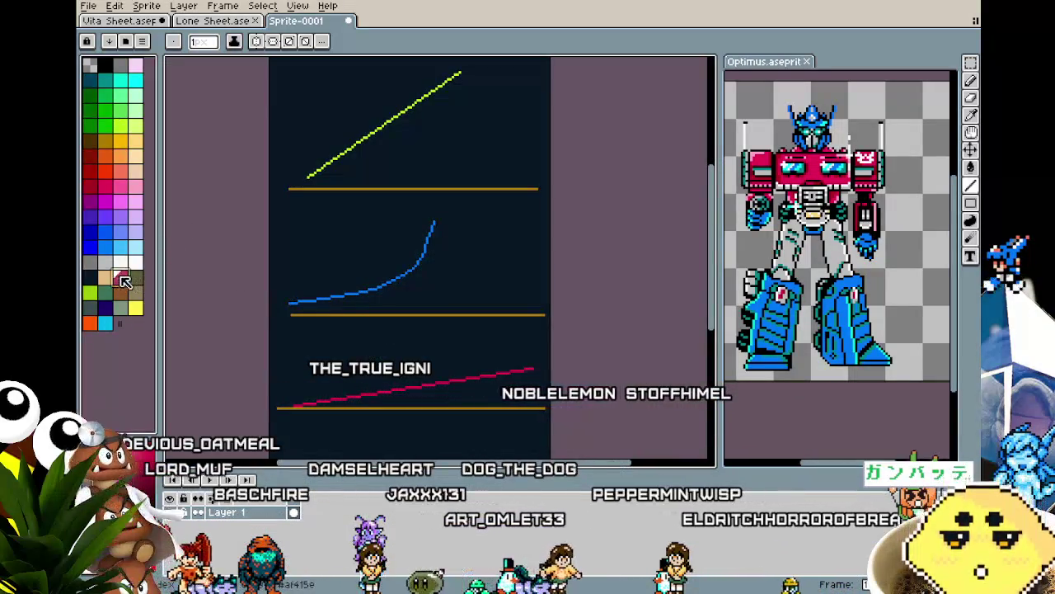
Test a thick size-10 green stroke over the blue curve, then undo it.
{"action": "key", "text": "b"}
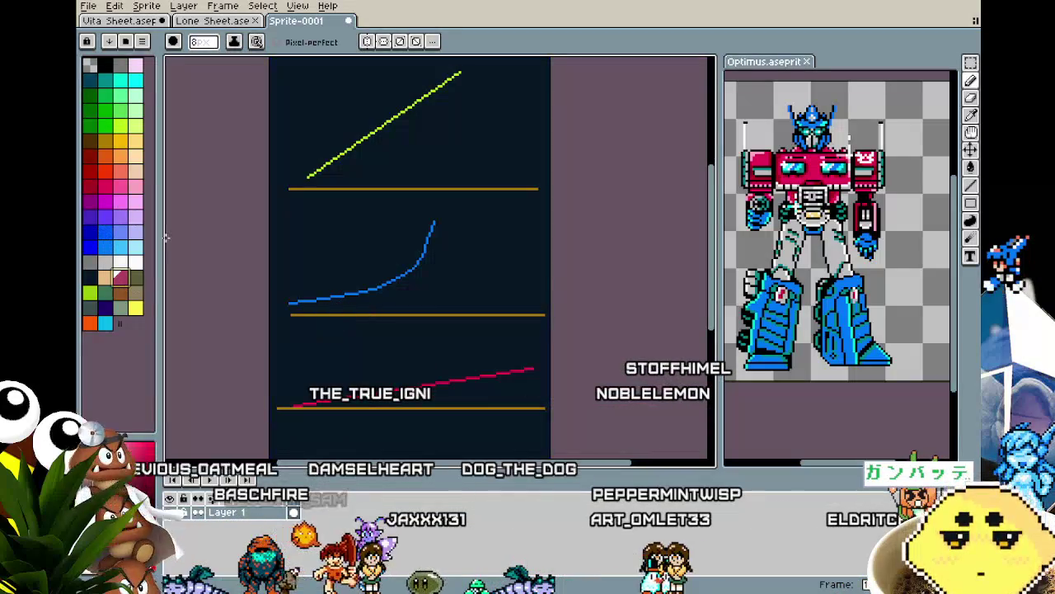
{"action": "left_click", "coordinate": [105, 126]}
{"action": "key", "text": "plus"}
{"action": "key", "text": "plus"}
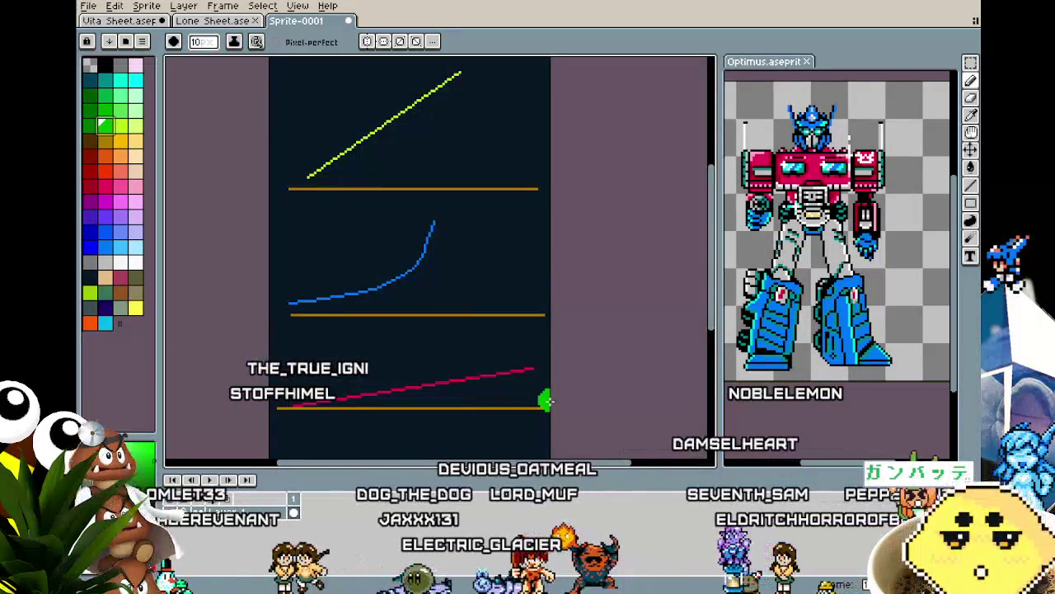
{"action": "left_click_drag", "start_coordinate": [306, 262], "coordinate": [499, 214]}
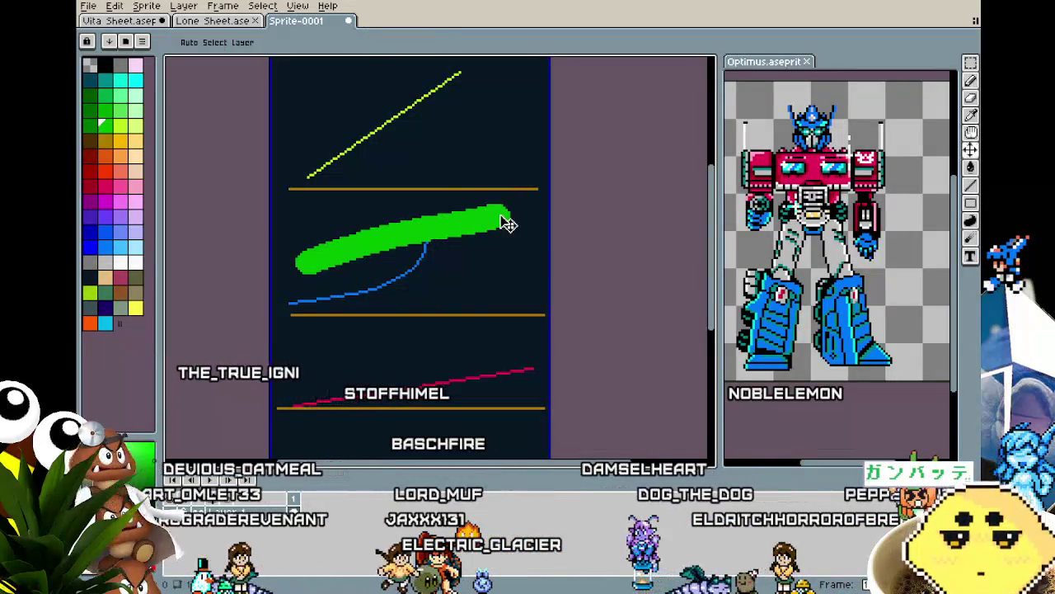
{"action": "key", "text": "ctrl+z"}
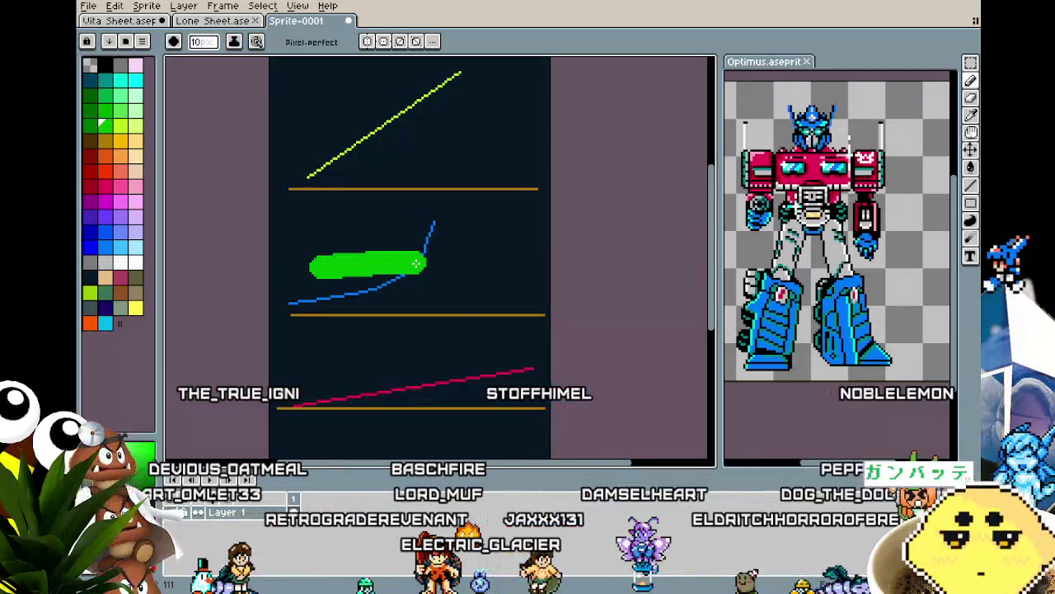
Try two more green strokes, undo both, and return to the Vita Sheet sprite.
{"action": "left_click_drag", "start_coordinate": [417, 264], "coordinate": [435, 225]}
{"action": "key", "text": "ctrl+z"}
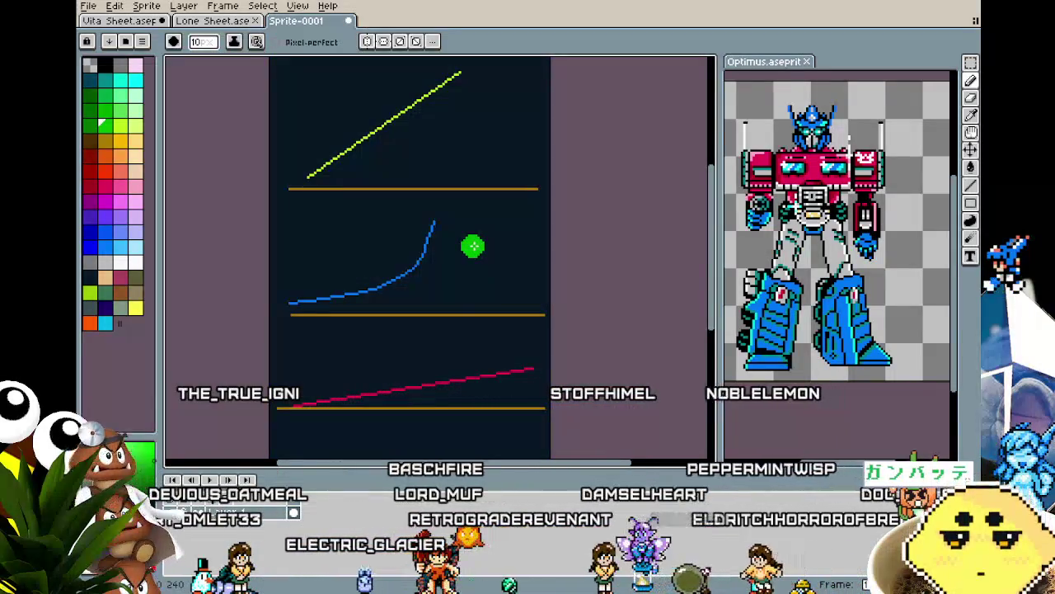
{"action": "mouse_move", "coordinate": [316, 307]}
{"action": "left_mouse_down"}
{"action": "mouse_move", "coordinate": [354, 254]}
{"action": "mouse_move", "coordinate": [443, 278]}
{"action": "mouse_move", "coordinate": [490, 304]}
{"action": "mouse_move", "coordinate": [542, 274]}
{"action": "left_mouse_up"}
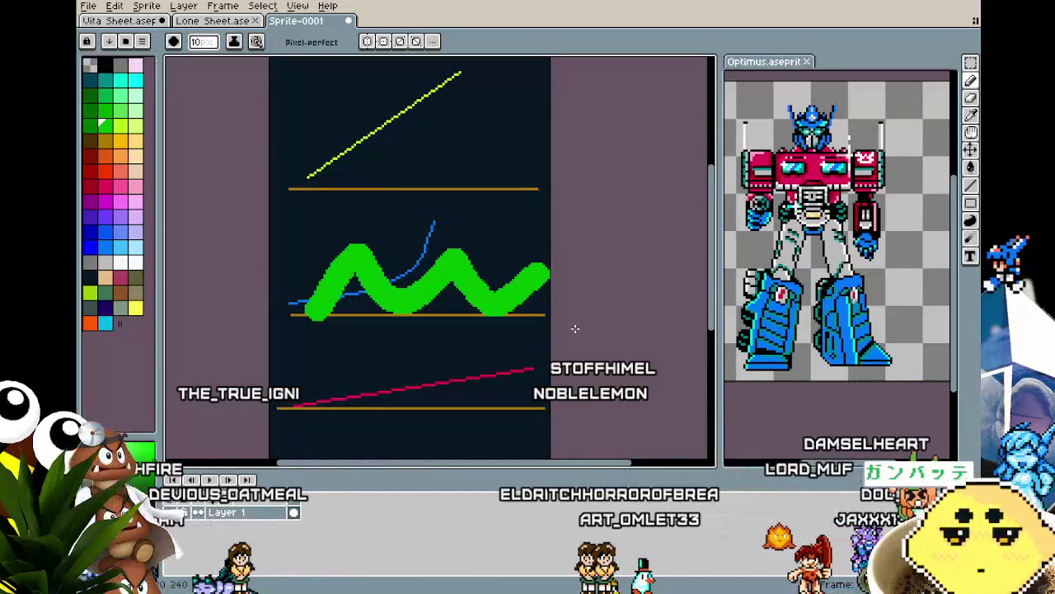
{"action": "key", "text": "ctrl+z"}
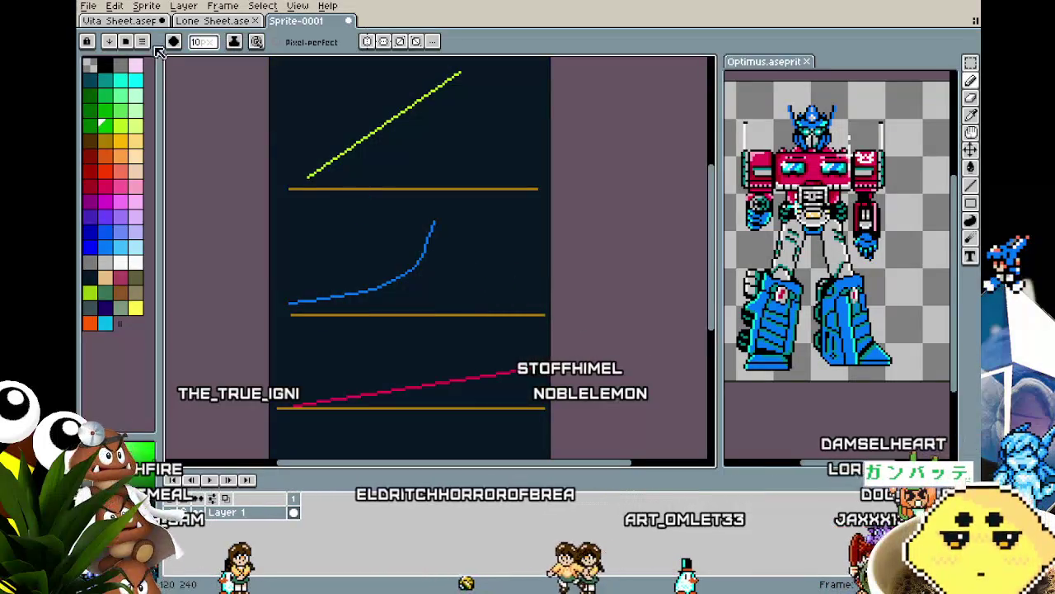
{"action": "left_click", "coordinate": [127, 23]}
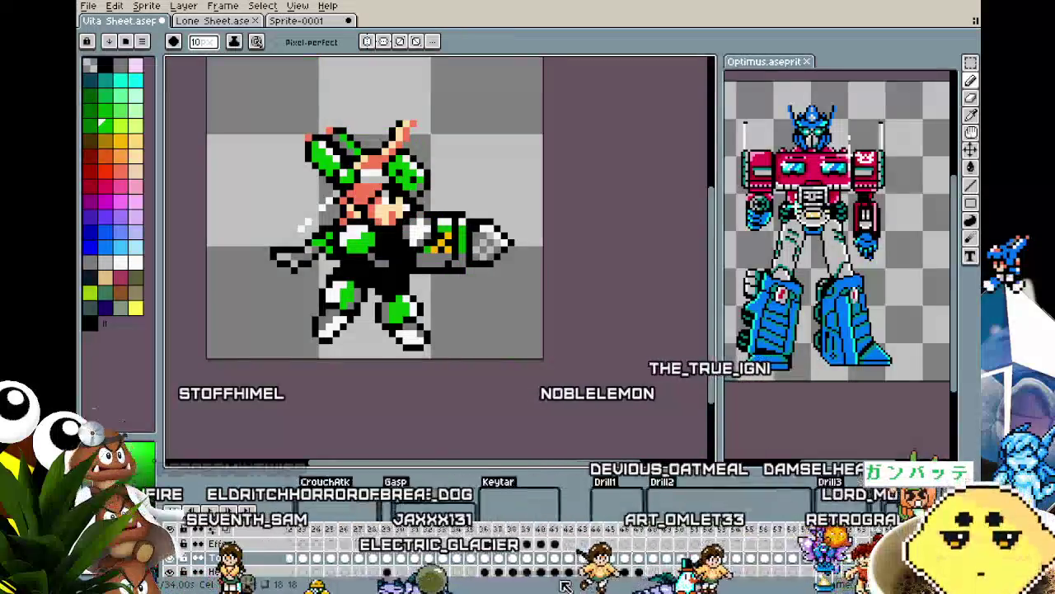
Go to frame 47, hide the green-tinted layer, and select the Top layer's cel.
{"action": "scroll", "coordinate": [544, 582], "scroll_direction": "right", "scroll_amount": 5}
{"action": "scroll", "coordinate": [433, 577], "scroll_direction": "left", "scroll_amount": 4}
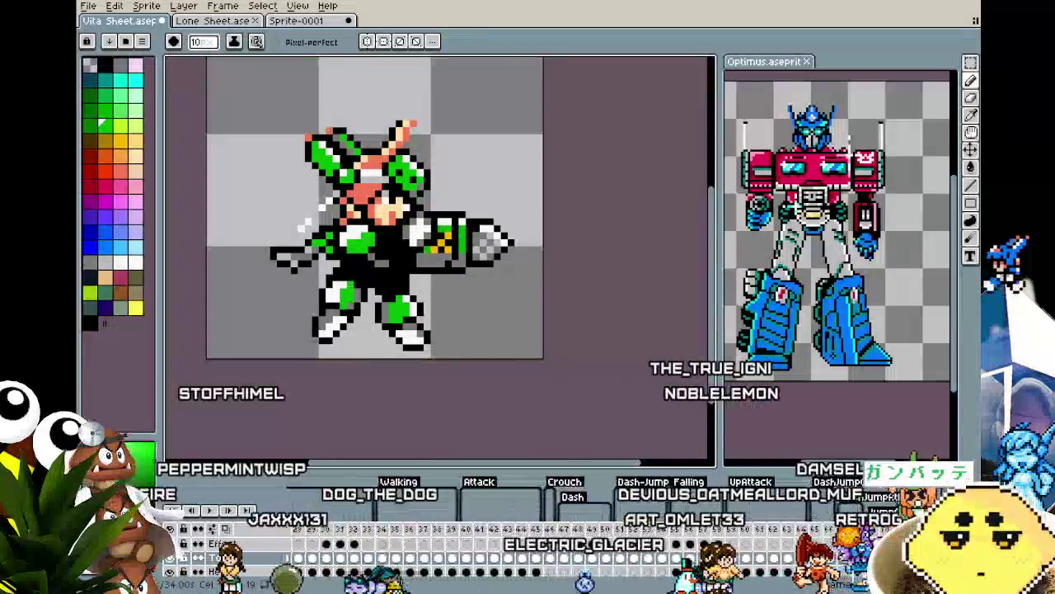
{"action": "left_click", "coordinate": [603, 558]}
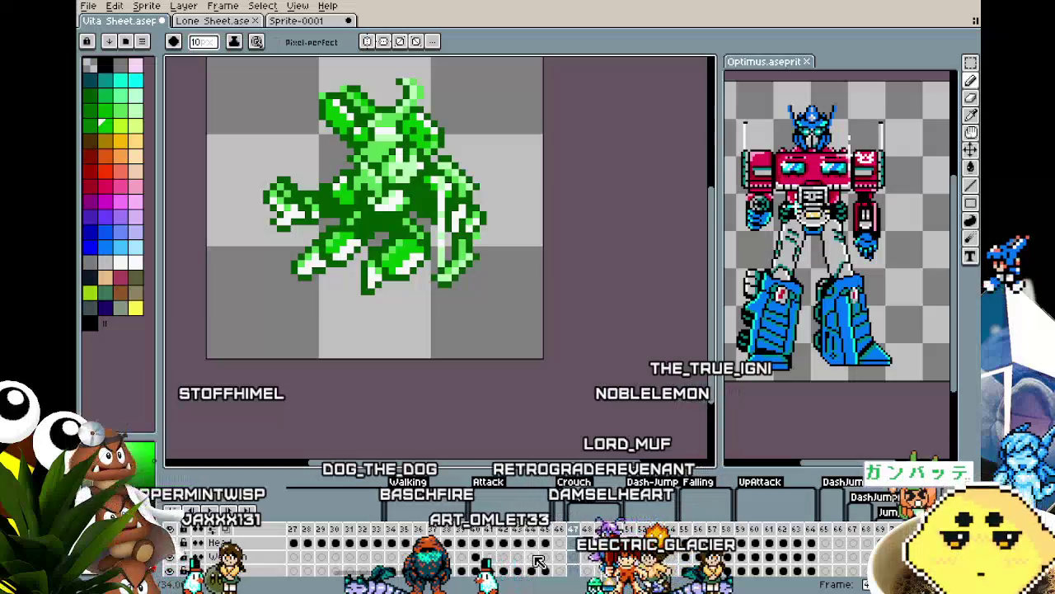
{"action": "scroll", "coordinate": [495, 544], "scroll_direction": "right", "scroll_amount": 2}
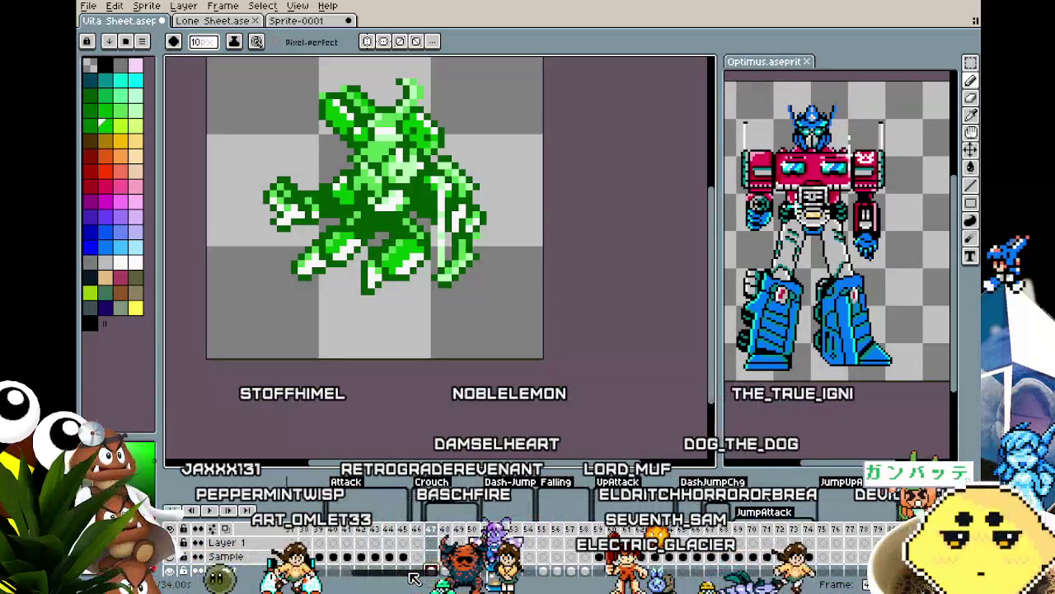
{"action": "left_click", "coordinate": [167, 576]}
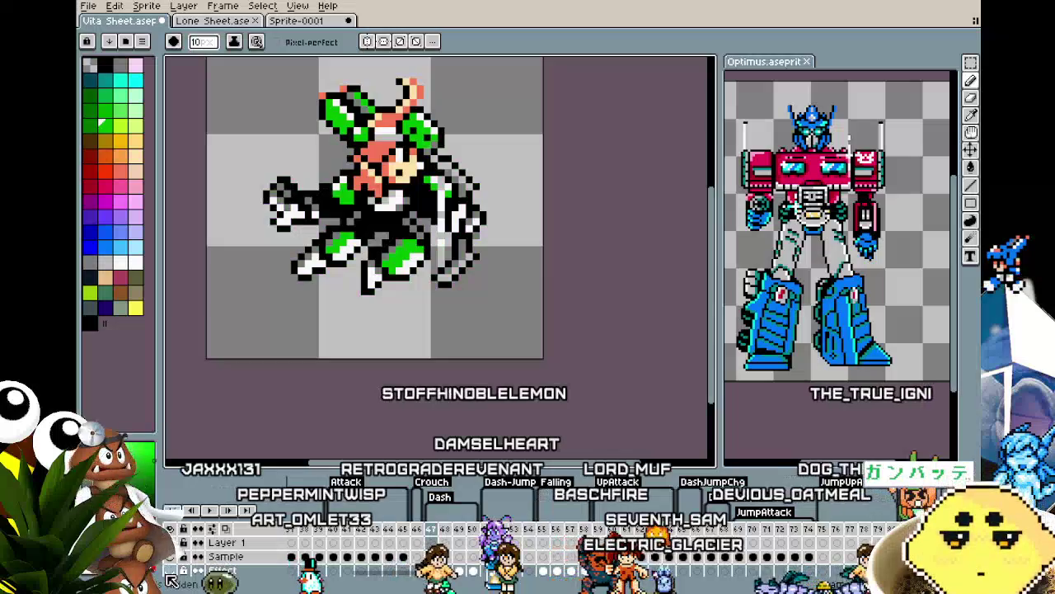
{"action": "scroll", "coordinate": [461, 569], "scroll_direction": "down", "scroll_amount": 1}
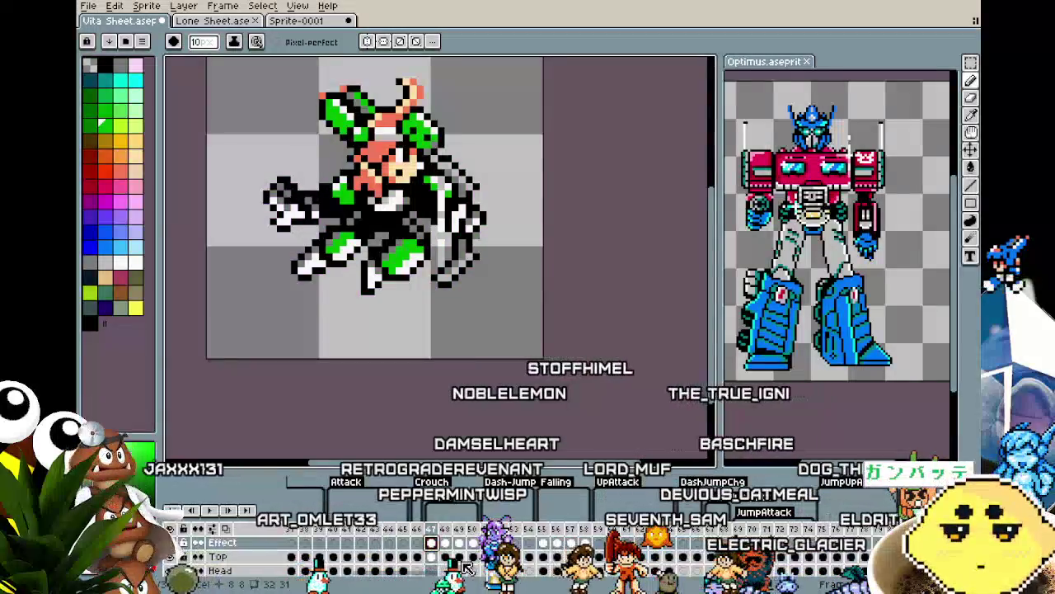
{"action": "left_click", "coordinate": [431, 558]}
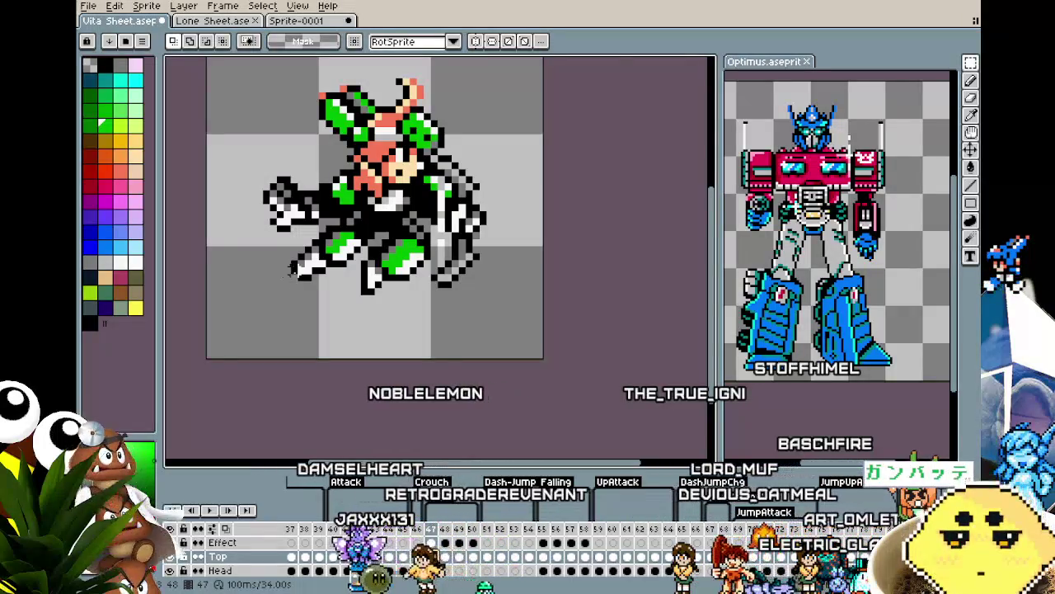
{"action": "scroll", "coordinate": [293, 271], "scroll_direction": "up", "scroll_amount": 1}
{"action": "left_click_drag", "start_coordinate": [334, 200], "coordinate": [463, 318]}
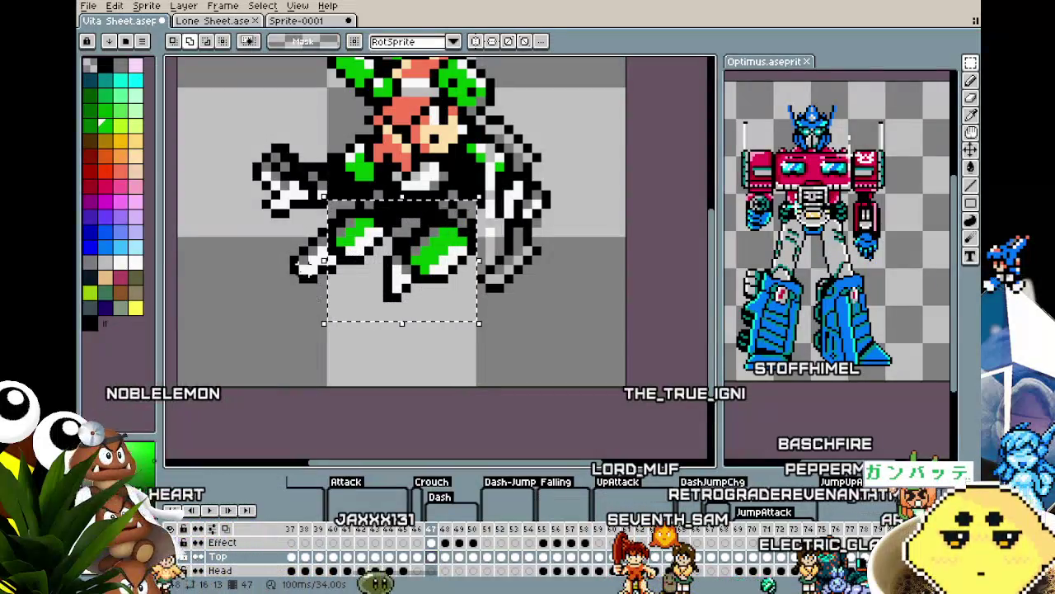
{"action": "mouse_move", "coordinate": [324, 261]}
{"action": "left_mouse_down"}
{"action": "mouse_move", "coordinate": [265, 258]}
{"action": "mouse_move", "coordinate": [286, 261]}
{"action": "left_mouse_up"}
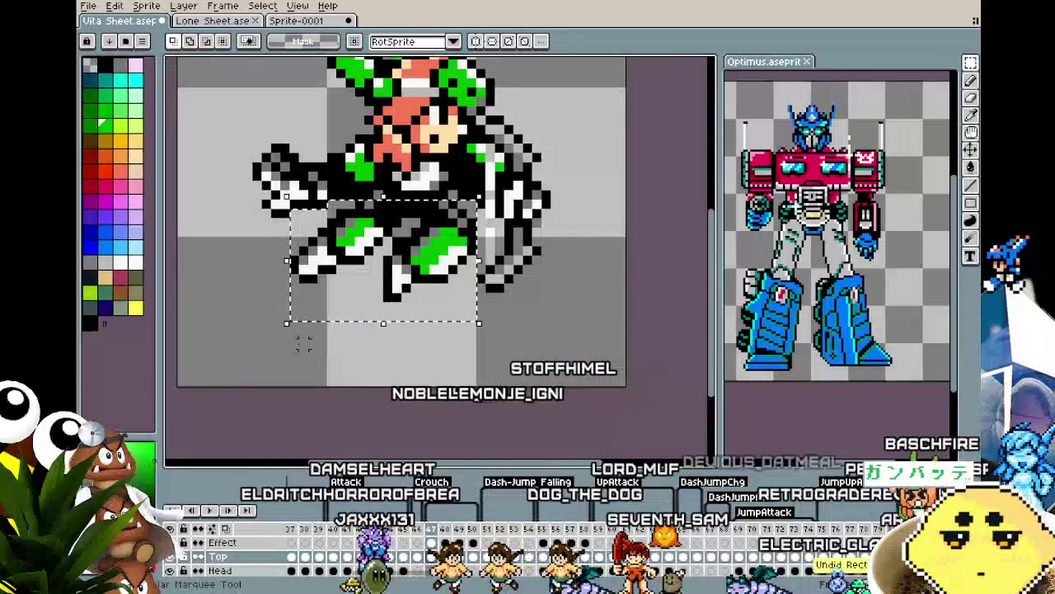
{"action": "key", "text": "ctrl+d"}
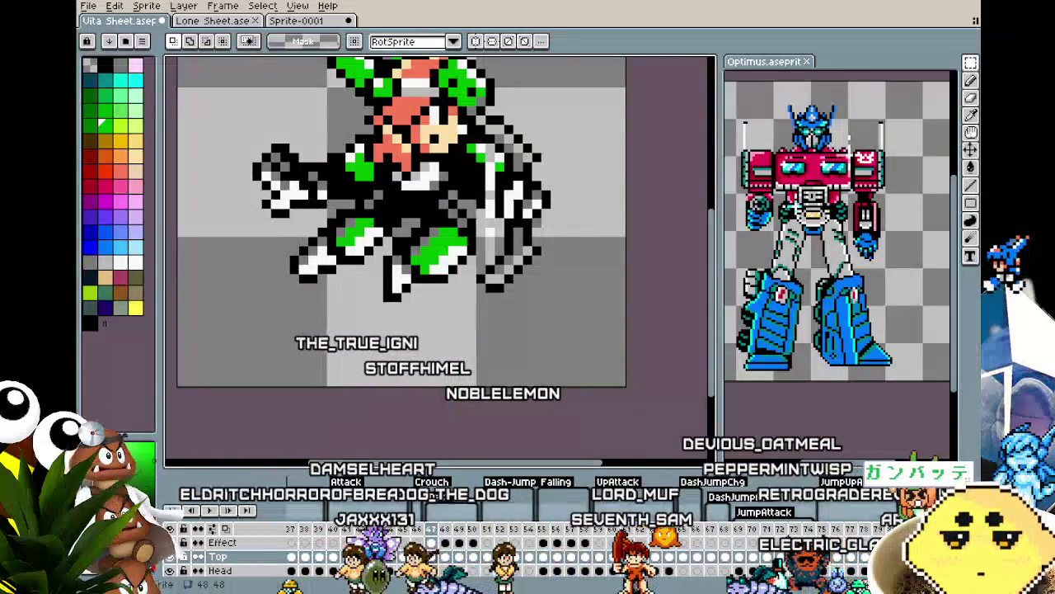
{"action": "scroll", "coordinate": [683, 568], "scroll_direction": "right", "scroll_amount": 10}
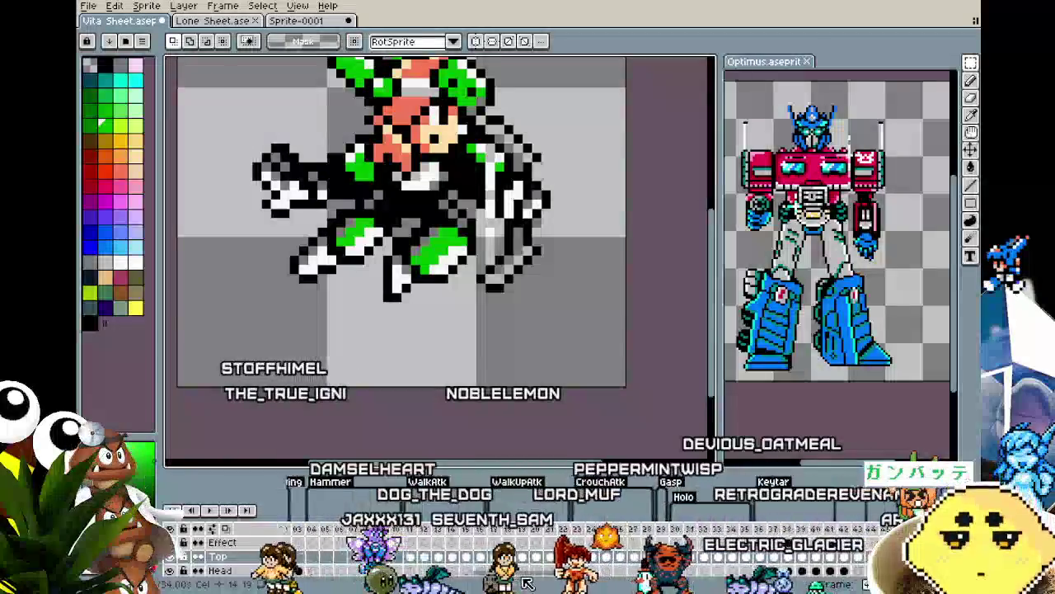
{"action": "scroll", "coordinate": [742, 569], "scroll_direction": "right", "scroll_amount": 10}
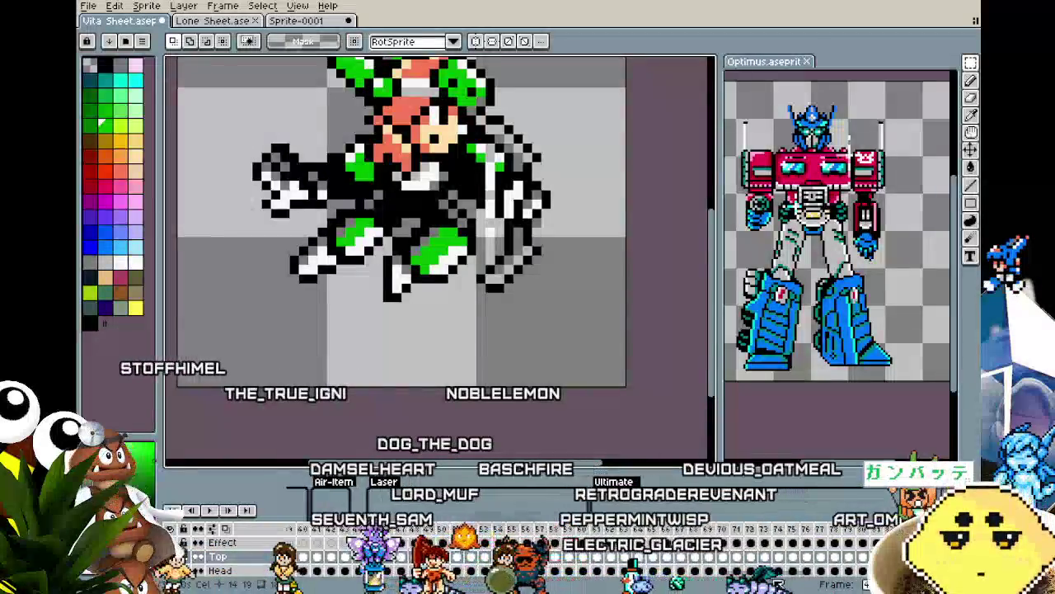
{"action": "scroll", "coordinate": [837, 569], "scroll_direction": "left", "scroll_amount": 2}
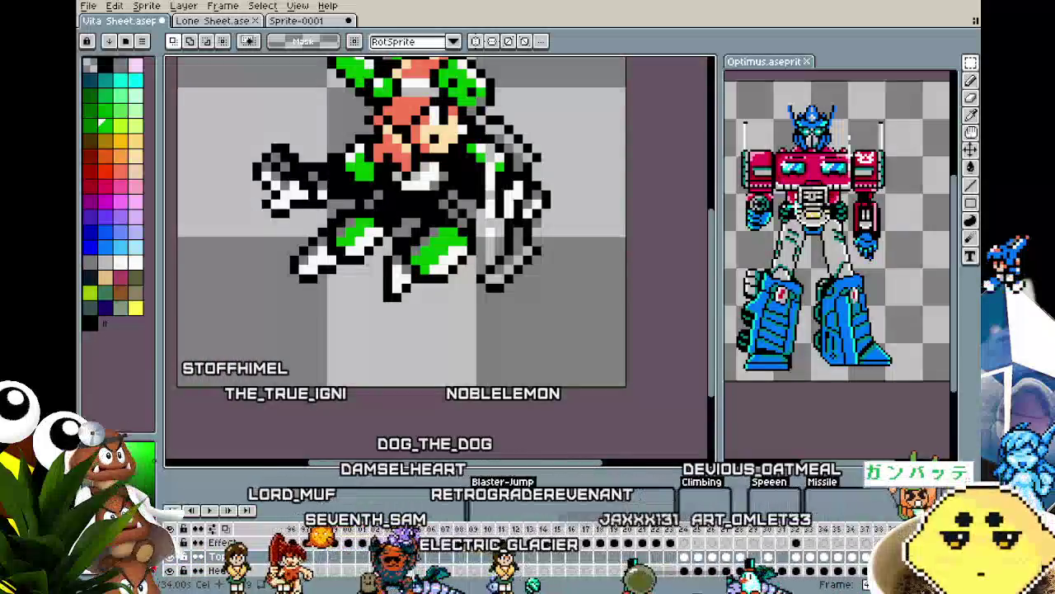
{"action": "scroll", "coordinate": [577, 545], "scroll_direction": "left", "scroll_amount": 4}
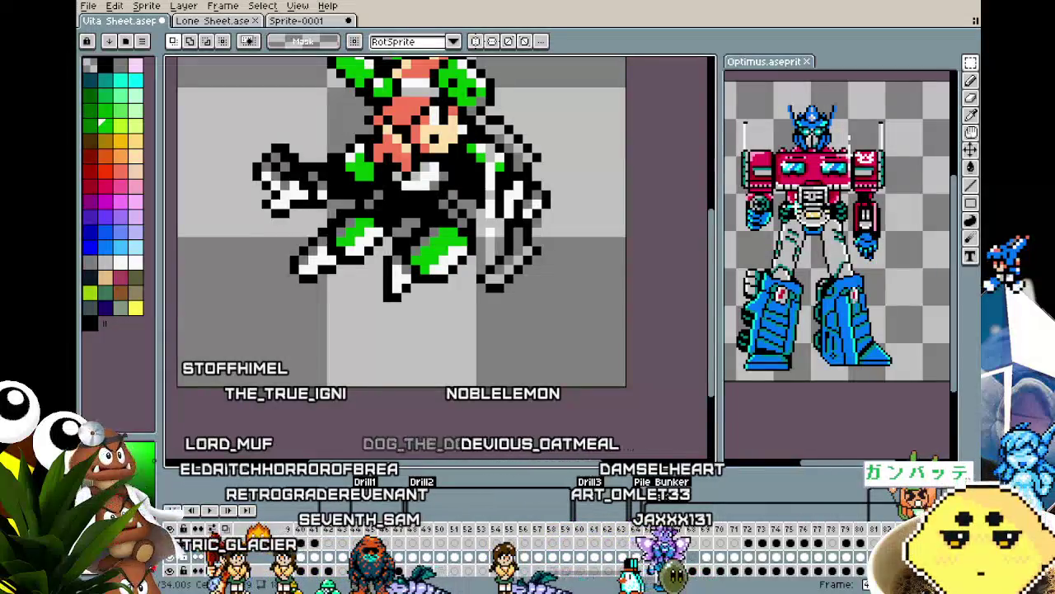
{"action": "left_click", "coordinate": [637, 557]}
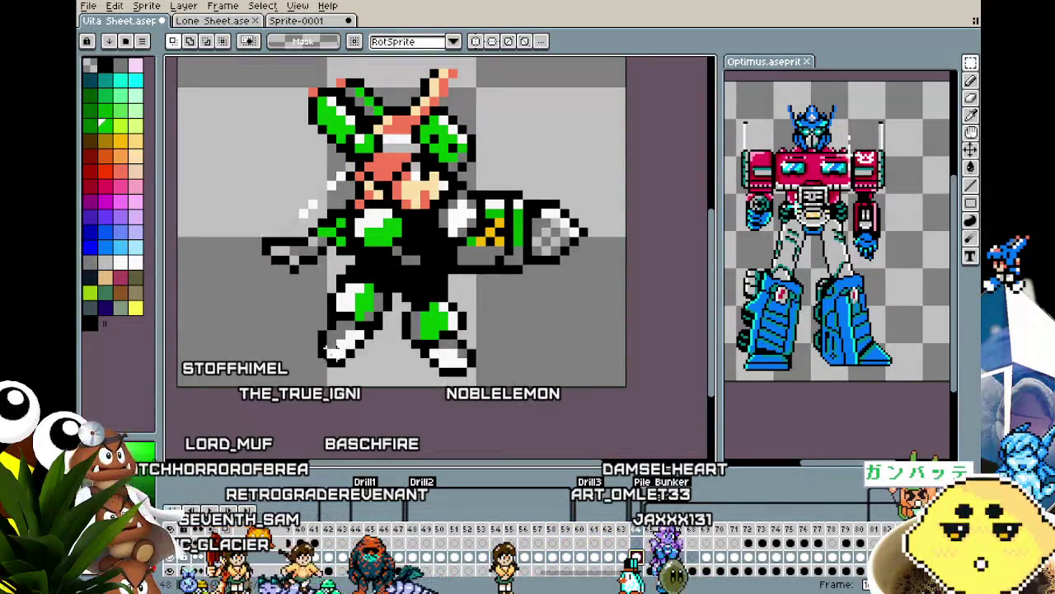
{"action": "key", "text": "Right"}
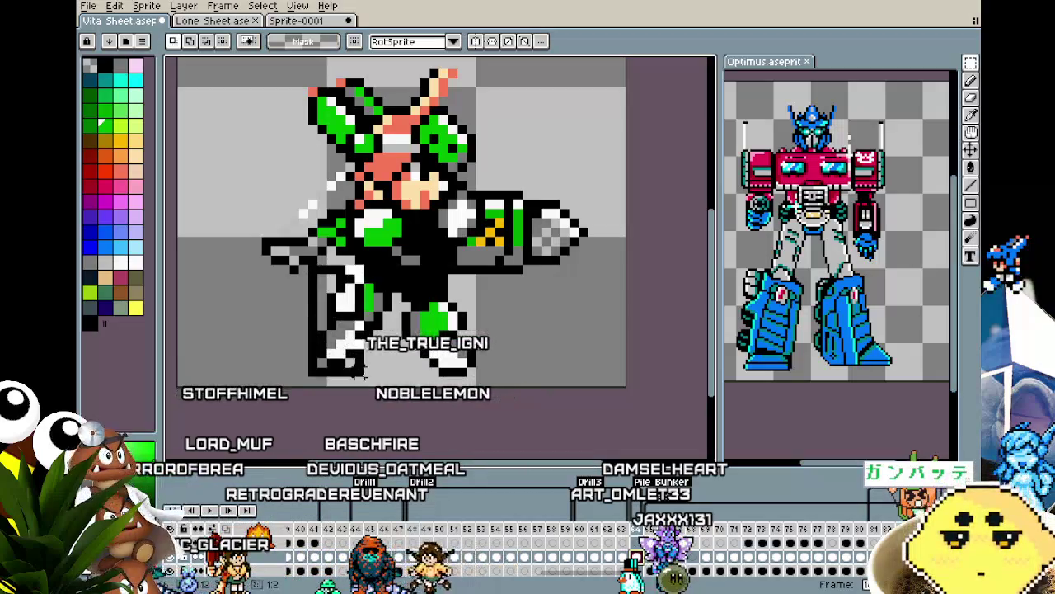
{"action": "left_click_drag", "start_coordinate": [308, 262], "coordinate": [422, 387]}
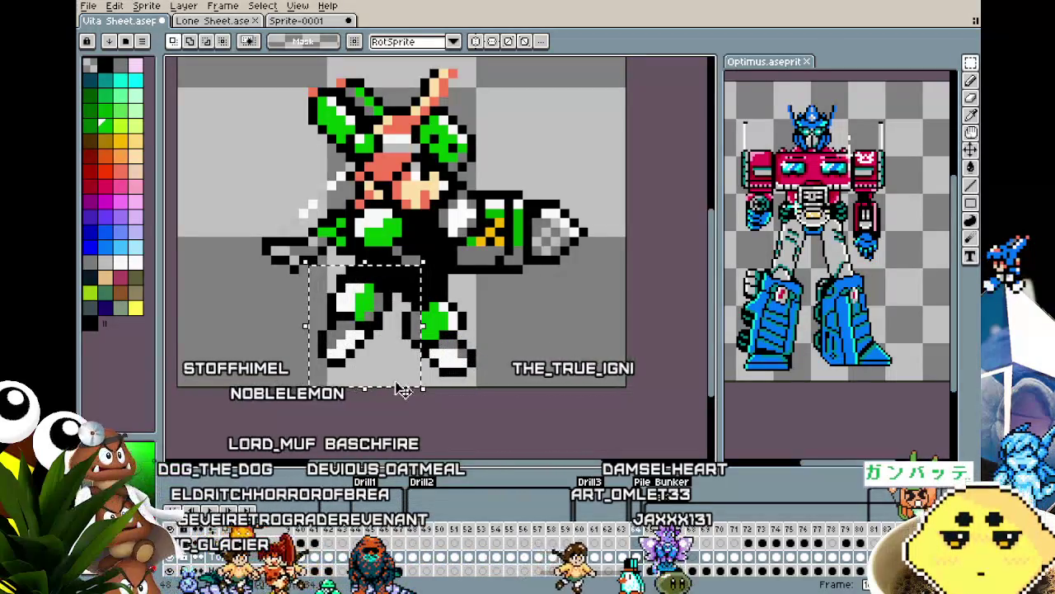
{"action": "left_click", "coordinate": [330, 282]}
{"action": "left_click_drag", "start_coordinate": [313, 268], "coordinate": [564, 381]}
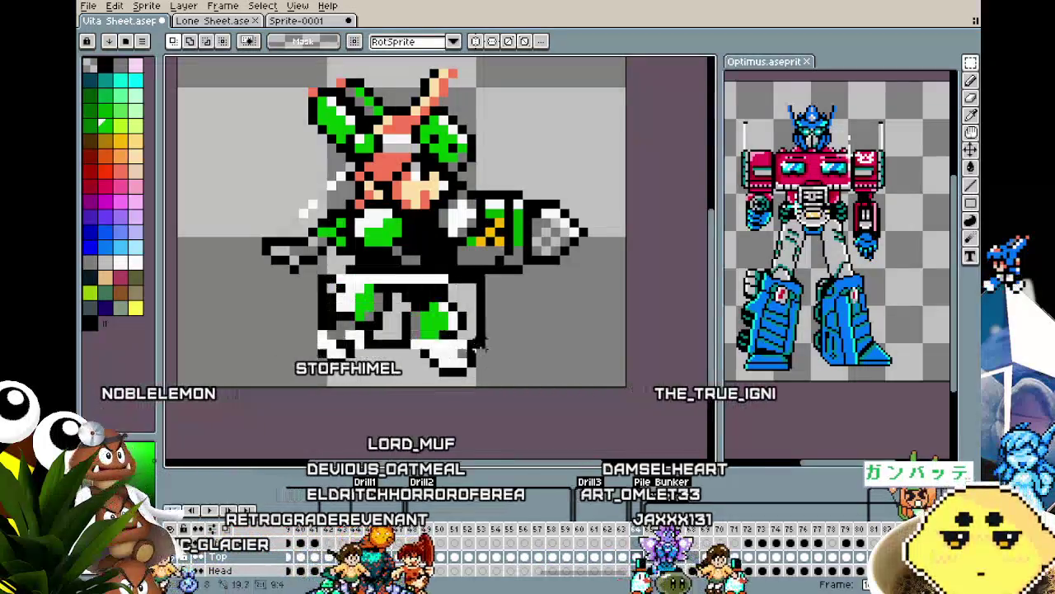
{"action": "key", "text": "Delete"}
{"action": "key", "text": "ctrl+v"}
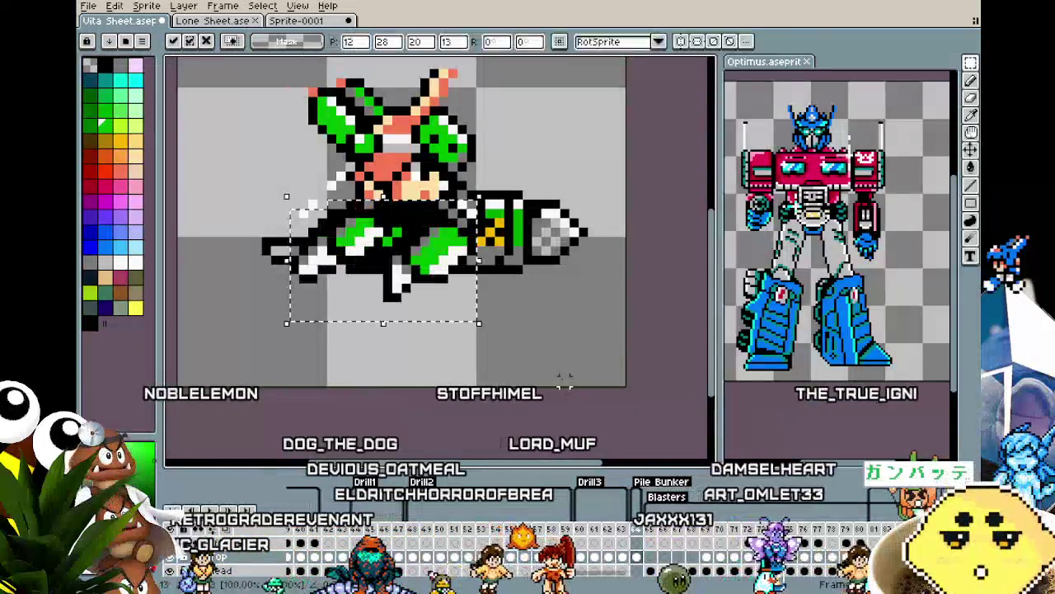
{"action": "left_click_drag", "start_coordinate": [381, 215], "coordinate": [382, 281]}
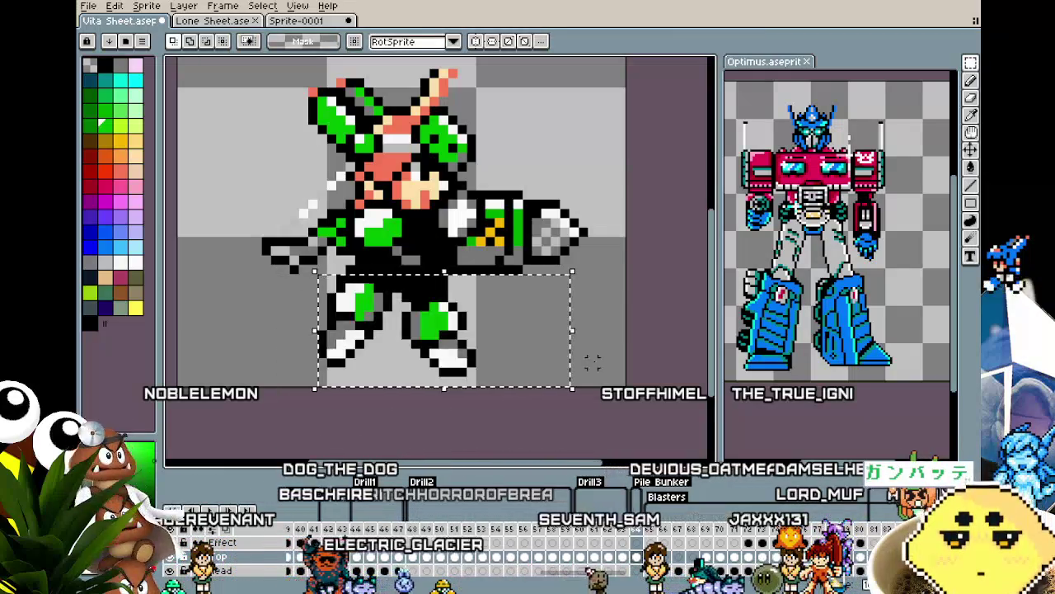
{"action": "left_click_drag", "start_coordinate": [381, 282], "coordinate": [392, 210]}
{"action": "left_click_drag", "start_coordinate": [387, 278], "coordinate": [381, 336]}
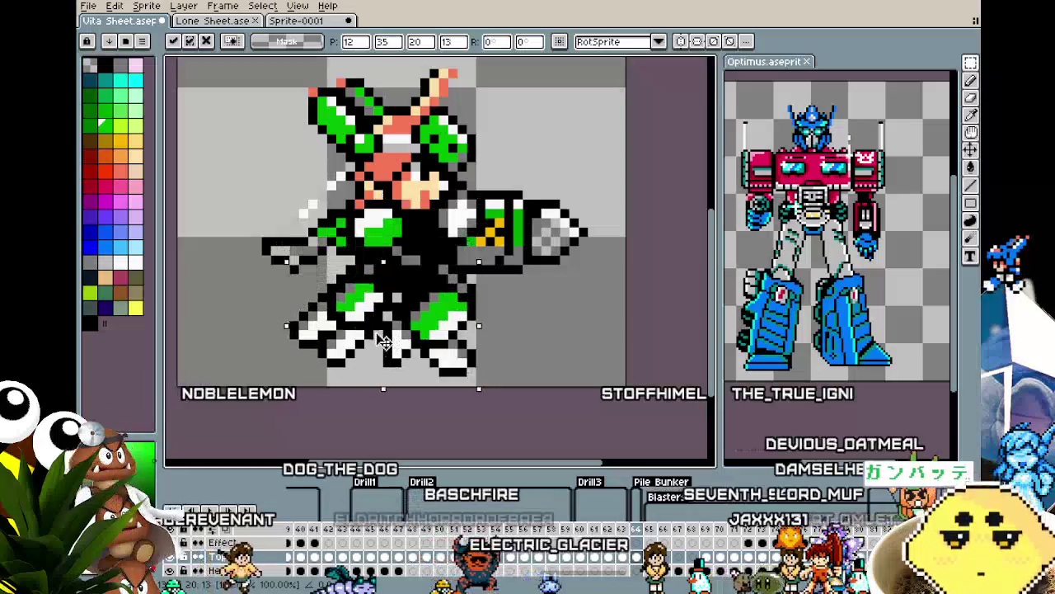
{"action": "key", "text": "Down"}
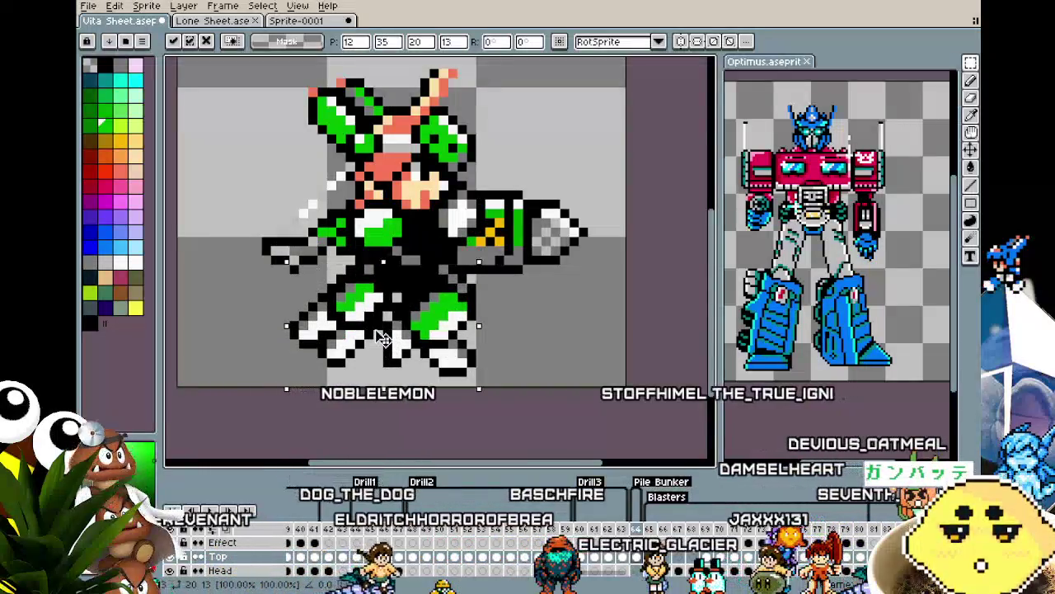
{"action": "key", "text": "Return"}
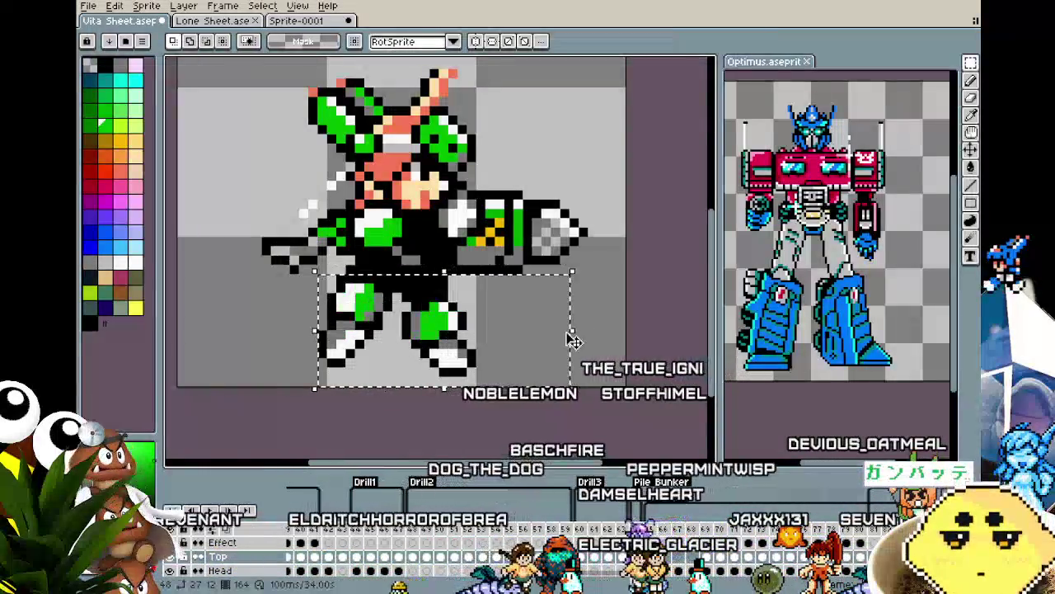
{"action": "key", "text": "ctrl+z"}
{"action": "key", "text": "ctrl+v"}
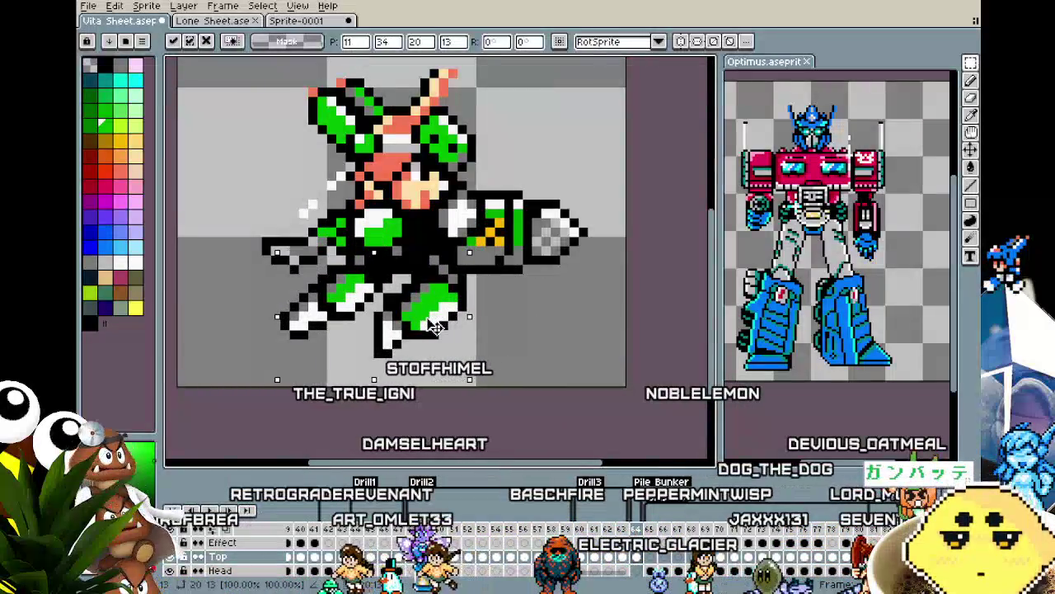
{"action": "key", "text": "b"}
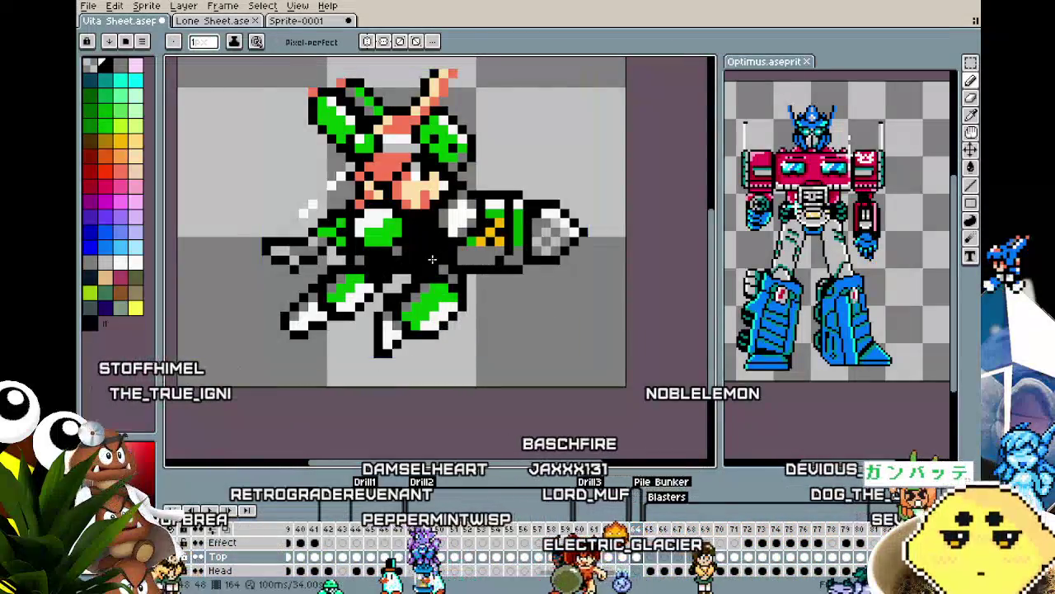
{"action": "key", "text": "i"}
{"action": "key", "text": "b"}
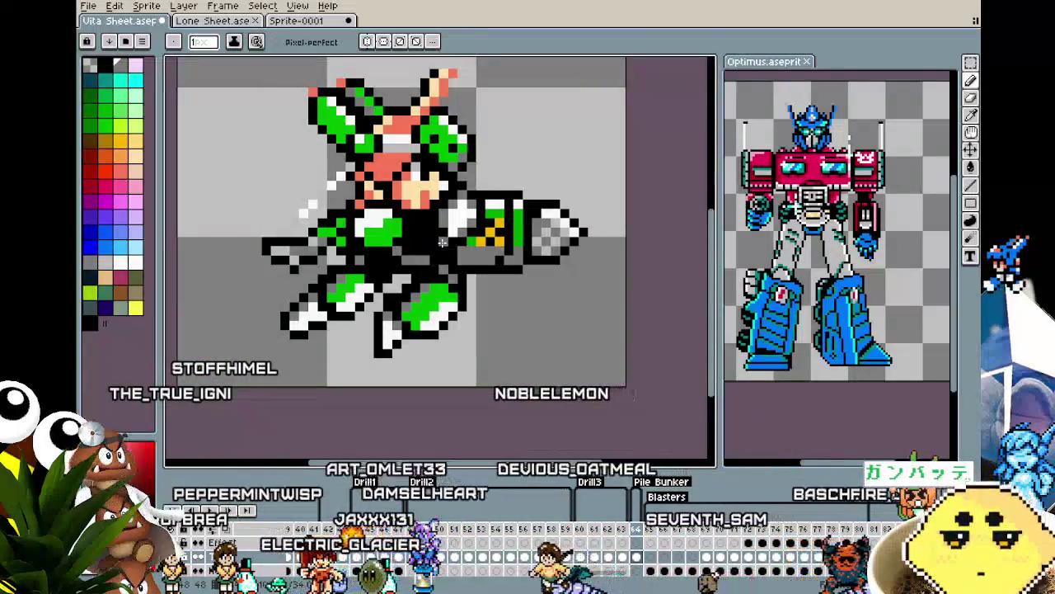
{"action": "scroll", "coordinate": [406, 330], "scroll_direction": "down", "scroll_amount": 2}
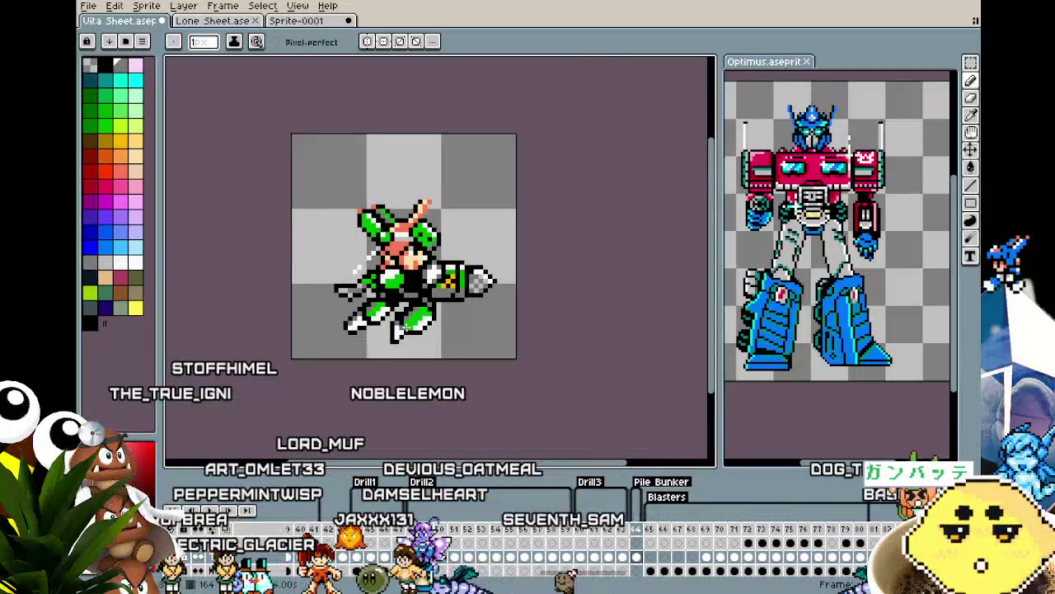
{"action": "scroll", "coordinate": [400, 329], "scroll_direction": "up", "scroll_amount": 5}
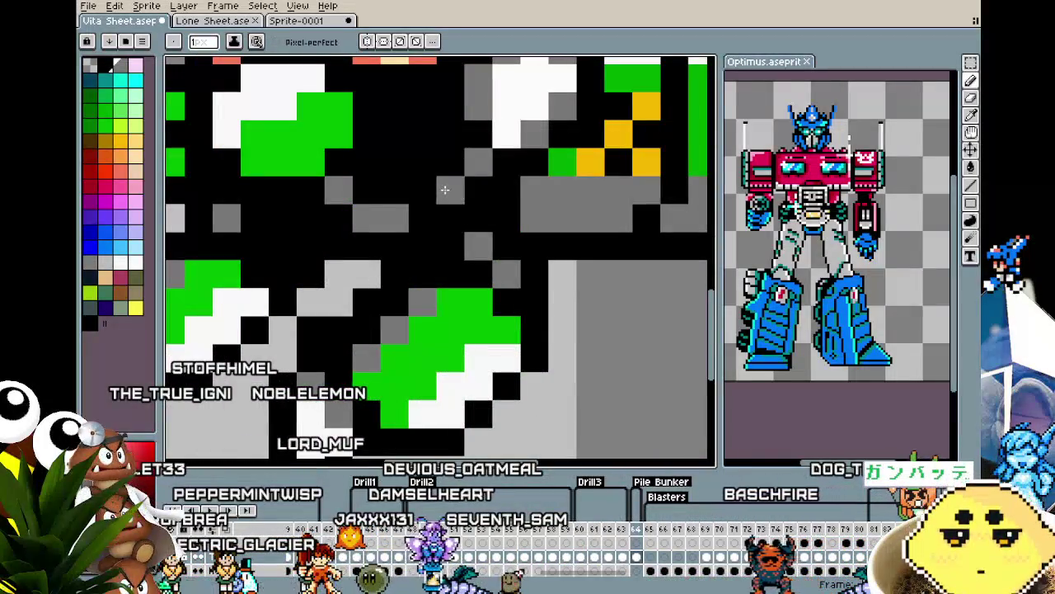
{"action": "scroll", "coordinate": [444, 189], "scroll_direction": "down", "scroll_amount": 3}
{"action": "scroll", "coordinate": [329, 406], "scroll_direction": "down", "scroll_amount": 2}
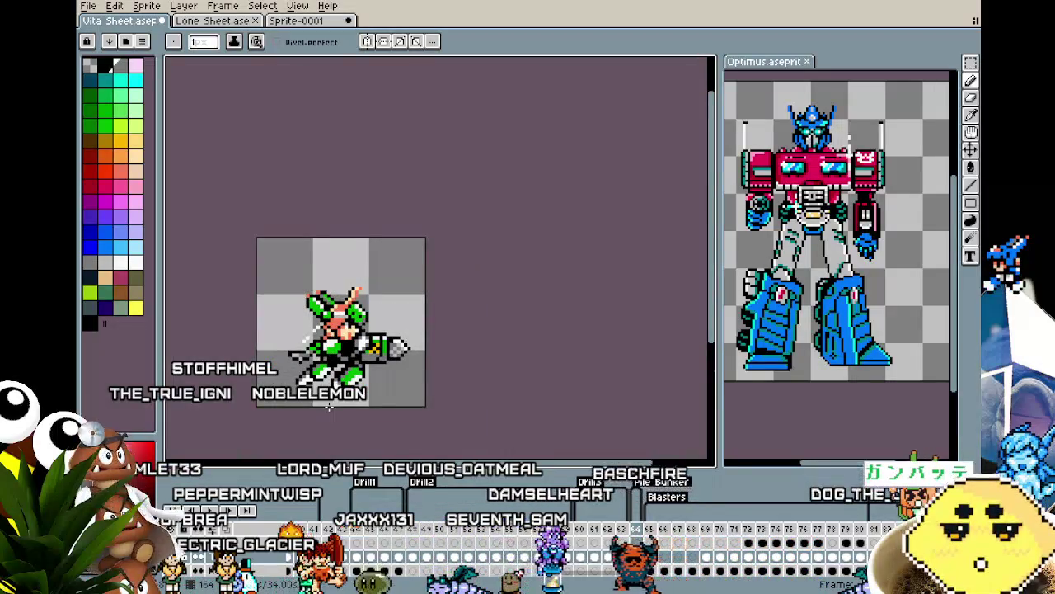
{"action": "scroll", "coordinate": [329, 407], "scroll_direction": "up", "scroll_amount": 2}
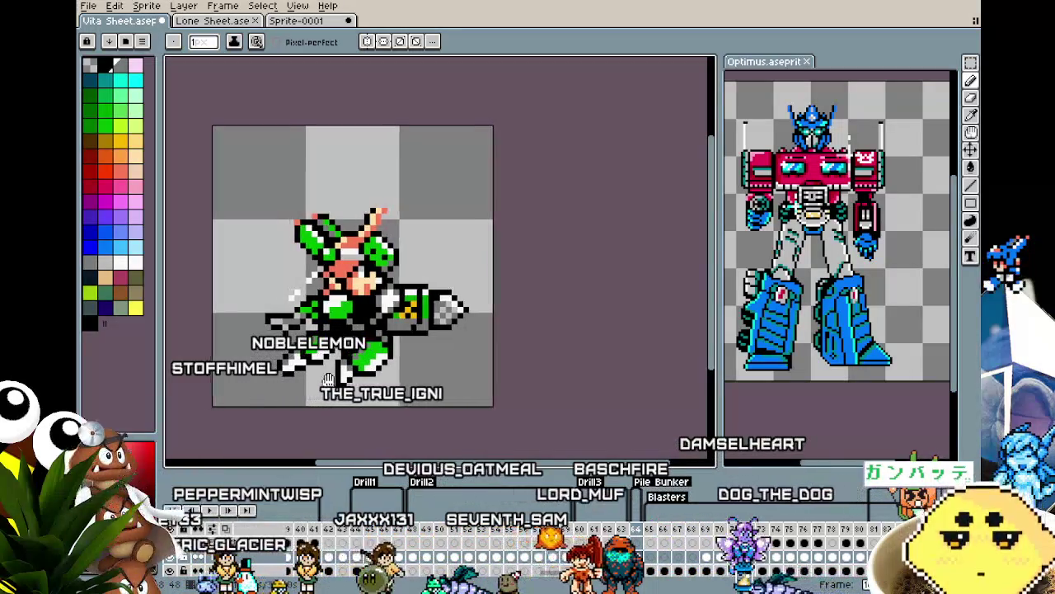
{"action": "left_click_drag", "start_coordinate": [322, 317], "coordinate": [328, 316]}
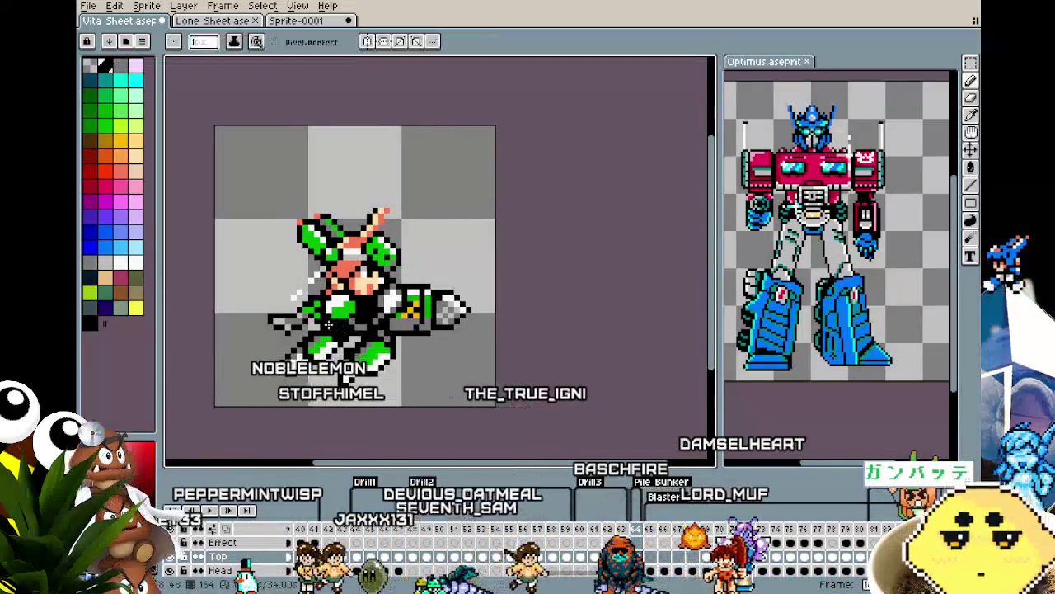
{"action": "scroll", "coordinate": [352, 427], "scroll_direction": "down", "scroll_amount": 3}
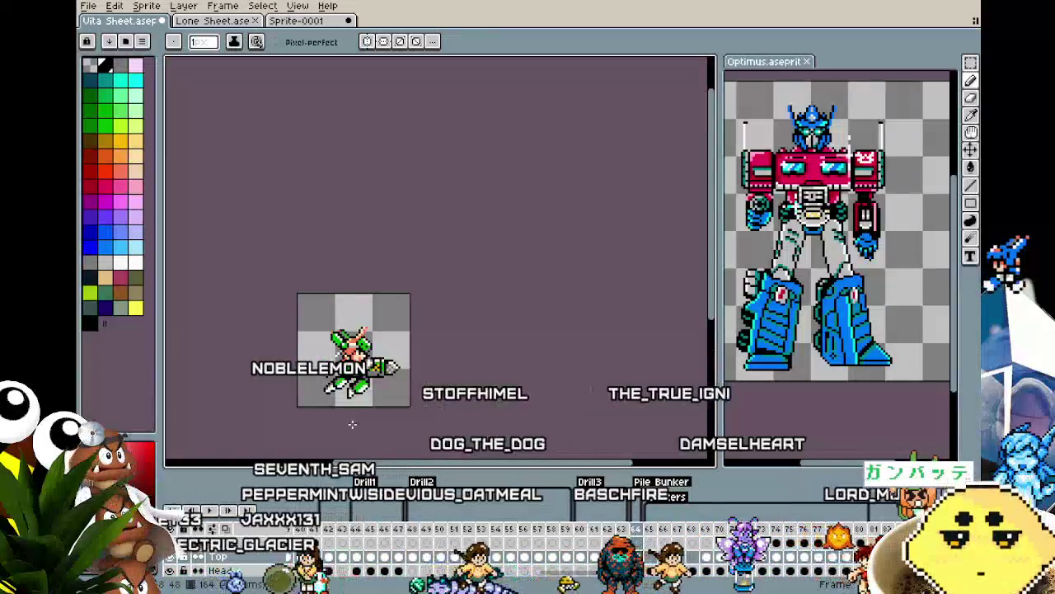
{"action": "scroll", "coordinate": [352, 424], "scroll_direction": "up", "scroll_amount": 2}
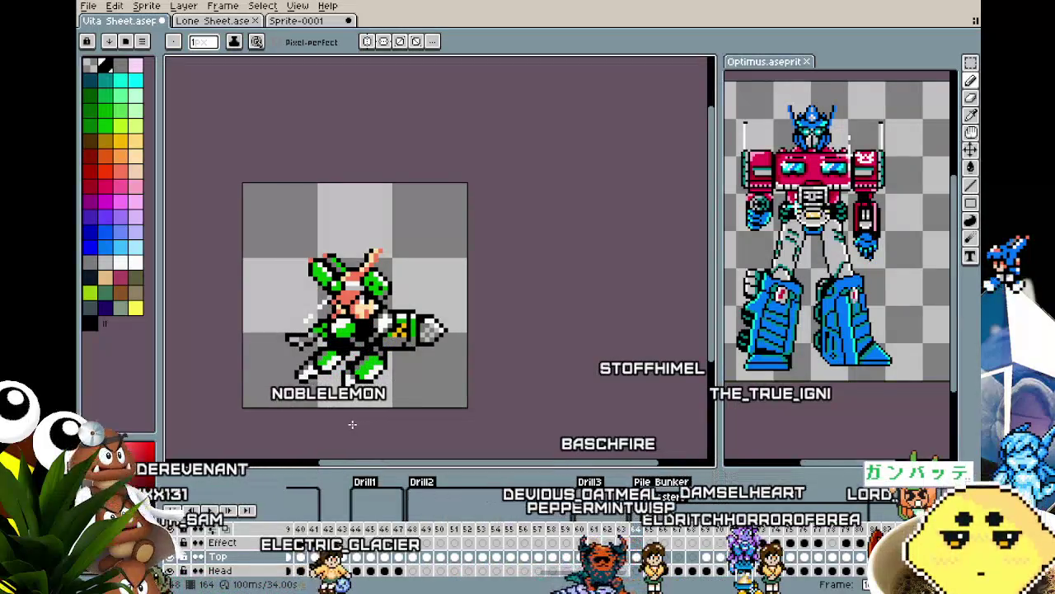
{"action": "scroll", "coordinate": [344, 424], "scroll_direction": "up", "scroll_amount": 1}
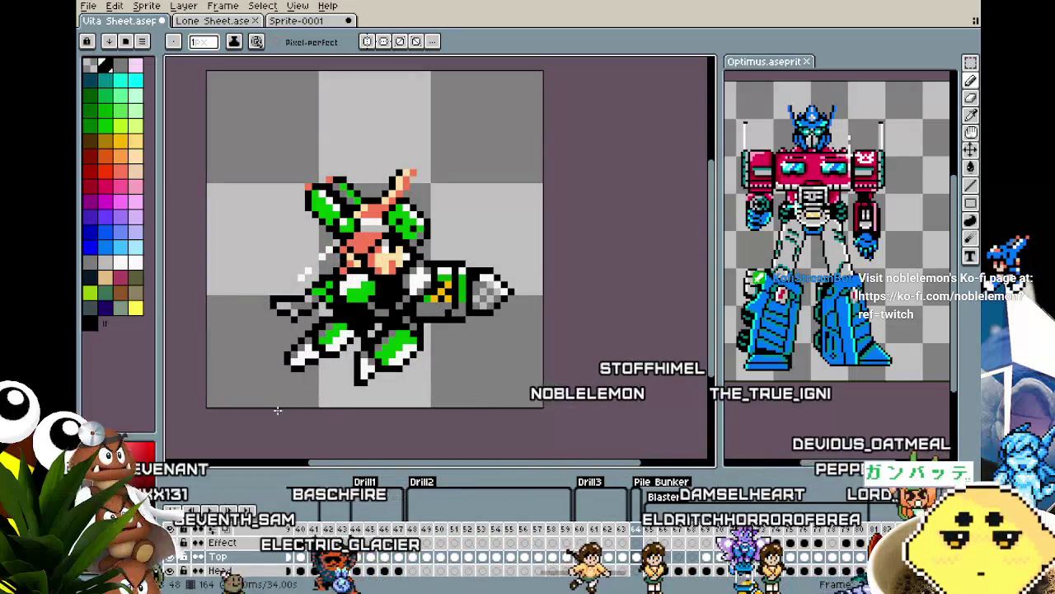
{"action": "scroll", "coordinate": [278, 410], "scroll_direction": "down", "scroll_amount": 1}
{"action": "scroll", "coordinate": [278, 410], "scroll_direction": "down", "scroll_amount": 1}
{"action": "scroll", "coordinate": [278, 410], "scroll_direction": "down", "scroll_amount": 1}
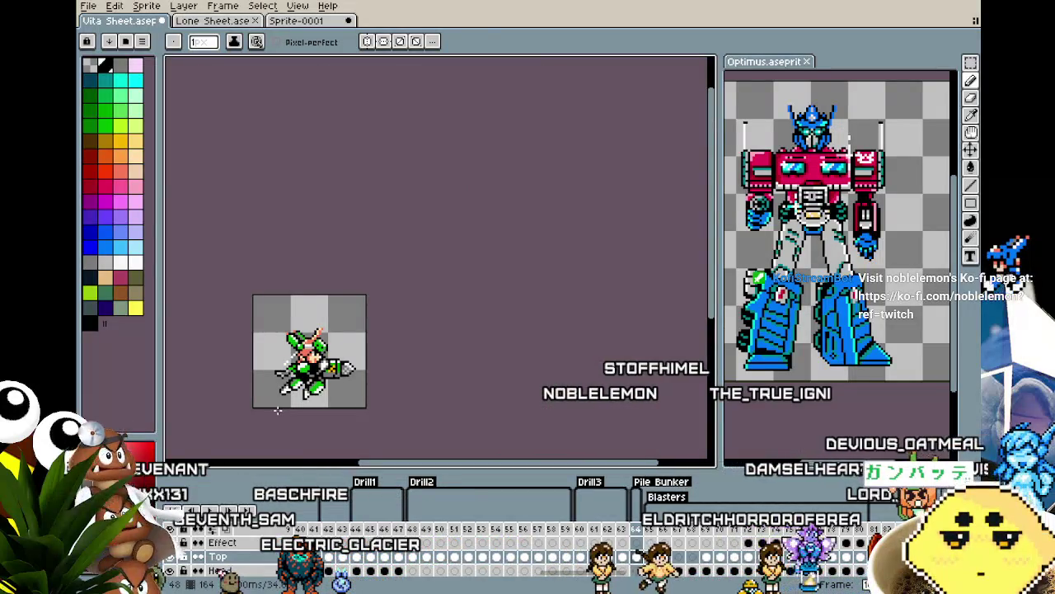
{"action": "scroll", "coordinate": [278, 410], "scroll_direction": "up", "scroll_amount": 2}
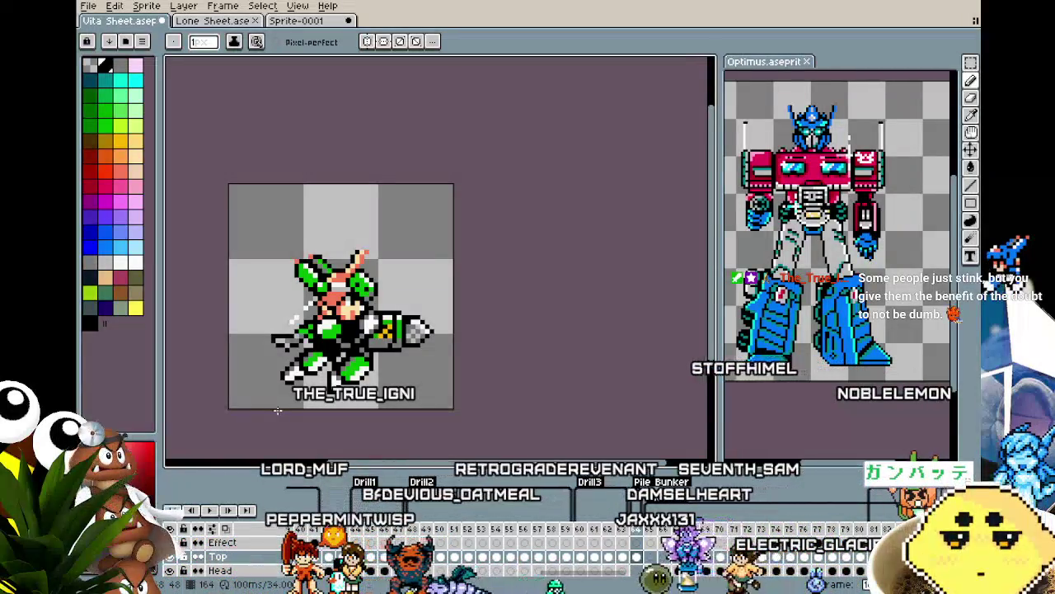
{"action": "scroll", "coordinate": [277, 410], "scroll_direction": "up", "scroll_amount": 1}
{"action": "mouse_move", "coordinate": [378, 388]}
{"action": "left_mouse_down"}
{"action": "mouse_move", "coordinate": [590, 354]}
{"action": "mouse_move", "coordinate": [531, 356]}
{"action": "left_mouse_up"}
{"action": "scroll", "coordinate": [339, 357], "scroll_direction": "down", "scroll_amount": 2}
{"action": "scroll", "coordinate": [339, 357], "scroll_direction": "down", "scroll_amount": 1}
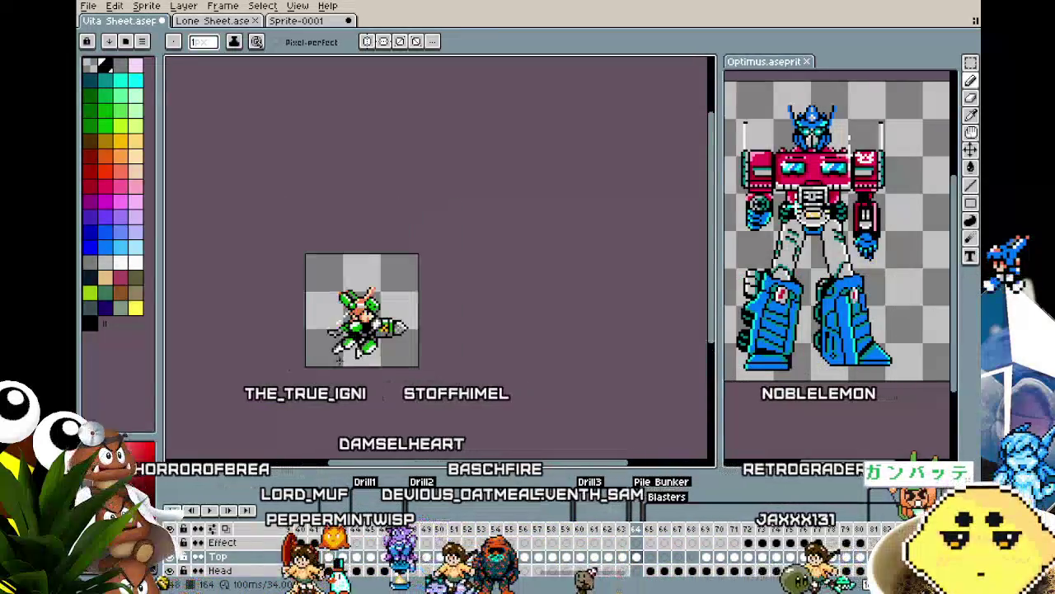
{"action": "mouse_move", "coordinate": [338, 357]}
{"action": "left_mouse_down"}
{"action": "mouse_move", "coordinate": [540, 316]}
{"action": "mouse_move", "coordinate": [627, 316]}
{"action": "mouse_move", "coordinate": [418, 344]}
{"action": "mouse_move", "coordinate": [644, 355]}
{"action": "mouse_move", "coordinate": [328, 351]}
{"action": "left_mouse_up"}
{"action": "scroll", "coordinate": [377, 351], "scroll_direction": "up", "scroll_amount": 1}
{"action": "scroll", "coordinate": [378, 351], "scroll_direction": "up", "scroll_amount": 1}
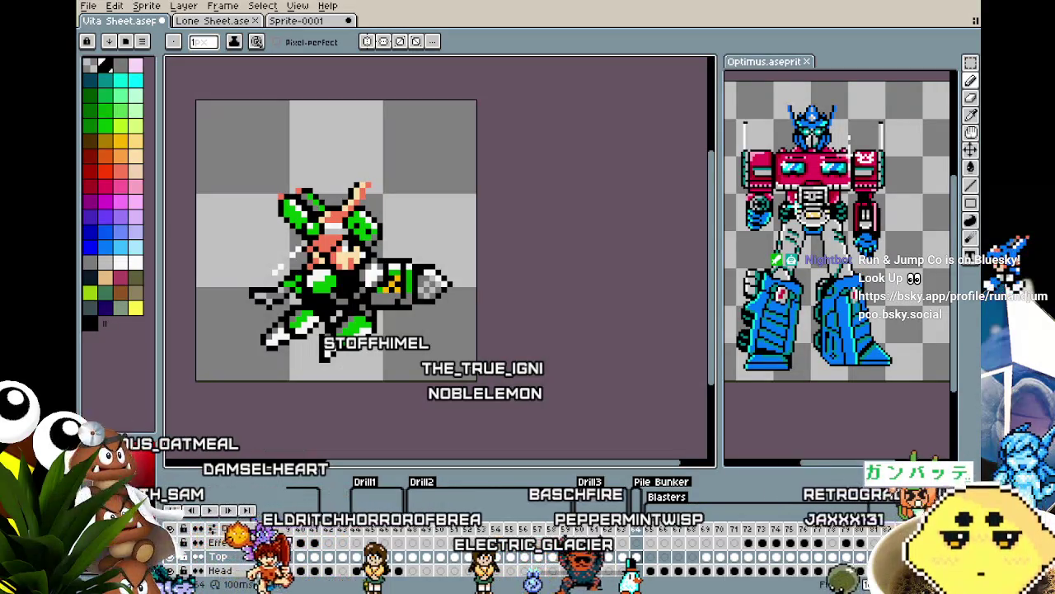
{"action": "left_click_drag", "start_coordinate": [470, 362], "coordinate": [642, 375]}
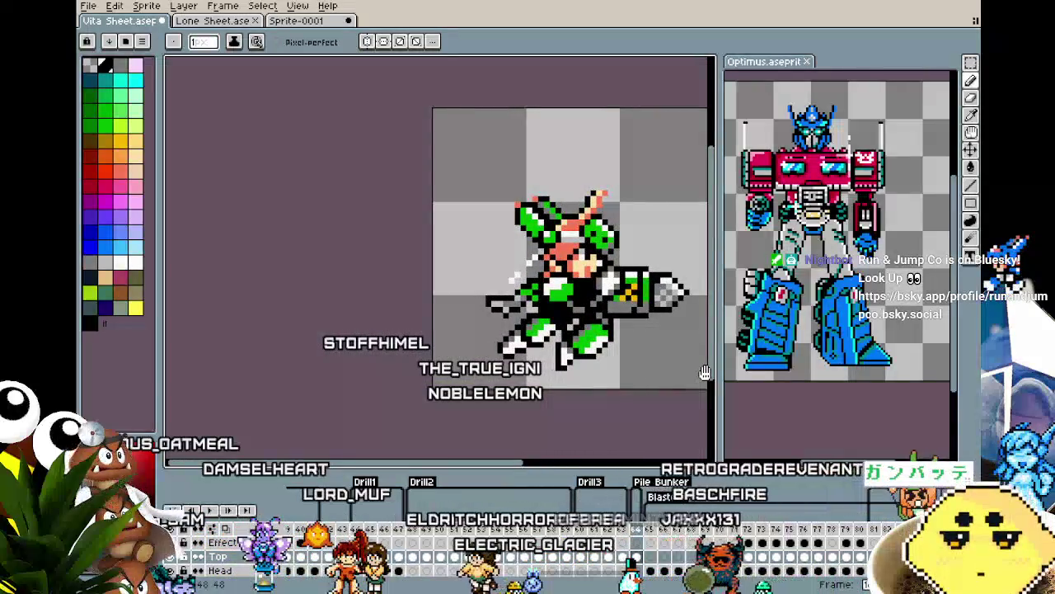
{"action": "scroll", "coordinate": [642, 375], "scroll_direction": "down", "scroll_amount": 2}
{"action": "scroll", "coordinate": [659, 381], "scroll_direction": "up", "scroll_amount": 1}
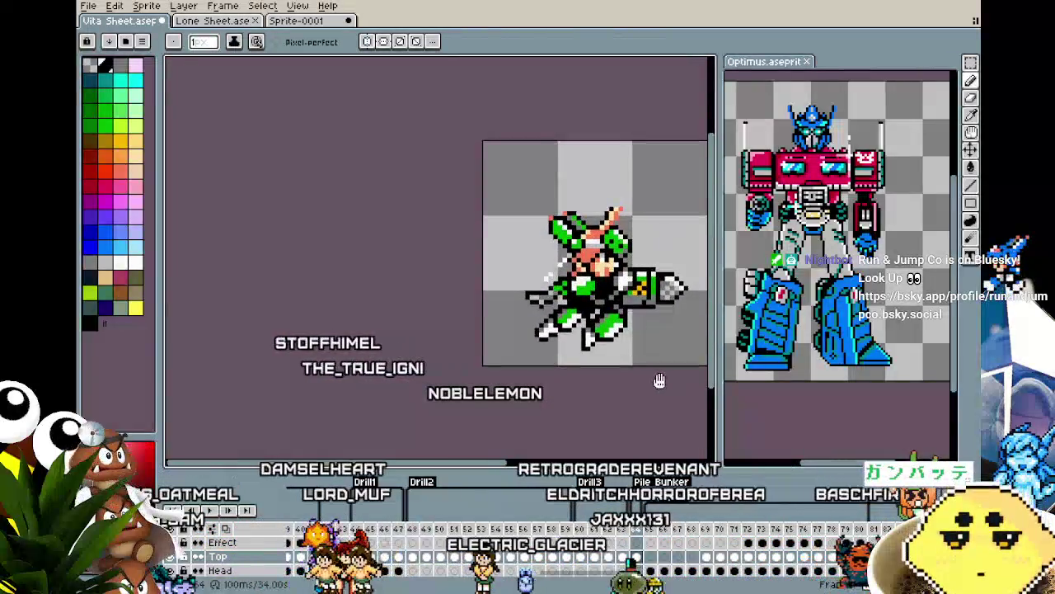
{"action": "left_click_drag", "start_coordinate": [660, 380], "coordinate": [444, 370]}
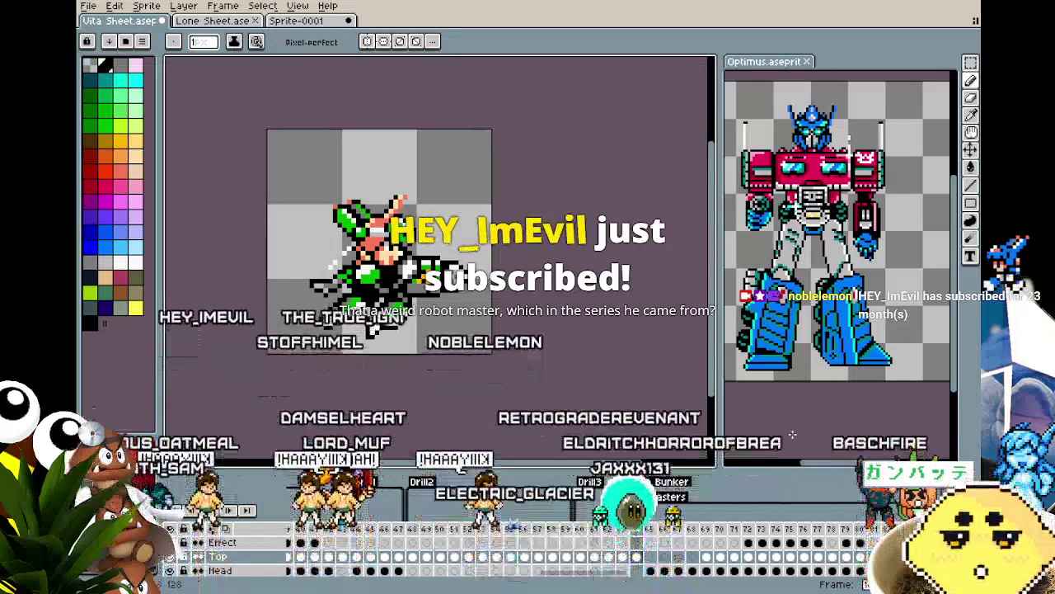
{"action": "mouse_move", "coordinate": [815, 431]}
{"action": "left_mouse_down"}
{"action": "mouse_move", "coordinate": [842, 415]}
{"action": "mouse_move", "coordinate": [824, 410]}
{"action": "left_mouse_up"}
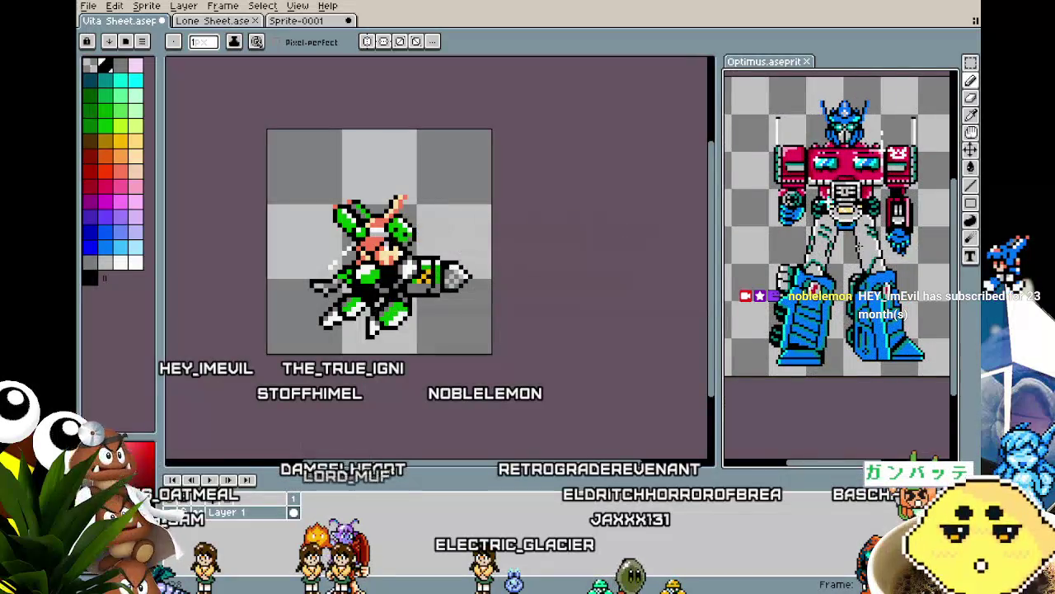
{"action": "scroll", "coordinate": [827, 198], "scroll_direction": "up", "scroll_amount": 1}
{"action": "scroll", "coordinate": [827, 198], "scroll_direction": "down", "scroll_amount": 1}
{"action": "scroll", "coordinate": [827, 198], "scroll_direction": "up", "scroll_amount": 1}
{"action": "scroll", "coordinate": [894, 242], "scroll_direction": "down", "scroll_amount": 2}
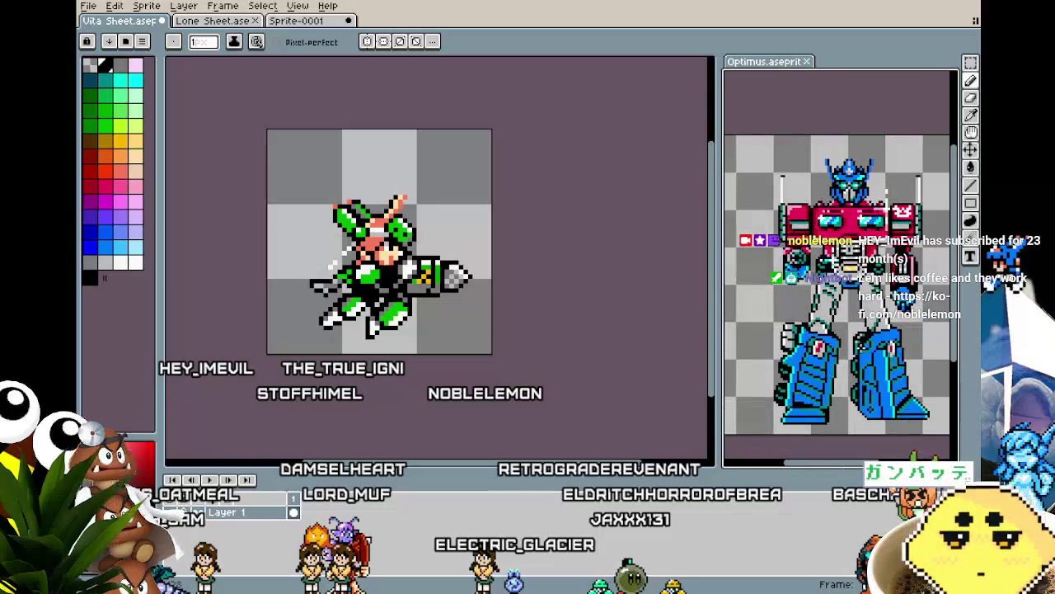
{"action": "left_click_drag", "start_coordinate": [858, 343], "coordinate": [848, 336]}
{"action": "left_click_drag", "start_coordinate": [530, 418], "coordinate": [480, 432]}
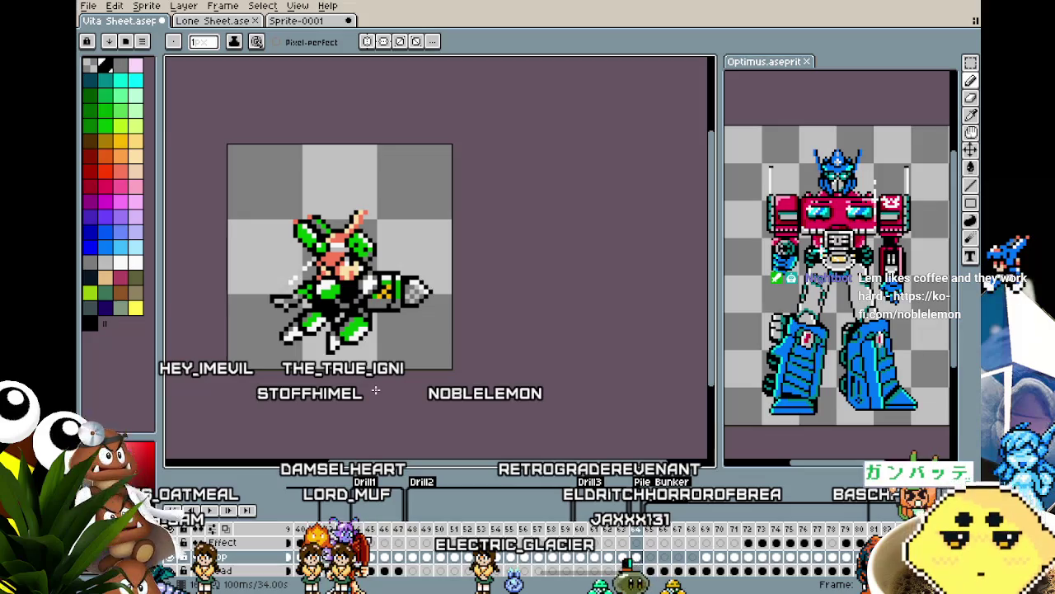
{"action": "scroll", "coordinate": [375, 391], "scroll_direction": "up", "scroll_amount": 2}
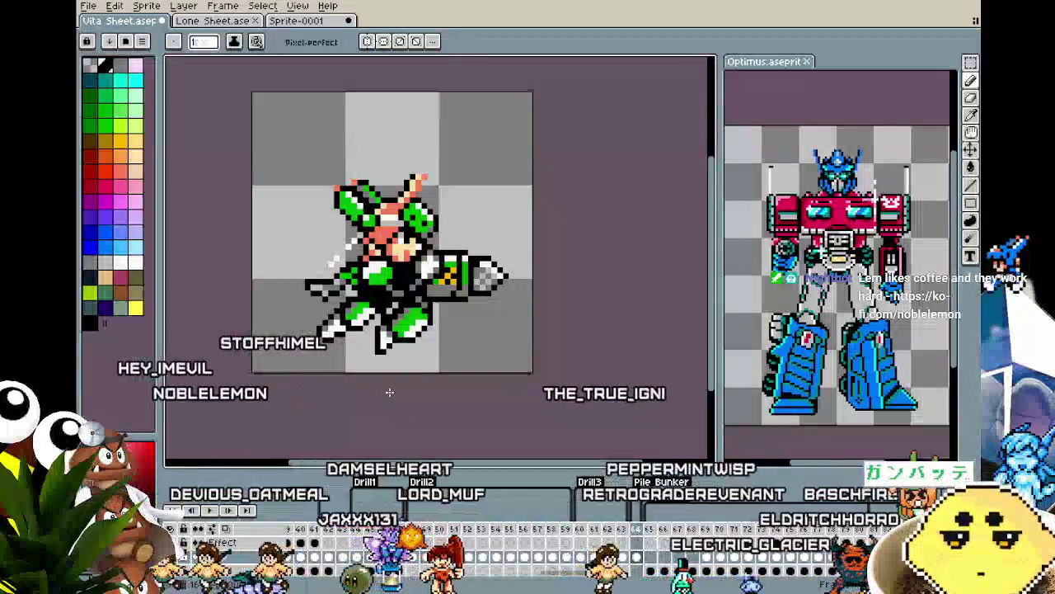
{"action": "scroll", "coordinate": [389, 392], "scroll_direction": "up", "scroll_amount": 1}
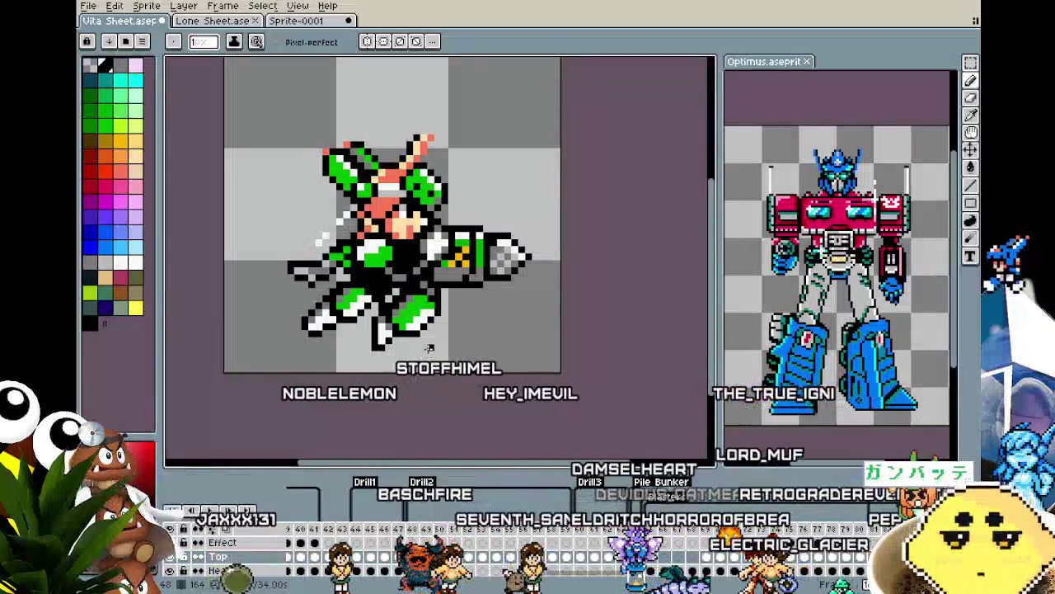
{"action": "left_click_drag", "start_coordinate": [464, 319], "coordinate": [406, 319]}
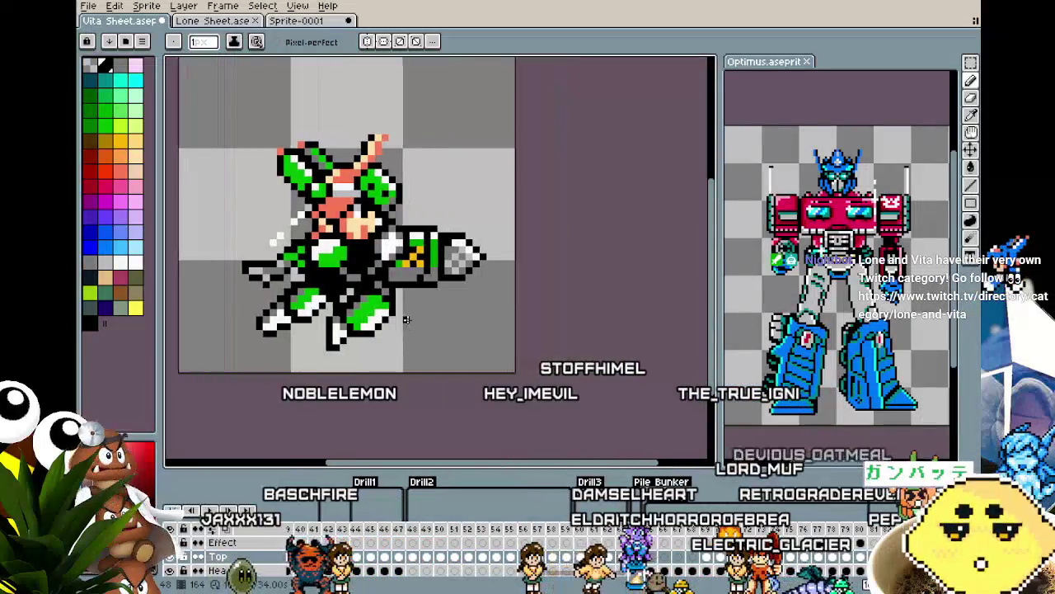
{"action": "left_click_drag", "start_coordinate": [341, 370], "coordinate": [369, 373]}
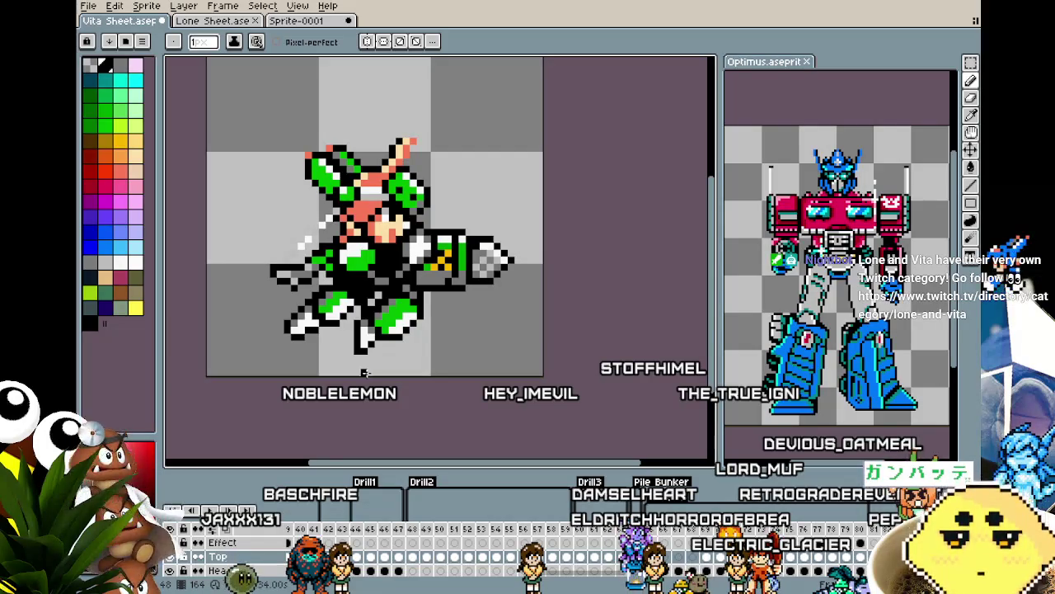
{"action": "scroll", "coordinate": [342, 339], "scroll_direction": "up", "scroll_amount": 2}
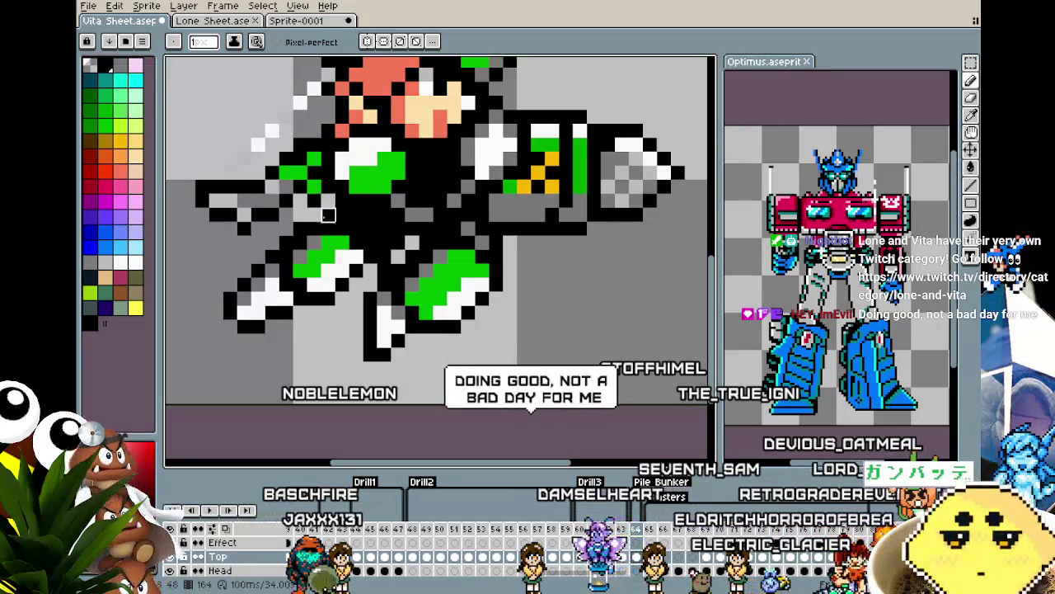
Zoom around the Vita Sheet robot, then switch to the Sprite-0001 curves document.
{"action": "scroll", "coordinate": [301, 334], "scroll_direction": "down", "scroll_amount": 1}
{"action": "scroll", "coordinate": [293, 347], "scroll_direction": "down", "scroll_amount": 1}
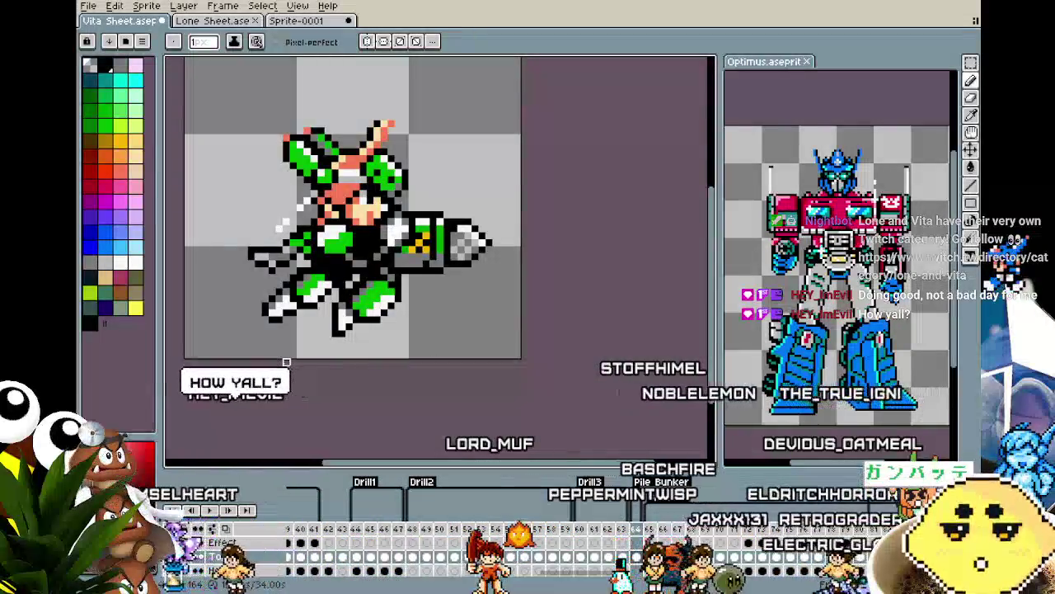
{"action": "scroll", "coordinate": [286, 362], "scroll_direction": "up", "scroll_amount": 1}
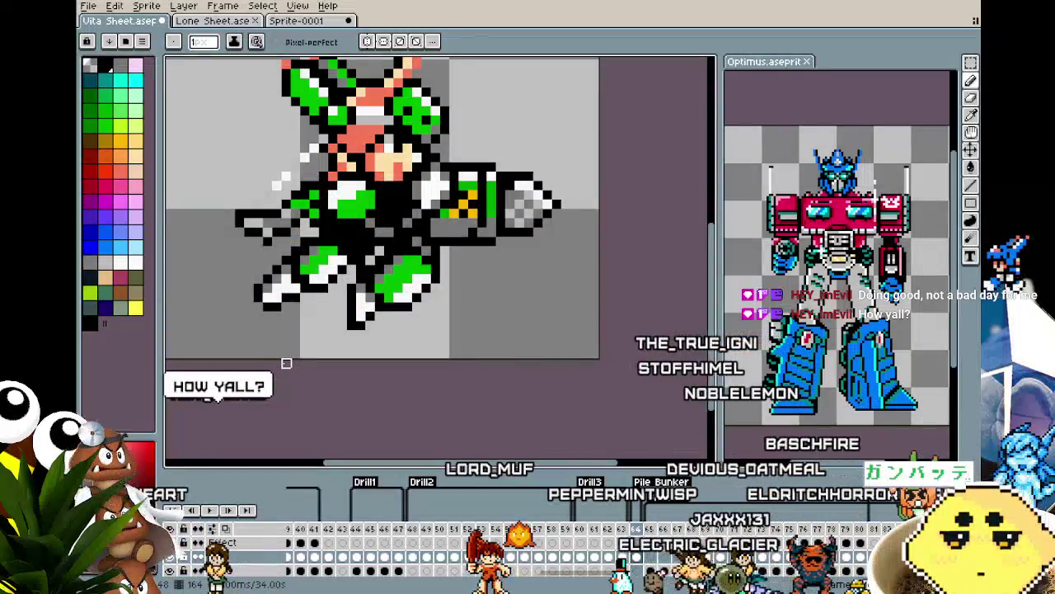
{"action": "scroll", "coordinate": [286, 363], "scroll_direction": "down", "scroll_amount": 1}
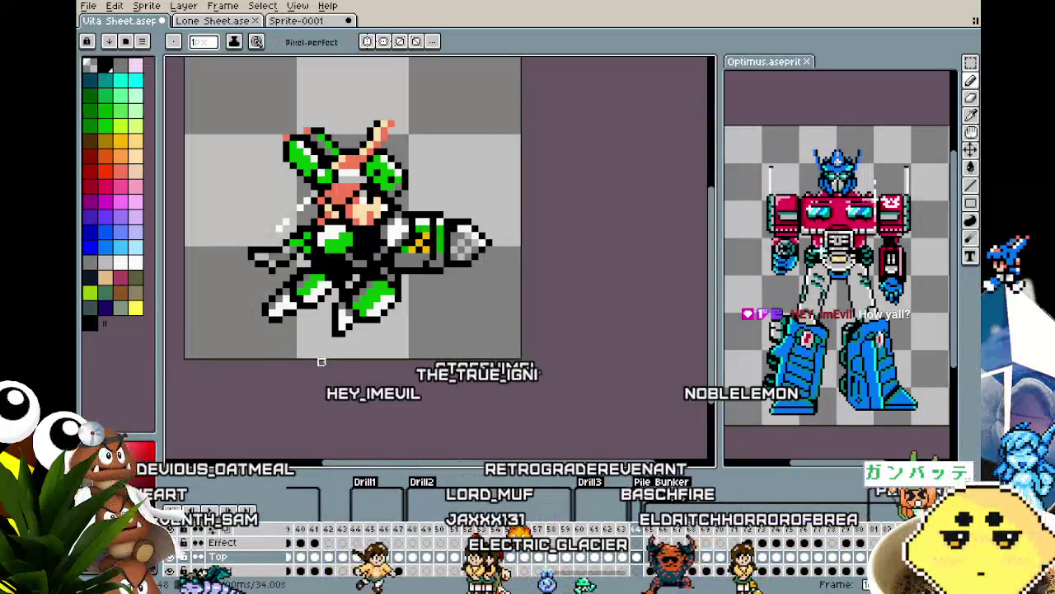
{"action": "scroll", "coordinate": [347, 272], "scroll_direction": "up", "scroll_amount": 3}
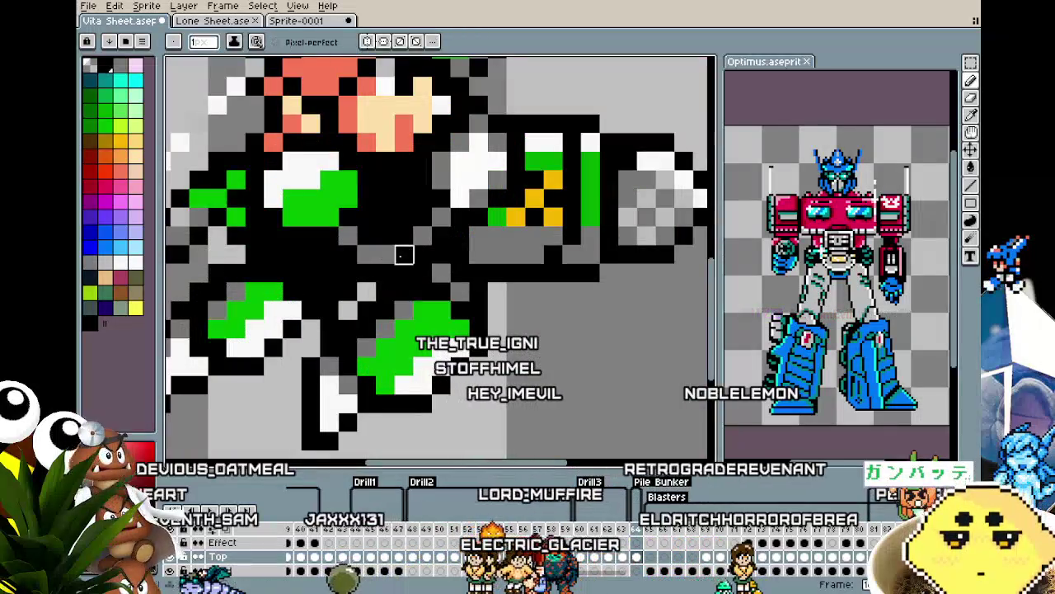
{"action": "key", "text": "i"}
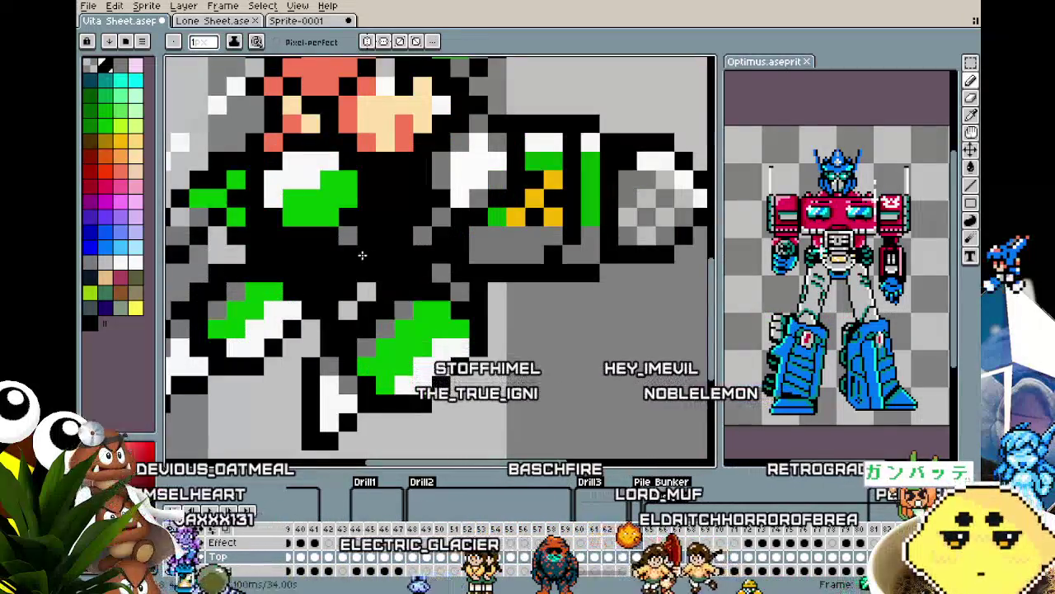
{"action": "key", "text": "b"}
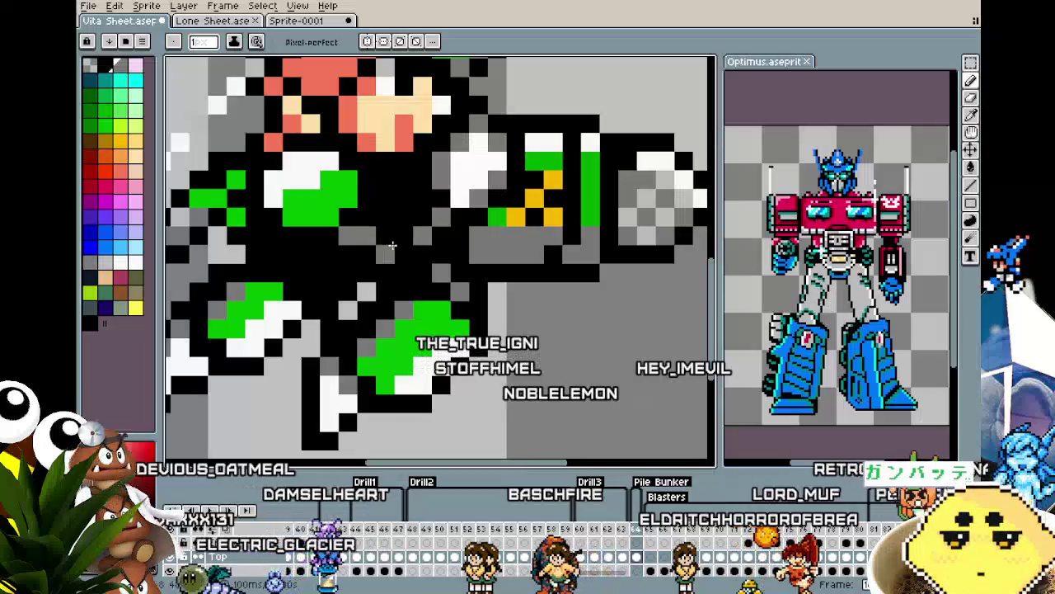
{"action": "scroll", "coordinate": [362, 371], "scroll_direction": "down", "scroll_amount": 3}
{"action": "scroll", "coordinate": [362, 371], "scroll_direction": "down", "scroll_amount": 2}
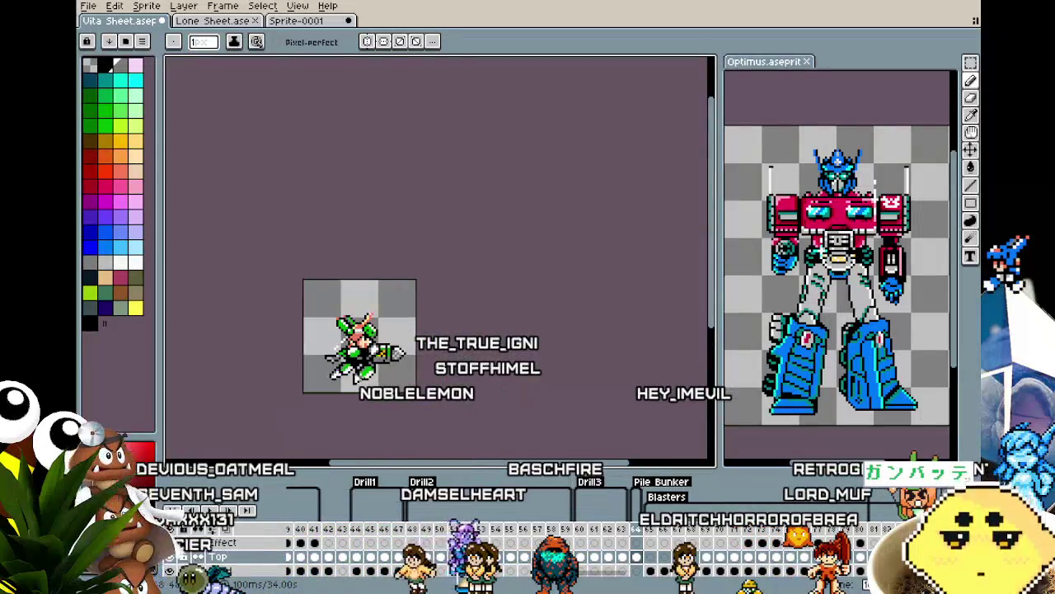
{"action": "scroll", "coordinate": [362, 363], "scroll_direction": "up", "scroll_amount": 4}
{"action": "key", "text": "i"}
{"action": "key", "text": "b"}
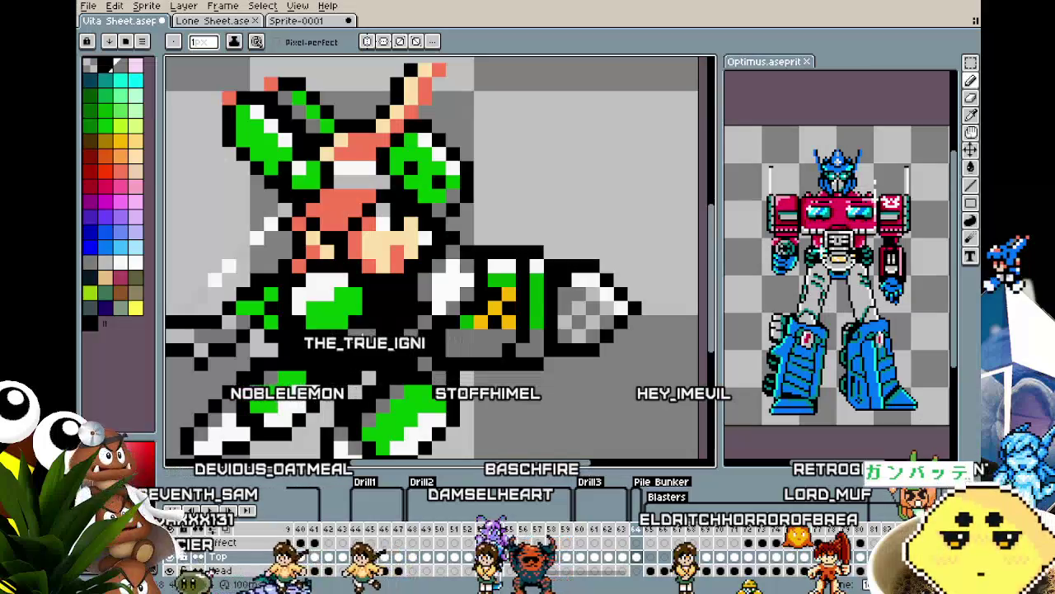
{"action": "scroll", "coordinate": [379, 346], "scroll_direction": "down", "scroll_amount": 2}
{"action": "scroll", "coordinate": [363, 363], "scroll_direction": "down", "scroll_amount": 2}
{"action": "scroll", "coordinate": [355, 375], "scroll_direction": "up", "scroll_amount": 2}
{"action": "scroll", "coordinate": [363, 395], "scroll_direction": "up", "scroll_amount": 1}
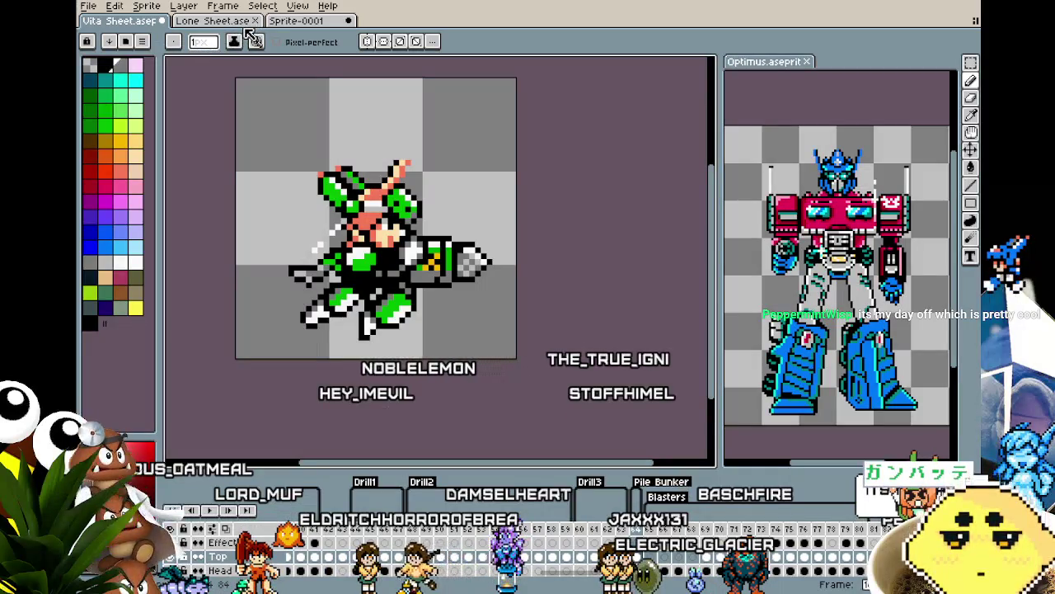
{"action": "left_click", "coordinate": [305, 22]}
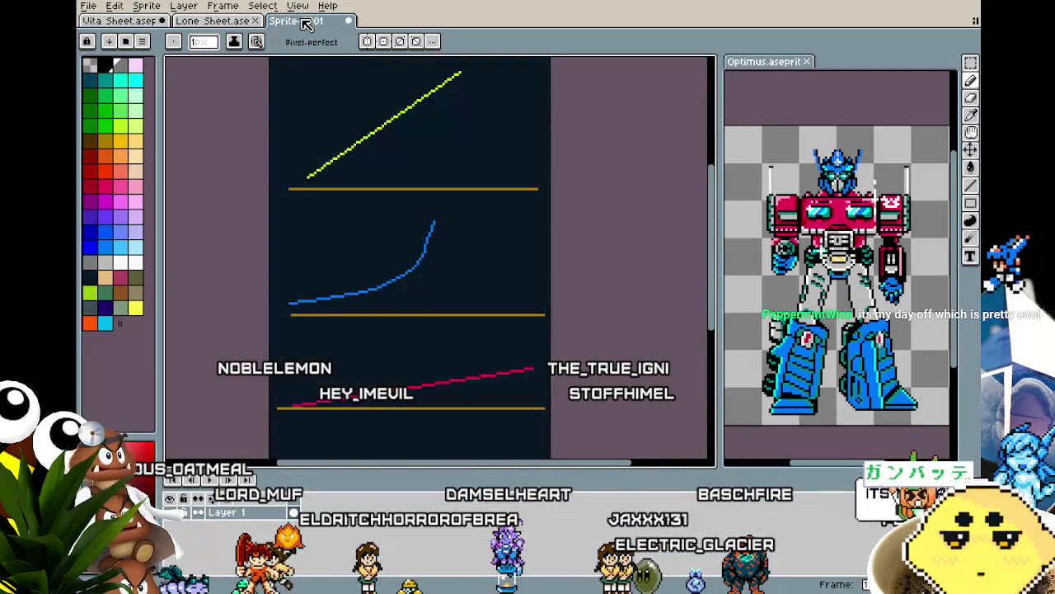
Make cyan the drawing colour in Sprite-0001.
{"action": "scroll", "coordinate": [223, 130], "scroll_direction": "up", "scroll_amount": 1}
{"action": "scroll", "coordinate": [195, 148], "scroll_direction": "down", "scroll_amount": 1}
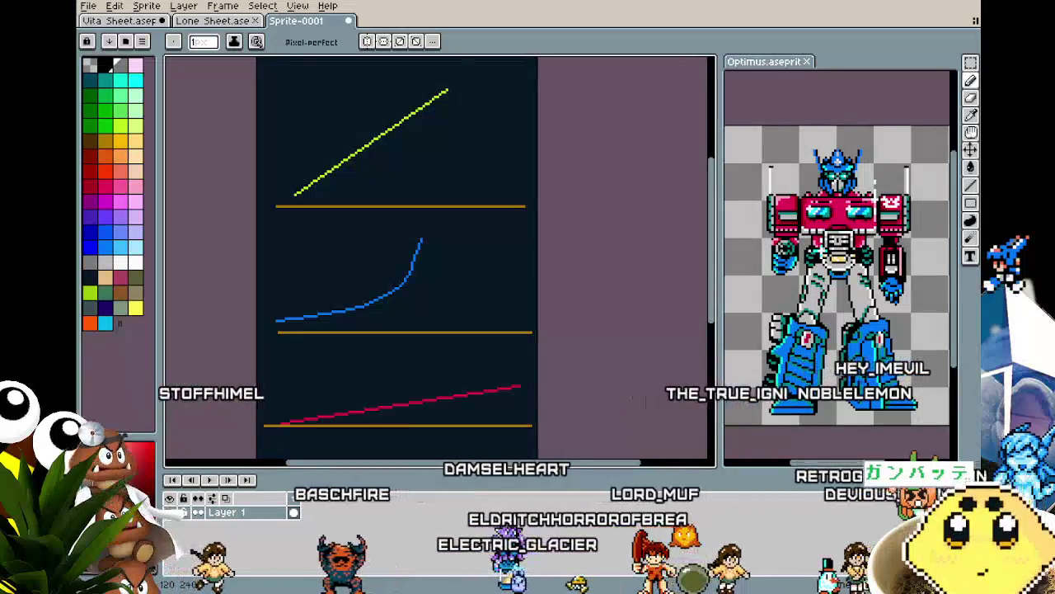
{"action": "scroll", "coordinate": [346, 264], "scroll_direction": "up", "scroll_amount": 1}
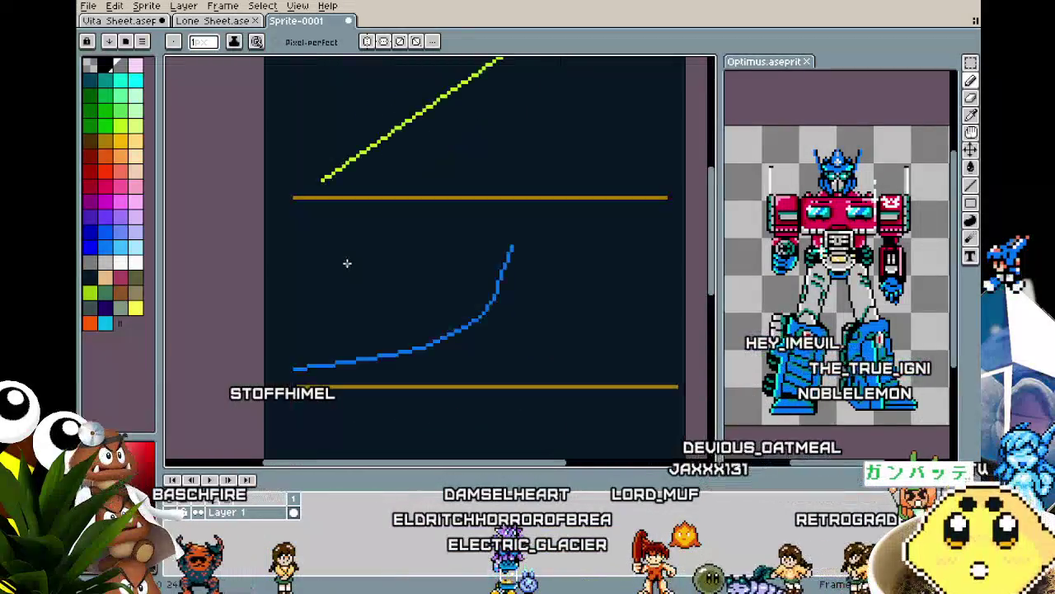
{"action": "scroll", "coordinate": [326, 289], "scroll_direction": "up", "scroll_amount": 1}
{"action": "scroll", "coordinate": [325, 288], "scroll_direction": "down", "scroll_amount": 1}
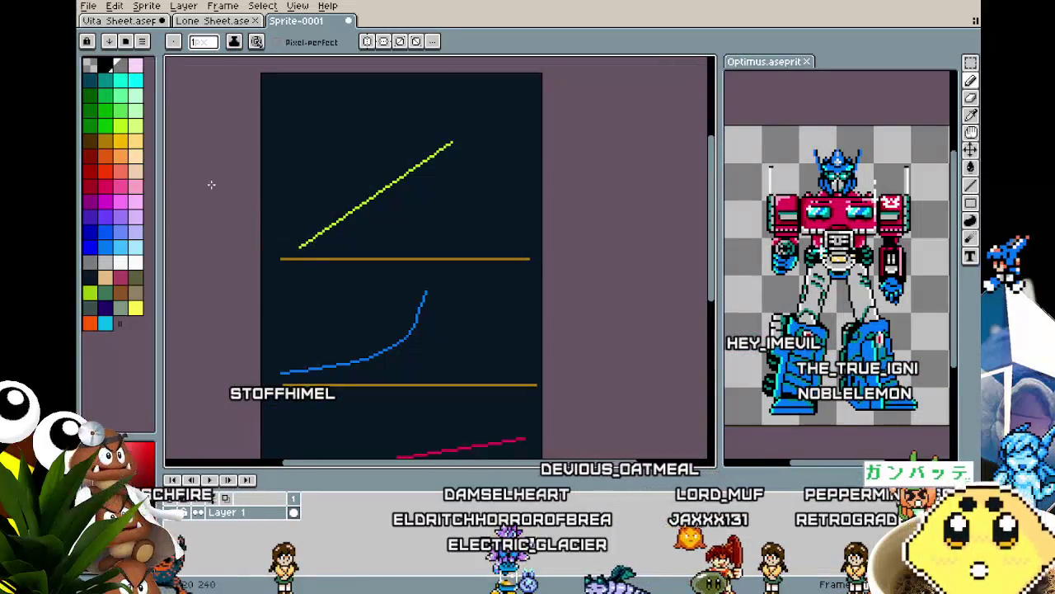
{"action": "left_click", "coordinate": [126, 80]}
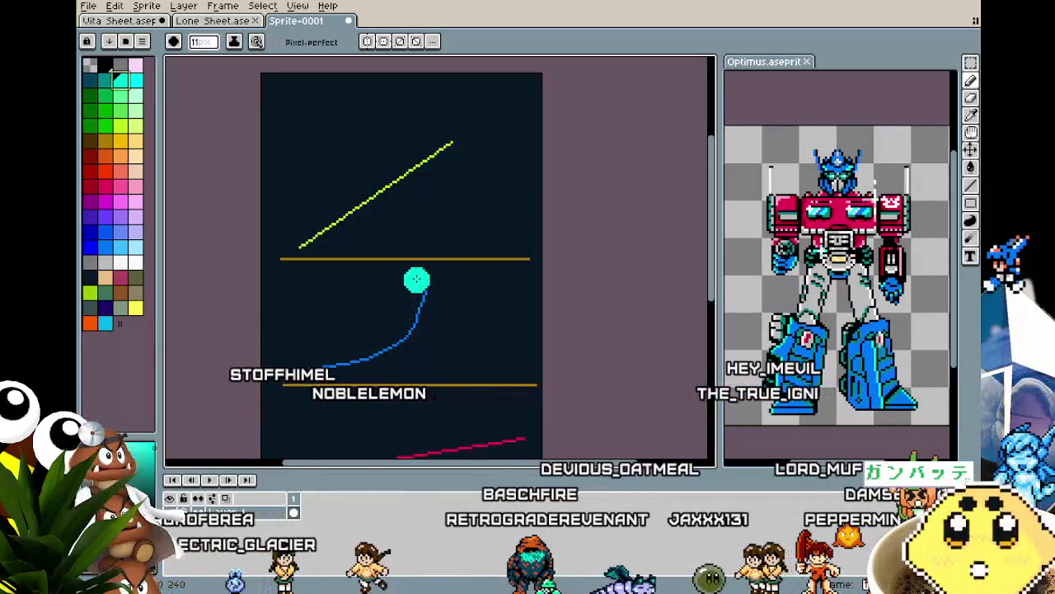
Pan to the top of the sprite, then return to the Vita Sheet robot.
{"action": "scroll", "coordinate": [435, 300], "scroll_direction": "down", "scroll_amount": 2}
{"action": "scroll", "coordinate": [355, 221], "scroll_direction": "down", "scroll_amount": 3}
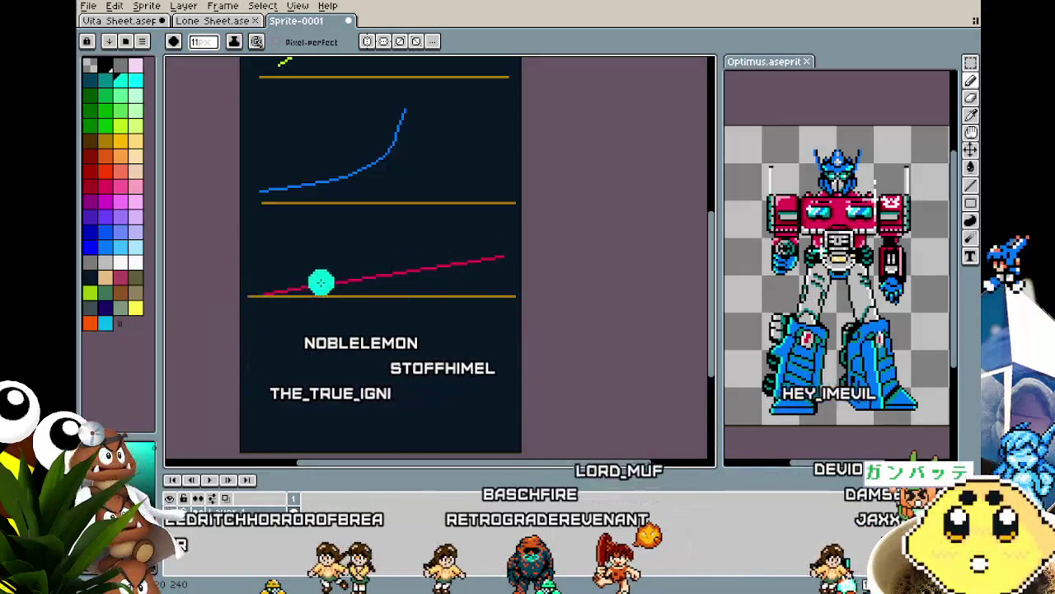
{"action": "mouse_move", "coordinate": [414, 238]}
{"action": "left_mouse_down"}
{"action": "mouse_move", "coordinate": [403, 297]}
{"action": "mouse_move", "coordinate": [424, 375]}
{"action": "left_mouse_up"}
{"action": "scroll", "coordinate": [404, 327], "scroll_direction": "down", "scroll_amount": 2}
{"action": "scroll", "coordinate": [405, 327], "scroll_direction": "up", "scroll_amount": 2}
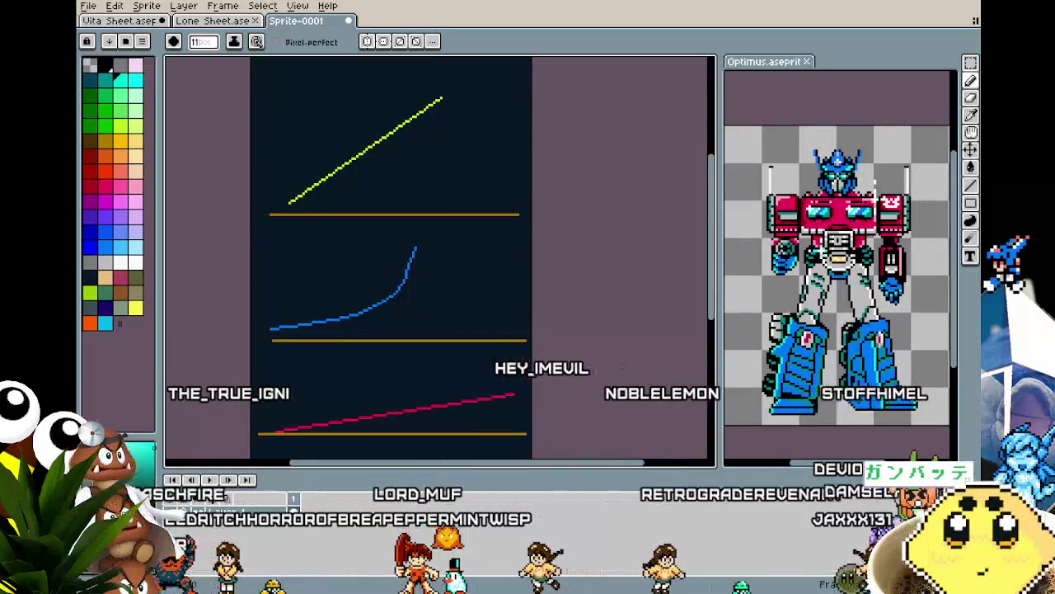
{"action": "left_click", "coordinate": [142, 21]}
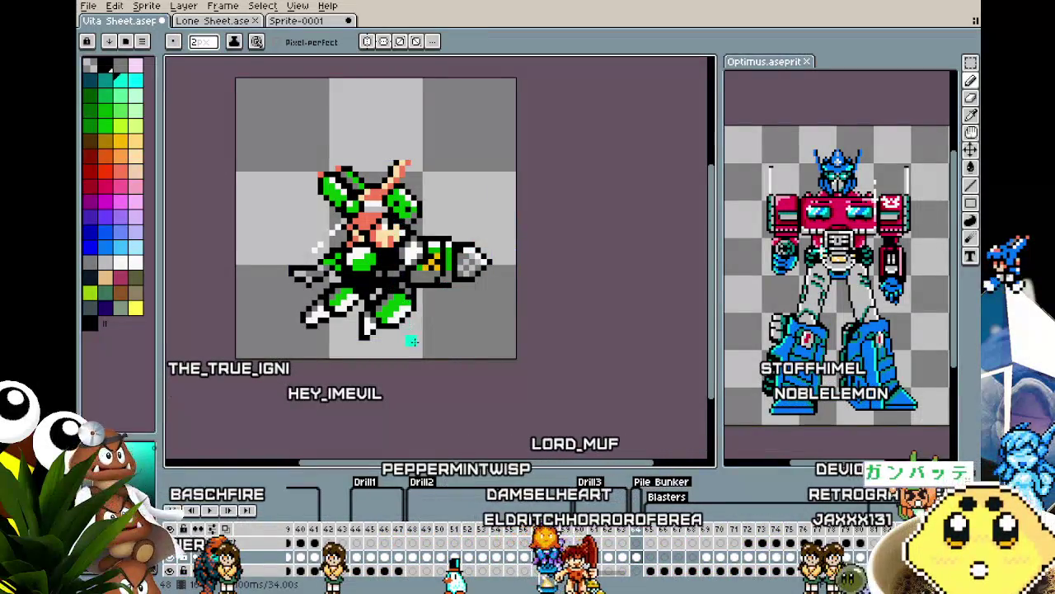
On Sprite-0001, pencil a cyan up-pointing chevron arrow with a stem above the red line.
{"action": "left_click", "coordinate": [293, 20]}
{"action": "scroll", "coordinate": [454, 306], "scroll_direction": "down", "scroll_amount": 2}
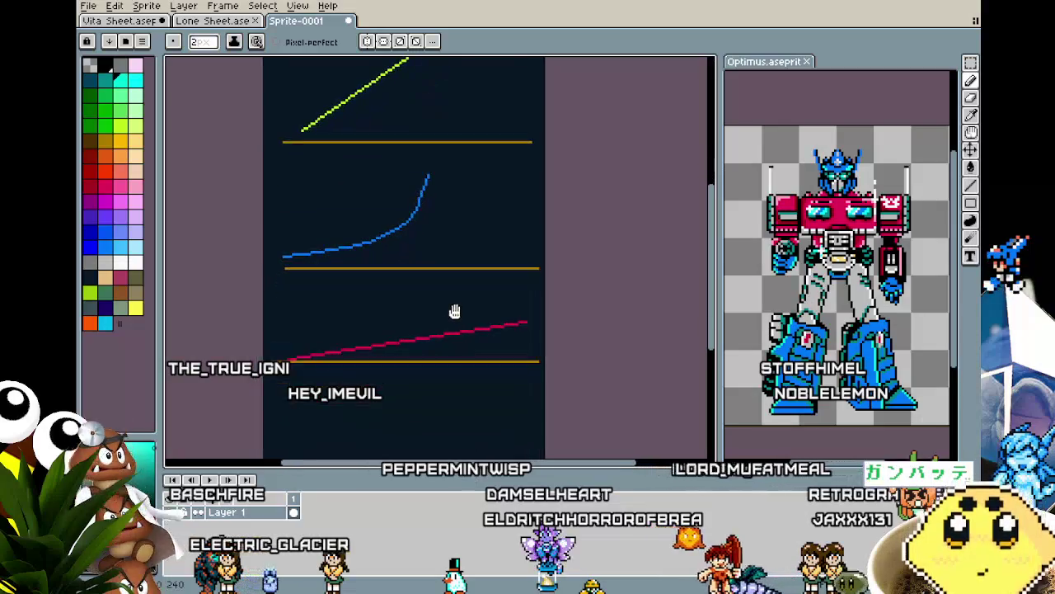
{"action": "scroll", "coordinate": [433, 387], "scroll_direction": "up", "scroll_amount": 1}
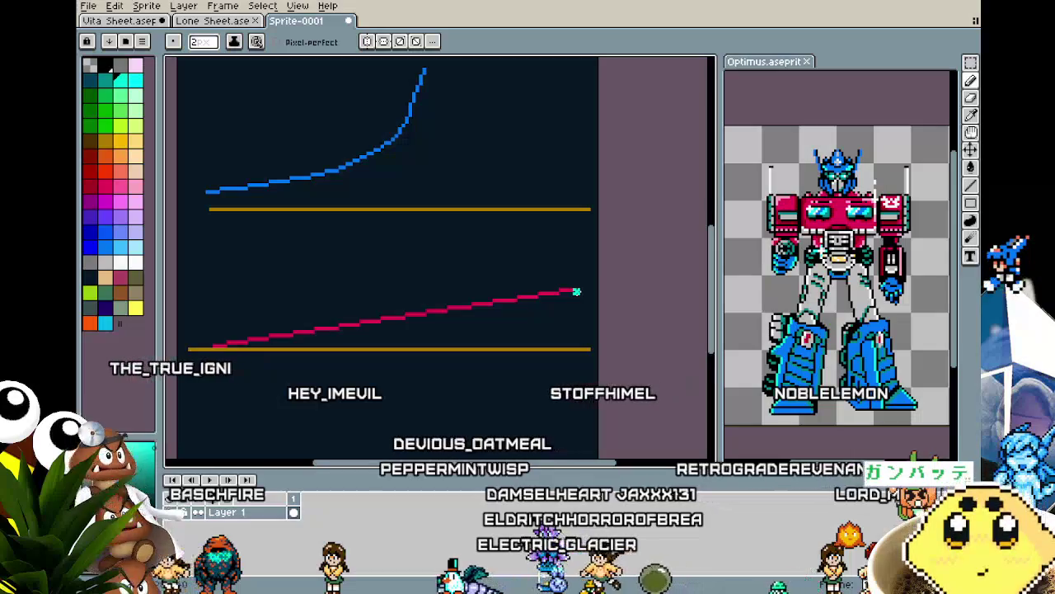
{"action": "scroll", "coordinate": [385, 350], "scroll_direction": "down", "scroll_amount": 1}
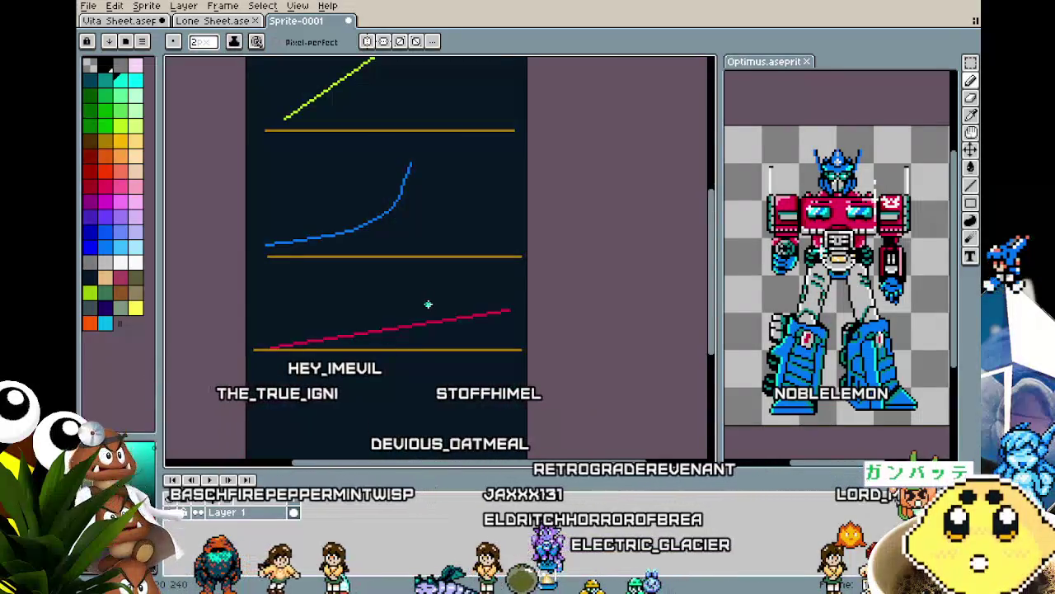
{"action": "scroll", "coordinate": [427, 305], "scroll_direction": "up", "scroll_amount": 2}
{"action": "left_click", "coordinate": [430, 266]}
{"action": "left_click", "coordinate": [441, 255]}
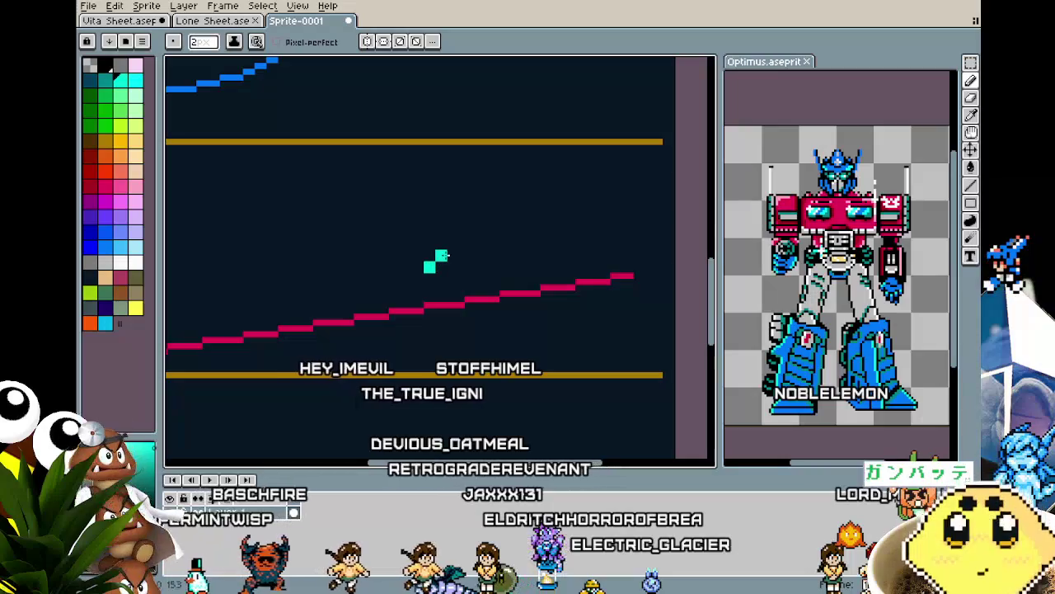
{"action": "left_click", "coordinate": [452, 243]}
{"action": "left_click", "coordinate": [464, 255]}
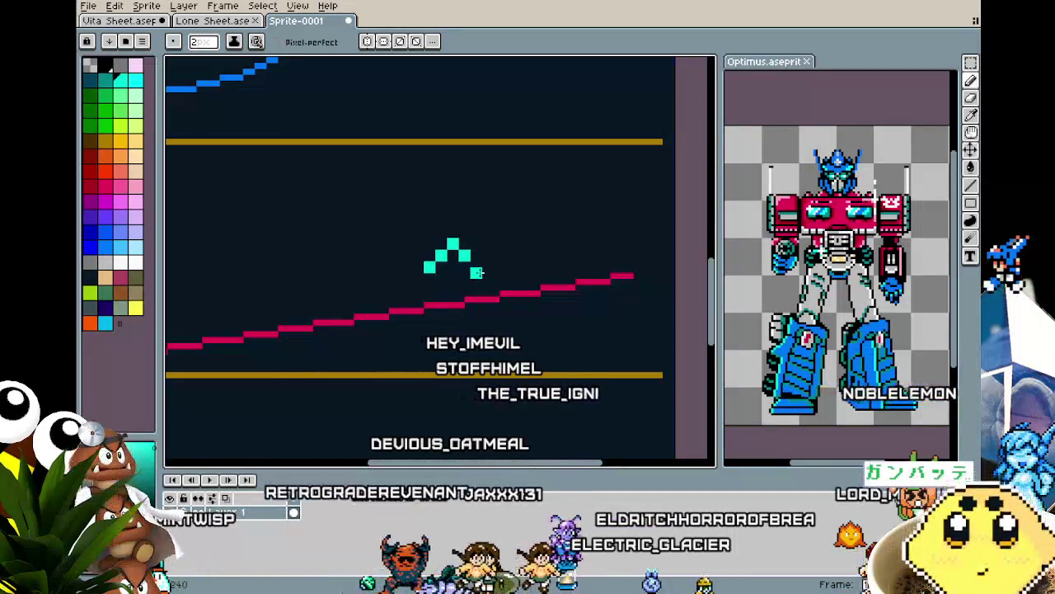
{"action": "key", "text": "v"}
{"action": "key", "text": "b"}
{"action": "left_click", "coordinate": [476, 266]}
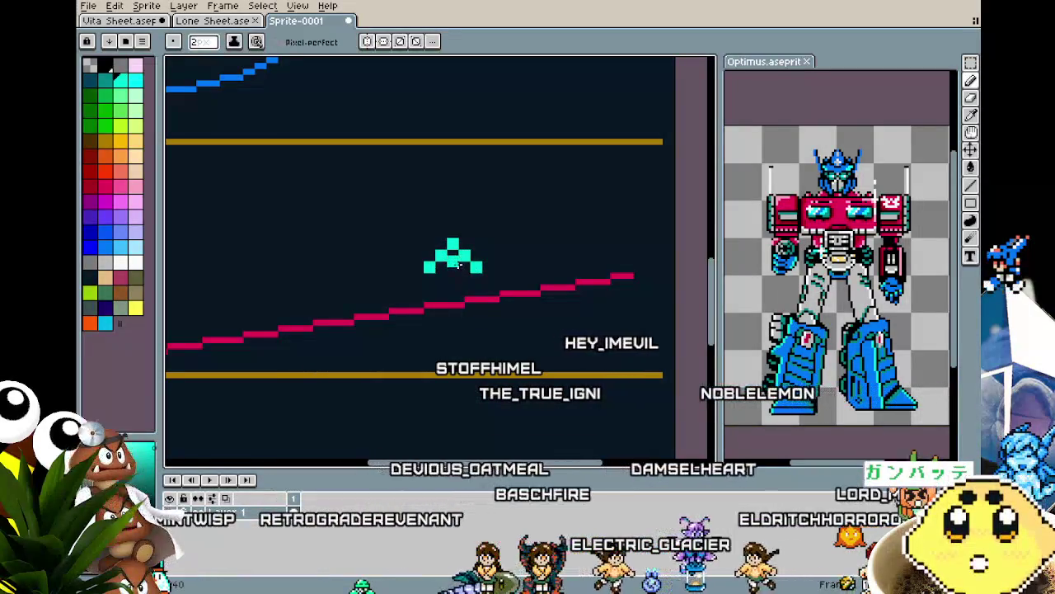
{"action": "left_click_drag", "start_coordinate": [454, 266], "coordinate": [454, 280]}
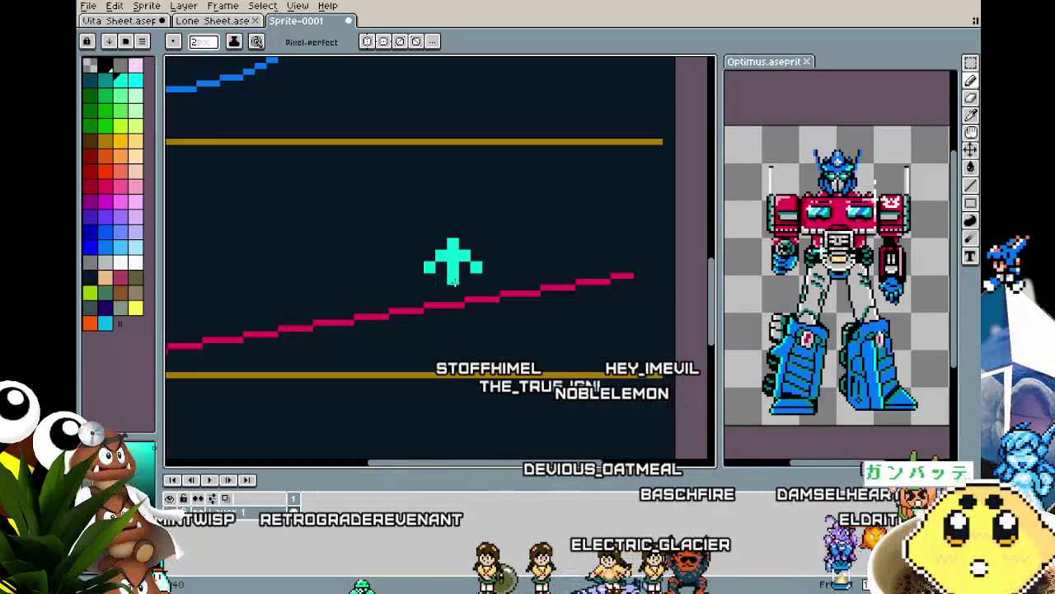
Magic-wand select the cyan arrow, then place a vertically flipped copy below the red line.
{"action": "scroll", "coordinate": [455, 283], "scroll_direction": "down", "scroll_amount": 2}
{"action": "scroll", "coordinate": [436, 363], "scroll_direction": "down", "scroll_amount": 2}
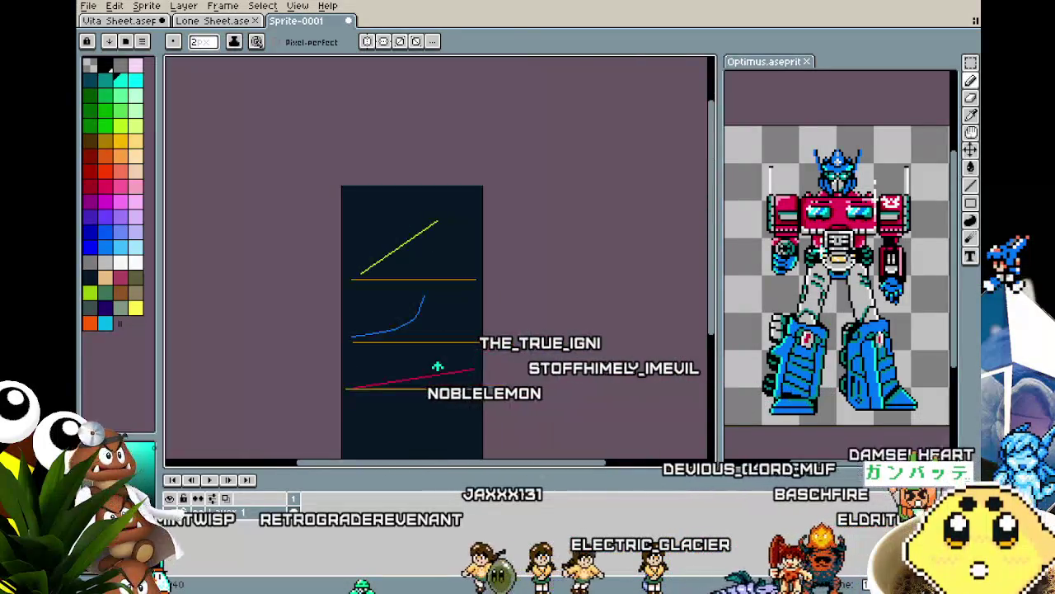
{"action": "scroll", "coordinate": [436, 366], "scroll_direction": "up", "scroll_amount": 3}
{"action": "scroll", "coordinate": [445, 346], "scroll_direction": "up", "scroll_amount": 1}
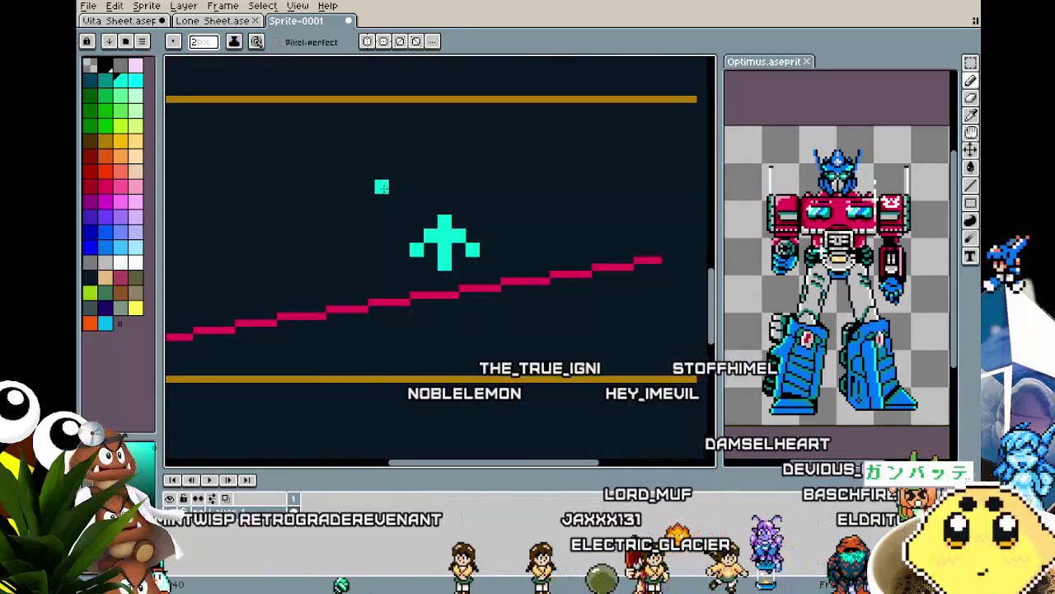
{"action": "key", "text": "w"}
{"action": "left_click", "coordinate": [465, 272]}
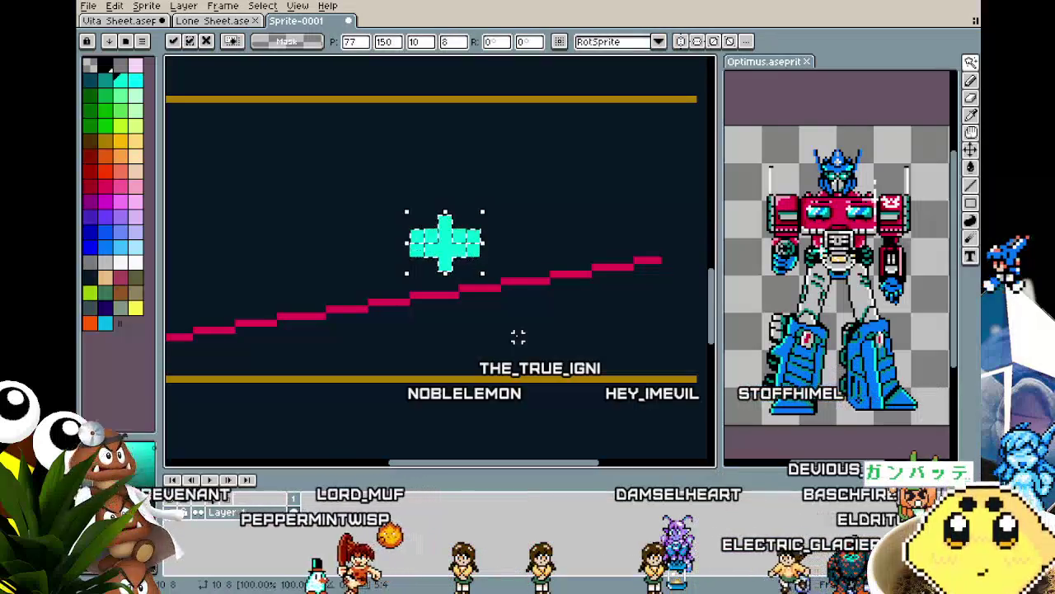
{"action": "left_click_drag", "start_coordinate": [456, 262], "coordinate": [454, 353]}
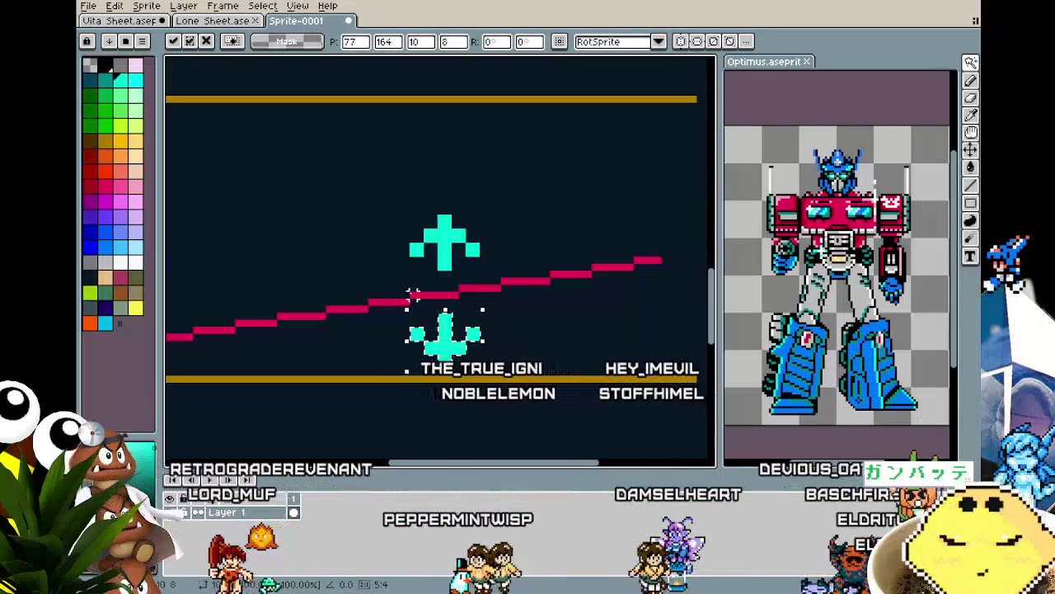
{"action": "key", "text": "Return"}
{"action": "scroll", "coordinate": [340, 349], "scroll_direction": "down", "scroll_amount": 1}
{"action": "left_click_drag", "start_coordinate": [330, 341], "coordinate": [461, 275]}
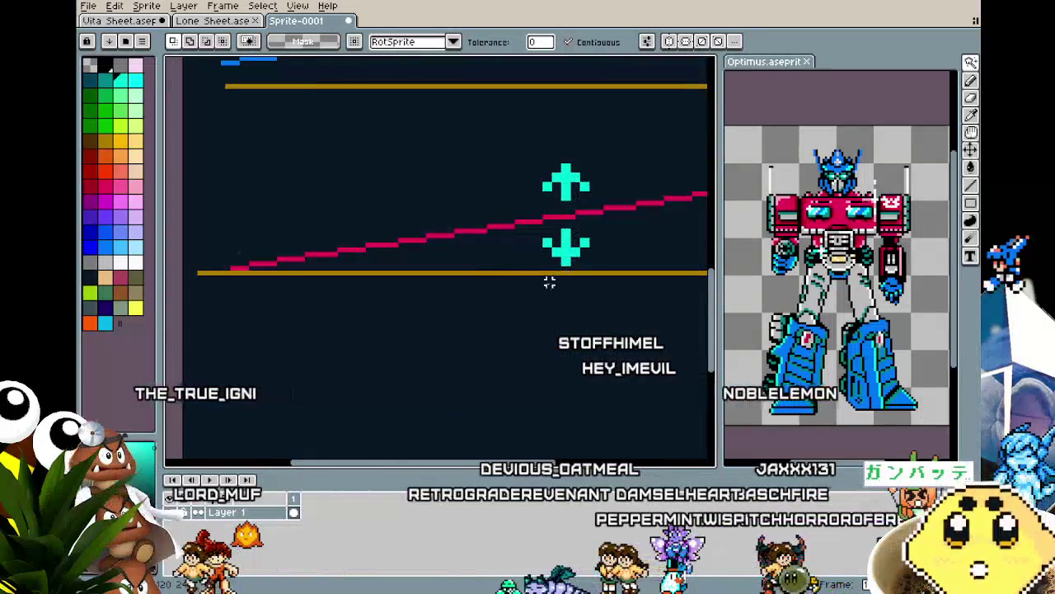
{"action": "scroll", "coordinate": [531, 305], "scroll_direction": "down", "scroll_amount": 1}
{"action": "left_click_drag", "start_coordinate": [531, 305], "coordinate": [448, 317]}
{"action": "scroll", "coordinate": [449, 318], "scroll_direction": "down", "scroll_amount": 3}
{"action": "scroll", "coordinate": [449, 317], "scroll_direction": "up", "scroll_amount": 3}
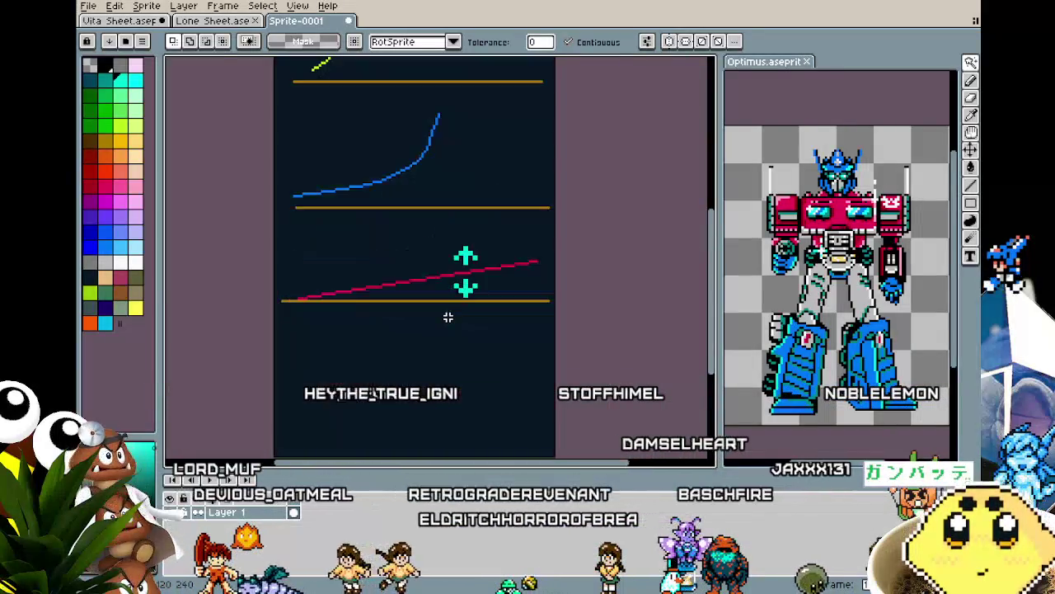
{"action": "key", "text": "b"}
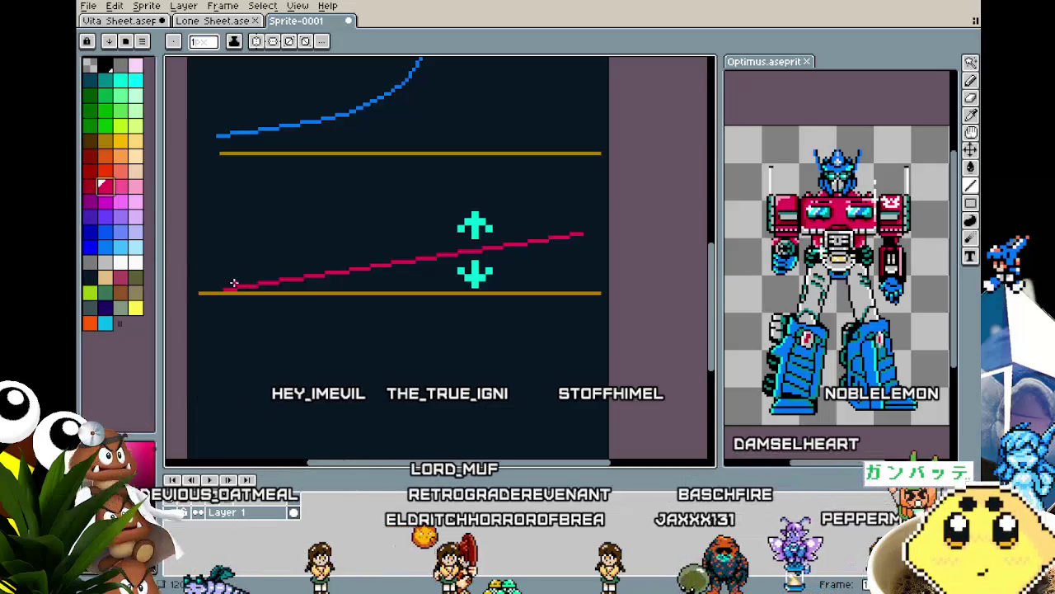
{"action": "key", "text": "bracketleft"}
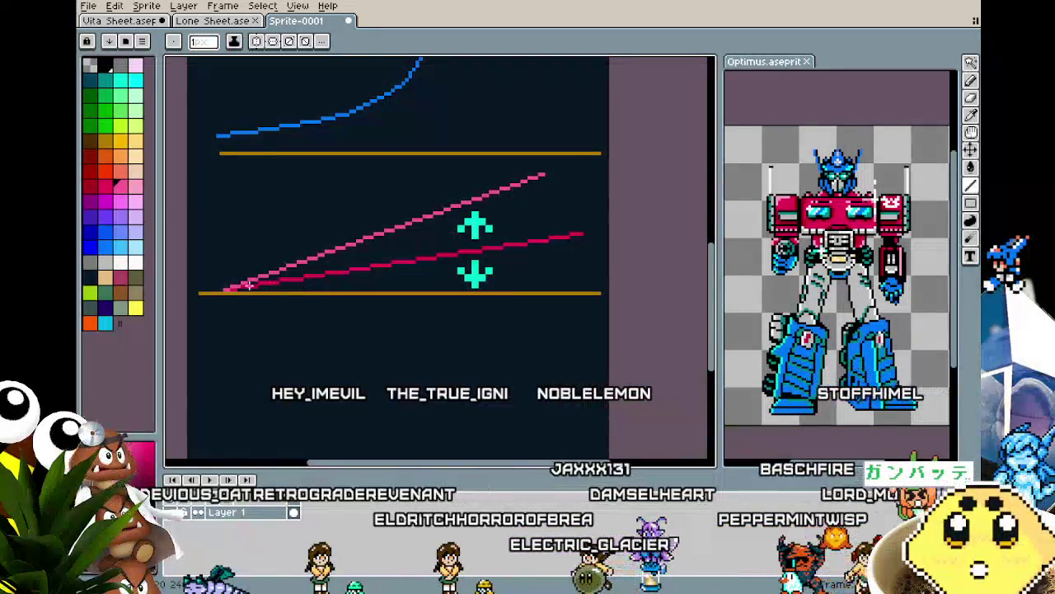
{"action": "left_click_drag", "start_coordinate": [233, 289], "coordinate": [544, 287]}
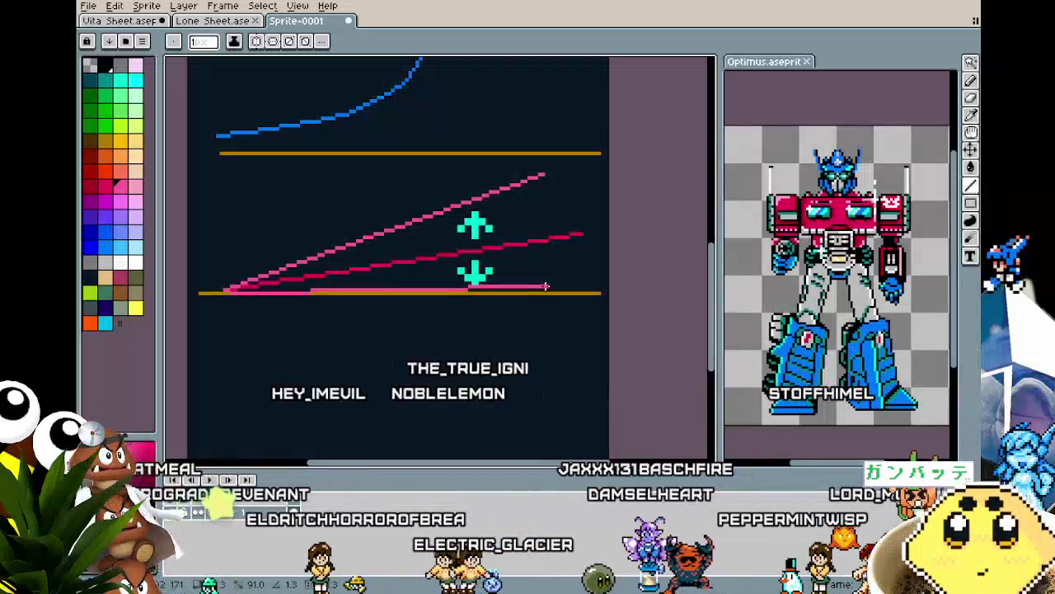
{"action": "key", "text": "ctrl+z"}
{"action": "key", "text": "w"}
{"action": "left_click", "coordinate": [254, 301]}
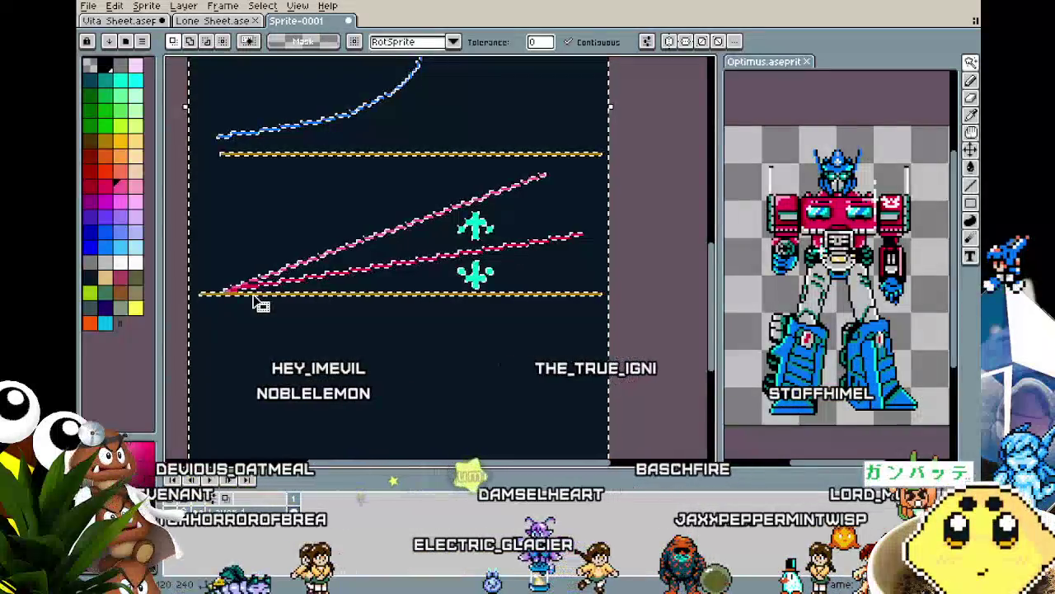
{"action": "key", "text": "l"}
{"action": "left_click_drag", "start_coordinate": [232, 285], "coordinate": [598, 266]}
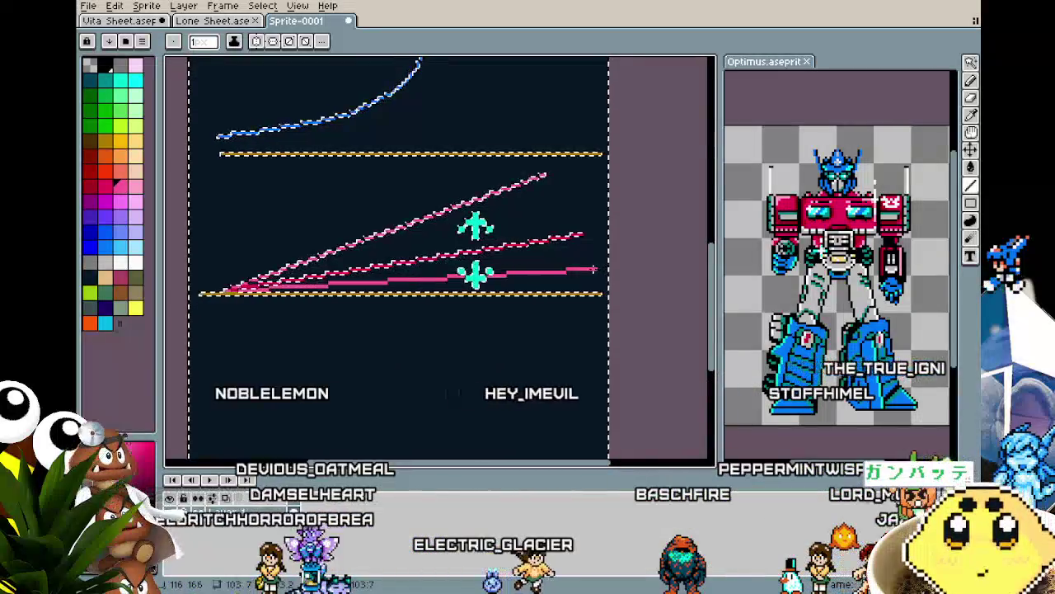
{"action": "left_click_drag", "start_coordinate": [598, 265], "coordinate": [599, 277]}
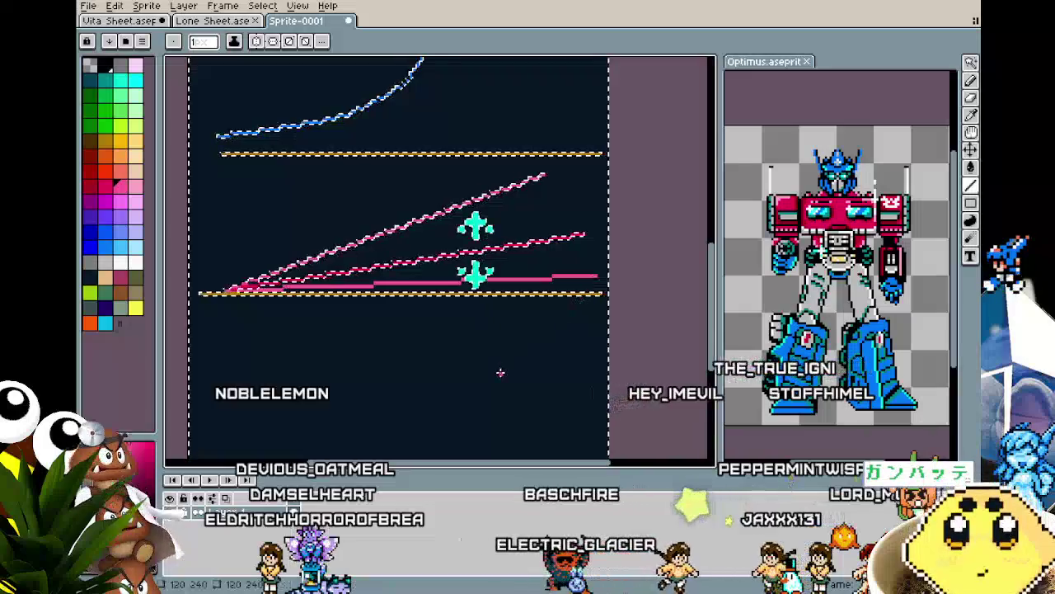
{"action": "scroll", "coordinate": [498, 372], "scroll_direction": "down", "scroll_amount": 1}
{"action": "left_click_drag", "start_coordinate": [498, 372], "coordinate": [468, 380]}
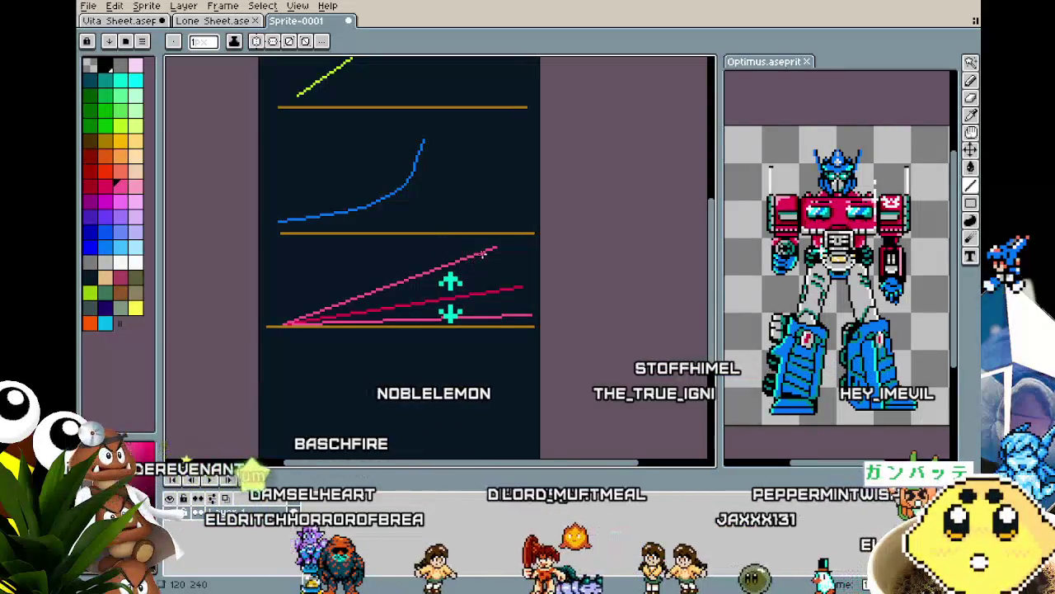
{"action": "scroll", "coordinate": [491, 284], "scroll_direction": "up", "scroll_amount": 1}
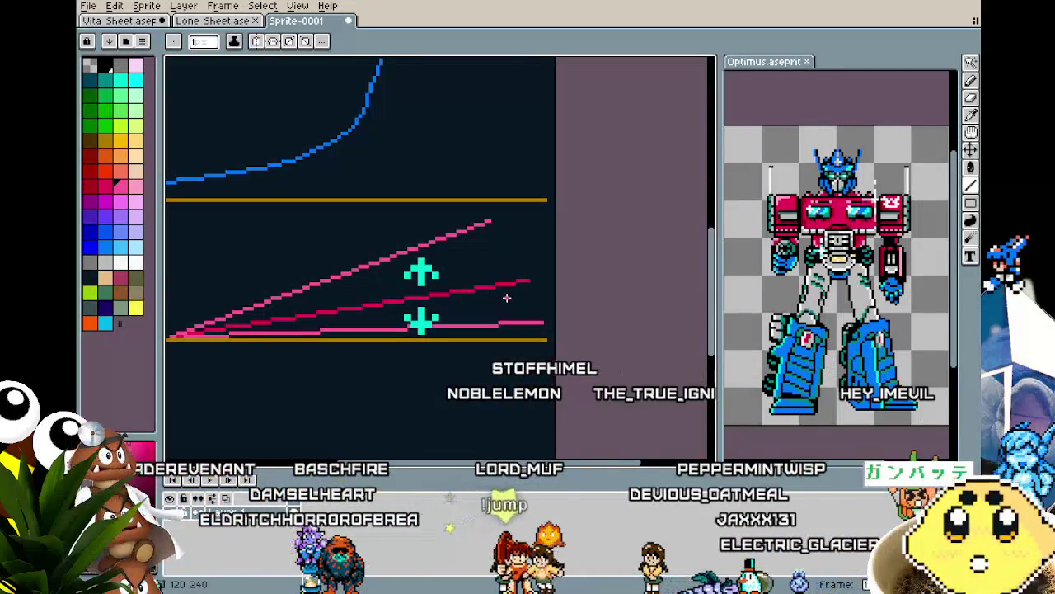
{"action": "left_click_drag", "start_coordinate": [507, 298], "coordinate": [529, 269]}
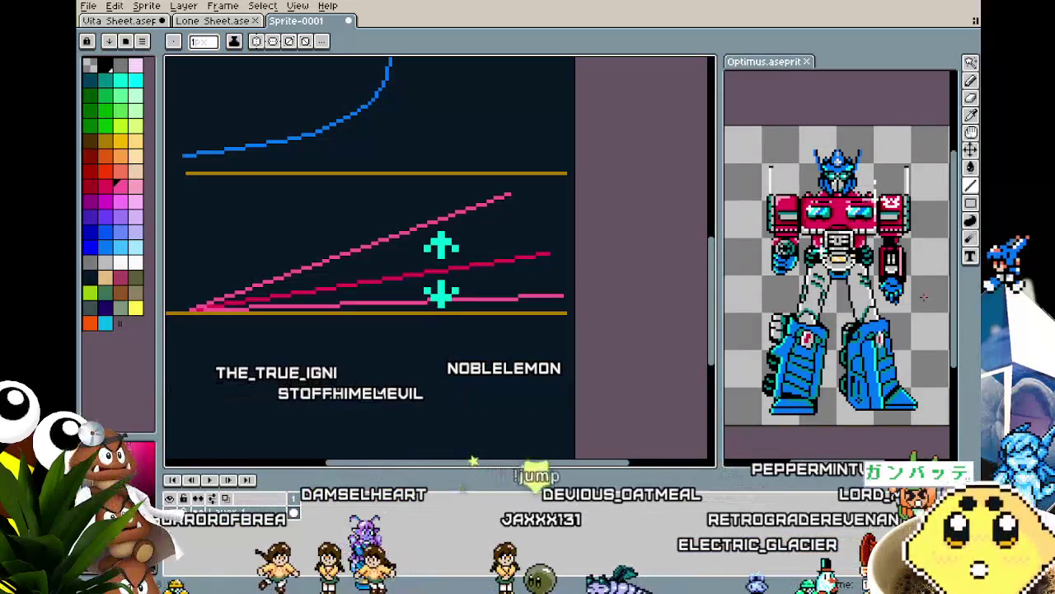
{"action": "key", "text": "Return"}
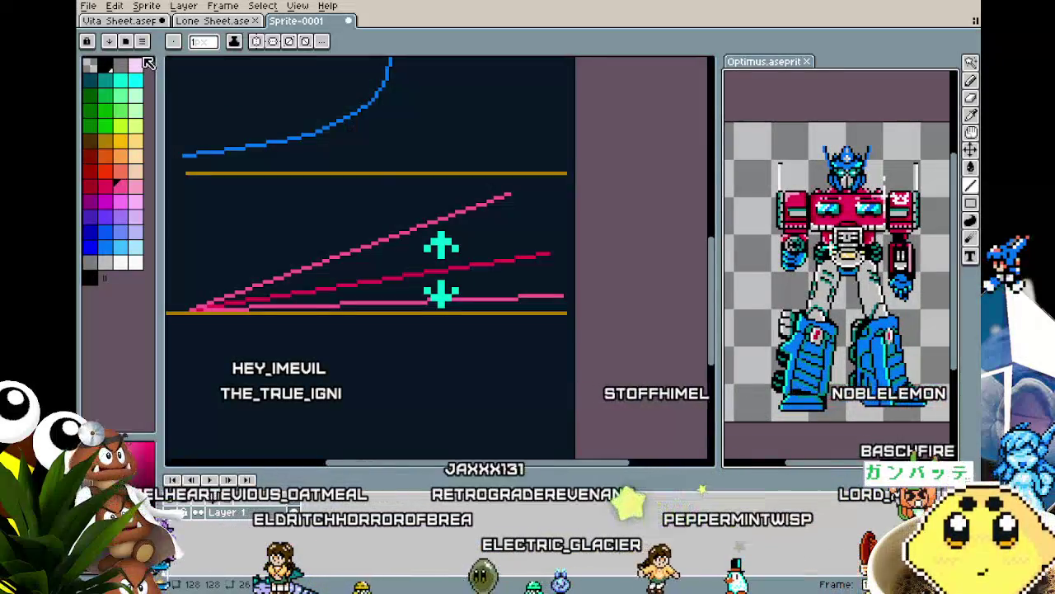
Bring up the Vita Sheet.ase tab showing the green armoured robot.
{"action": "left_click", "coordinate": [137, 23]}
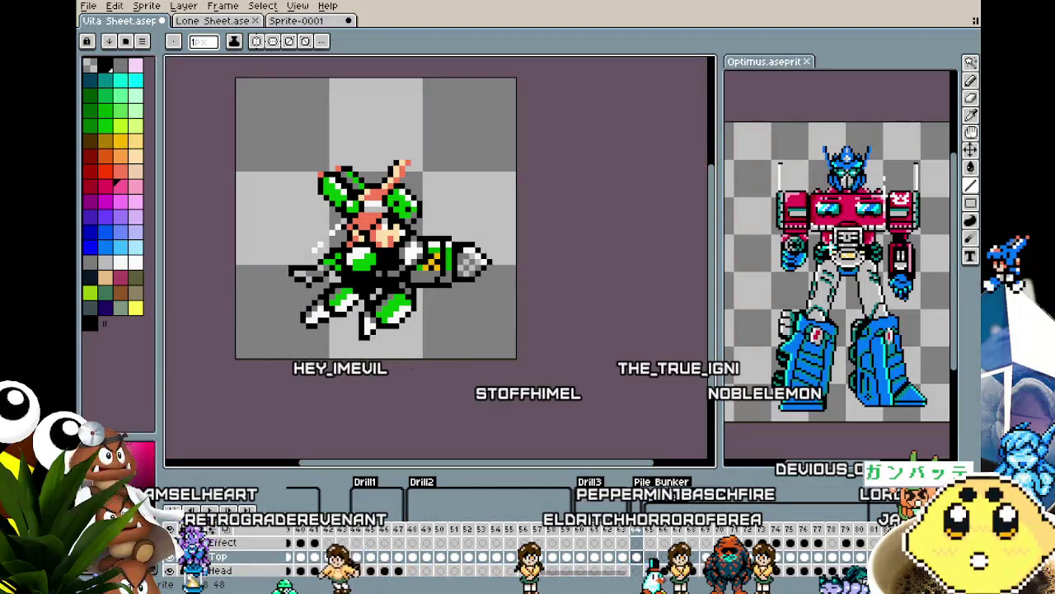
{"action": "key", "text": "ctrl+shift+Tab"}
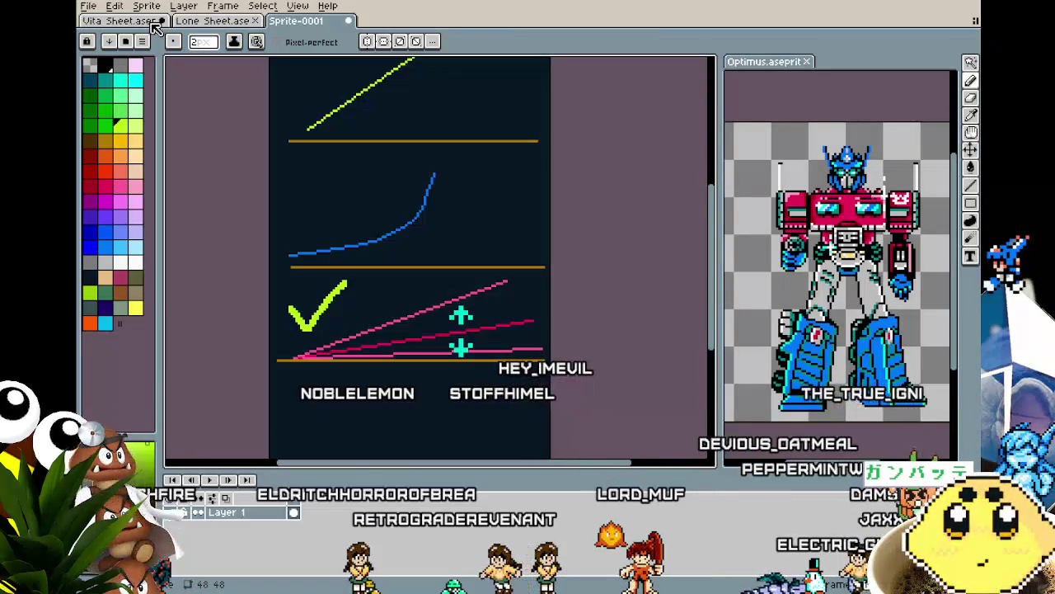
{"action": "key", "text": "ctrl+Tab"}
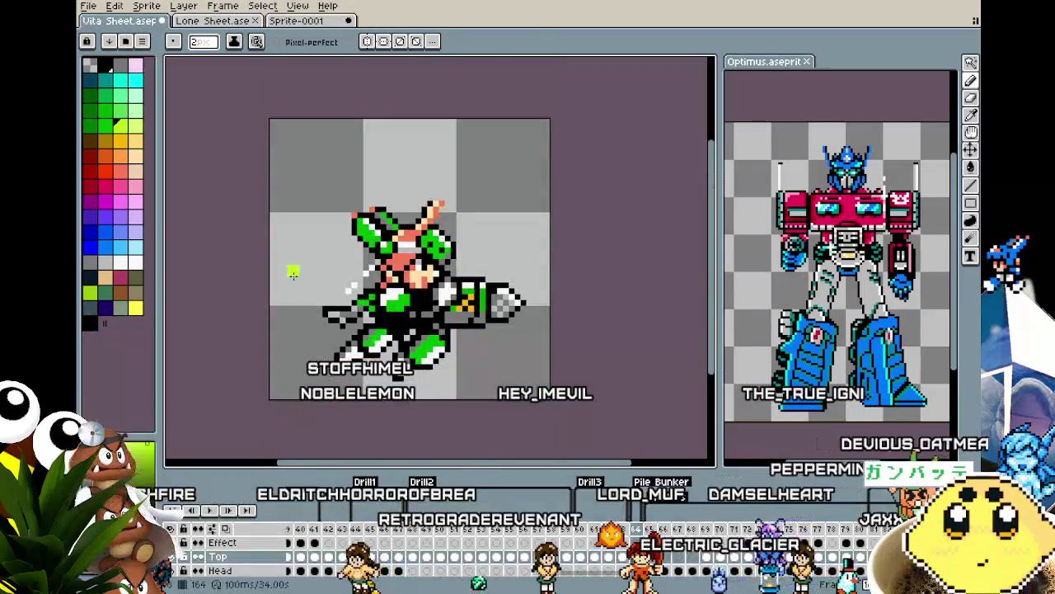
{"action": "left_click_drag", "start_coordinate": [305, 339], "coordinate": [256, 312]}
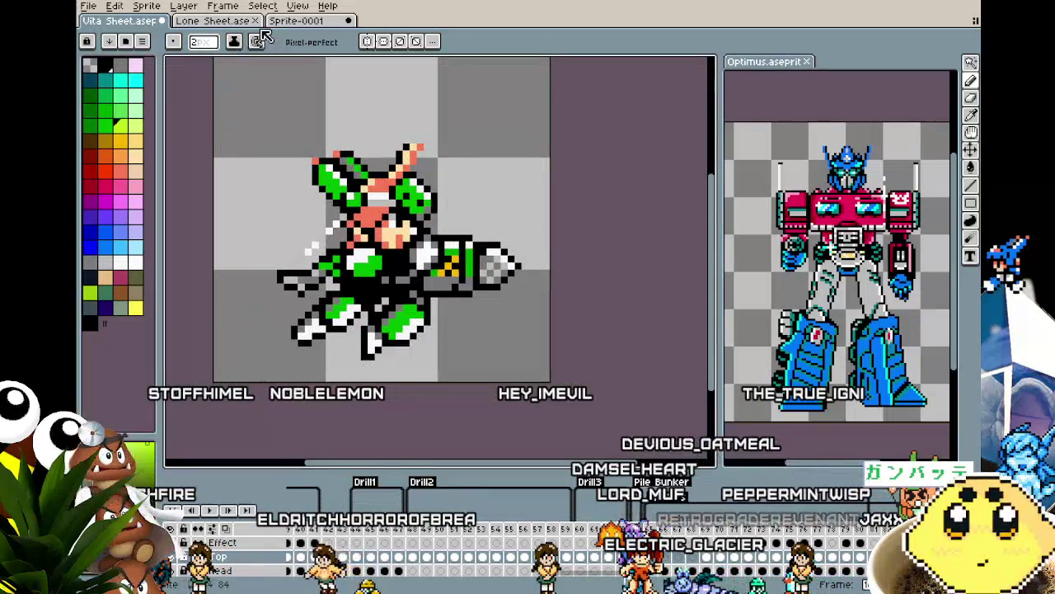
{"action": "left_click", "coordinate": [312, 20]}
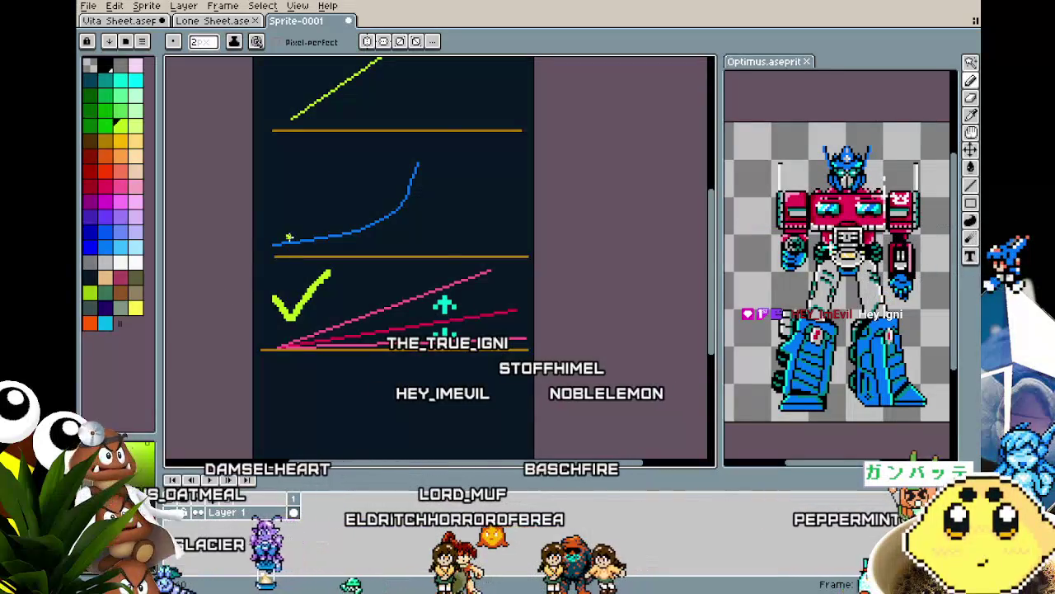
{"action": "left_click_drag", "start_coordinate": [289, 238], "coordinate": [288, 212]}
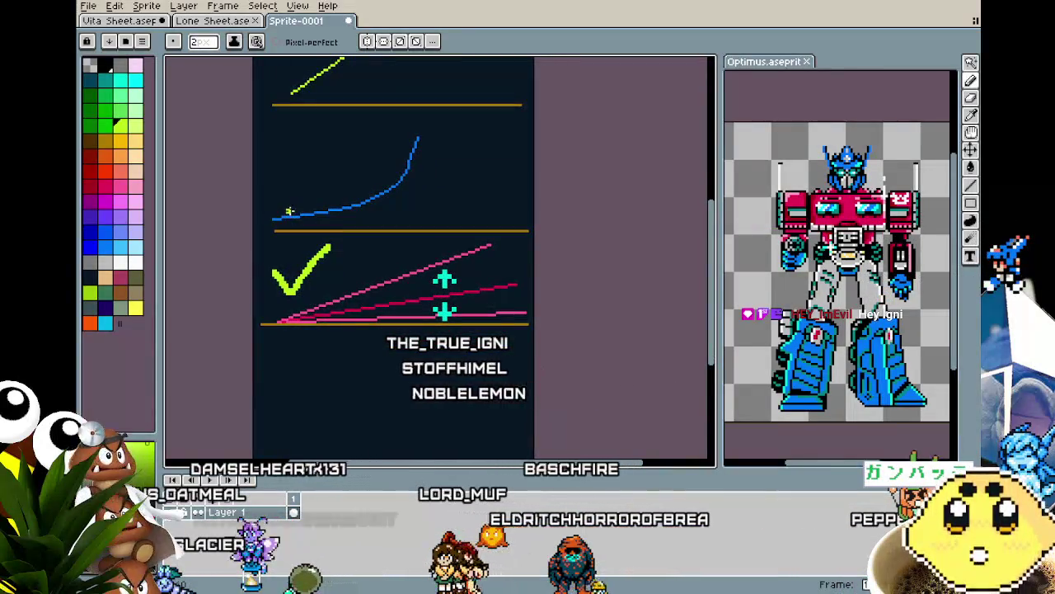
{"action": "left_click_drag", "start_coordinate": [258, 255], "coordinate": [259, 298]}
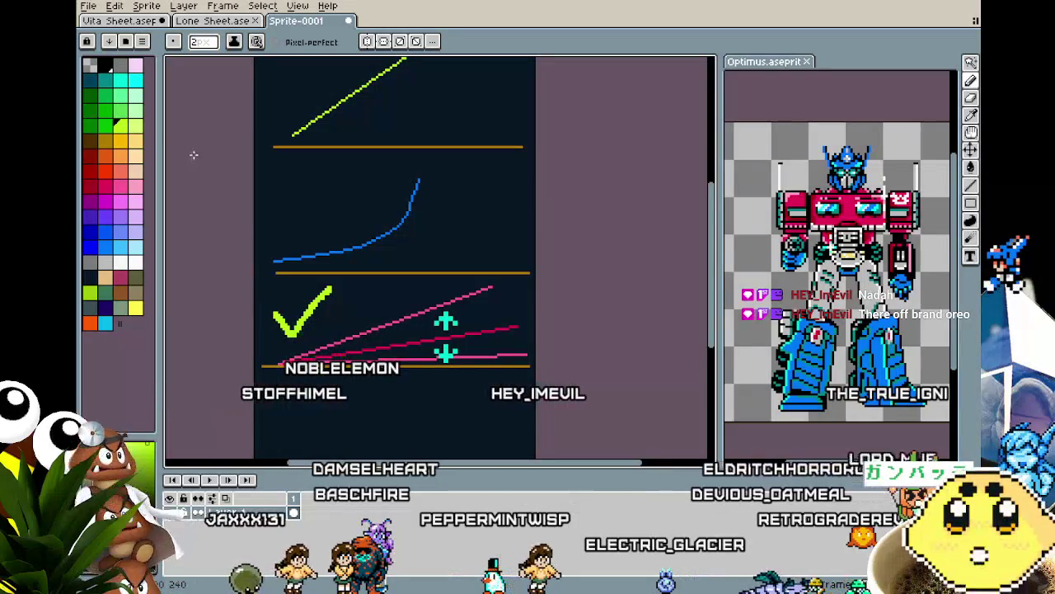
{"action": "left_click", "coordinate": [132, 21]}
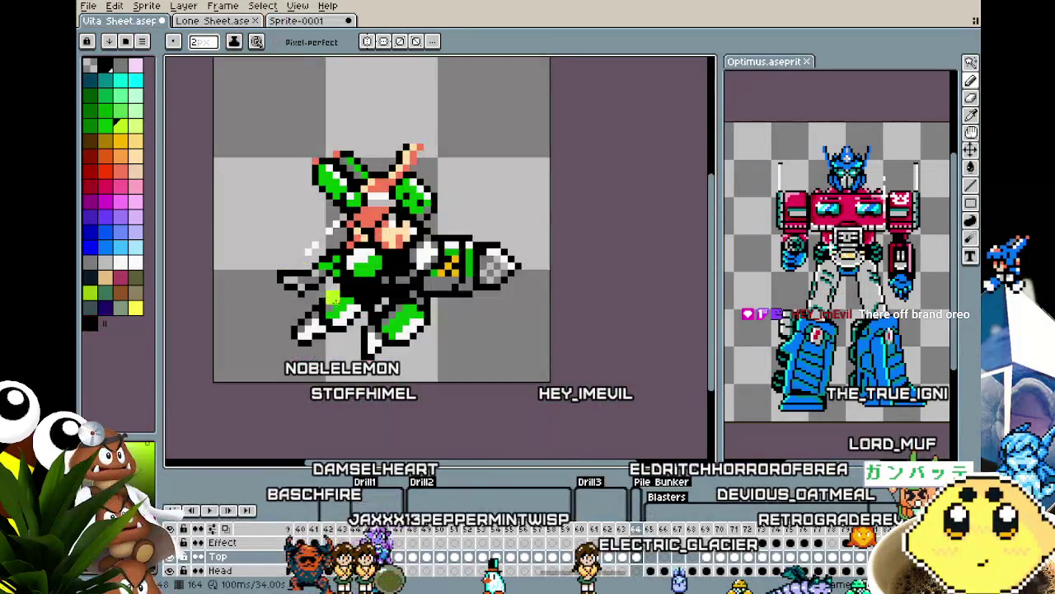
Create a new 32×32 pixel sprite from File > New Sprite.
{"action": "scroll", "coordinate": [394, 320], "scroll_direction": "down", "scroll_amount": 1}
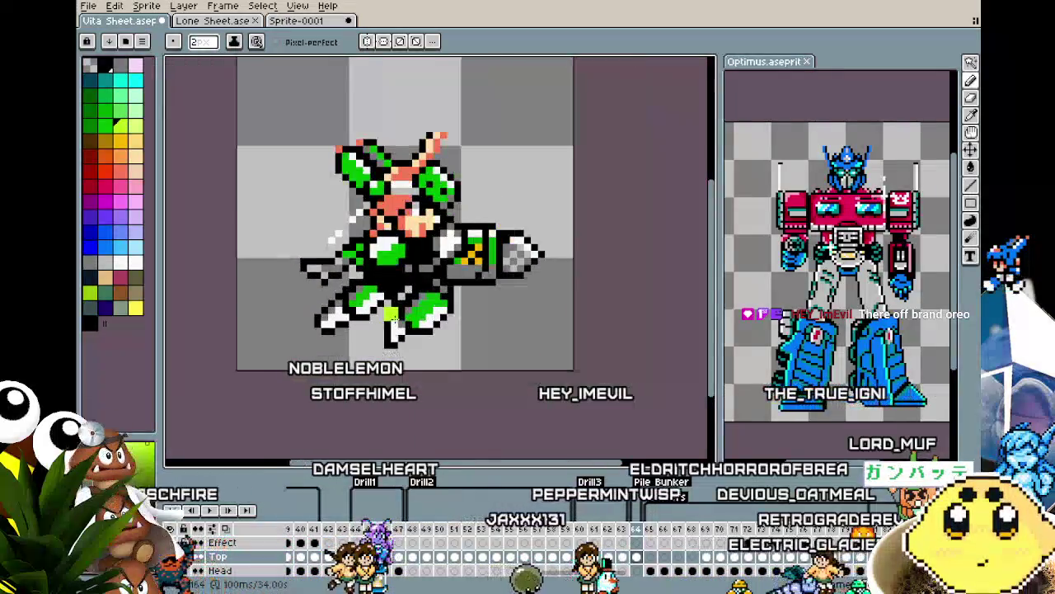
{"action": "left_click", "coordinate": [88, 6]}
{"action": "left_click", "coordinate": [101, 23]}
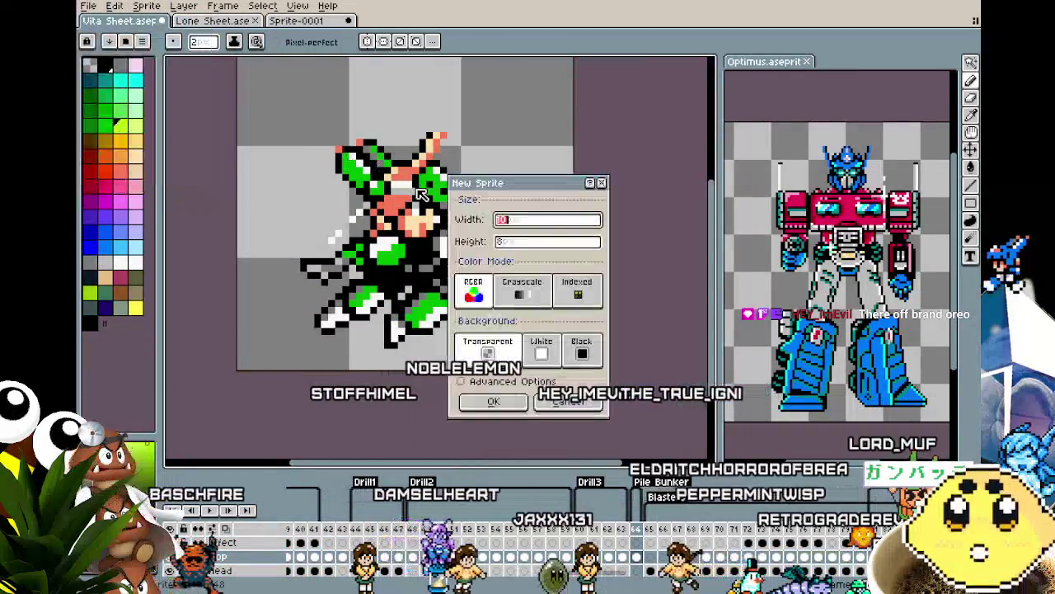
{"action": "key", "text": "Tab"}
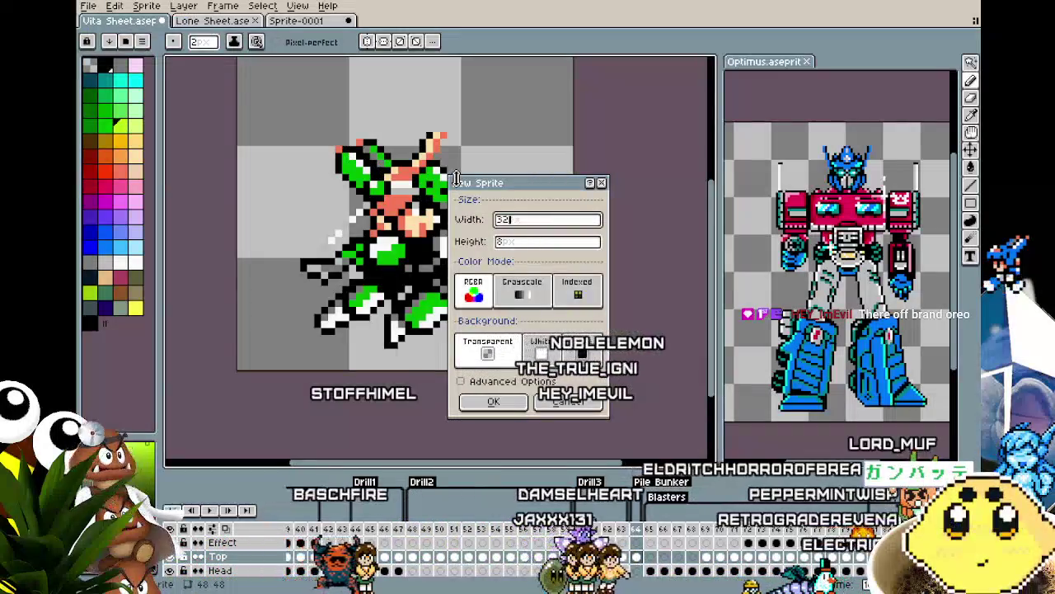
{"action": "type", "text": "23"}
{"action": "key", "text": "BackSpace"}
{"action": "key", "text": "BackSpace"}
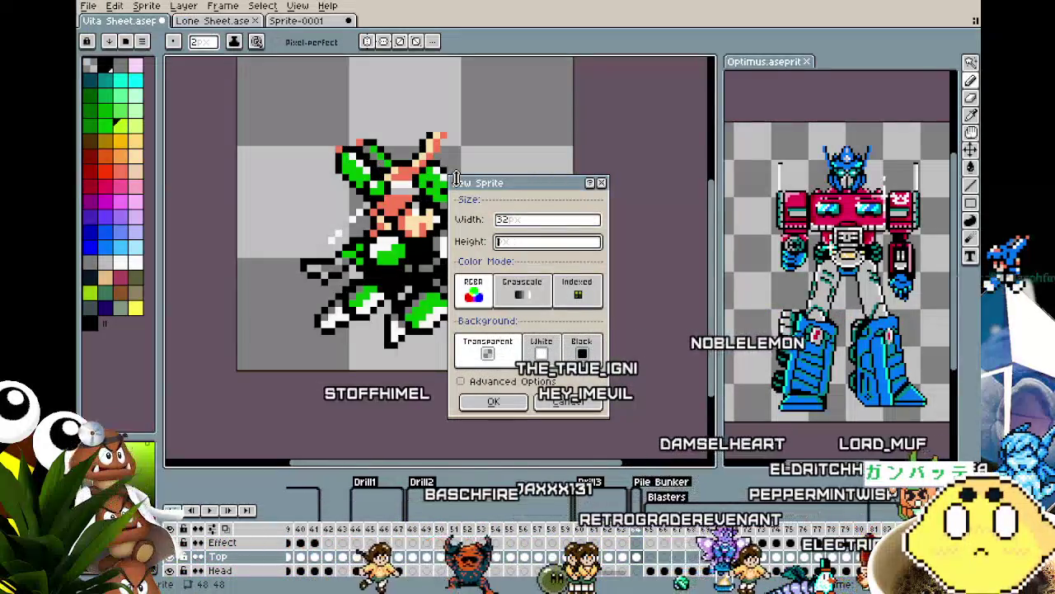
{"action": "type", "text": "32"}
{"action": "key", "text": "Return"}
{"action": "scroll", "coordinate": [490, 240], "scroll_direction": "up", "scroll_amount": 2}
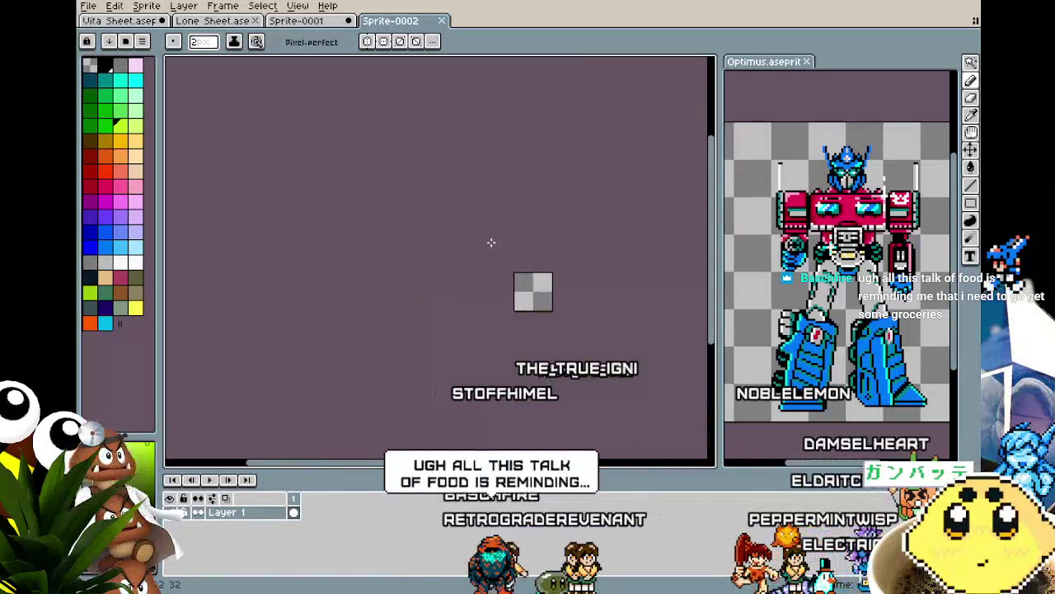
Zoom in and centre the new blank 32×32 canvas in view.
{"action": "scroll", "coordinate": [578, 311], "scroll_direction": "up", "scroll_amount": 2}
{"action": "left_click_drag", "start_coordinate": [577, 311], "coordinate": [450, 202]}
{"action": "scroll", "coordinate": [464, 291], "scroll_direction": "up", "scroll_amount": 1}
{"action": "scroll", "coordinate": [382, 300], "scroll_direction": "up", "scroll_amount": 2}
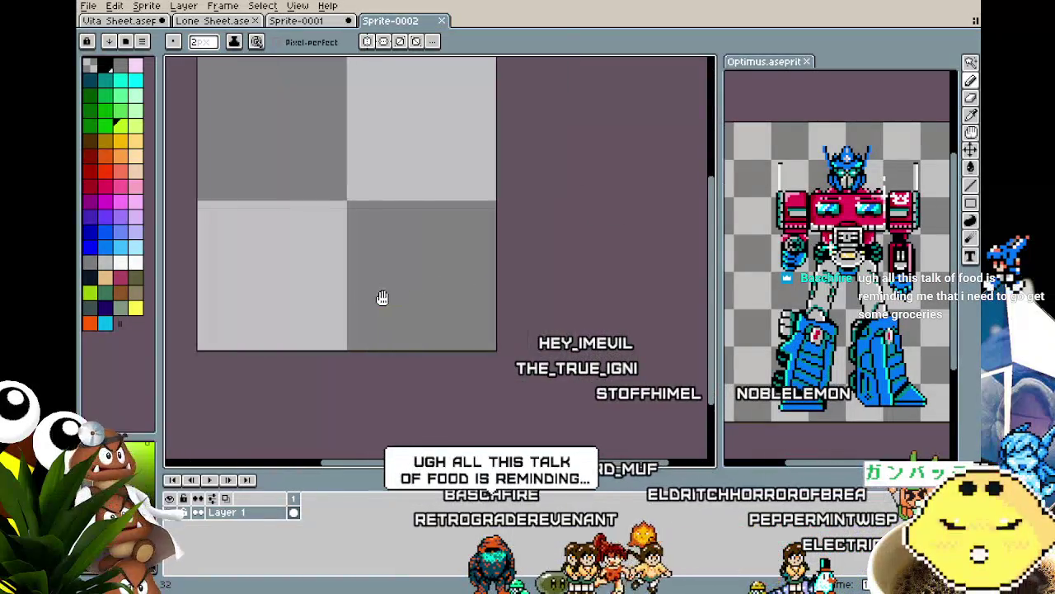
{"action": "scroll", "coordinate": [459, 330], "scroll_direction": "down", "scroll_amount": 1}
{"action": "left_click_drag", "start_coordinate": [460, 330], "coordinate": [412, 329]}
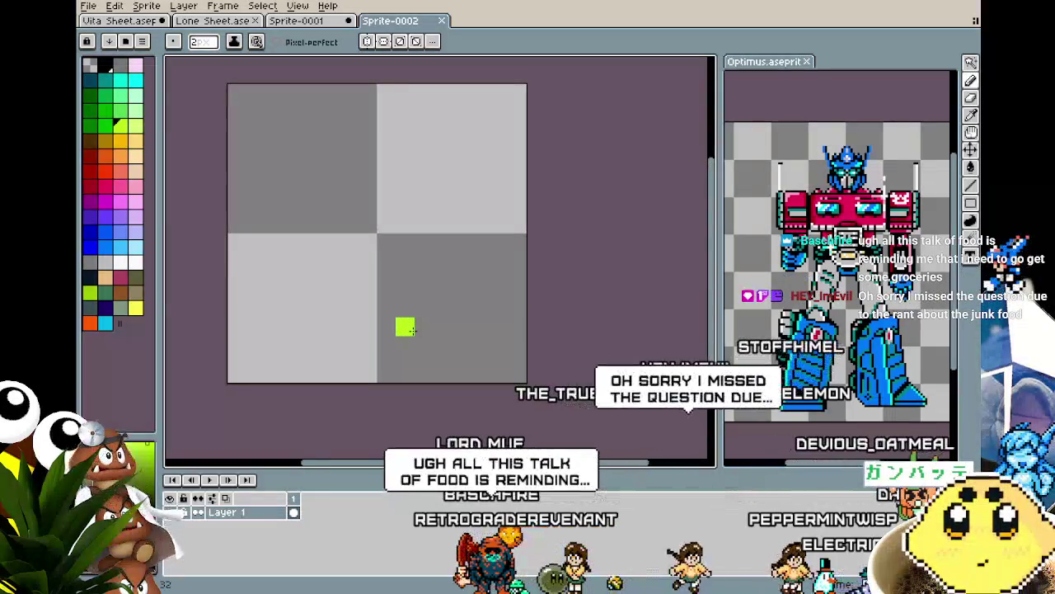
{"action": "key", "text": "m"}
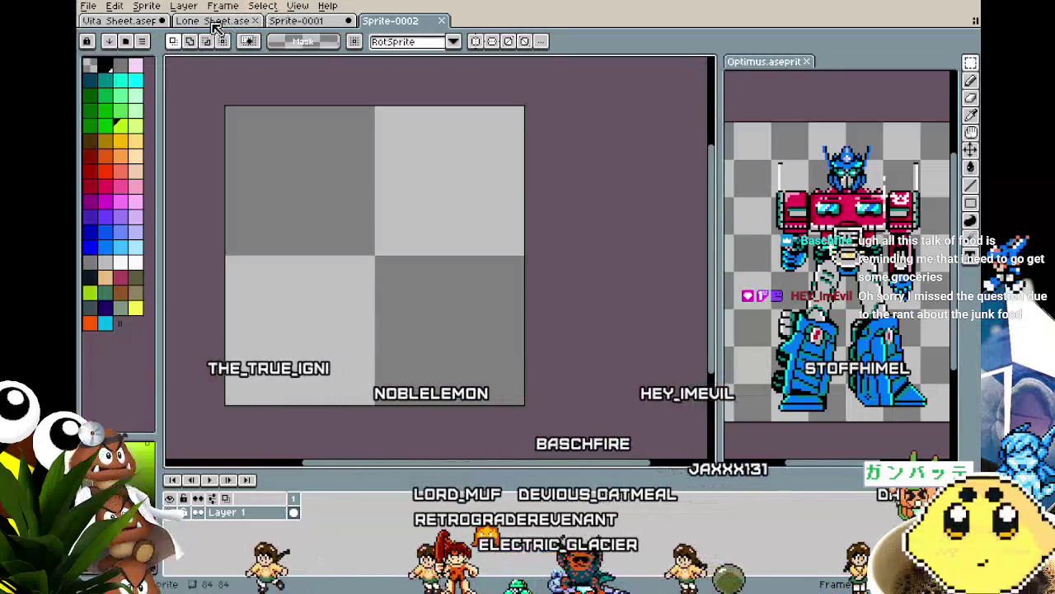
{"action": "left_click_drag", "start_coordinate": [352, 203], "coordinate": [411, 202]}
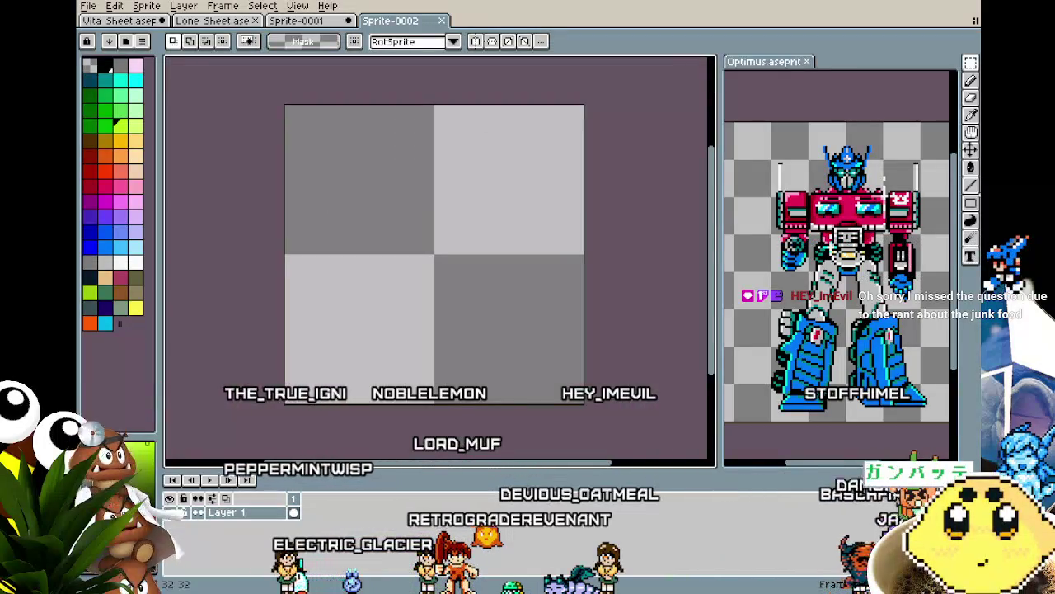
Draw a test rectangle, undo it, and bring up the Lone Sheet.ase sprite.
{"action": "left_click", "coordinate": [971, 203]}
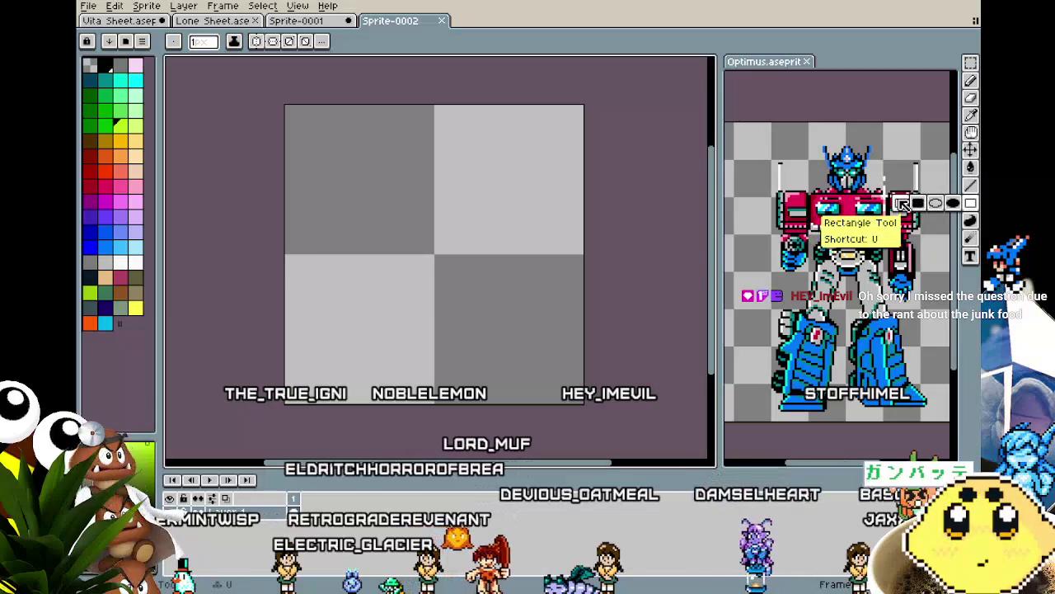
{"action": "scroll", "coordinate": [241, 259], "scroll_direction": "up", "scroll_amount": 1}
{"action": "left_click_drag", "start_coordinate": [241, 258], "coordinate": [202, 246]}
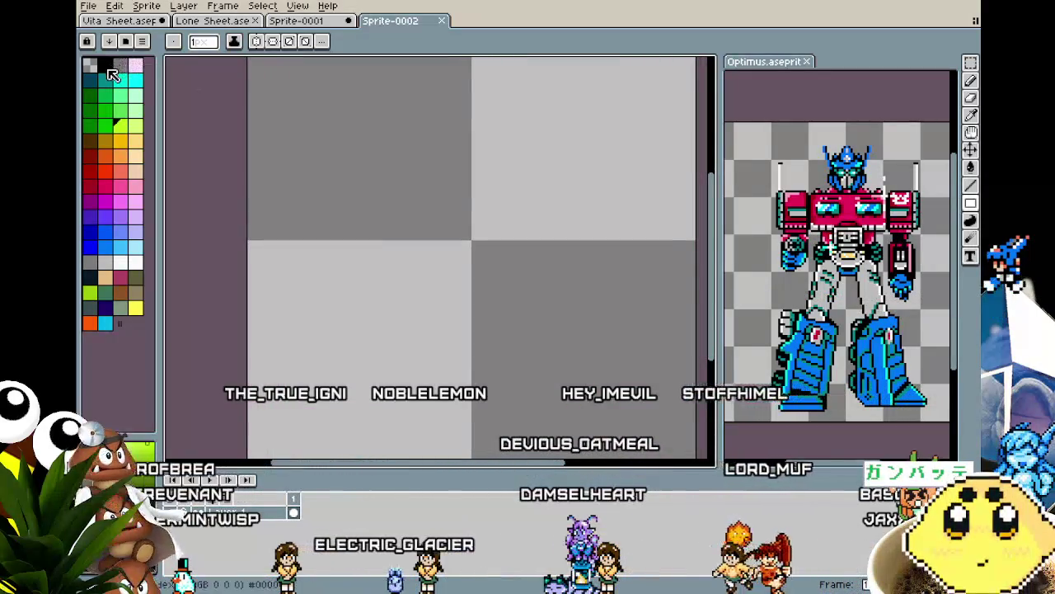
{"action": "left_click_drag", "start_coordinate": [353, 219], "coordinate": [514, 289]}
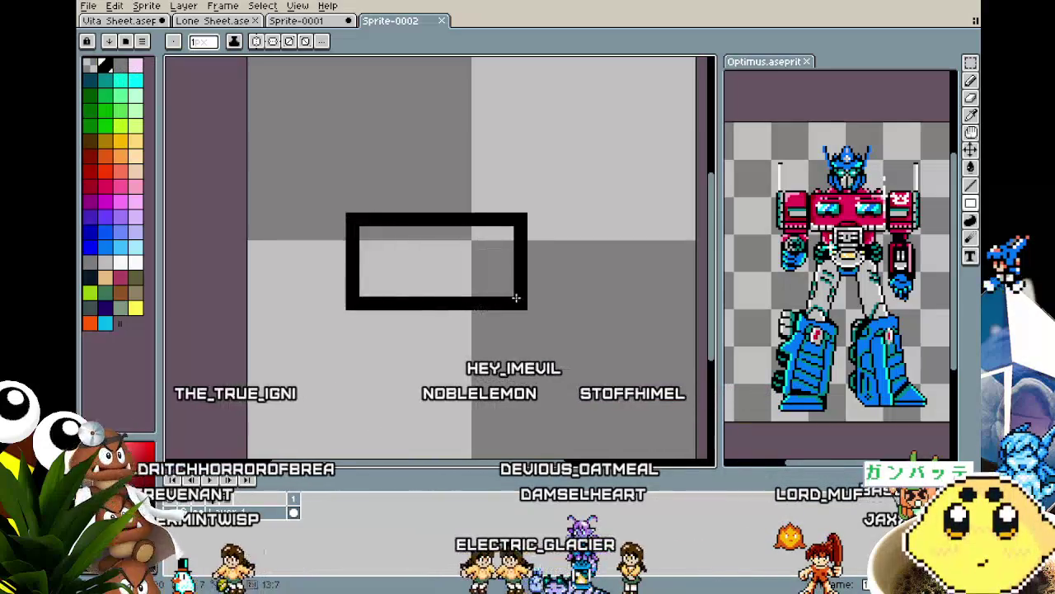
{"action": "key", "text": "ctrl+z"}
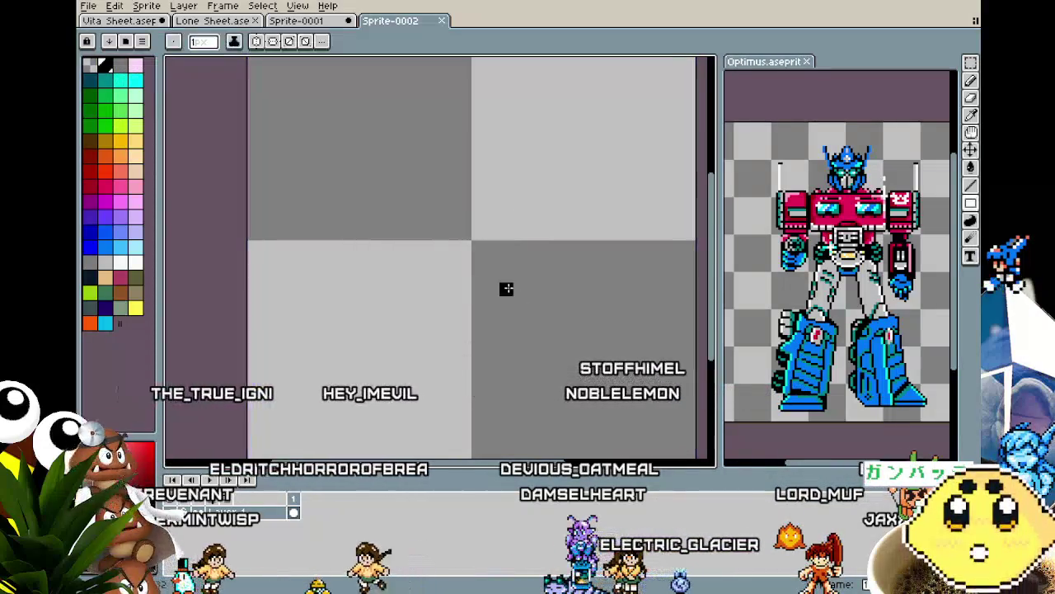
{"action": "left_click", "coordinate": [210, 22]}
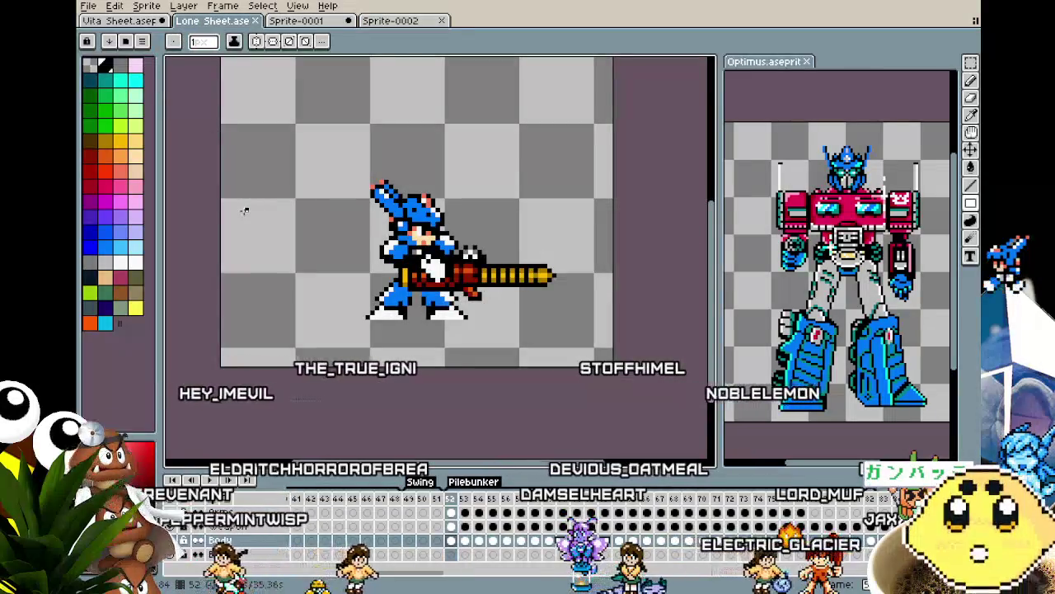
Copy the pile bunker from the frame-52 Weapon cel and paste it near Sprite-0002's top.
{"action": "left_click", "coordinate": [453, 526]}
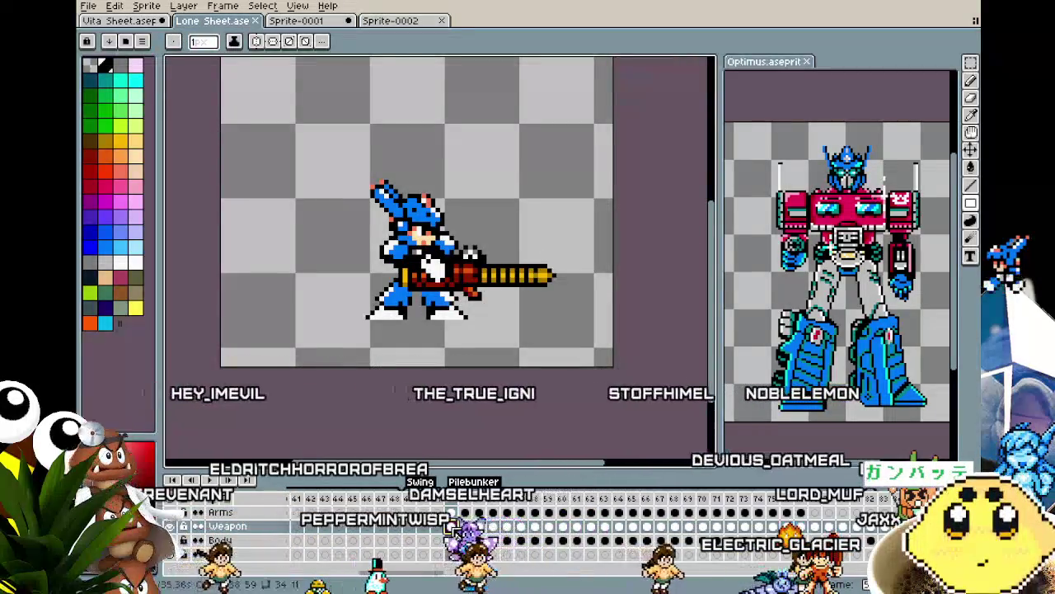
{"action": "key", "text": "m"}
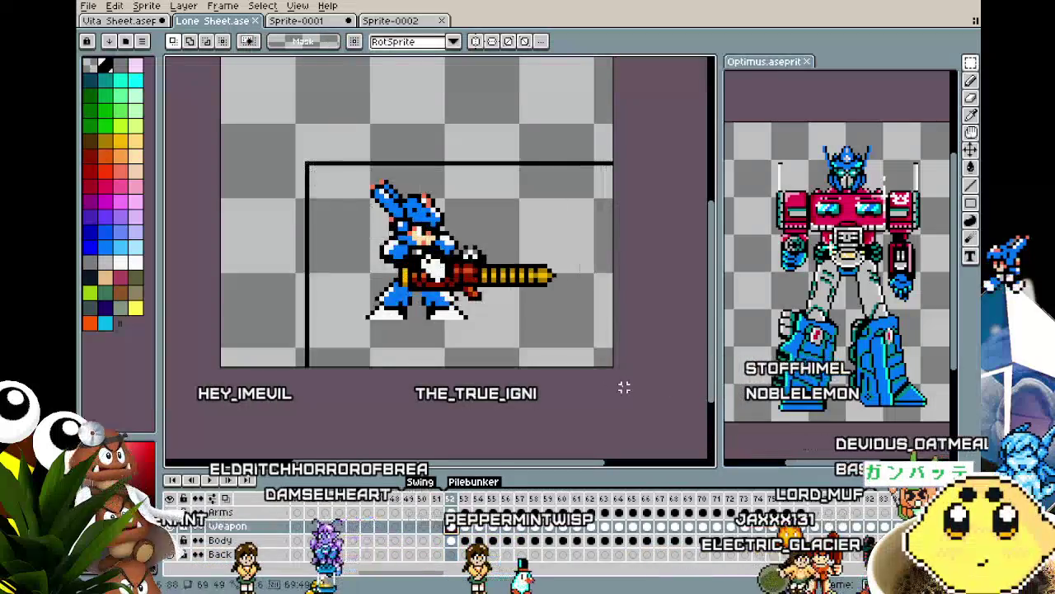
{"action": "key", "text": "ctrl+Tab"}
{"action": "key", "text": "ctrl+Tab"}
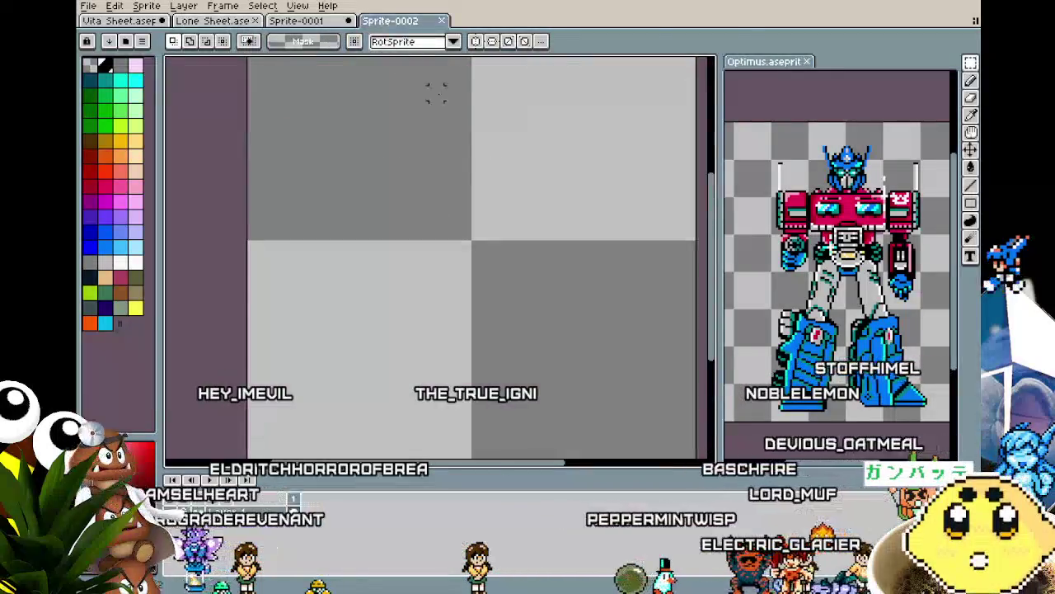
{"action": "key", "text": "ctrl+v"}
{"action": "scroll", "coordinate": [528, 326], "scroll_direction": "down", "scroll_amount": 3}
{"action": "left_click_drag", "start_coordinate": [535, 337], "coordinate": [386, 211]}
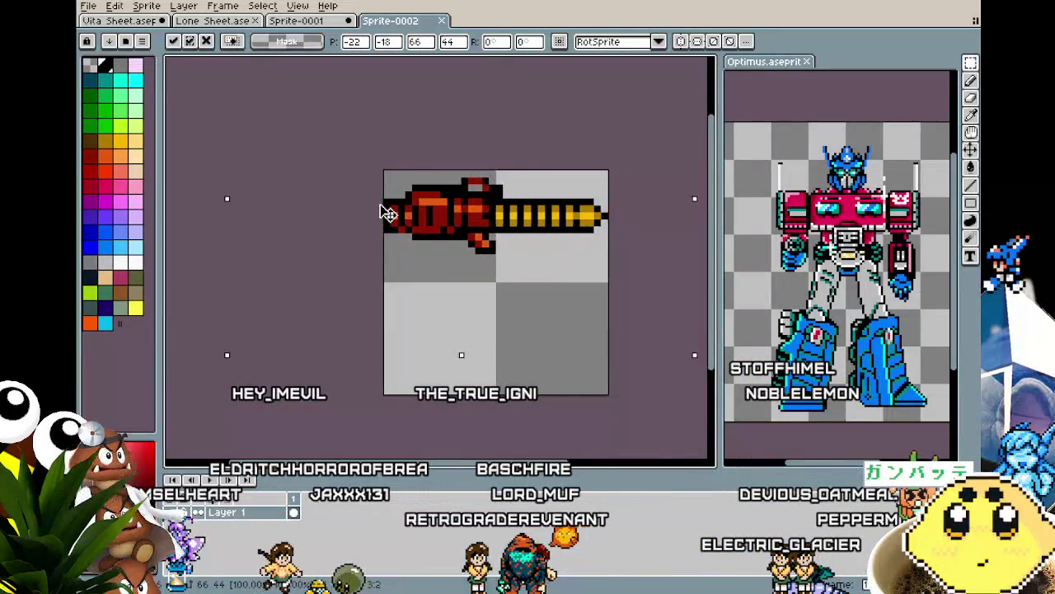
Discard the paste and resize the canvas to 48×48 pixels.
{"action": "key", "text": "Escape"}
{"action": "key", "text": "ctrl+alt+c"}
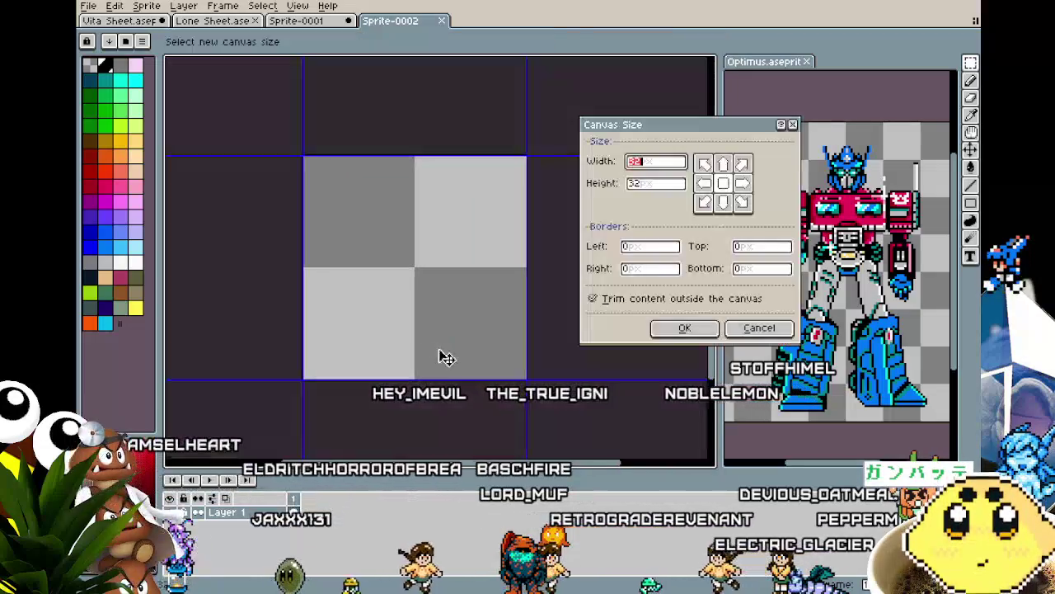
{"action": "type", "text": "48"}
{"action": "key", "text": "Tab"}
{"action": "type", "text": "48"}
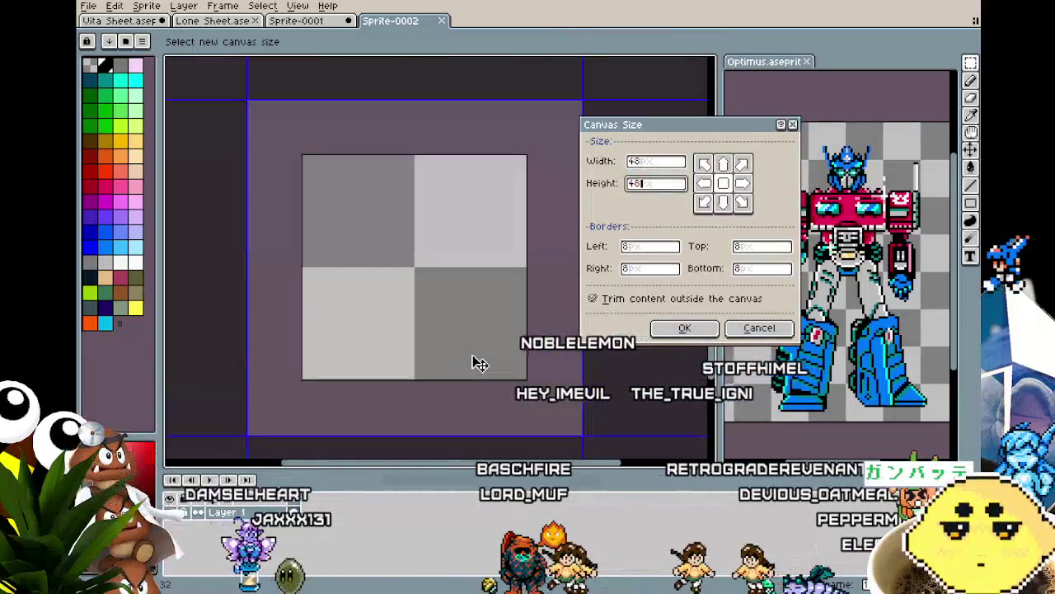
{"action": "key", "text": "Return"}
Paste the pile bunker again and commit it up and left near the canvas top.
{"action": "key", "text": "ctrl+v"}
{"action": "left_click_drag", "start_coordinate": [498, 329], "coordinate": [420, 251]}
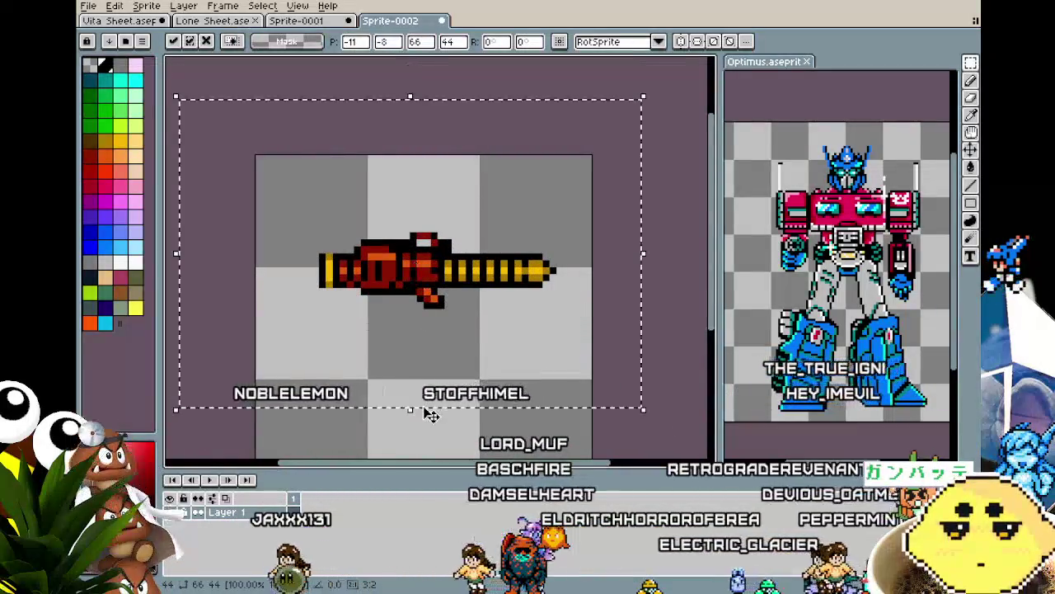
{"action": "key", "text": "Return"}
{"action": "left_click_drag", "start_coordinate": [420, 423], "coordinate": [414, 343]}
{"action": "scroll", "coordinate": [414, 343], "scroll_direction": "up", "scroll_amount": 1}
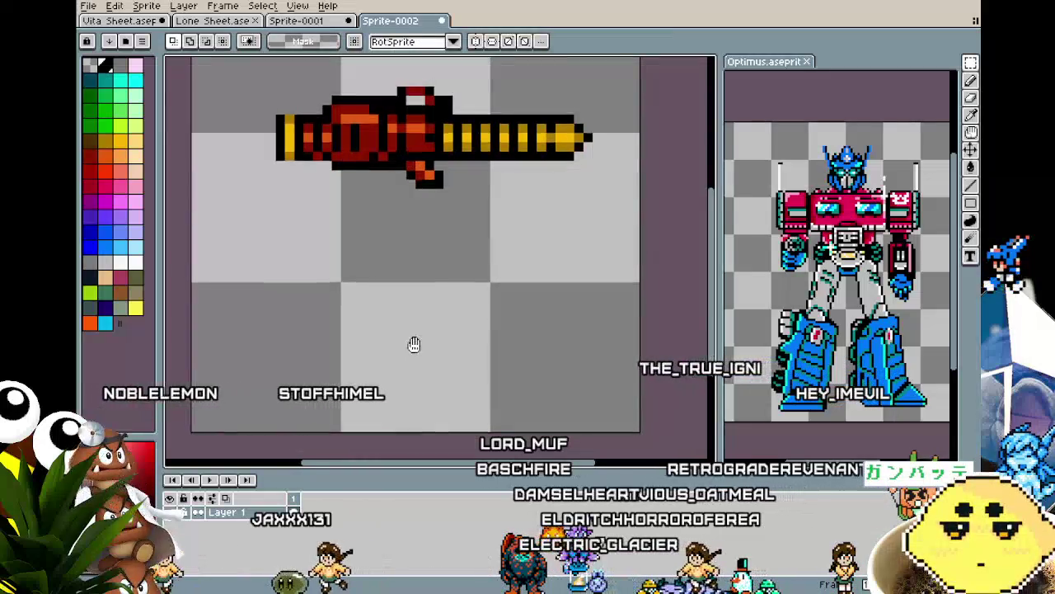
{"action": "scroll", "coordinate": [419, 188], "scroll_direction": "up", "scroll_amount": 1}
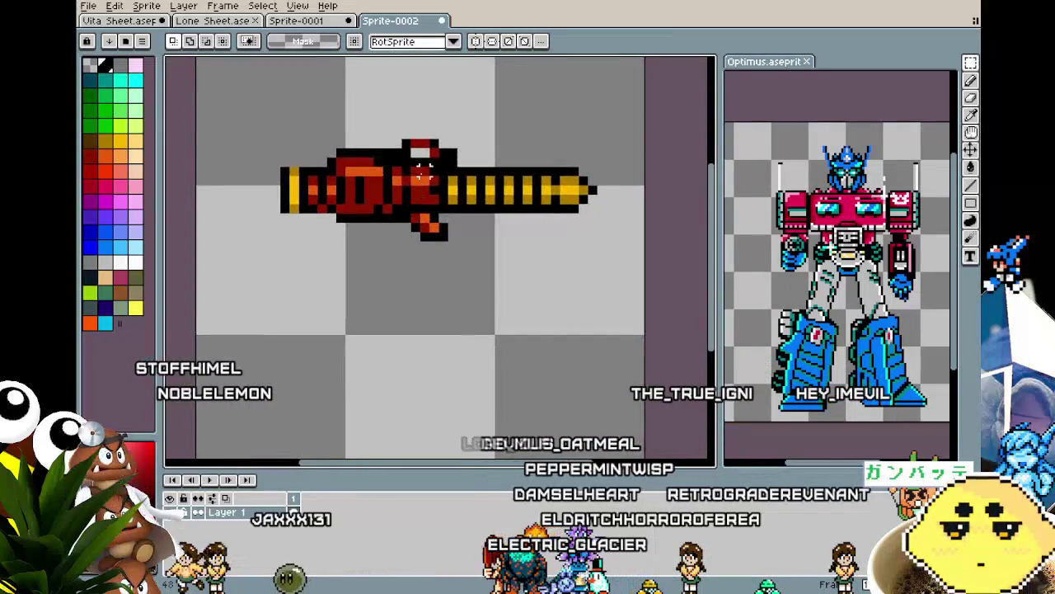
{"action": "key", "text": "m"}
{"action": "left_click_drag", "start_coordinate": [368, 283], "coordinate": [361, 272]}
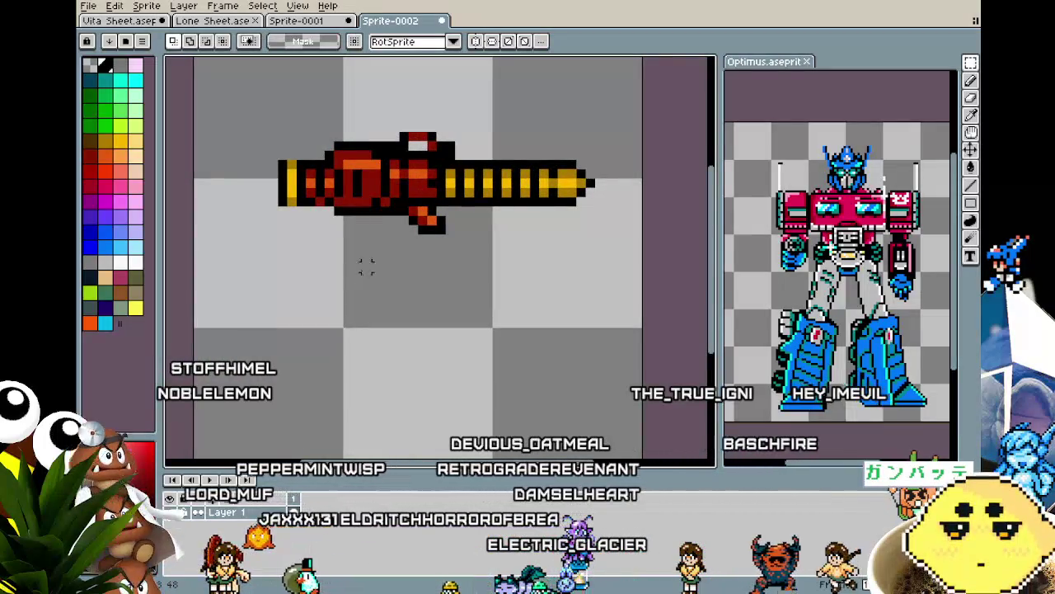
{"action": "left_click", "coordinate": [970, 204]}
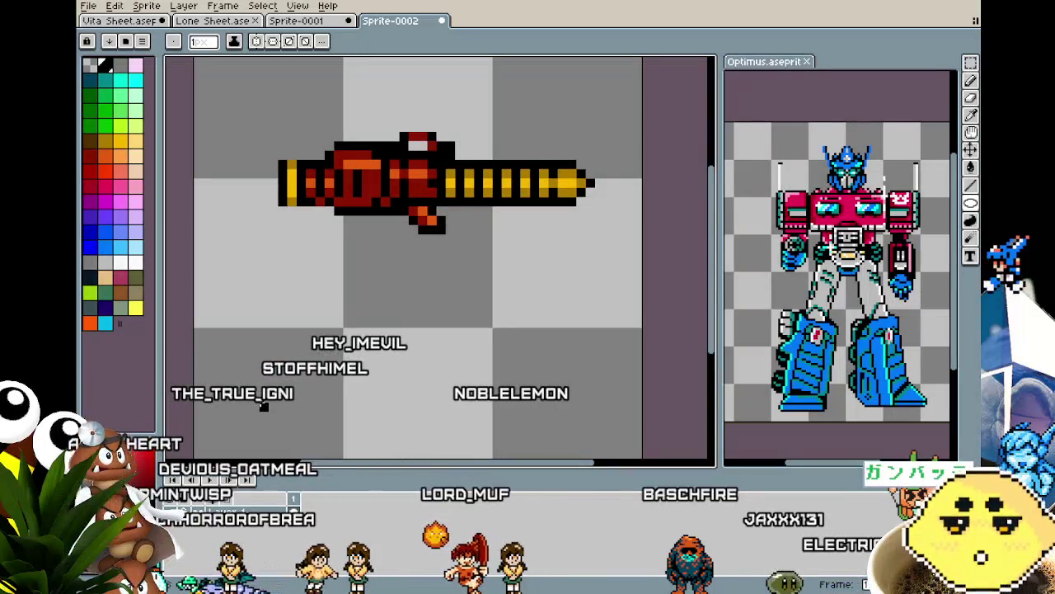
Draw a black oval outline below the gun and add a few black interior pixels.
{"action": "scroll", "coordinate": [345, 277], "scroll_direction": "down", "scroll_amount": 2}
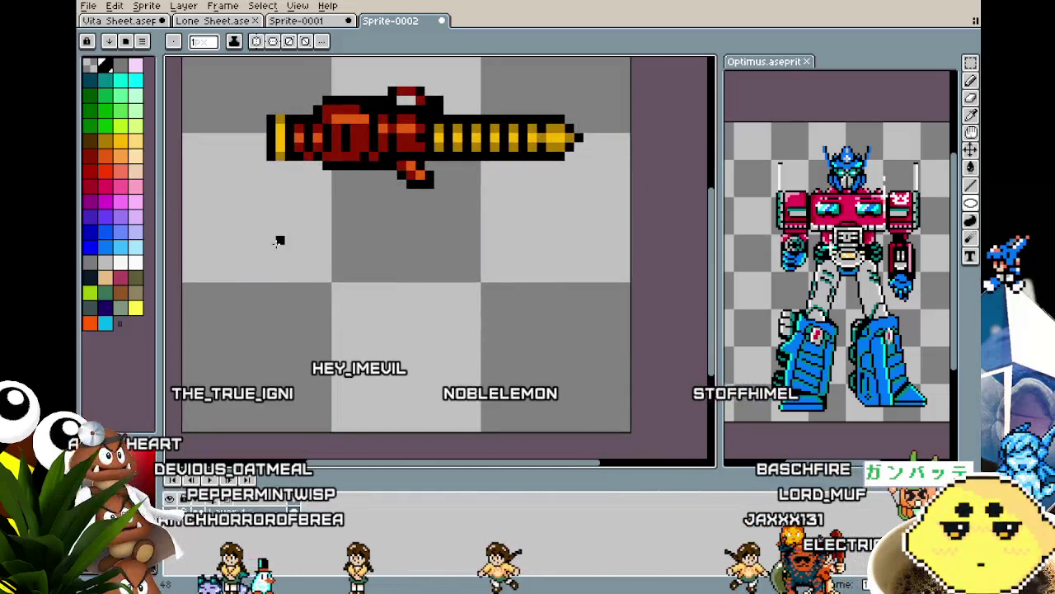
{"action": "left_click_drag", "start_coordinate": [271, 240], "coordinate": [320, 295]}
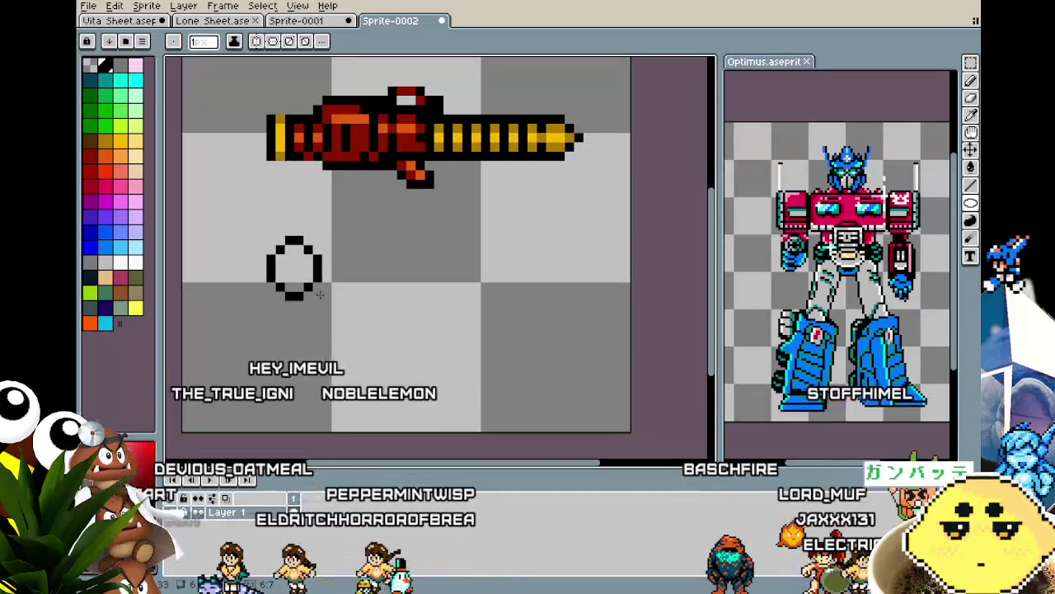
{"action": "scroll", "coordinate": [320, 295], "scroll_direction": "up", "scroll_amount": 2}
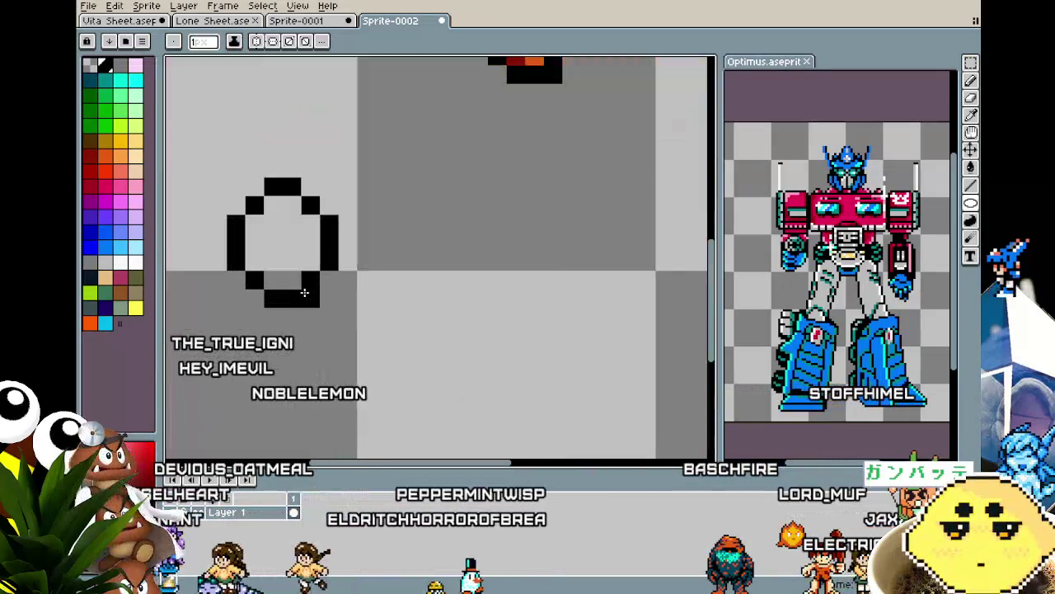
{"action": "left_click", "coordinate": [287, 229]}
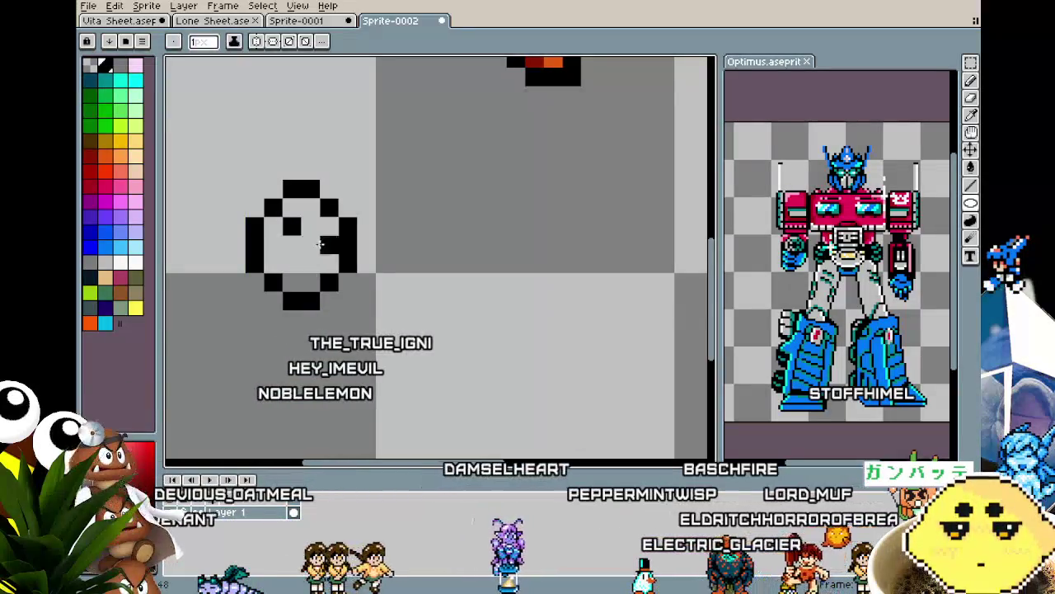
{"action": "left_click", "coordinate": [293, 263]}
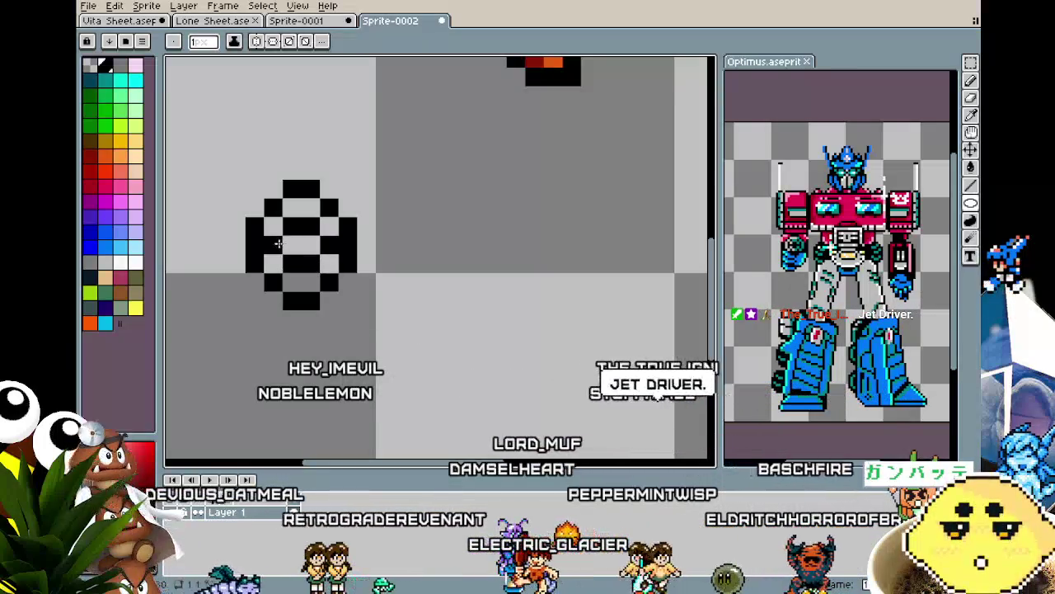
{"action": "scroll", "coordinate": [267, 332], "scroll_direction": "down", "scroll_amount": 2}
{"action": "scroll", "coordinate": [267, 332], "scroll_direction": "down", "scroll_amount": 1}
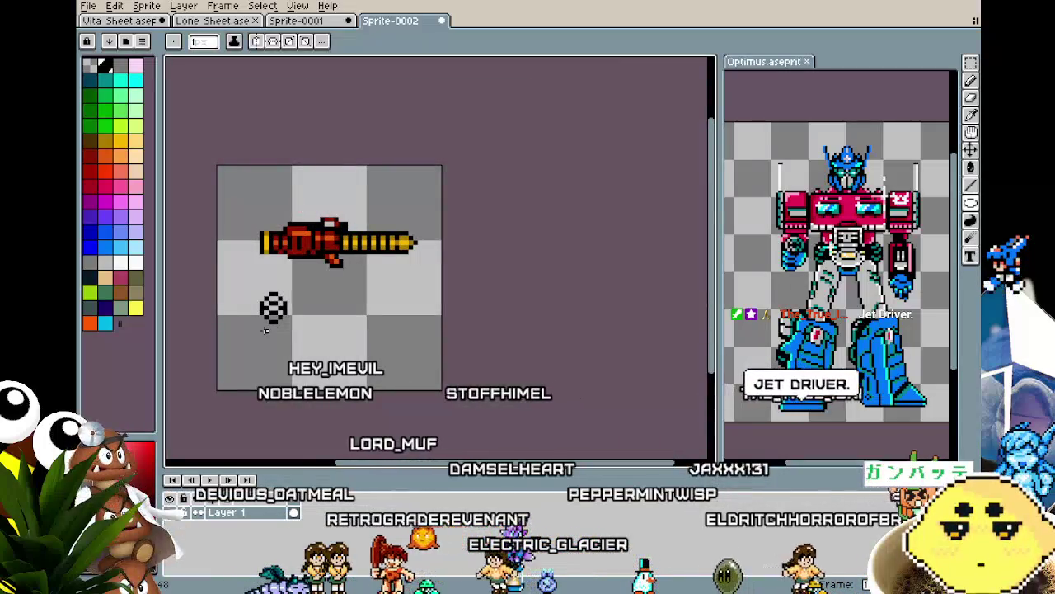
{"action": "scroll", "coordinate": [266, 330], "scroll_direction": "up", "scroll_amount": 2}
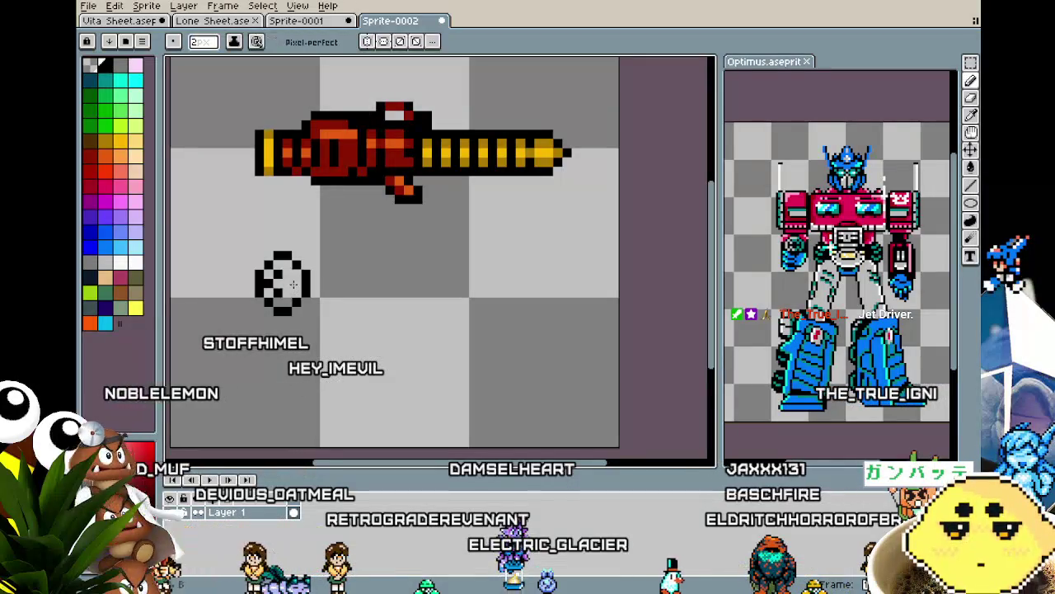
Pencil-edit the oval's interior, clearing the middle bar and adding a lower-left edge pixel.
{"action": "key", "text": "b"}
{"action": "key", "text": "b"}
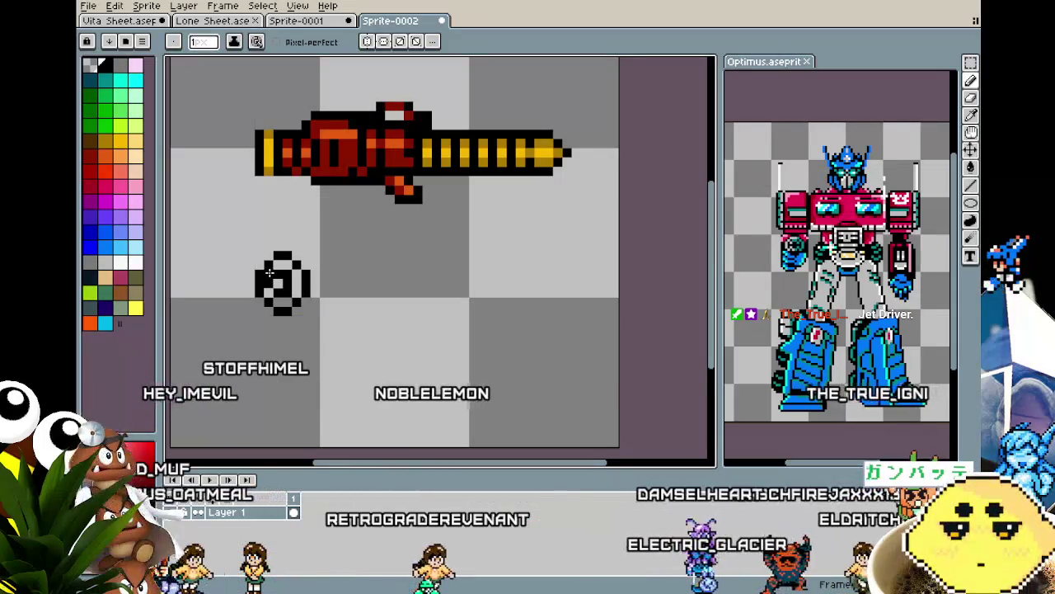
{"action": "scroll", "coordinate": [262, 317], "scroll_direction": "down", "scroll_amount": 3}
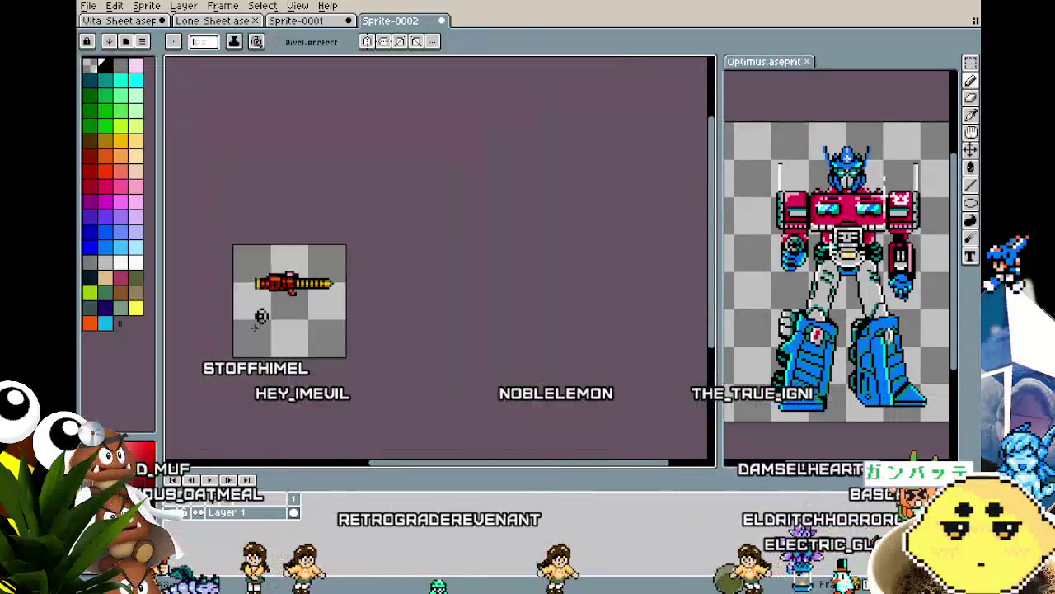
{"action": "scroll", "coordinate": [272, 296], "scroll_direction": "up", "scroll_amount": 2}
{"action": "scroll", "coordinate": [281, 280], "scroll_direction": "up", "scroll_amount": 3}
{"action": "key", "text": "alt"}
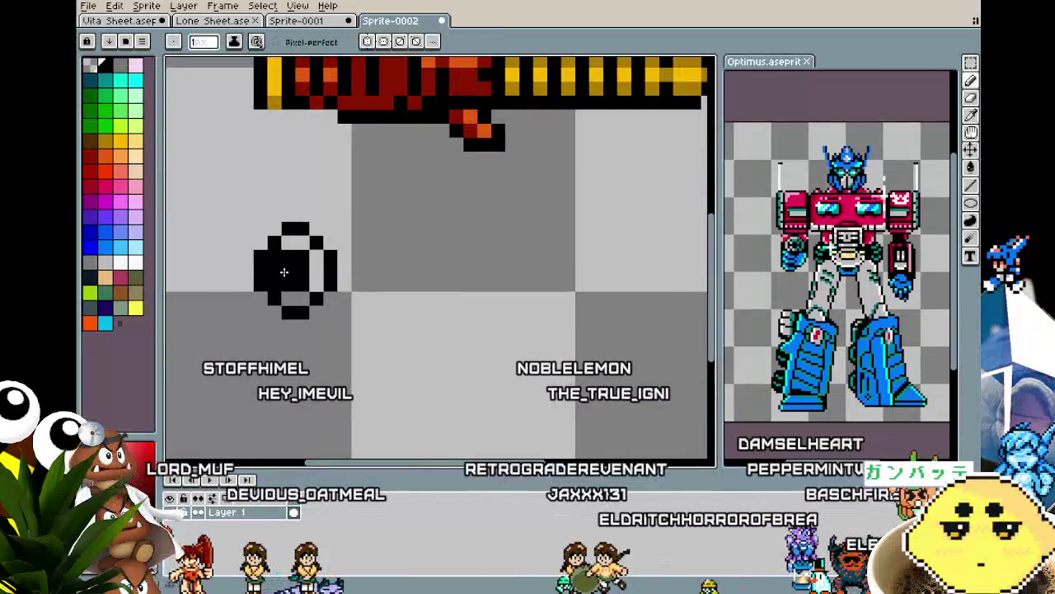
{"action": "scroll", "coordinate": [280, 272], "scroll_direction": "up", "scroll_amount": 1}
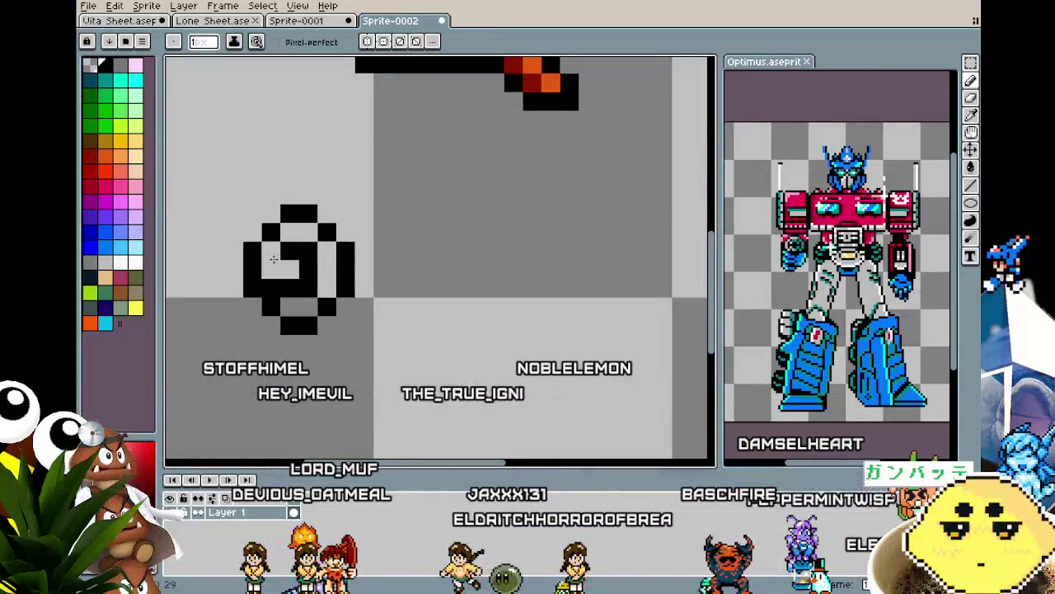
{"action": "left_click_drag", "start_coordinate": [272, 273], "coordinate": [280, 290]}
{"action": "left_click", "coordinate": [281, 290]}
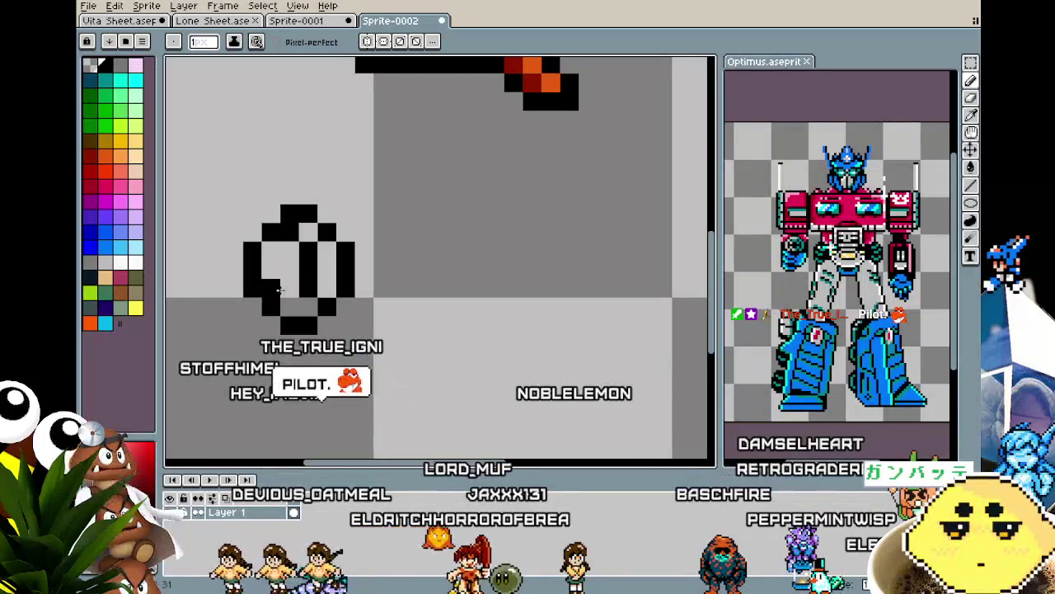
{"action": "scroll", "coordinate": [289, 304], "scroll_direction": "down", "scroll_amount": 2}
{"action": "scroll", "coordinate": [289, 304], "scroll_direction": "down", "scroll_amount": 1}
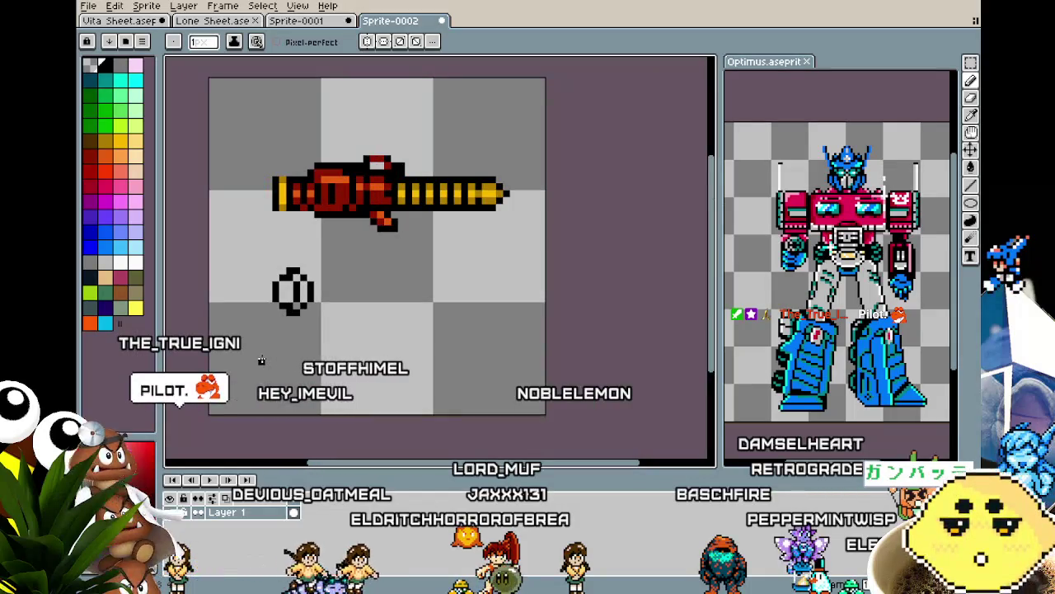
{"action": "scroll", "coordinate": [262, 285], "scroll_direction": "up", "scroll_amount": 2}
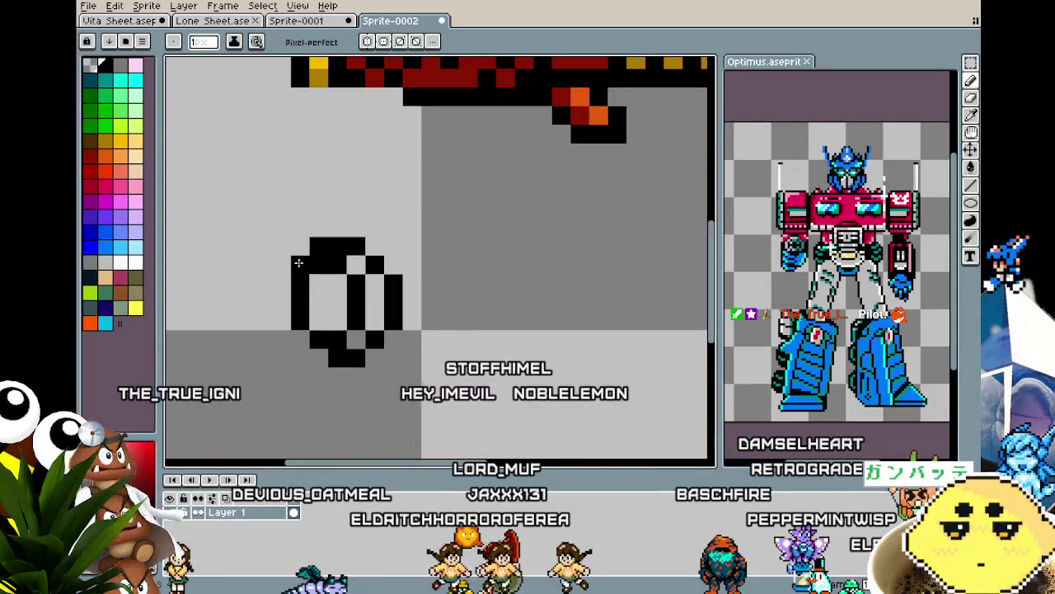
{"action": "scroll", "coordinate": [295, 344], "scroll_direction": "down", "scroll_amount": 2}
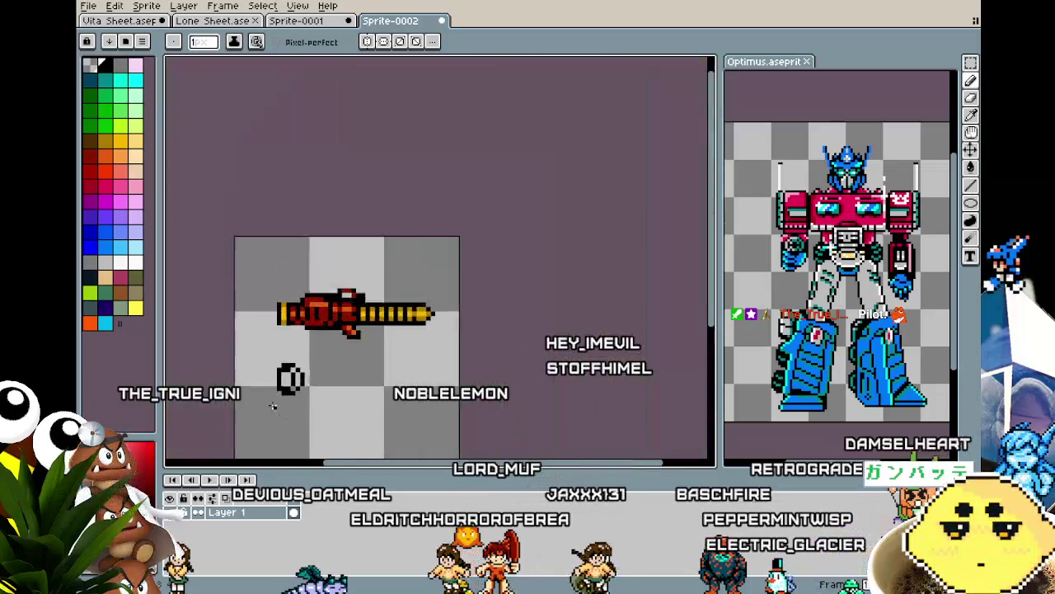
{"action": "scroll", "coordinate": [294, 345], "scroll_direction": "down", "scroll_amount": 1}
{"action": "scroll", "coordinate": [297, 345], "scroll_direction": "up", "scroll_amount": 1}
{"action": "scroll", "coordinate": [301, 345], "scroll_direction": "up", "scroll_amount": 1}
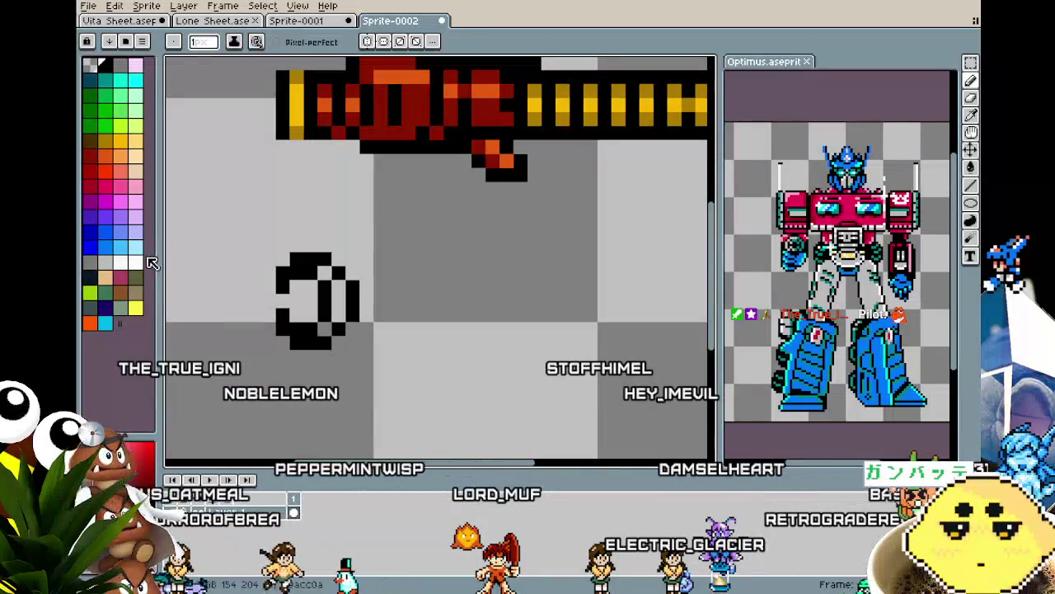
Paint a white highlight on the ring's left edge, then pick black back up.
{"action": "left_click", "coordinate": [136, 262]}
{"action": "left_click", "coordinate": [280, 302]}
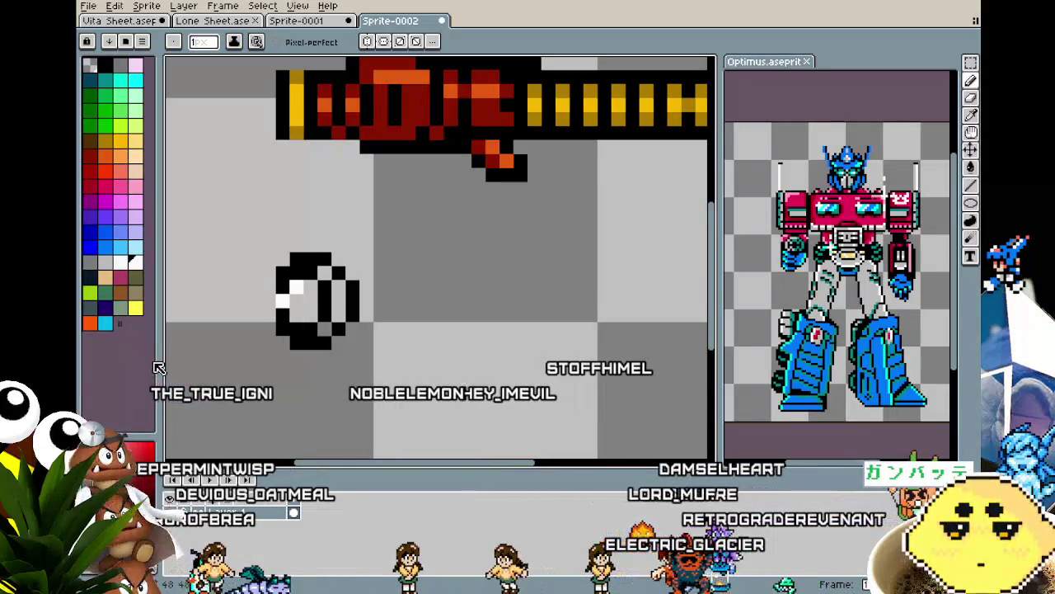
{"action": "key", "text": "i"}
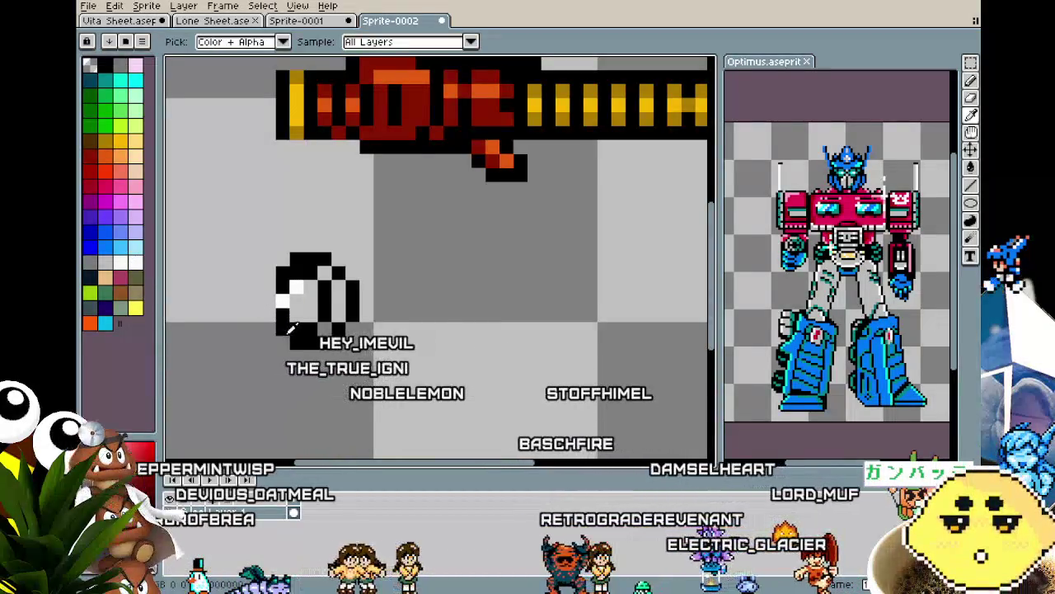
{"action": "left_click", "coordinate": [289, 328]}
{"action": "key", "text": "b"}
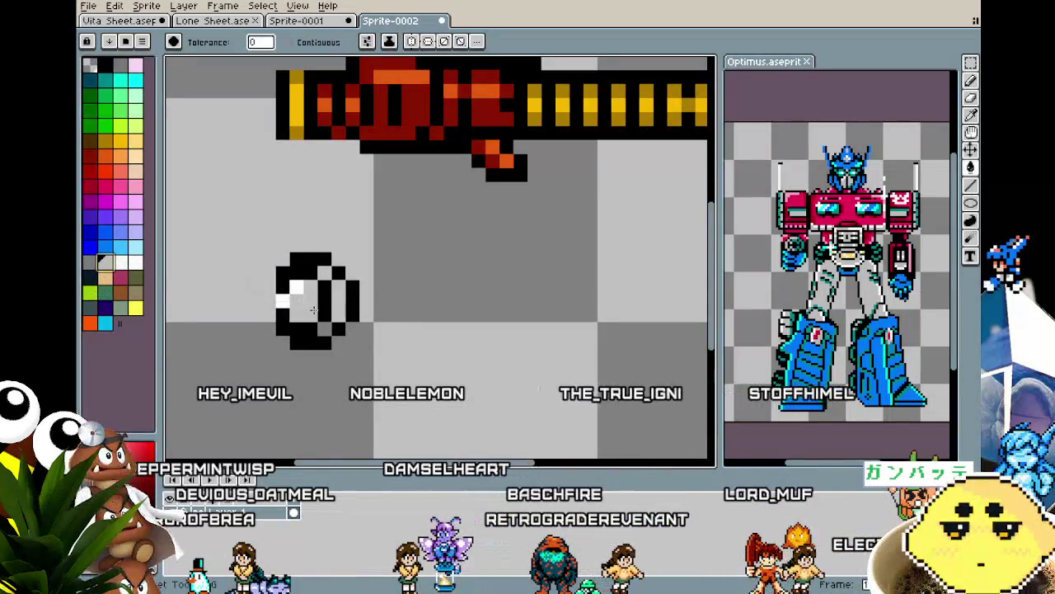
Paint teal pixels along the ring's right side.
{"action": "key", "text": "v"}
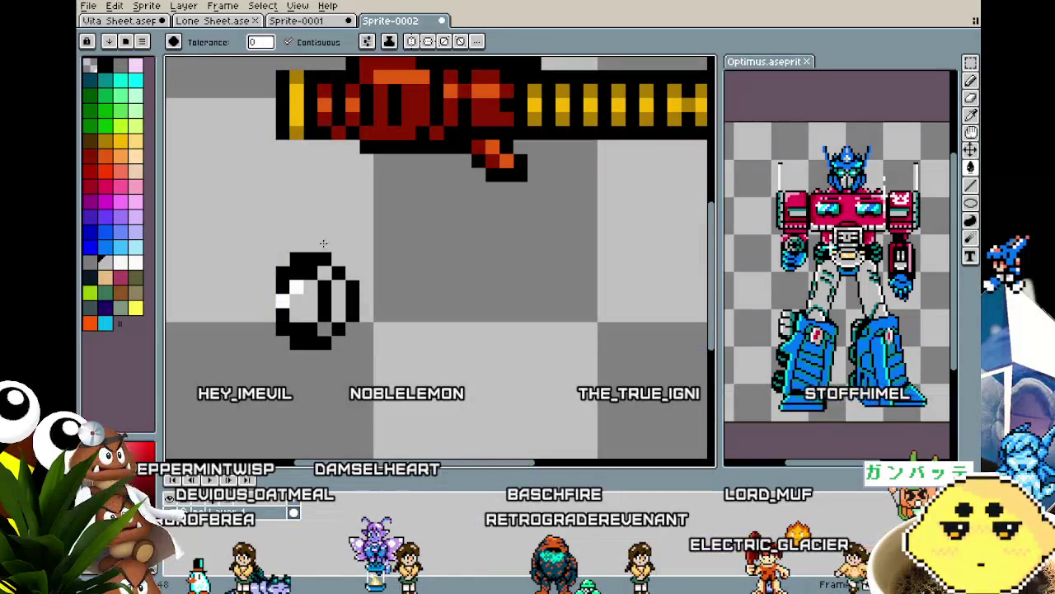
{"action": "scroll", "coordinate": [297, 356], "scroll_direction": "right", "scroll_amount": 1}
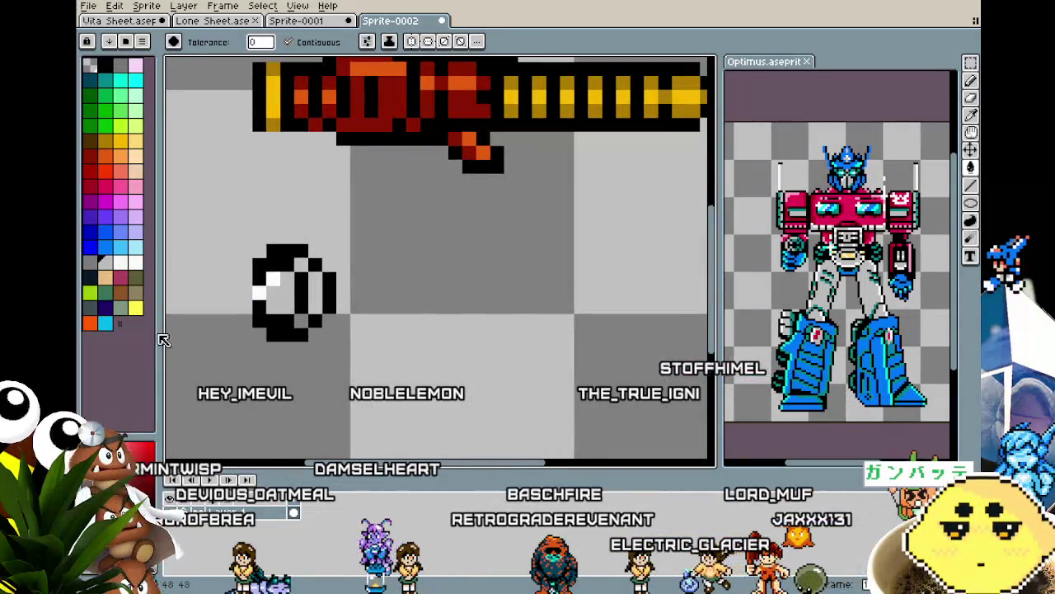
{"action": "left_click", "coordinate": [120, 95]}
{"action": "key", "text": "b"}
{"action": "mouse_move", "coordinate": [303, 264]}
{"action": "left_mouse_down"}
{"action": "mouse_move", "coordinate": [316, 294]}
{"action": "mouse_move", "coordinate": [287, 333]}
{"action": "left_mouse_up"}
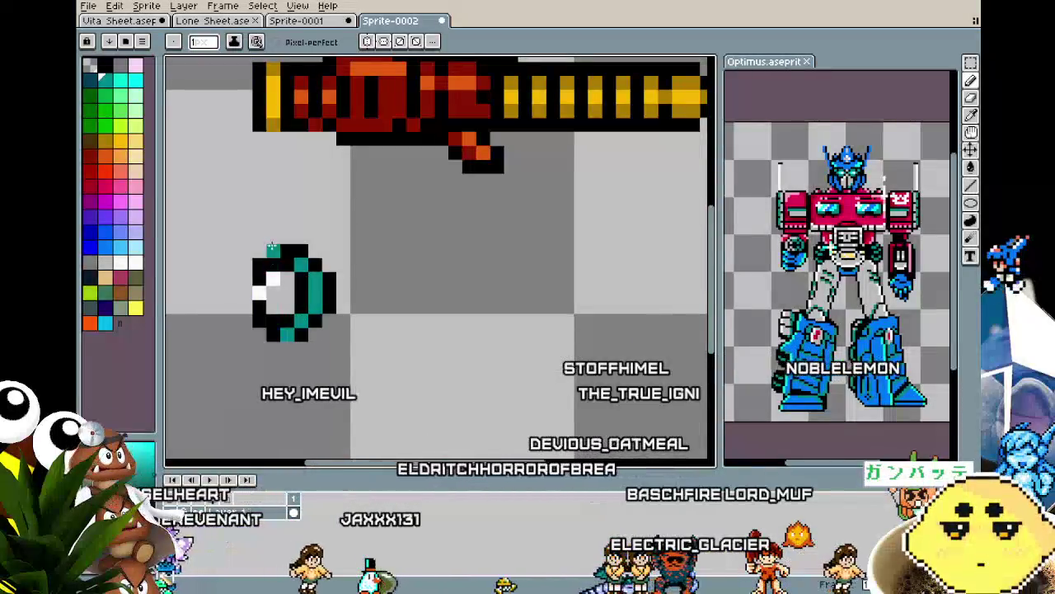
Recolour the ring's black outline pixels to teal.
{"action": "scroll", "coordinate": [273, 249], "scroll_direction": "down", "scroll_amount": 2}
{"action": "scroll", "coordinate": [239, 354], "scroll_direction": "down", "scroll_amount": 1}
{"action": "scroll", "coordinate": [227, 373], "scroll_direction": "up", "scroll_amount": 1}
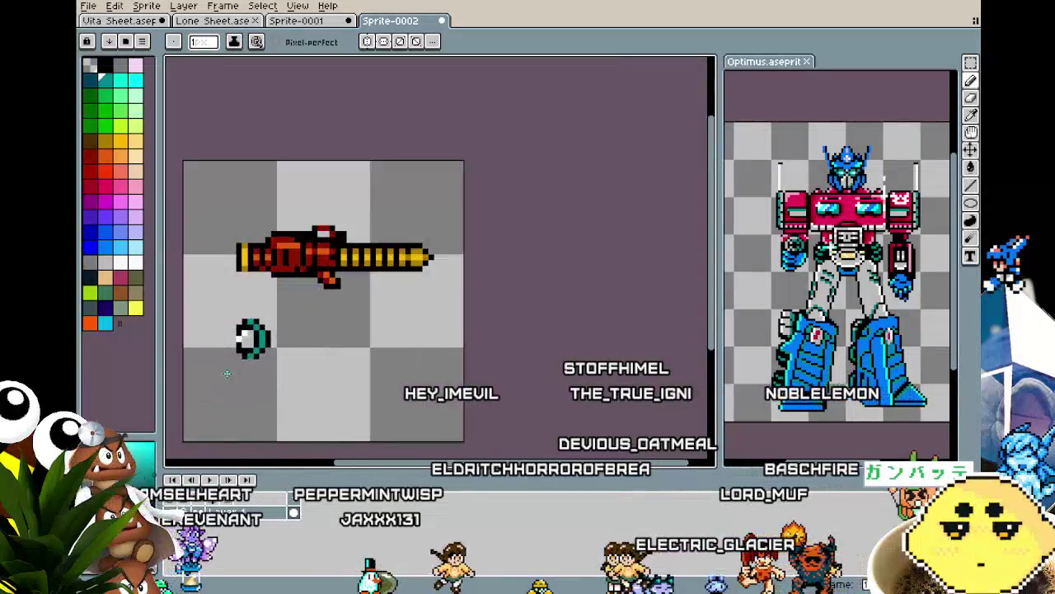
{"action": "scroll", "coordinate": [227, 374], "scroll_direction": "up", "scroll_amount": 1}
{"action": "scroll", "coordinate": [227, 374], "scroll_direction": "up", "scroll_amount": 2}
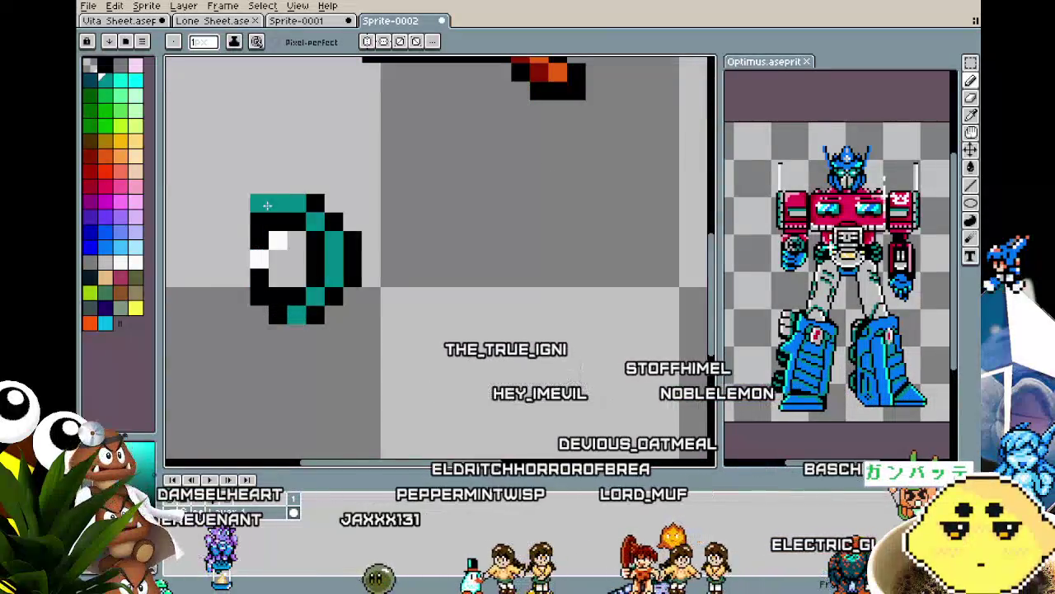
{"action": "left_click", "coordinate": [260, 221]}
{"action": "left_click", "coordinate": [273, 310]}
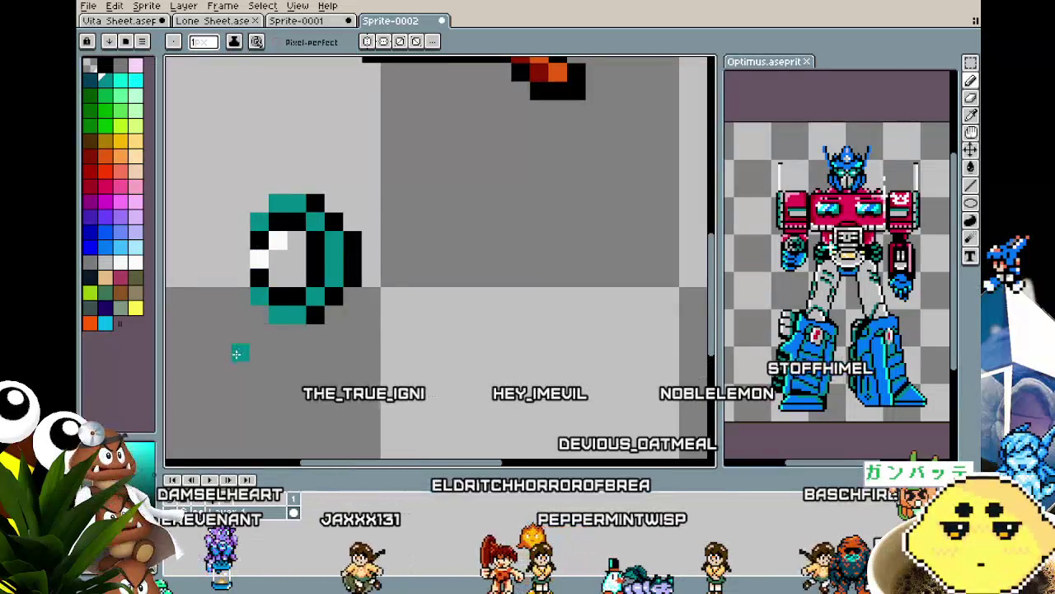
{"action": "scroll", "coordinate": [238, 351], "scroll_direction": "down", "scroll_amount": 2}
{"action": "scroll", "coordinate": [247, 326], "scroll_direction": "up", "scroll_amount": 1}
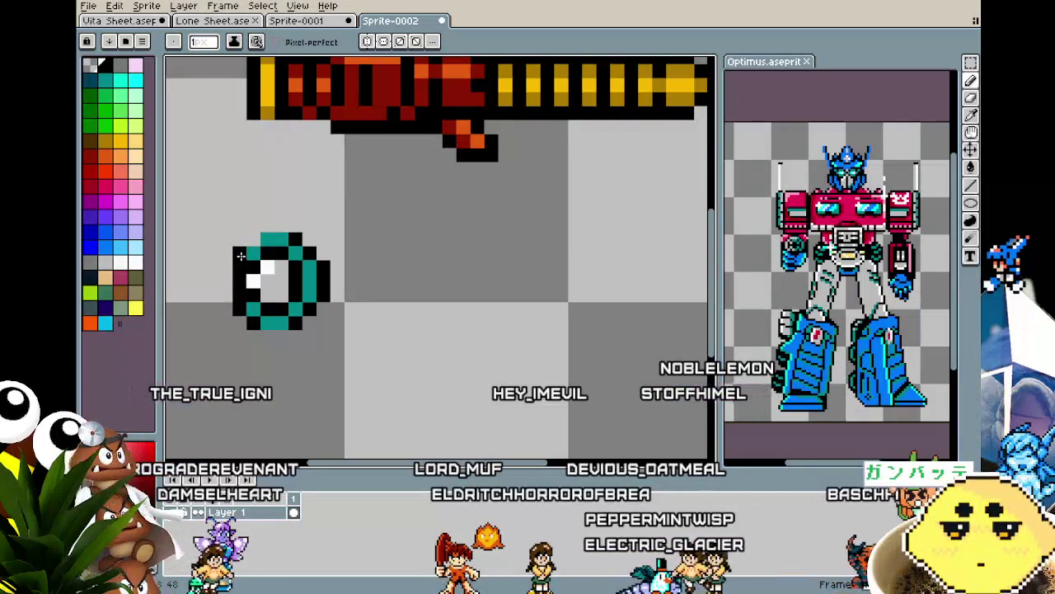
{"action": "scroll", "coordinate": [238, 277], "scroll_direction": "down", "scroll_amount": 3}
{"action": "scroll", "coordinate": [212, 350], "scroll_direction": "up", "scroll_amount": 2}
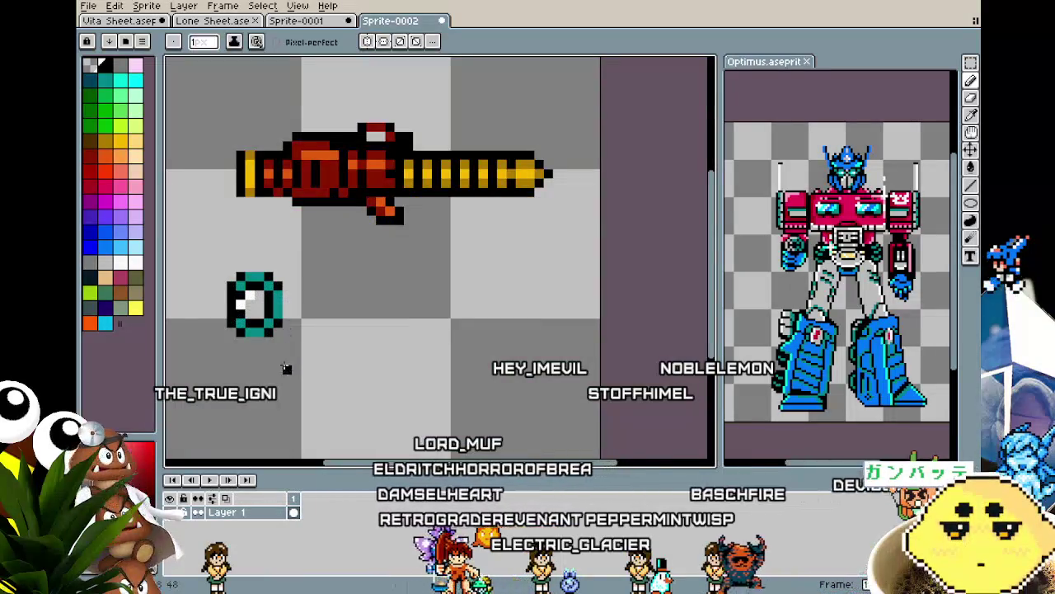
{"action": "scroll", "coordinate": [286, 368], "scroll_direction": "down", "scroll_amount": 2}
{"action": "scroll", "coordinate": [283, 365], "scroll_direction": "up", "scroll_amount": 1}
{"action": "scroll", "coordinate": [279, 366], "scroll_direction": "up", "scroll_amount": 3}
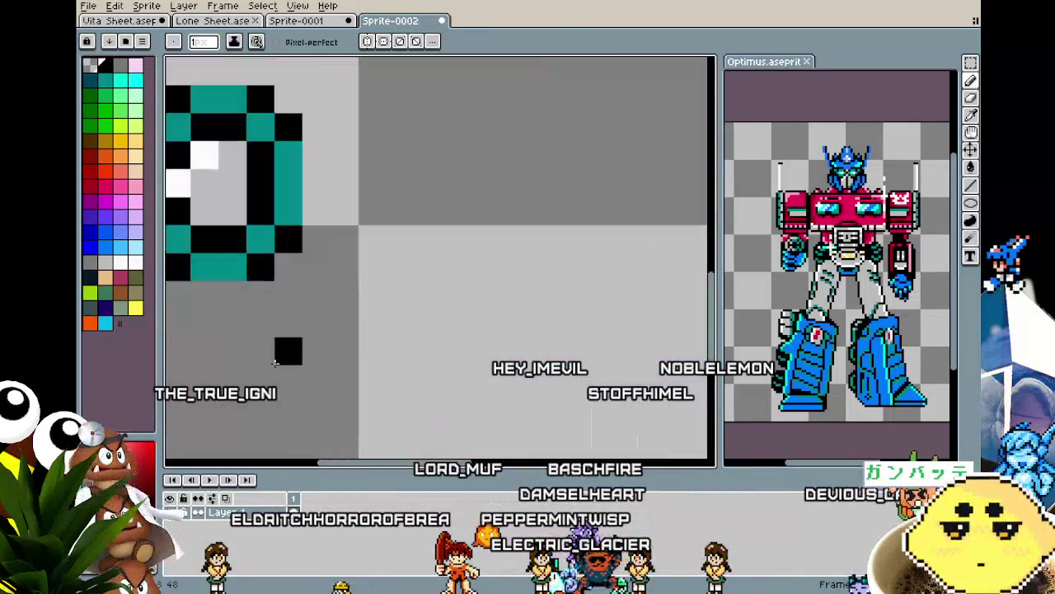
Paint teal inside the ring and over its white highlights.
{"action": "left_click", "coordinate": [229, 188]}
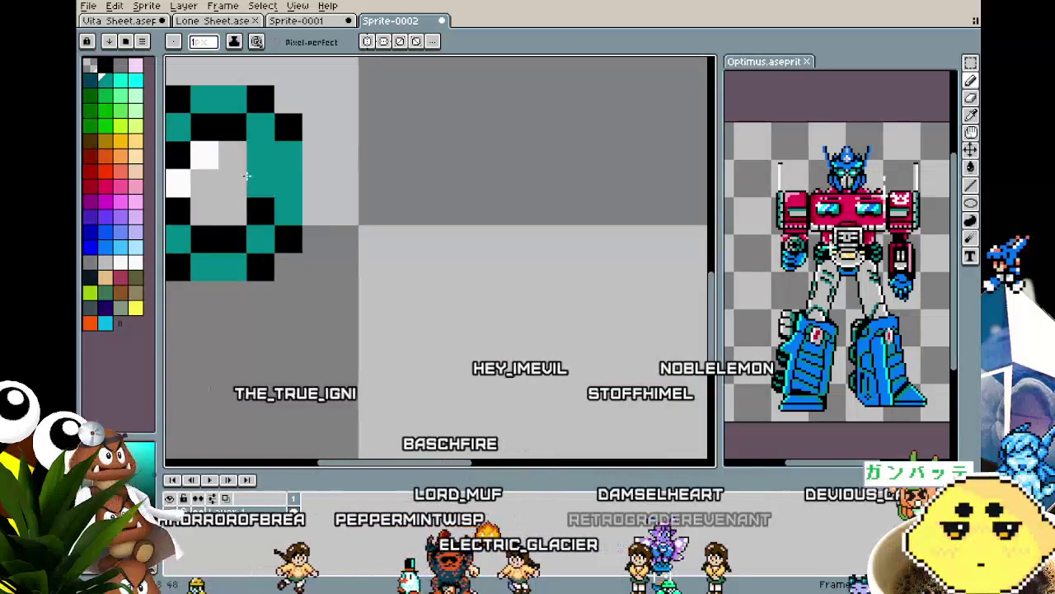
{"action": "scroll", "coordinate": [225, 296], "scroll_direction": "down", "scroll_amount": 2}
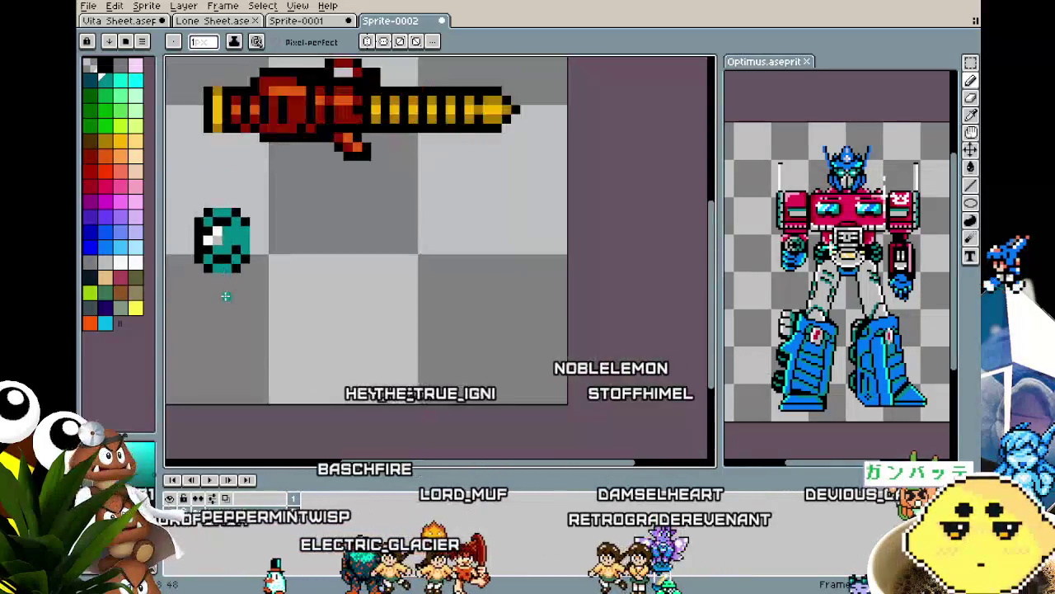
{"action": "scroll", "coordinate": [225, 296], "scroll_direction": "up", "scroll_amount": 1}
{"action": "scroll", "coordinate": [351, 274], "scroll_direction": "up", "scroll_amount": 1}
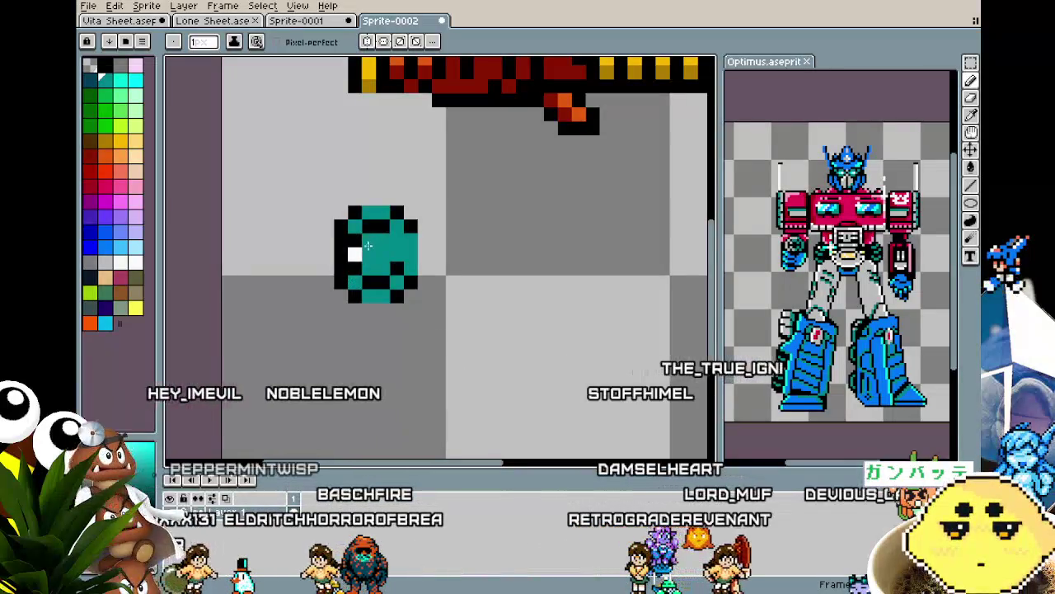
{"action": "left_click_drag", "start_coordinate": [369, 240], "coordinate": [355, 254]}
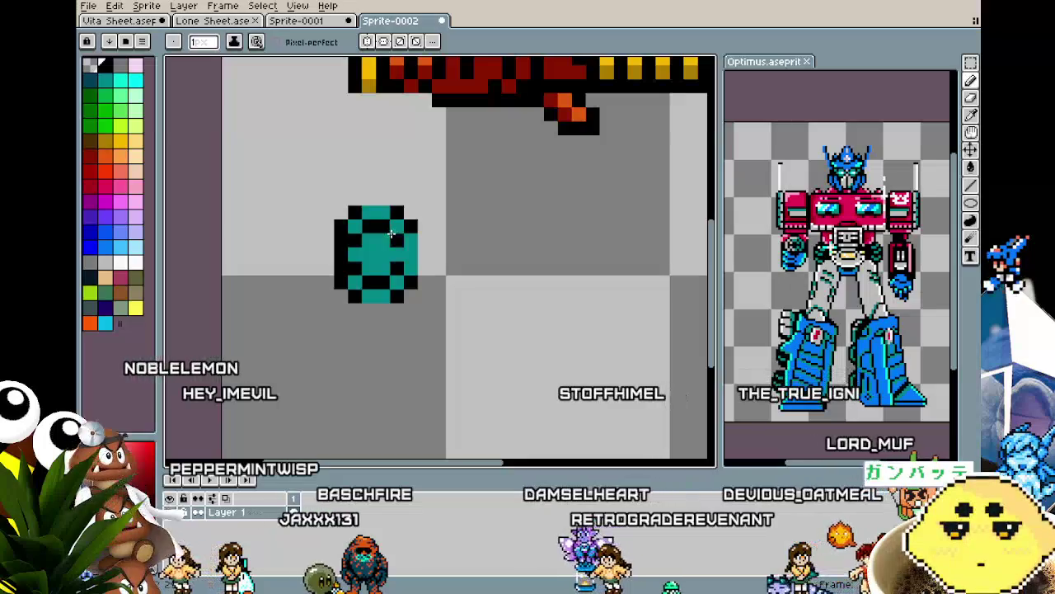
{"action": "scroll", "coordinate": [336, 360], "scroll_direction": "down", "scroll_amount": 1}
{"action": "scroll", "coordinate": [335, 359], "scroll_direction": "down", "scroll_amount": 1}
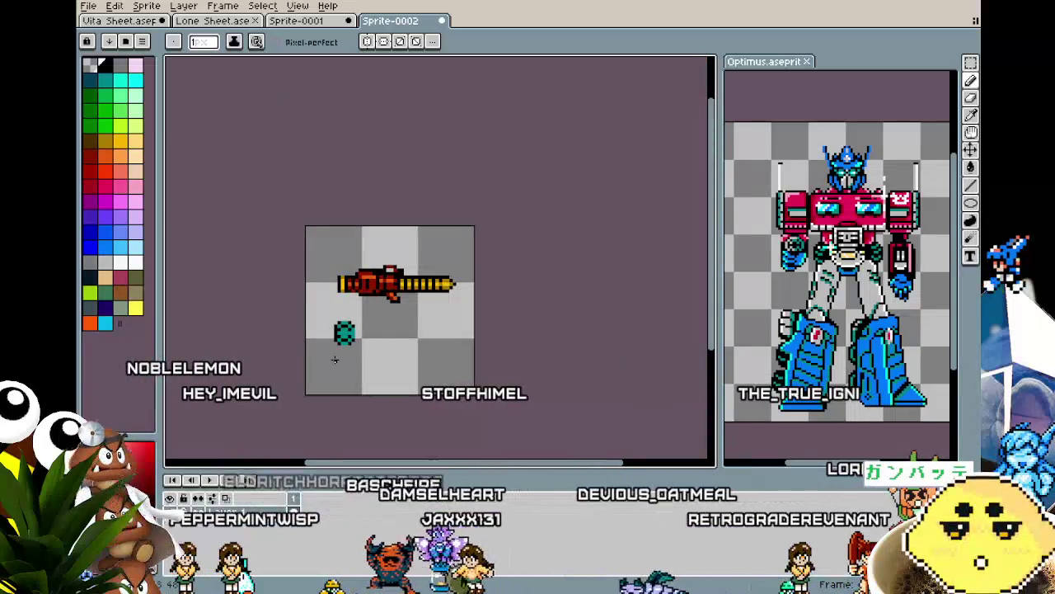
{"action": "scroll", "coordinate": [331, 363], "scroll_direction": "up", "scroll_amount": 1}
{"action": "scroll", "coordinate": [332, 363], "scroll_direction": "up", "scroll_amount": 1}
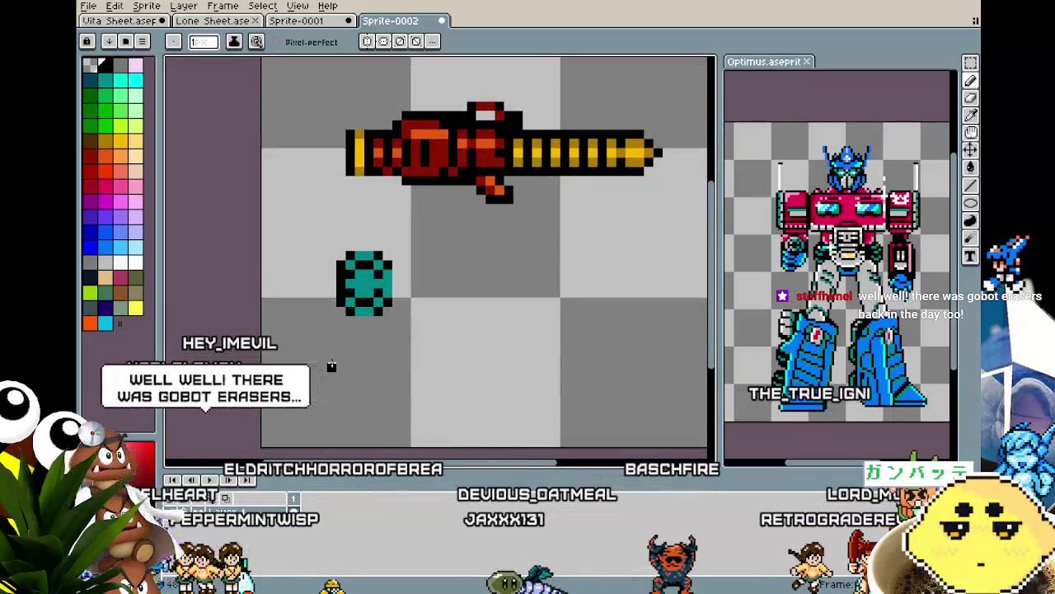
Wipe out the teal orb beneath the gun with the Eraser.
{"action": "key", "text": "e"}
{"action": "mouse_move", "coordinate": [332, 287]}
{"action": "left_mouse_down"}
{"action": "mouse_move", "coordinate": [377, 283]}
{"action": "mouse_move", "coordinate": [371, 252]}
{"action": "left_mouse_up"}
{"action": "key", "text": "b"}
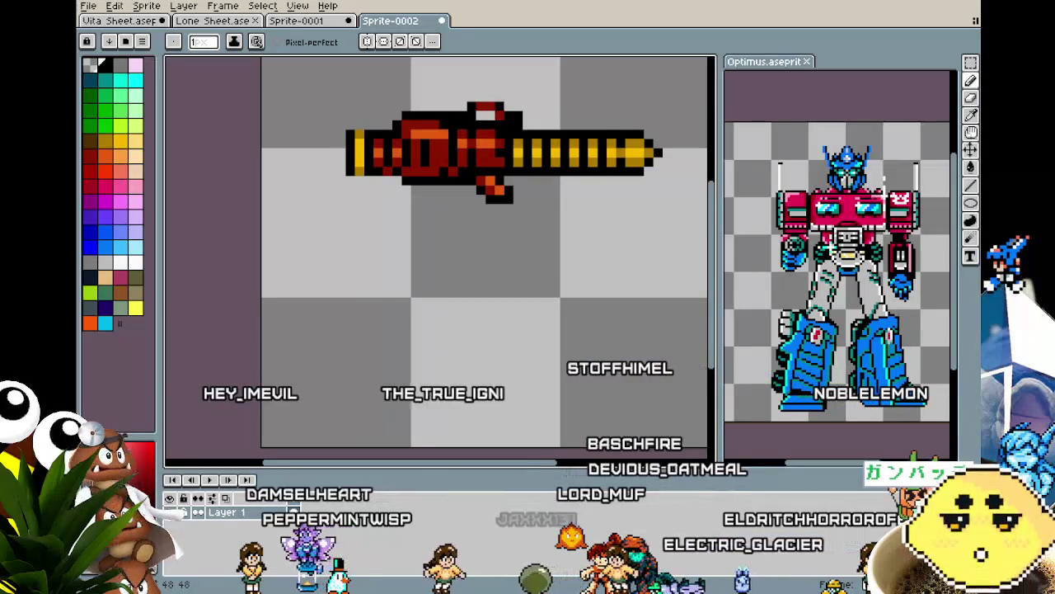
Create a new 400×265 sprite and paste the turbine engine photo into it.
{"action": "left_click", "coordinate": [87, 6]}
{"action": "left_click", "coordinate": [99, 18]}
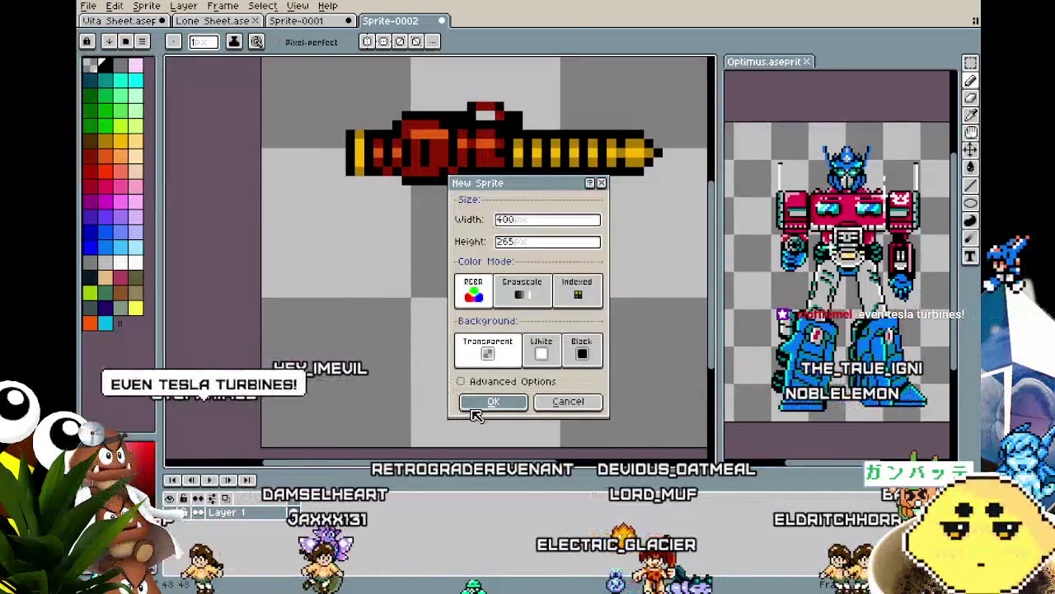
{"action": "left_click", "coordinate": [475, 409]}
{"action": "key", "text": "ctrl+v"}
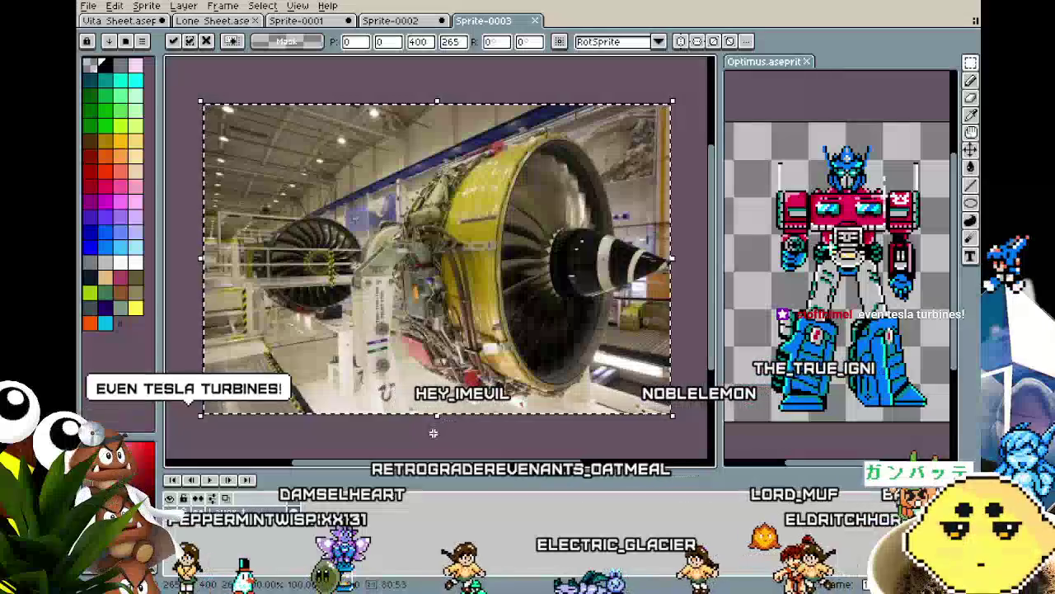
{"action": "mouse_move", "coordinate": [453, 418]}
{"action": "left_mouse_down"}
{"action": "mouse_move", "coordinate": [373, 416]}
{"action": "mouse_move", "coordinate": [379, 313]}
{"action": "left_mouse_up"}
{"action": "key", "text": "ctrl+z"}
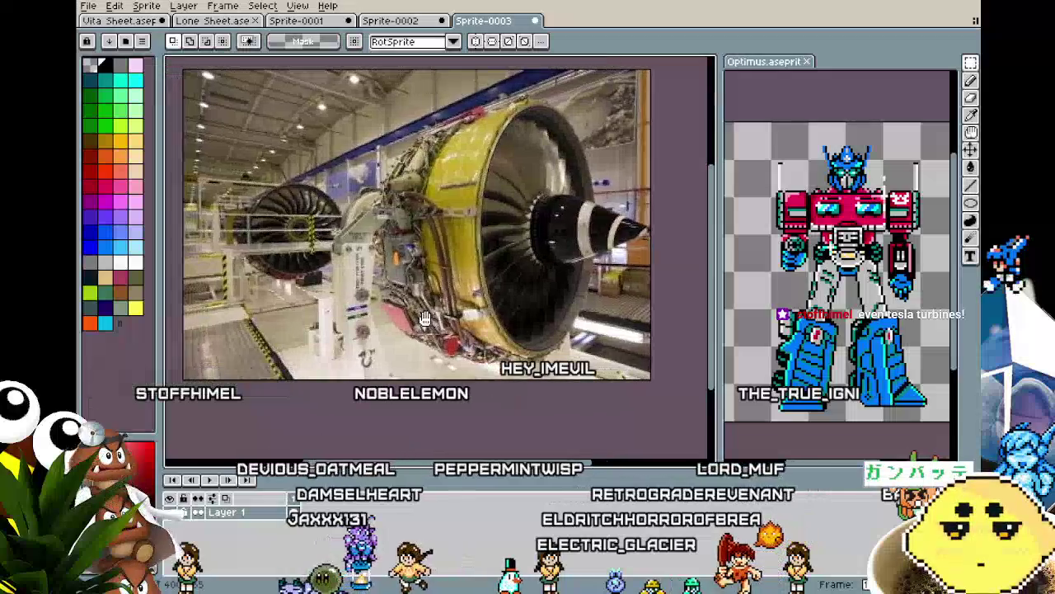
Dock the engine photo beside the gun sprite and draw a black oval beneath the gun.
{"action": "left_click", "coordinate": [388, 21]}
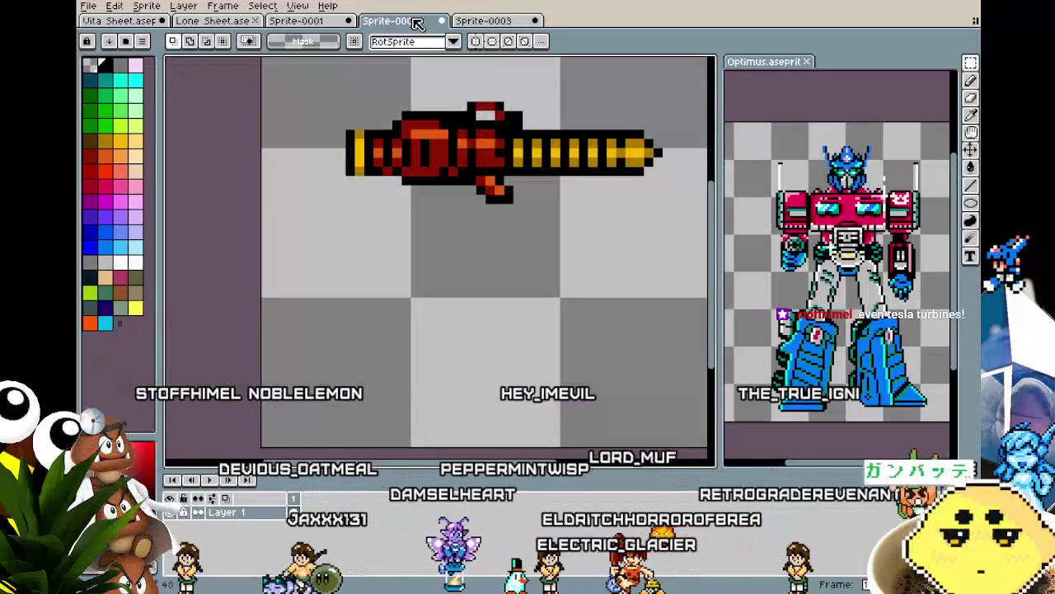
{"action": "left_click", "coordinate": [504, 21]}
{"action": "left_click_drag", "start_coordinate": [599, 44], "coordinate": [775, 61]}
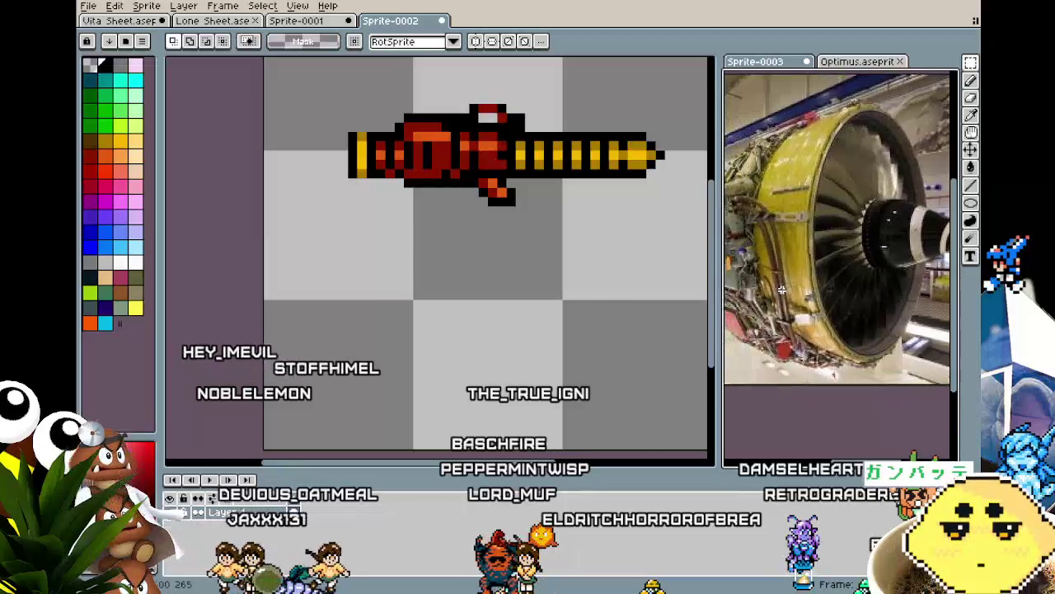
{"action": "left_click_drag", "start_coordinate": [447, 301], "coordinate": [322, 297]}
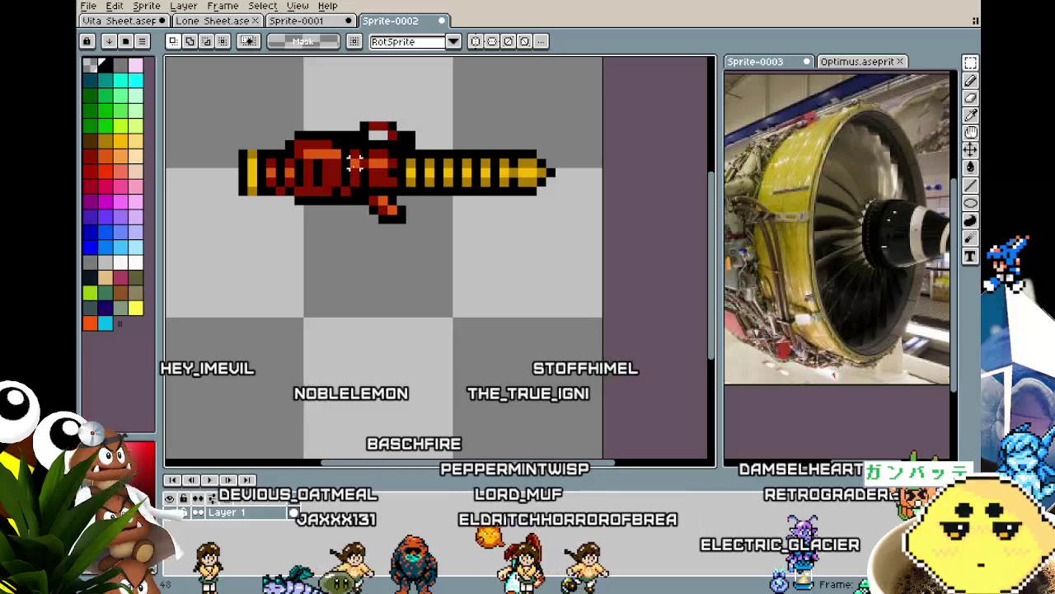
{"action": "mouse_move", "coordinate": [832, 231]}
{"action": "left_mouse_down"}
{"action": "mouse_move", "coordinate": [855, 242]}
{"action": "mouse_move", "coordinate": [845, 239]}
{"action": "left_mouse_up"}
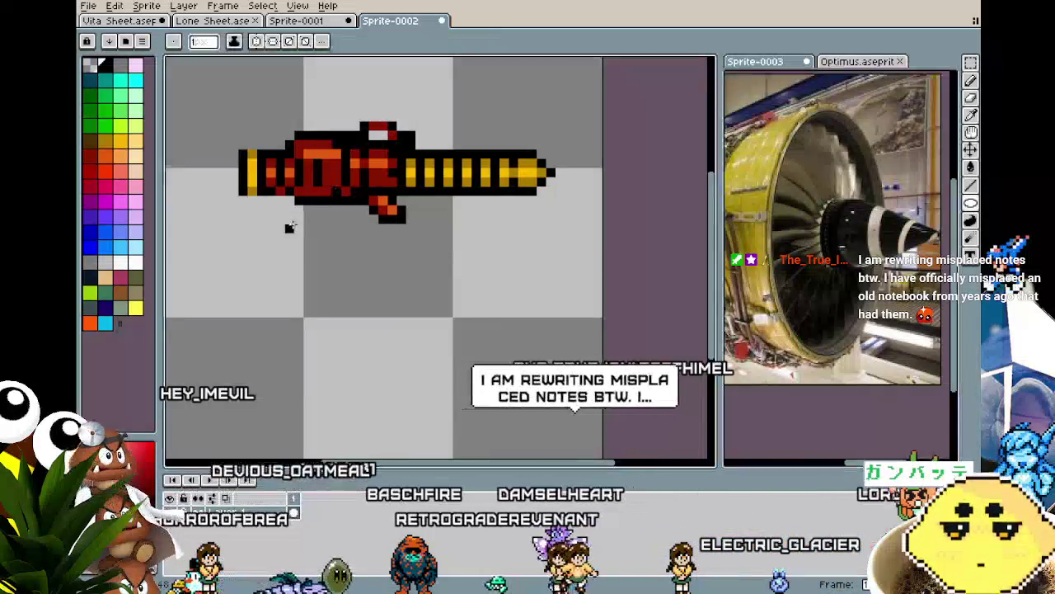
{"action": "left_click_drag", "start_coordinate": [251, 227], "coordinate": [306, 327]}
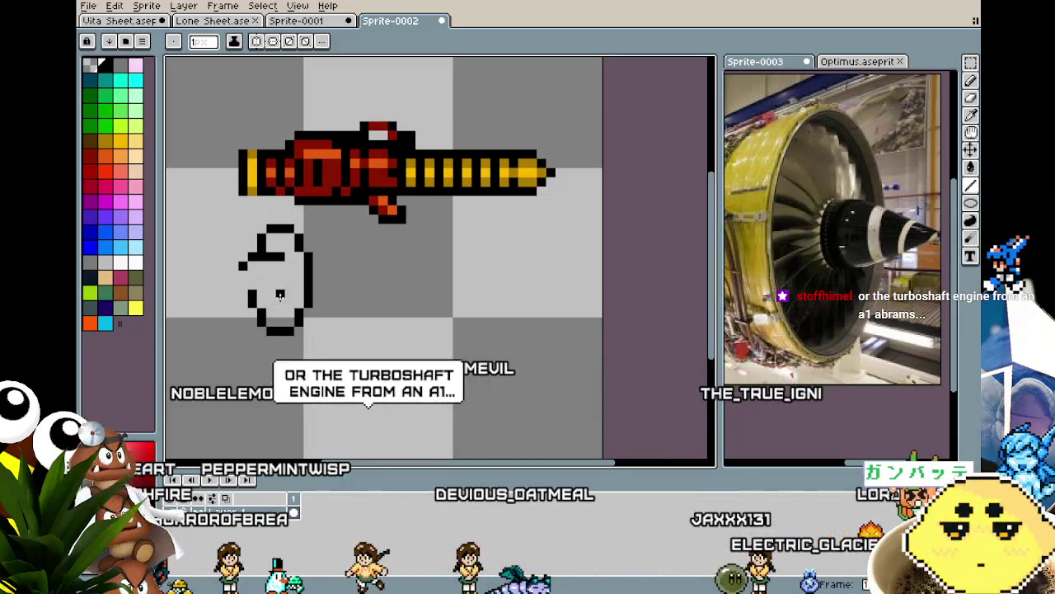
Add inner-curve pixels to the oval and fill its left section with teal.
{"action": "left_click", "coordinate": [252, 298]}
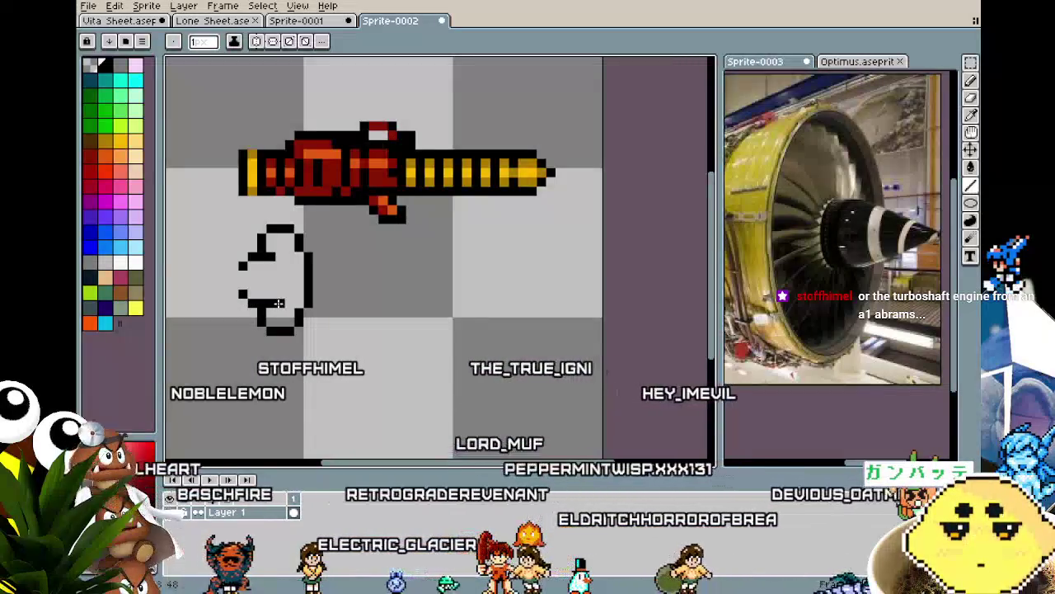
{"action": "left_click", "coordinate": [279, 303]}
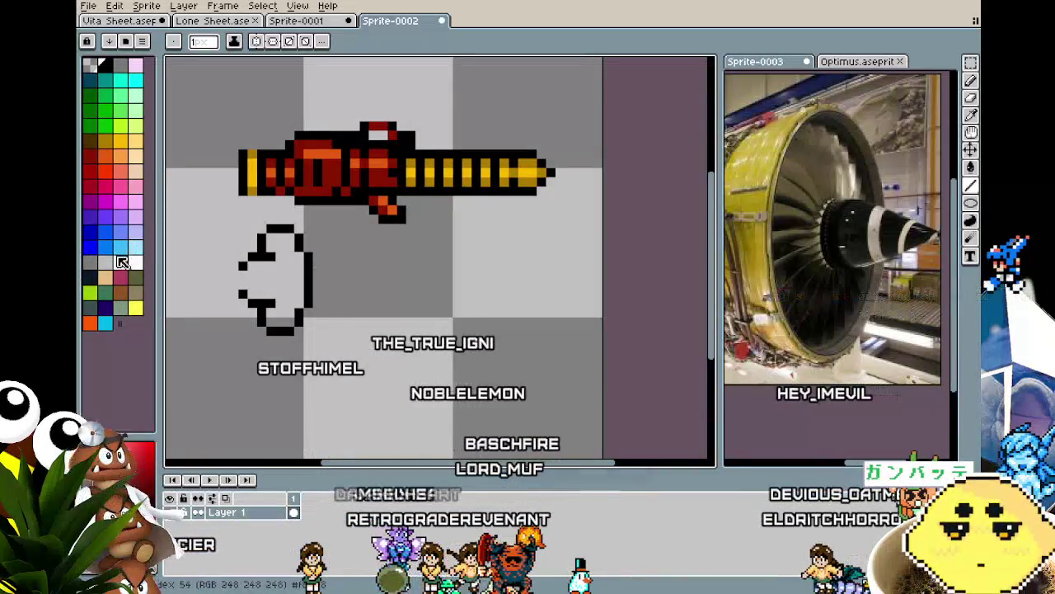
{"action": "left_click", "coordinate": [105, 84]}
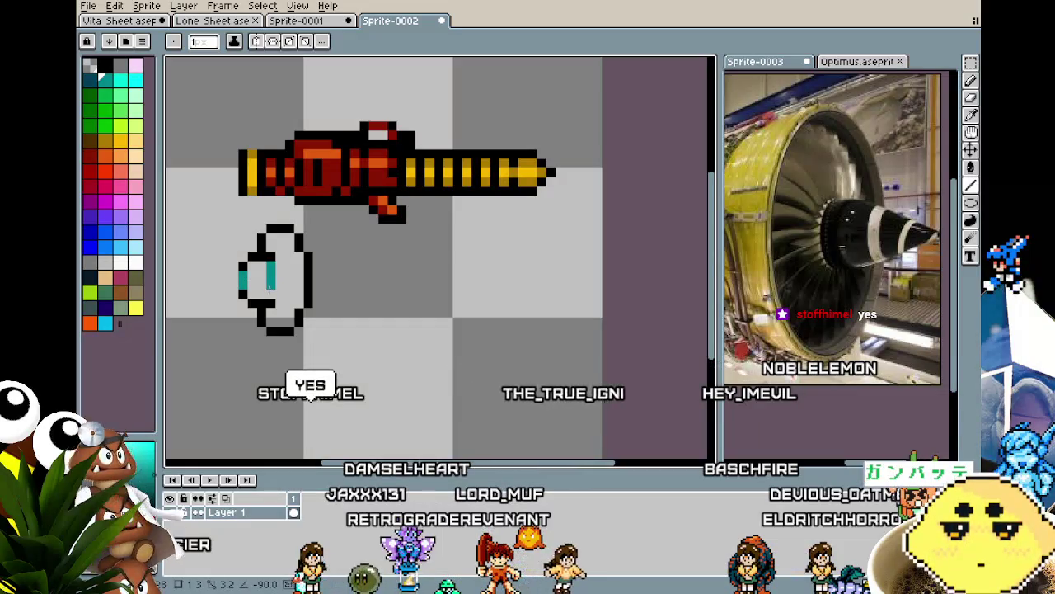
{"action": "scroll", "coordinate": [233, 388], "scroll_direction": "down", "scroll_amount": 1}
{"action": "scroll", "coordinate": [233, 387], "scroll_direction": "up", "scroll_amount": 1}
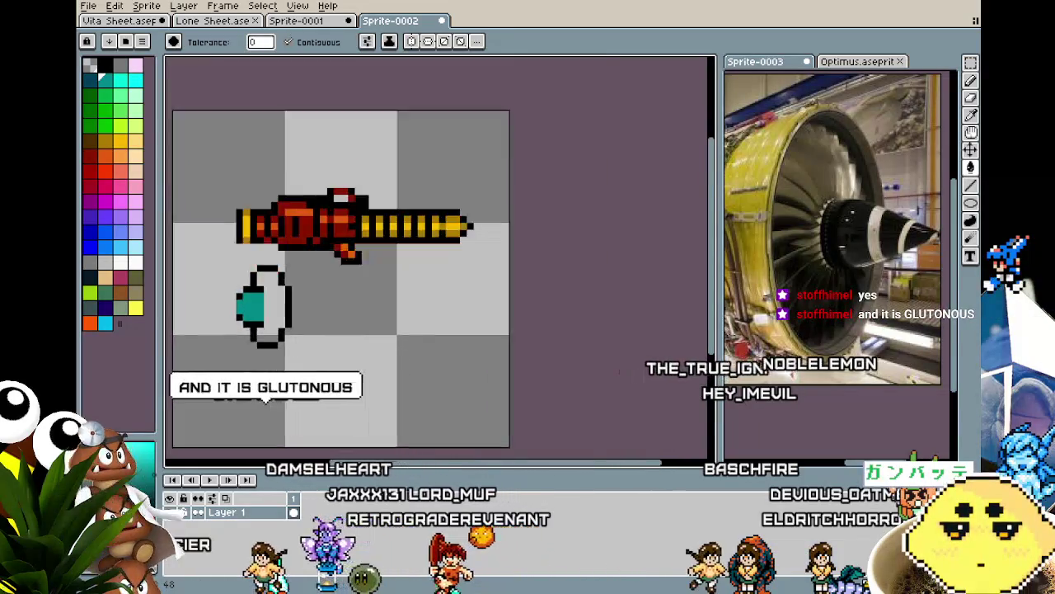
{"action": "scroll", "coordinate": [234, 387], "scroll_direction": "up", "scroll_amount": 1}
{"action": "scroll", "coordinate": [234, 389], "scroll_direction": "down", "scroll_amount": 1}
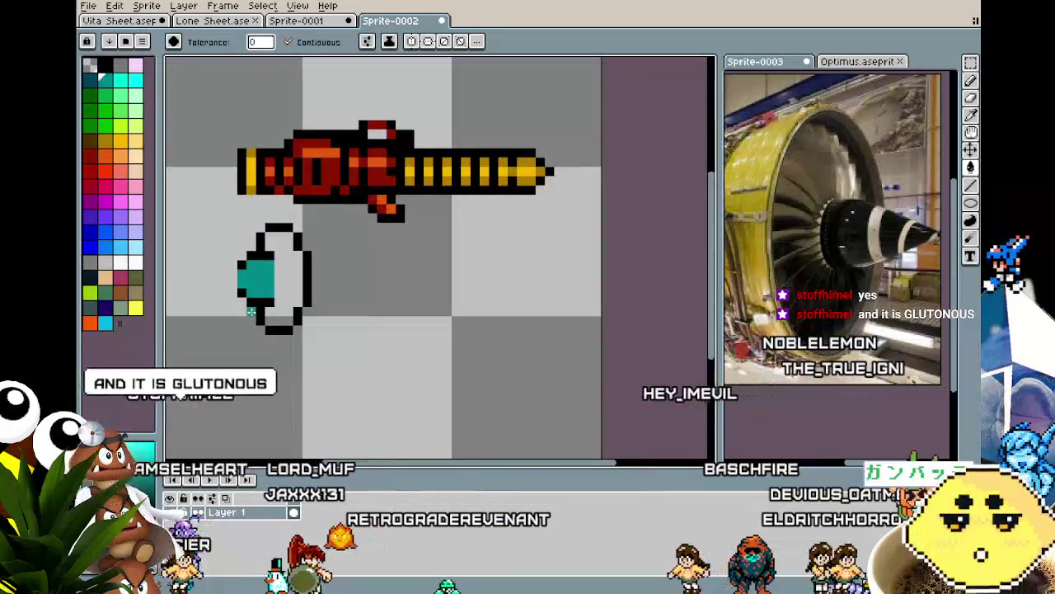
Pencil a few white highlight pixels onto the teal area.
{"action": "left_click", "coordinate": [135, 263]}
{"action": "key", "text": "b"}
{"action": "scroll", "coordinate": [247, 278], "scroll_direction": "up", "scroll_amount": 1}
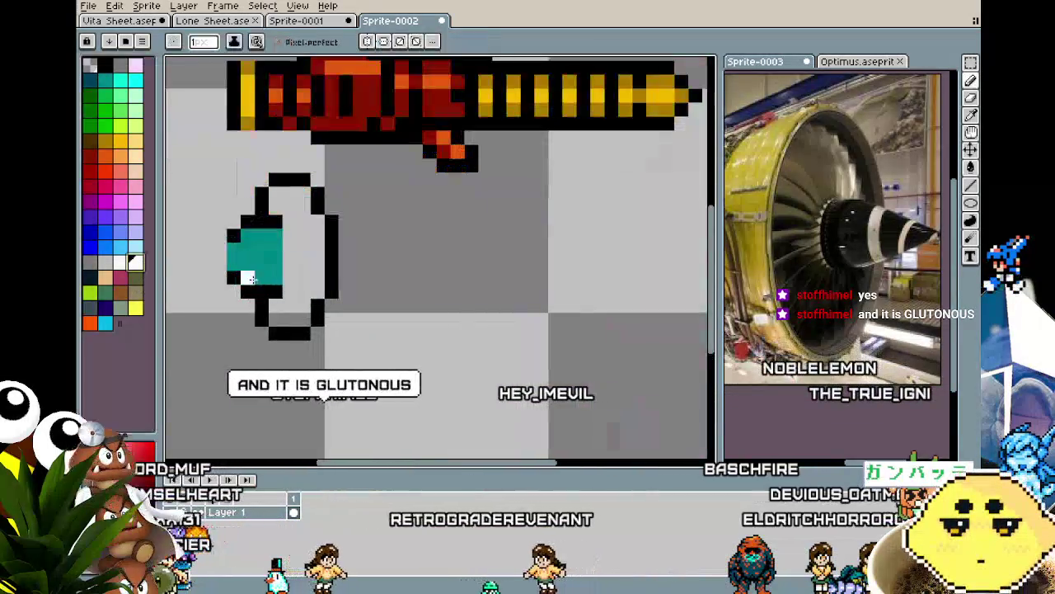
{"action": "left_click", "coordinate": [235, 249]}
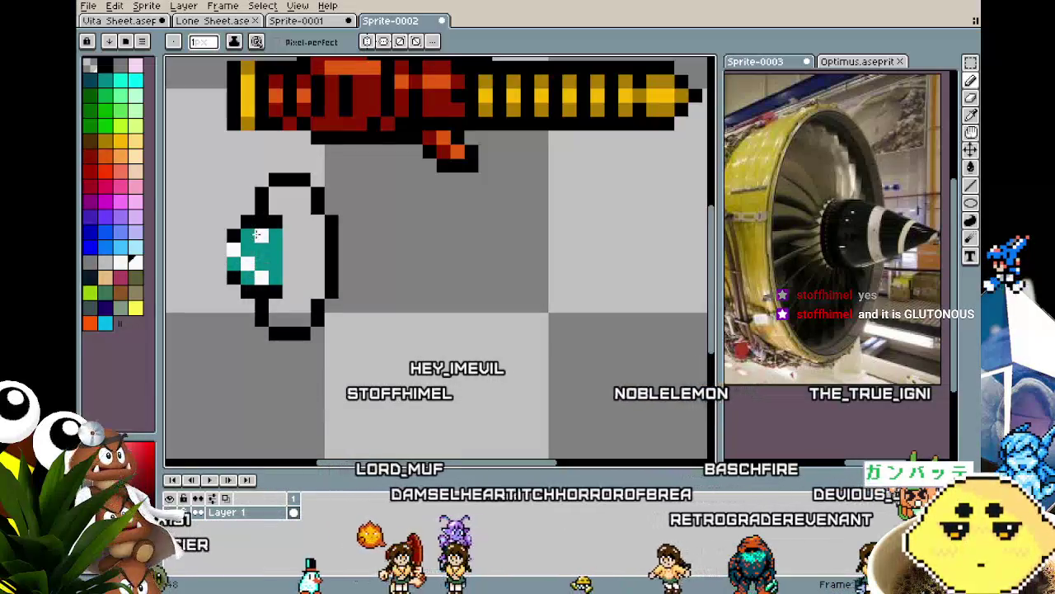
{"action": "scroll", "coordinate": [220, 361], "scroll_direction": "down", "scroll_amount": 2}
{"action": "scroll", "coordinate": [220, 358], "scroll_direction": "down", "scroll_amount": 2}
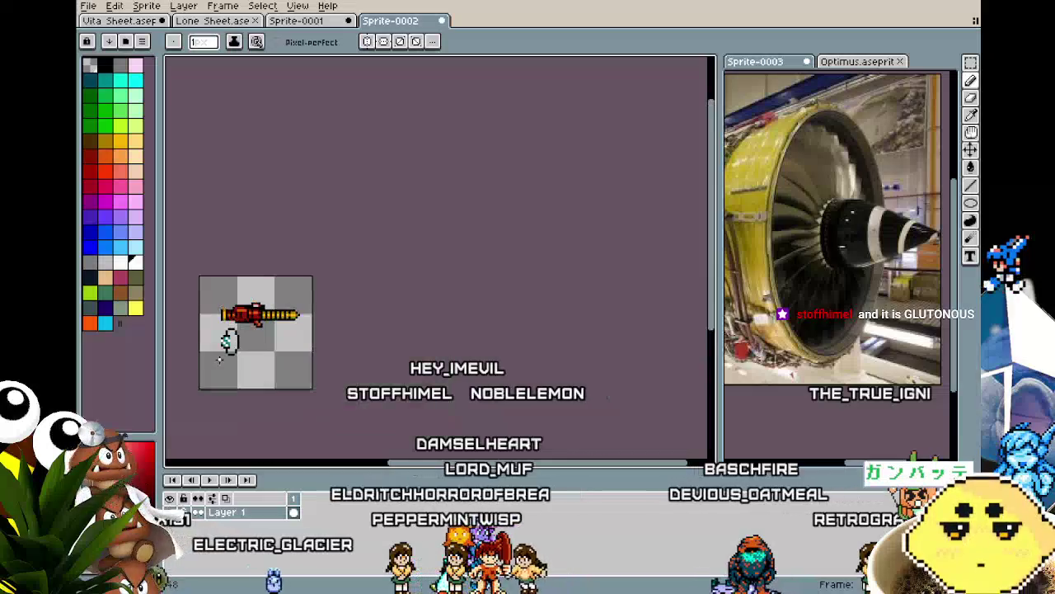
Zoom around the orb while switching between the bucket, move, eyedropper and pencil tools.
{"action": "scroll", "coordinate": [219, 358], "scroll_direction": "up", "scroll_amount": 3}
{"action": "scroll", "coordinate": [220, 358], "scroll_direction": "up", "scroll_amount": 1}
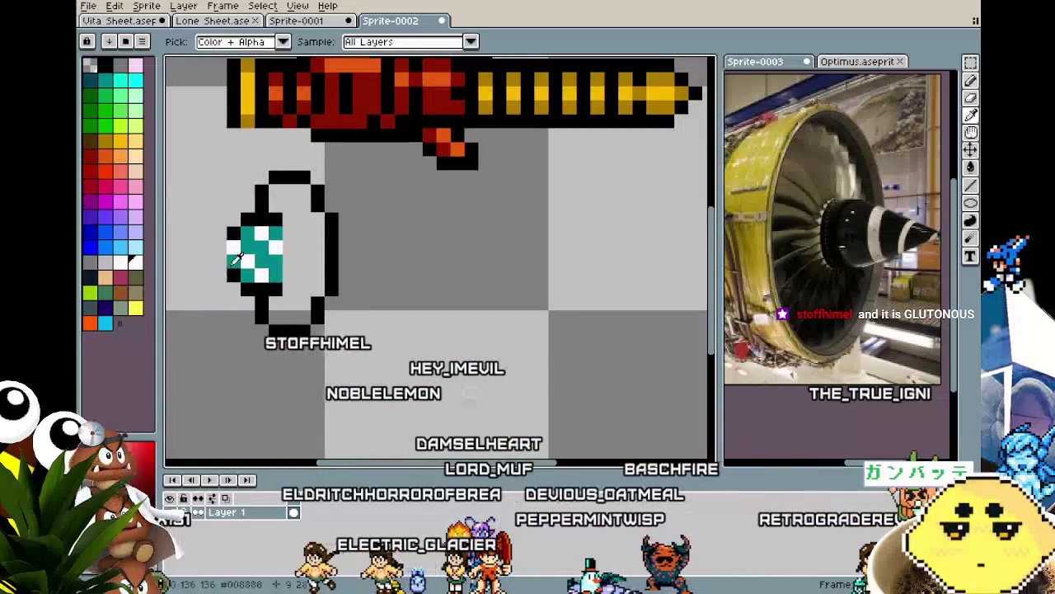
{"action": "scroll", "coordinate": [206, 310], "scroll_direction": "down", "scroll_amount": 3}
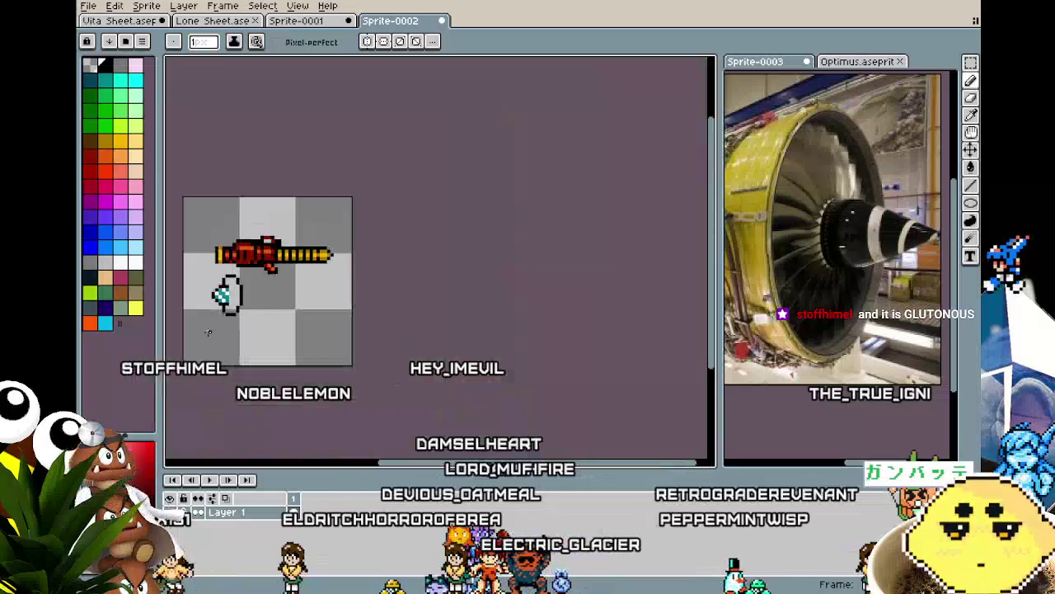
{"action": "scroll", "coordinate": [207, 338], "scroll_direction": "down", "scroll_amount": 2}
{"action": "scroll", "coordinate": [206, 339], "scroll_direction": "up", "scroll_amount": 4}
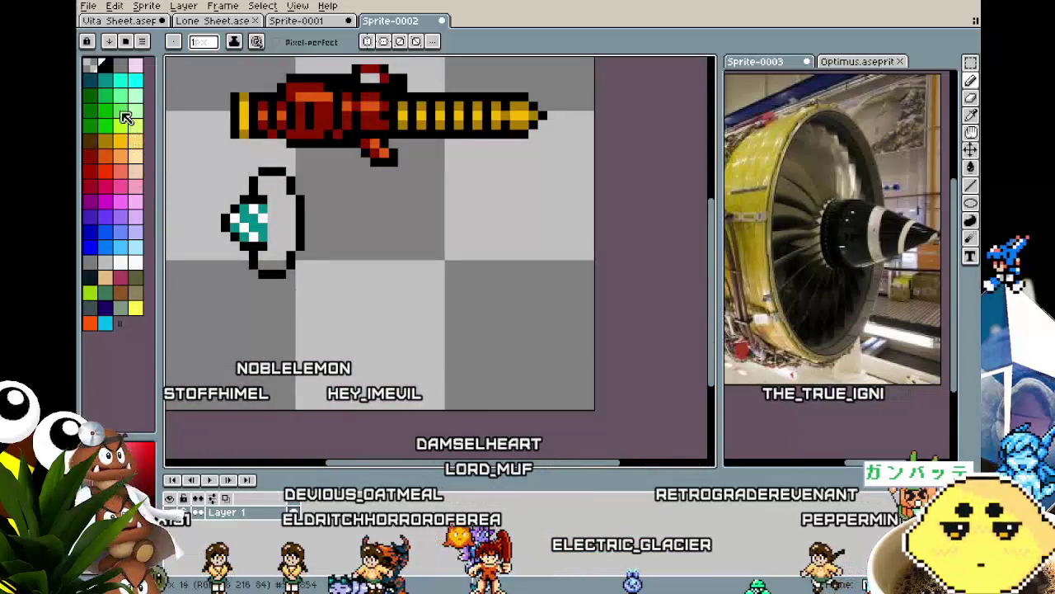
{"action": "key", "text": "g"}
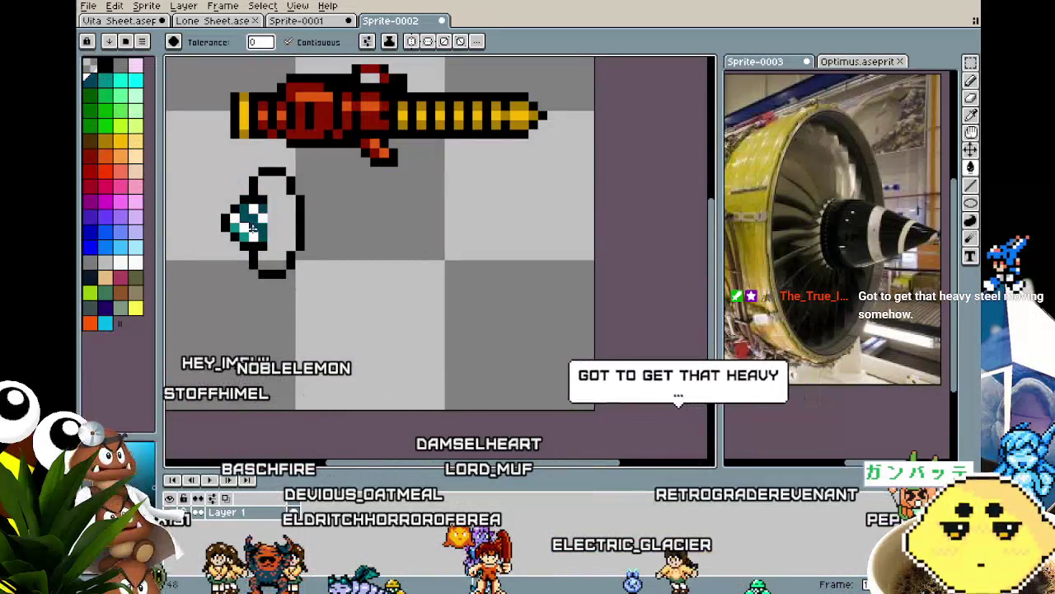
{"action": "scroll", "coordinate": [211, 310], "scroll_direction": "down", "scroll_amount": 1}
{"action": "key", "text": "v"}
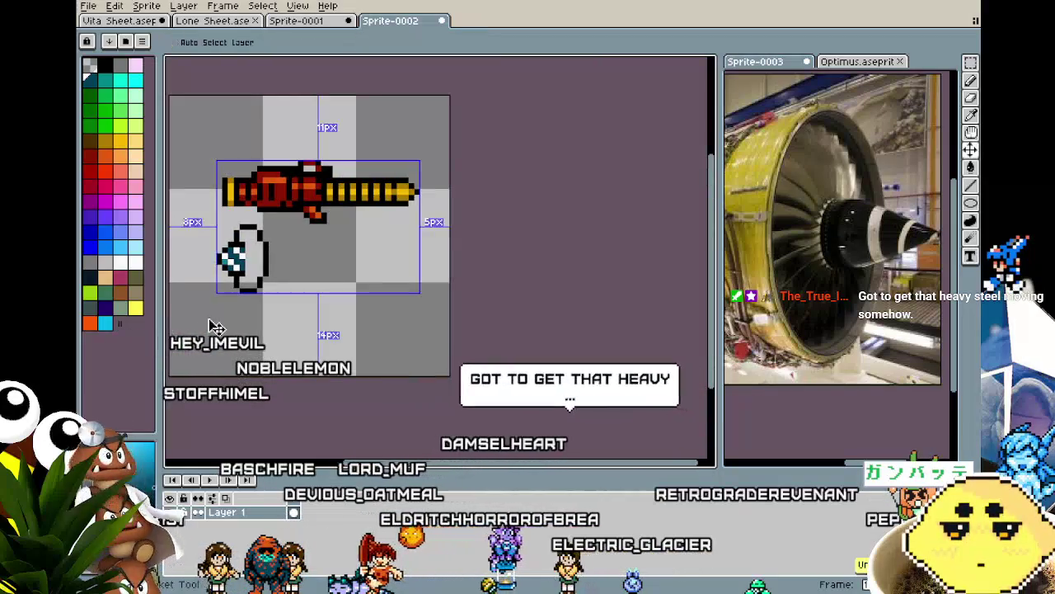
{"action": "key", "text": "g"}
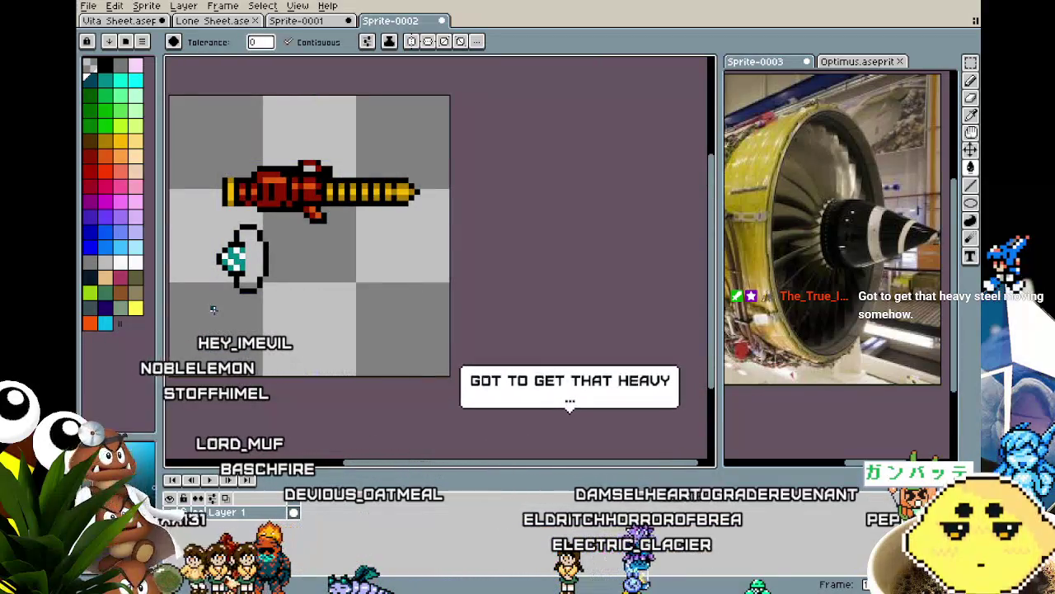
{"action": "scroll", "coordinate": [219, 305], "scroll_direction": "up", "scroll_amount": 1}
{"action": "scroll", "coordinate": [236, 295], "scroll_direction": "up", "scroll_amount": 1}
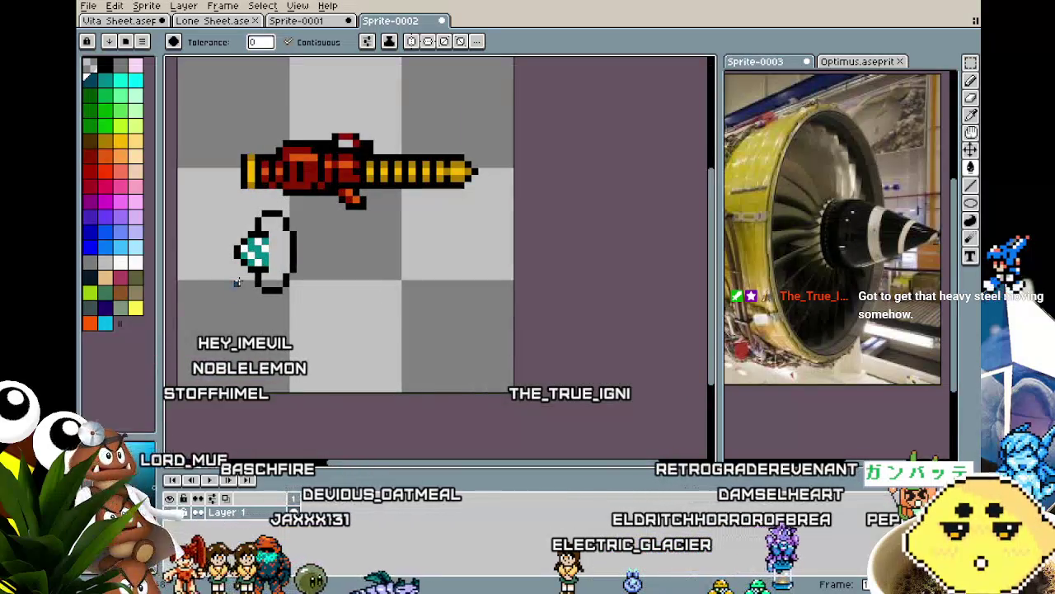
{"action": "key", "text": "i"}
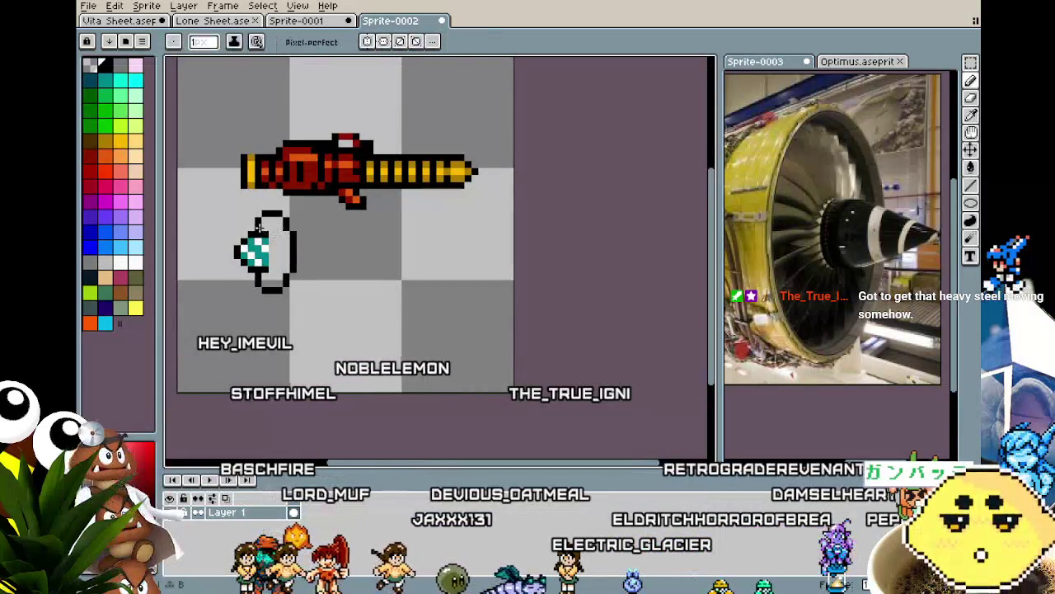
{"action": "key", "text": "b"}
{"action": "scroll", "coordinate": [289, 265], "scroll_direction": "up", "scroll_amount": 1}
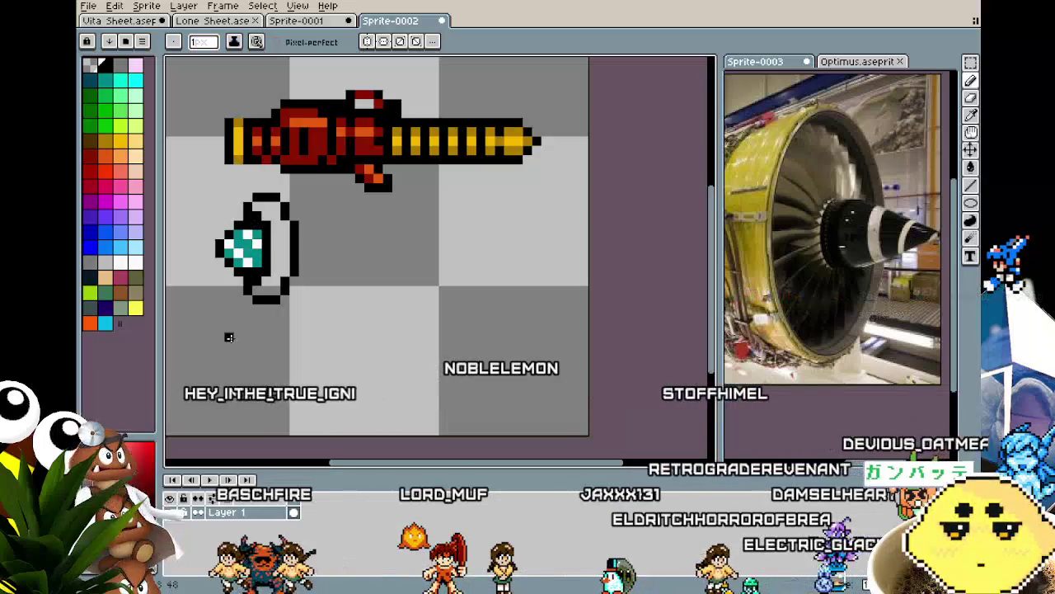
{"action": "scroll", "coordinate": [229, 337], "scroll_direction": "down", "scroll_amount": 1}
{"action": "scroll", "coordinate": [234, 337], "scroll_direction": "down", "scroll_amount": 1}
{"action": "scroll", "coordinate": [231, 339], "scroll_direction": "up", "scroll_amount": 1}
{"action": "scroll", "coordinate": [231, 338], "scroll_direction": "up", "scroll_amount": 2}
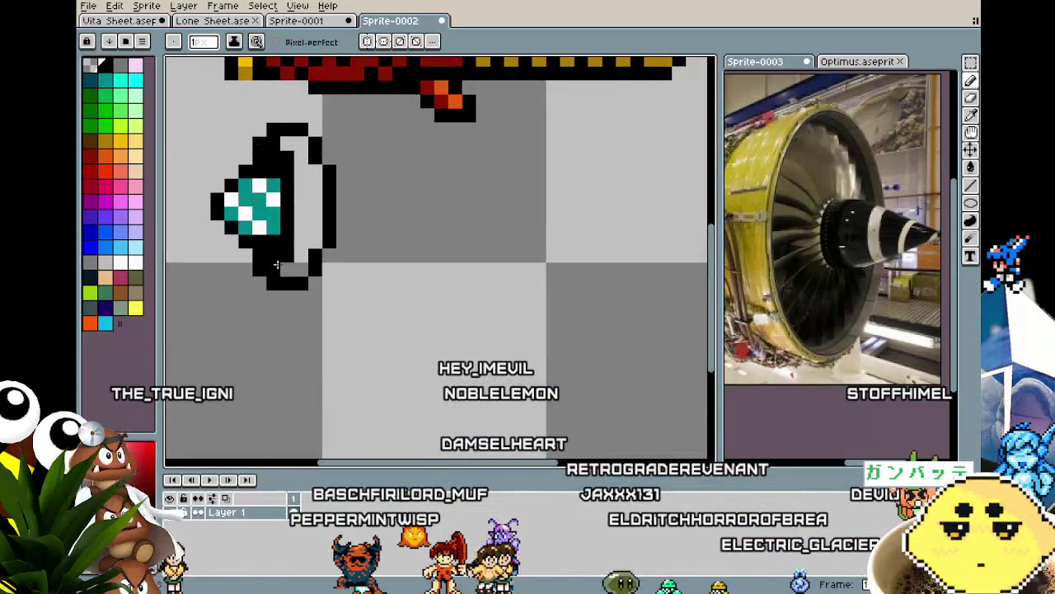
{"action": "scroll", "coordinate": [246, 339], "scroll_direction": "down", "scroll_amount": 2}
{"action": "scroll", "coordinate": [246, 338], "scroll_direction": "down", "scroll_amount": 1}
{"action": "scroll", "coordinate": [246, 339], "scroll_direction": "up", "scroll_amount": 1}
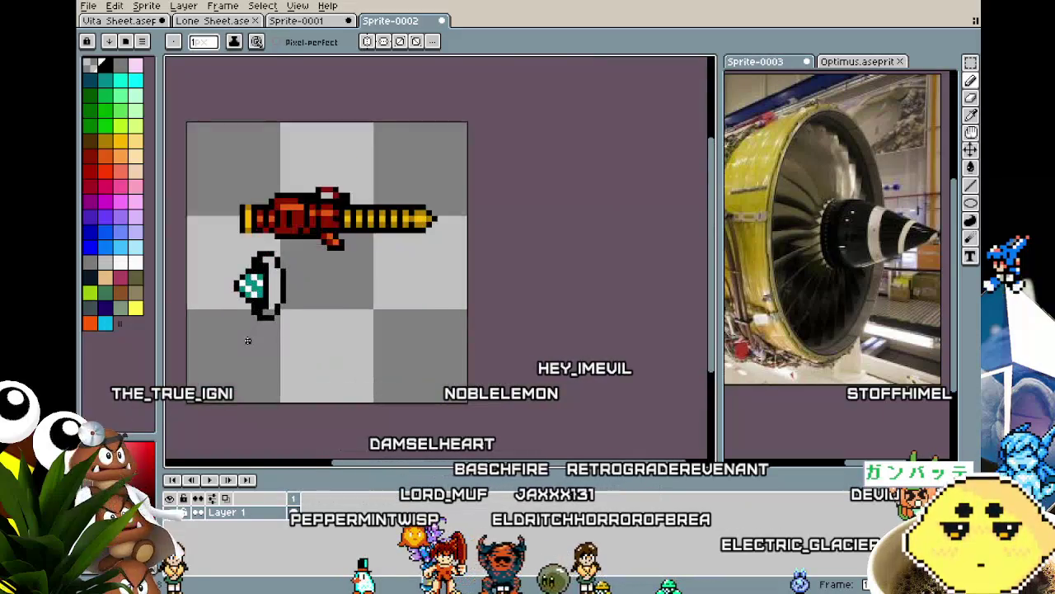
{"action": "scroll", "coordinate": [247, 340], "scroll_direction": "up", "scroll_amount": 1}
Sample the gem's teal and bucket-fill the orb's rim with it.
{"action": "key", "text": "i"}
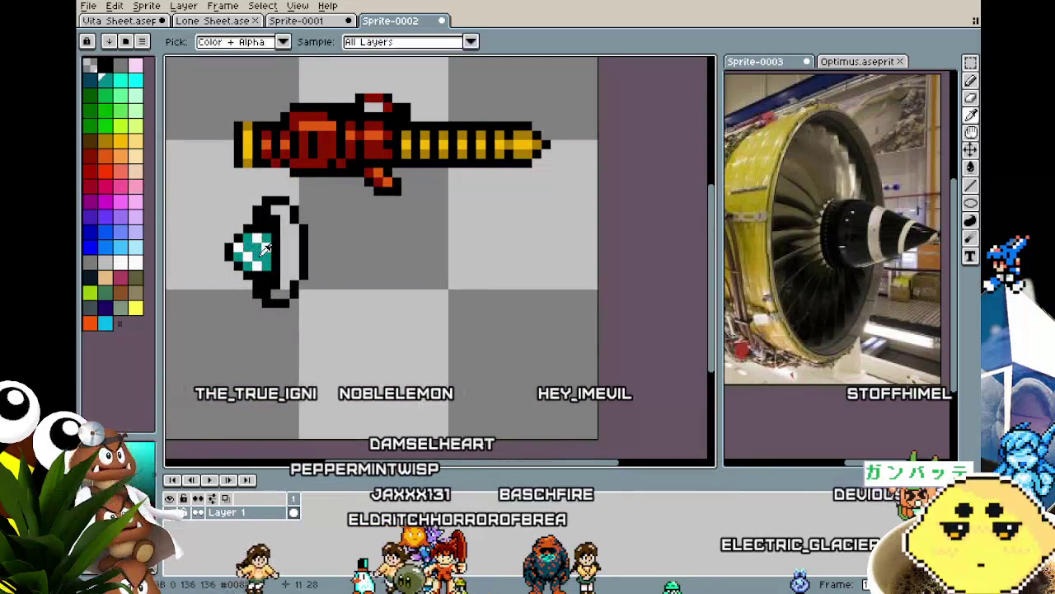
{"action": "left_click", "coordinate": [257, 248]}
{"action": "key", "text": "g"}
{"action": "left_click", "coordinate": [283, 255]}
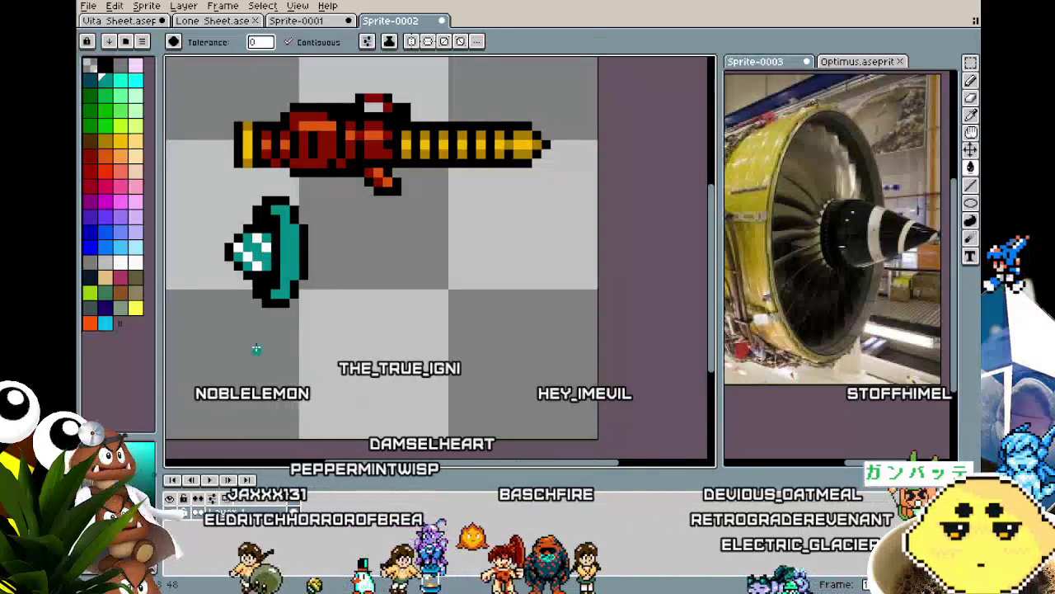
{"action": "scroll", "coordinate": [256, 346], "scroll_direction": "down", "scroll_amount": 3}
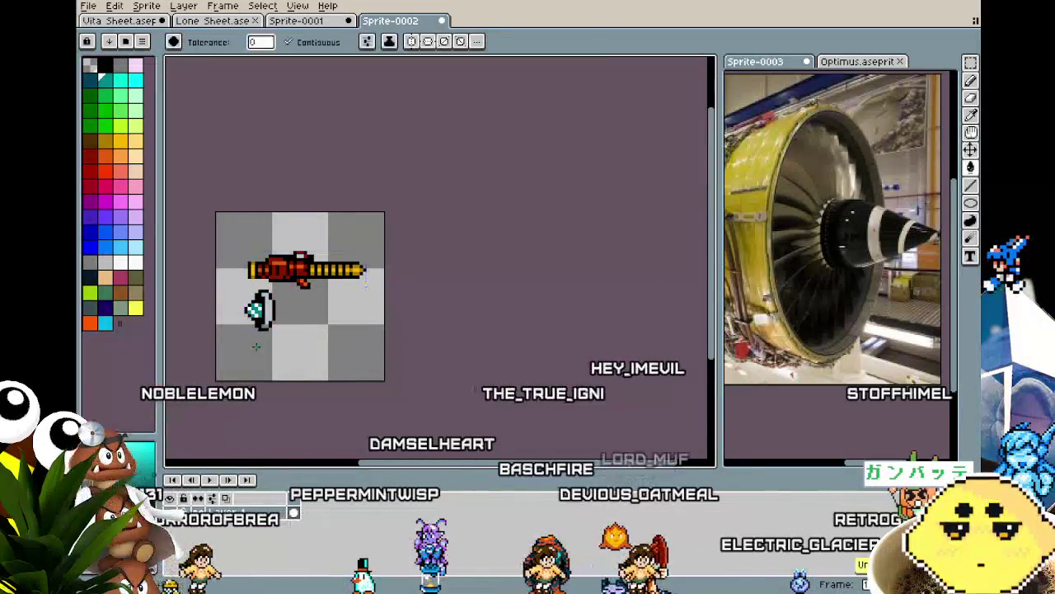
{"action": "scroll", "coordinate": [256, 346], "scroll_direction": "up", "scroll_amount": 2}
{"action": "scroll", "coordinate": [256, 347], "scroll_direction": "up", "scroll_amount": 2}
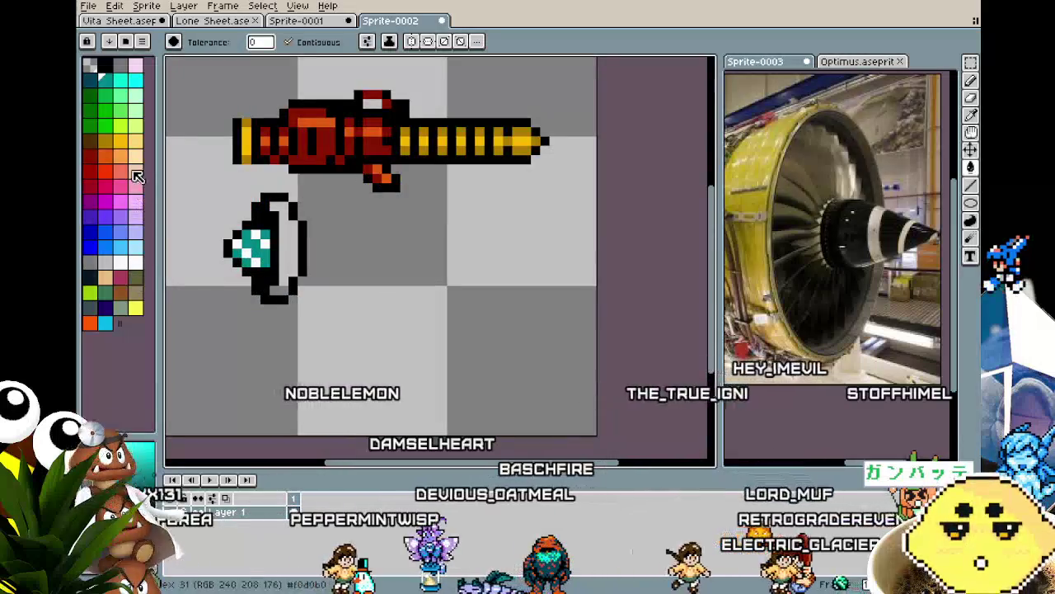
Pick yellow-orange and bucket-fill the orb, turning its teal checker squares brown.
{"action": "left_click", "coordinate": [119, 140]}
{"action": "scroll", "coordinate": [255, 346], "scroll_direction": "down", "scroll_amount": 1}
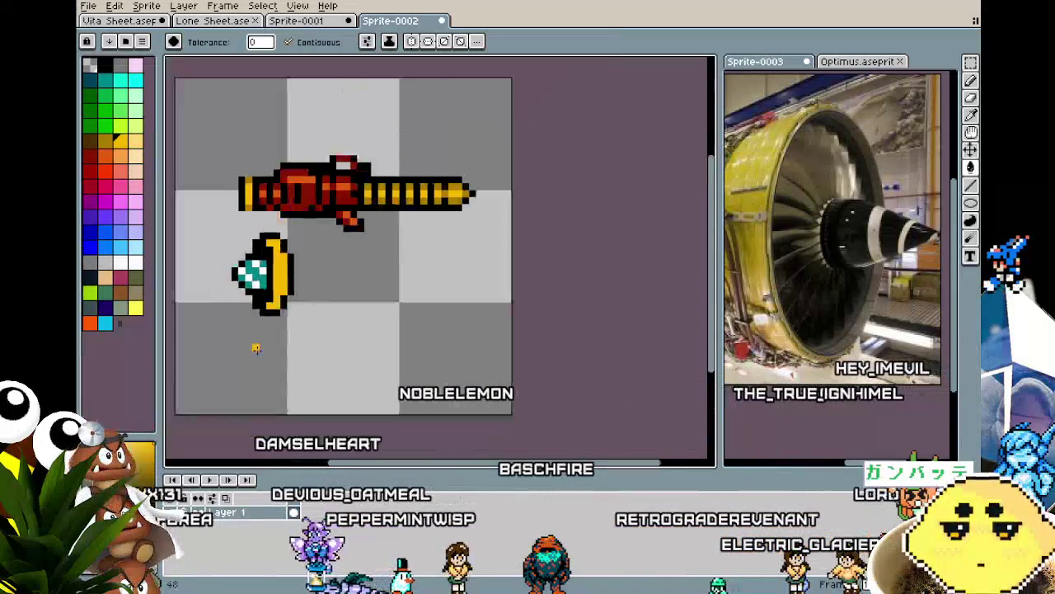
{"action": "scroll", "coordinate": [256, 347], "scroll_direction": "down", "scroll_amount": 1}
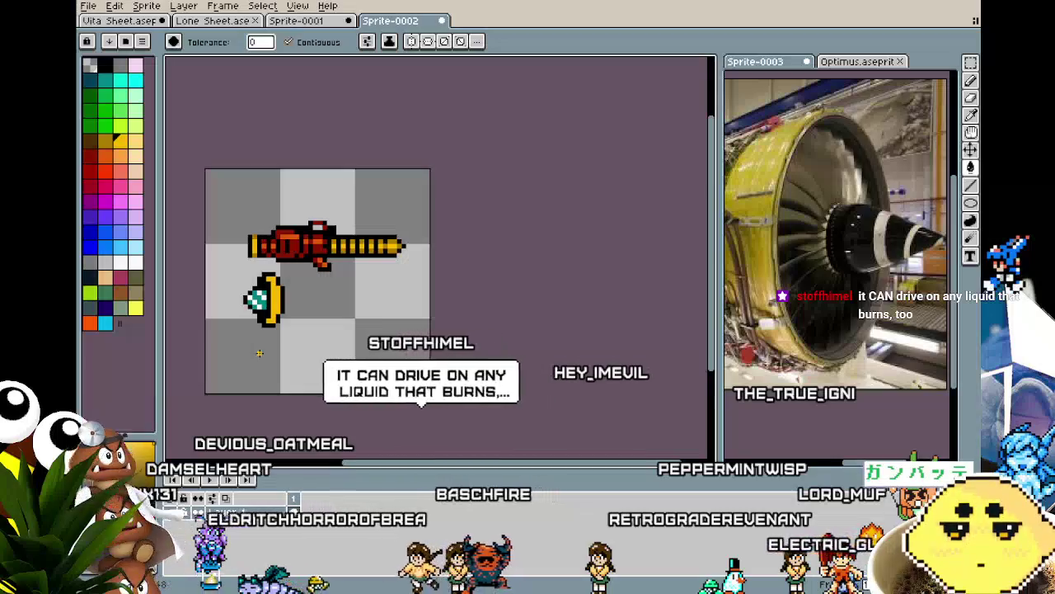
{"action": "scroll", "coordinate": [256, 353], "scroll_direction": "up", "scroll_amount": 1}
{"action": "scroll", "coordinate": [259, 353], "scroll_direction": "up", "scroll_amount": 1}
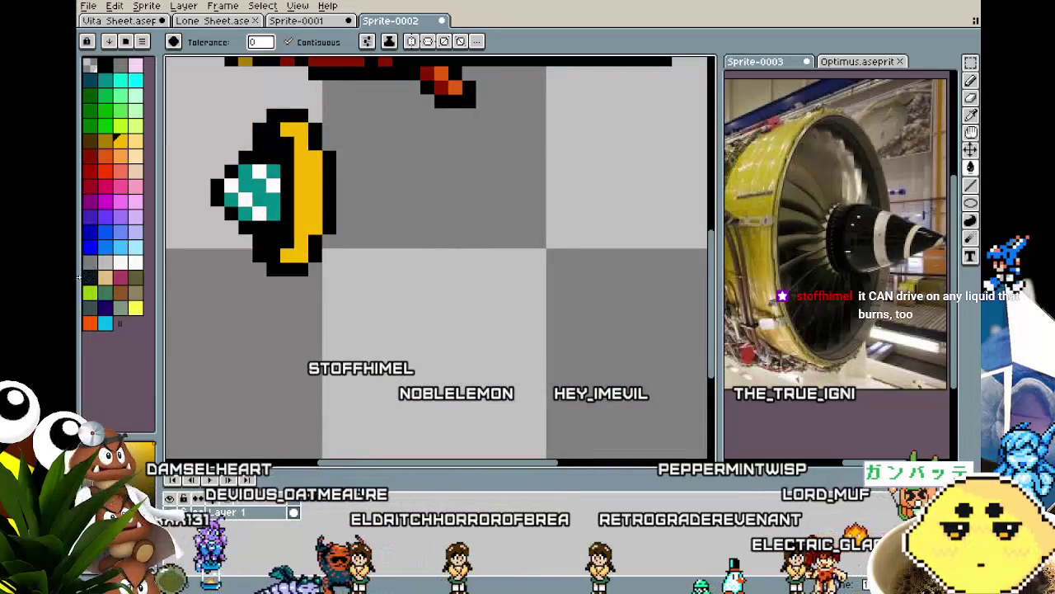
{"action": "left_click", "coordinate": [239, 206]}
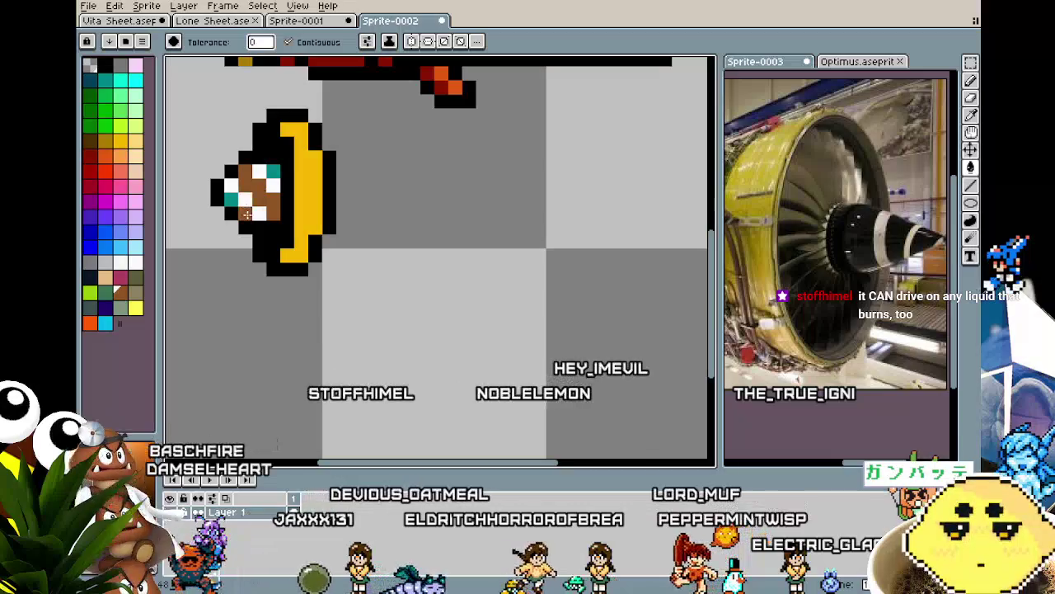
{"action": "left_click", "coordinate": [231, 199]}
{"action": "left_click", "coordinate": [273, 171]}
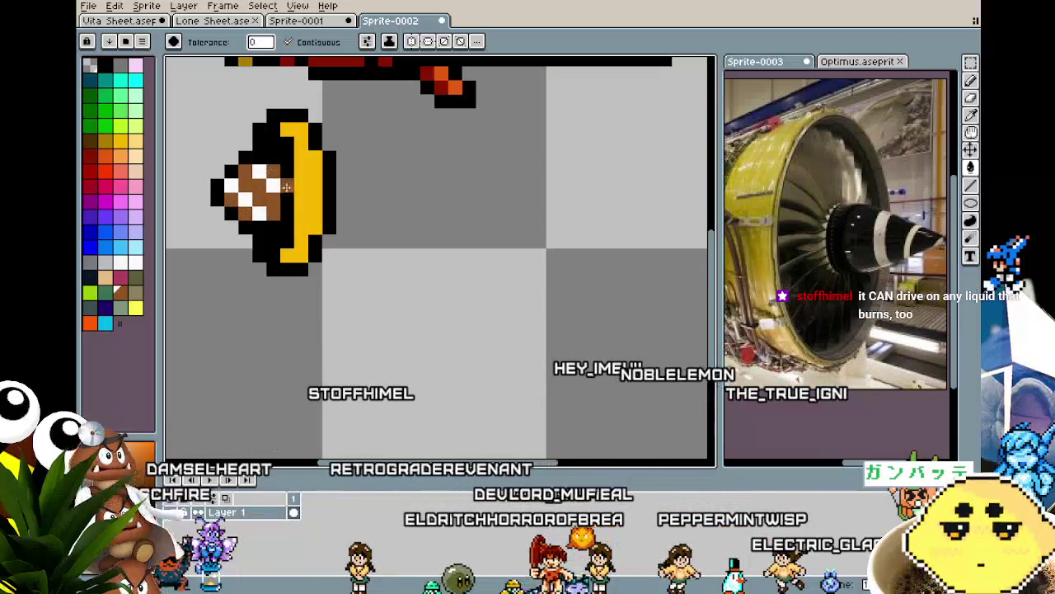
Sample the rim's gold and fill the white checker squares with it.
{"action": "key", "text": "i"}
{"action": "left_click", "coordinate": [309, 188]}
{"action": "key", "text": "g"}
{"action": "left_click", "coordinate": [246, 200]}
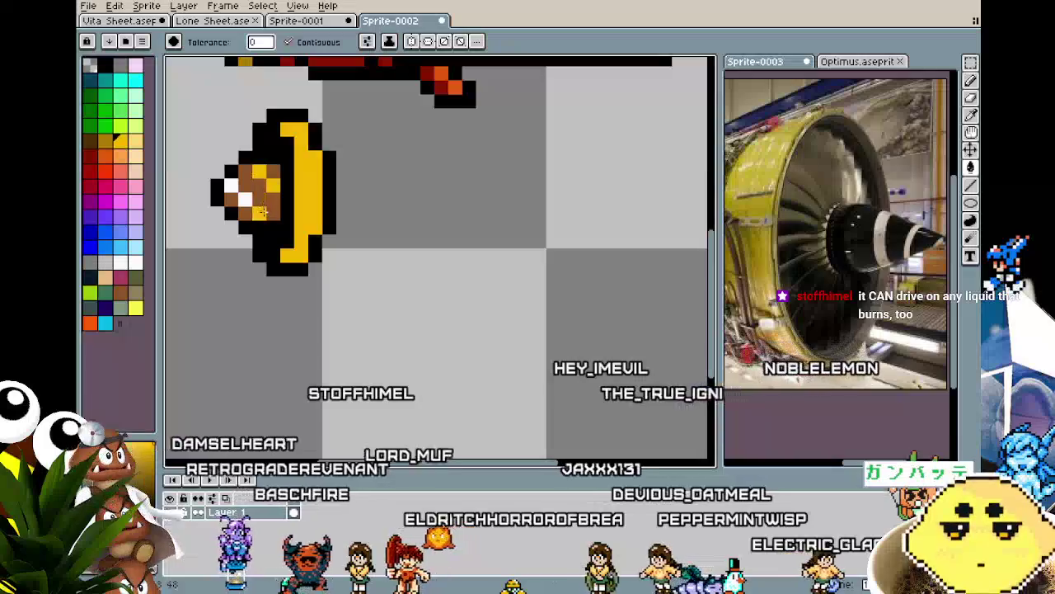
{"action": "scroll", "coordinate": [188, 307], "scroll_direction": "down", "scroll_amount": 2}
{"action": "scroll", "coordinate": [187, 307], "scroll_direction": "down", "scroll_amount": 1}
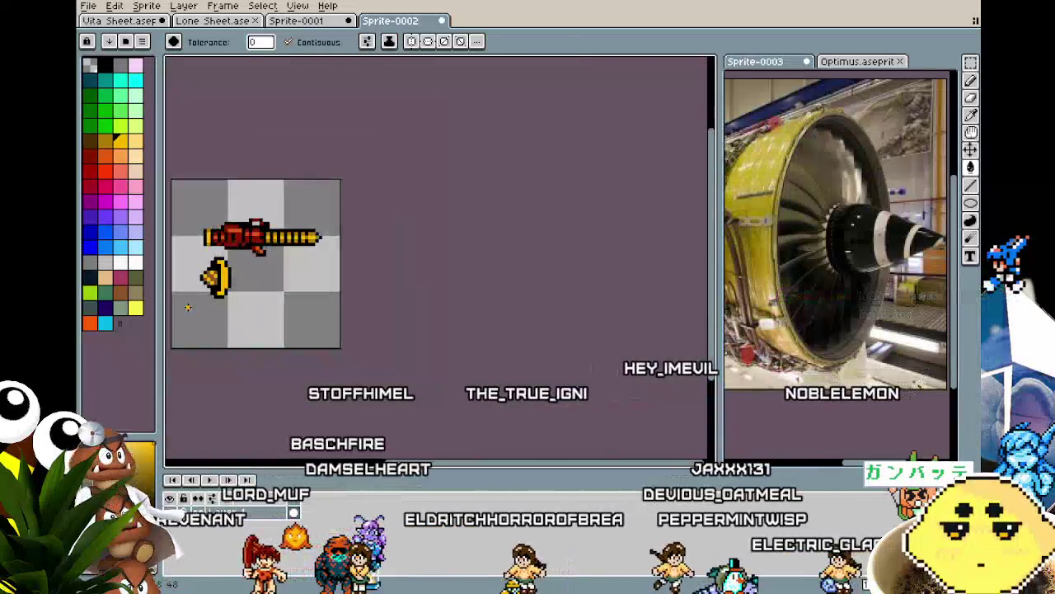
{"action": "scroll", "coordinate": [188, 307], "scroll_direction": "up", "scroll_amount": 1}
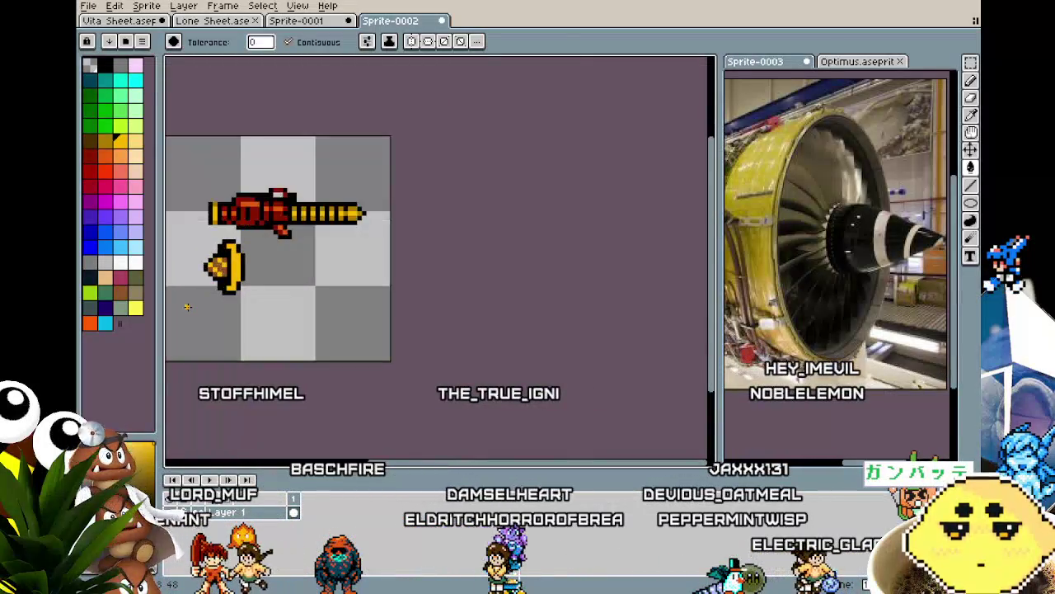
{"action": "scroll", "coordinate": [188, 306], "scroll_direction": "up", "scroll_amount": 1}
{"action": "scroll", "coordinate": [183, 307], "scroll_direction": "up", "scroll_amount": 1}
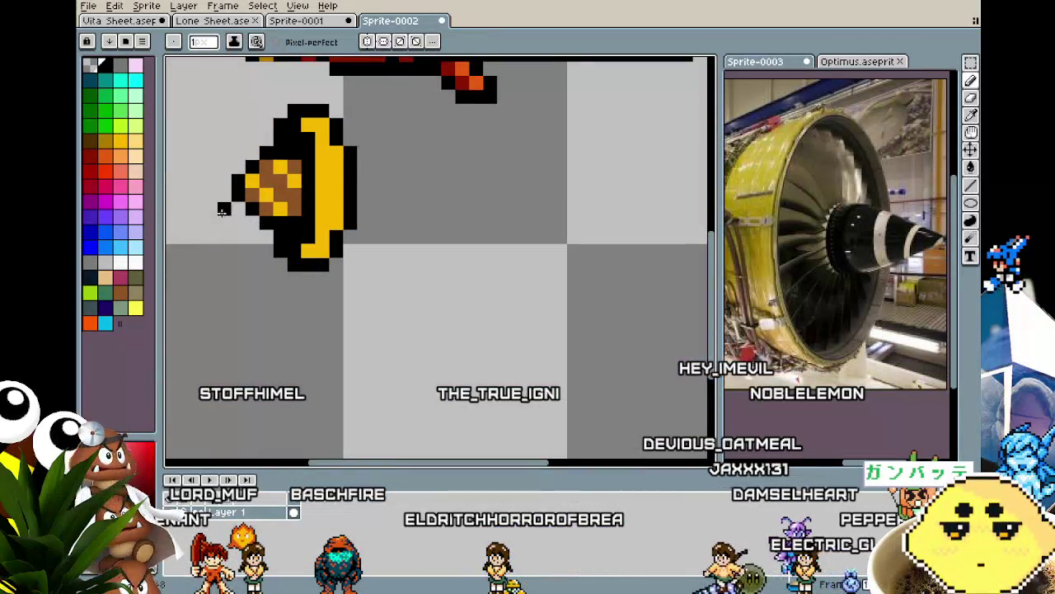
{"action": "scroll", "coordinate": [297, 254], "scroll_direction": "down", "scroll_amount": 2}
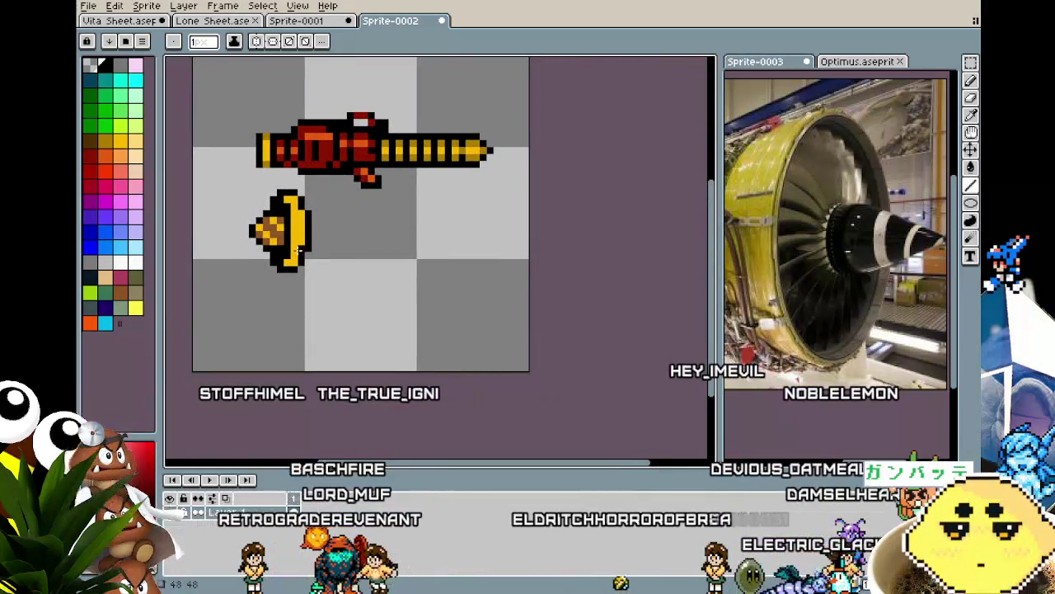
Switch through the sprite tabs to the Vita Sheet sprite.
{"action": "left_click", "coordinate": [297, 20]}
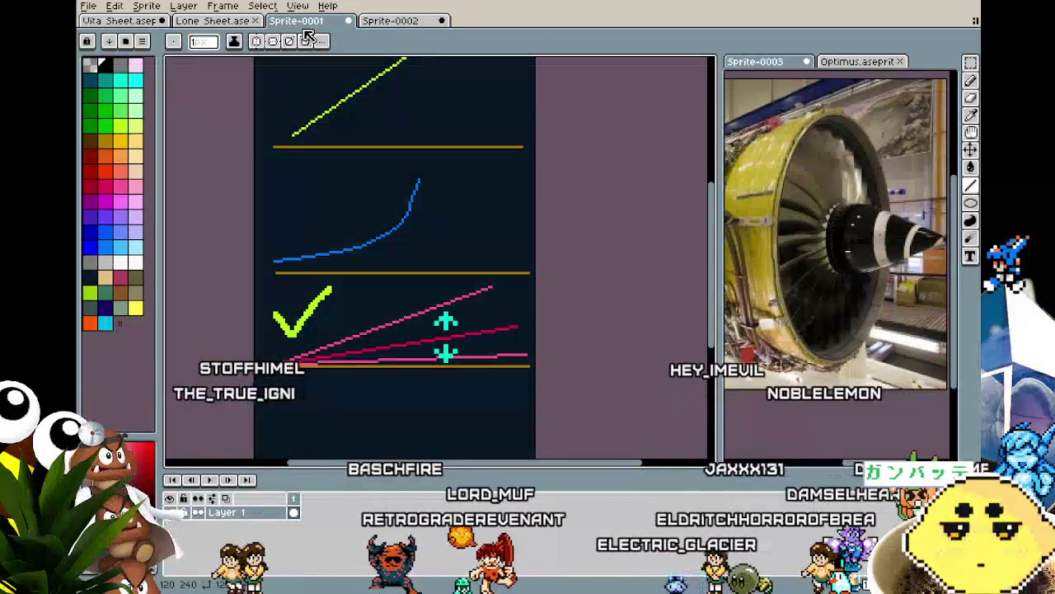
{"action": "left_click", "coordinate": [399, 21]}
{"action": "left_click", "coordinate": [120, 21]}
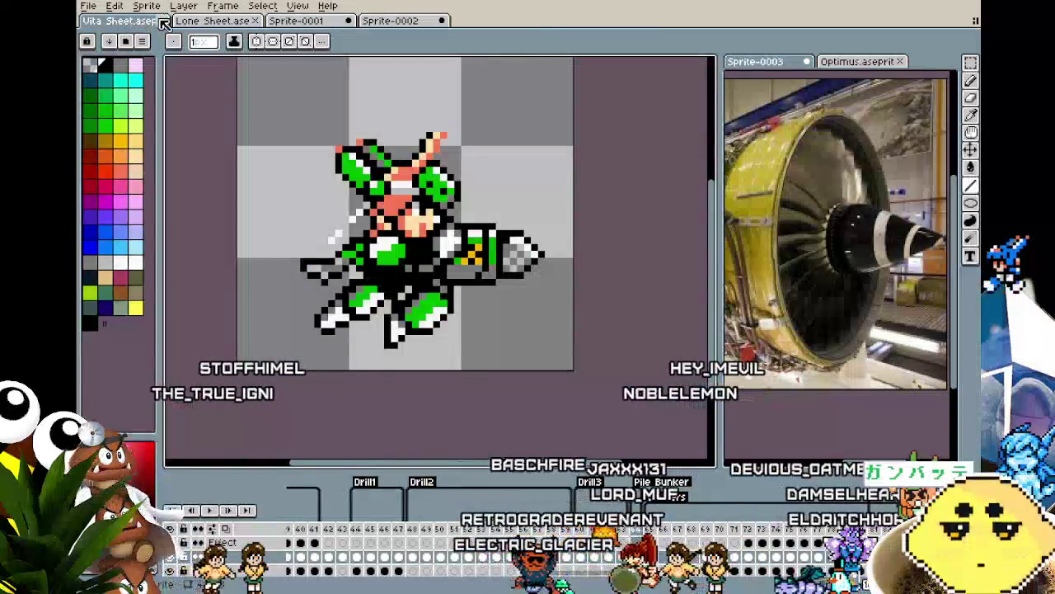
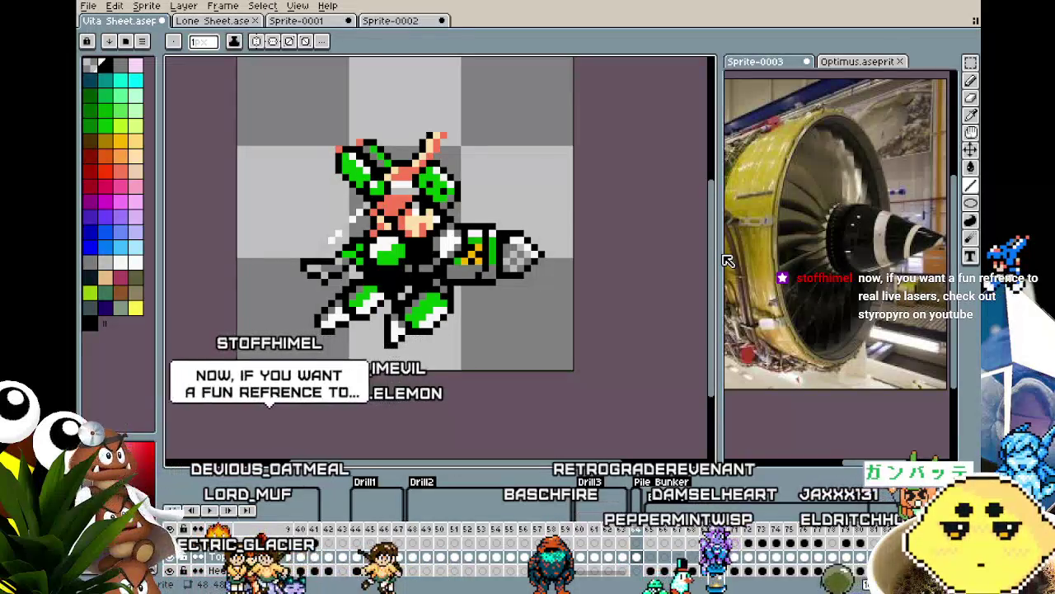
Check the engine reference photo, then switch to the Sprite-0002 gun document.
{"action": "left_click", "coordinate": [876, 240]}
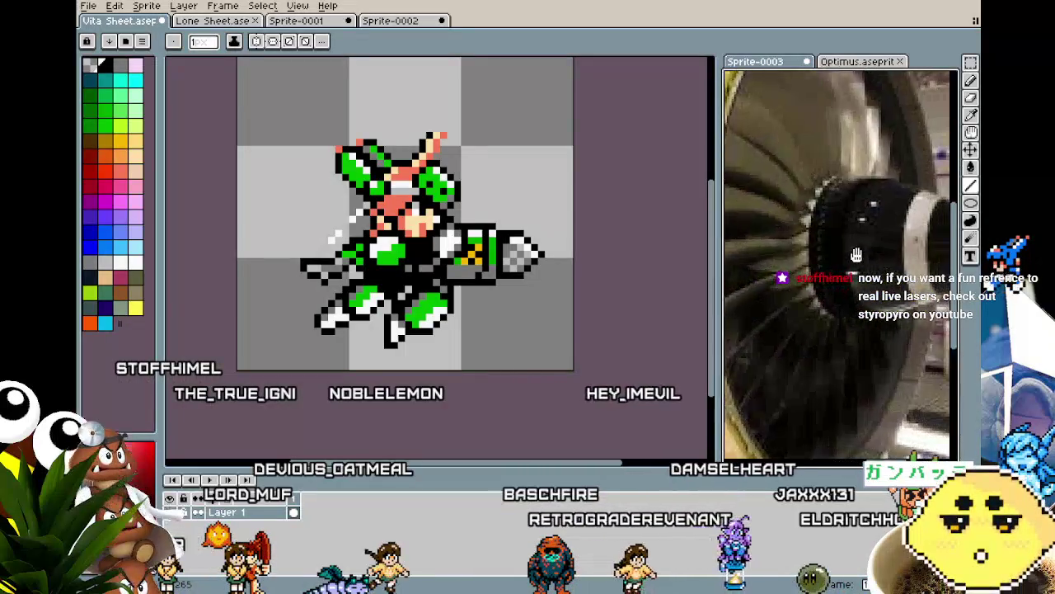
{"action": "scroll", "coordinate": [834, 248], "scroll_direction": "down", "scroll_amount": 2}
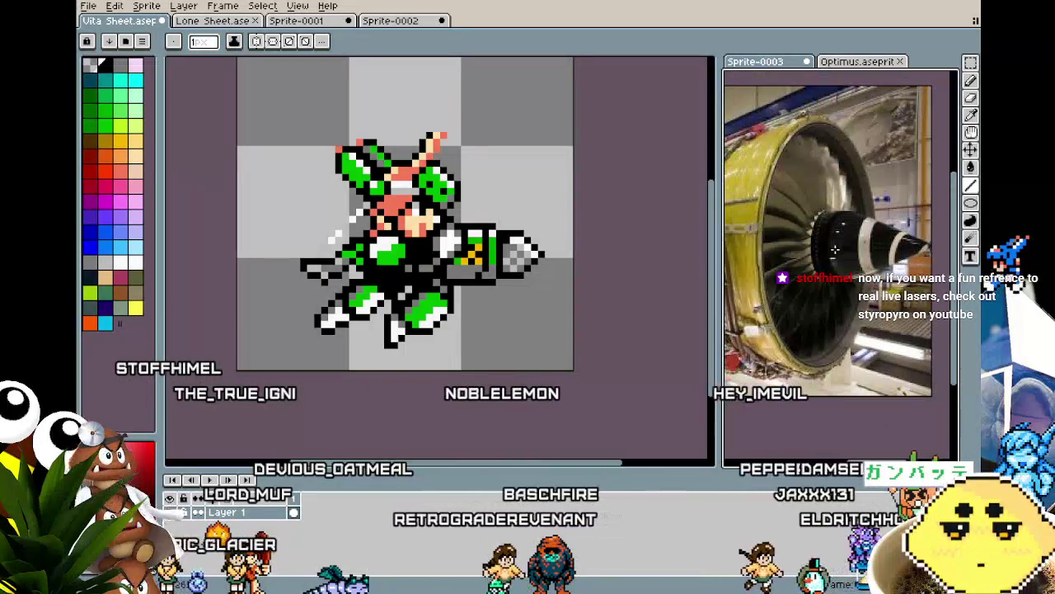
{"action": "left_click", "coordinate": [397, 21]}
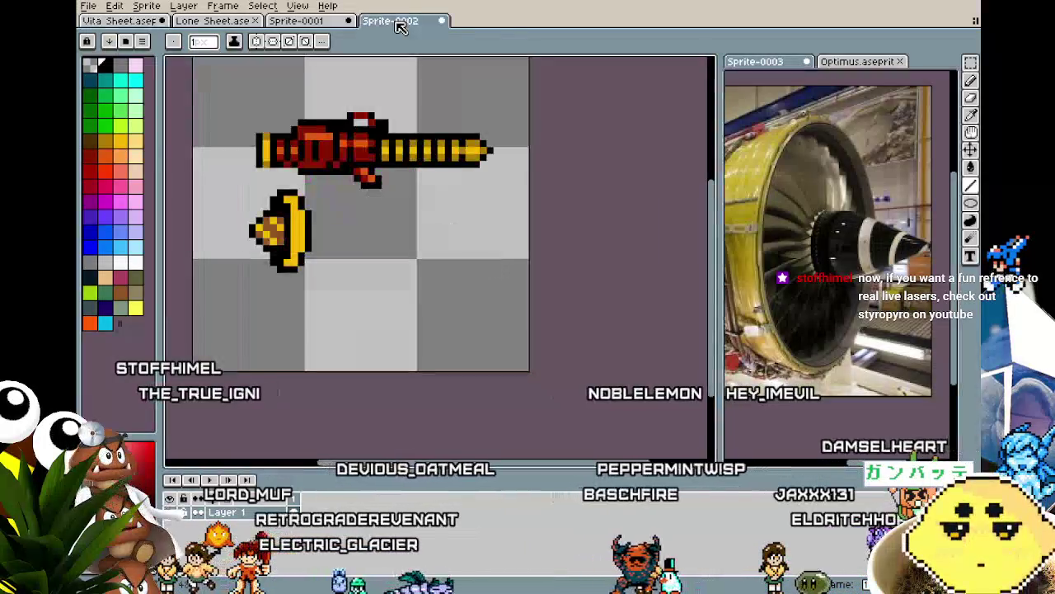
Paint white highlight pixels on the nose cone.
{"action": "scroll", "coordinate": [268, 201], "scroll_direction": "up", "scroll_amount": 2}
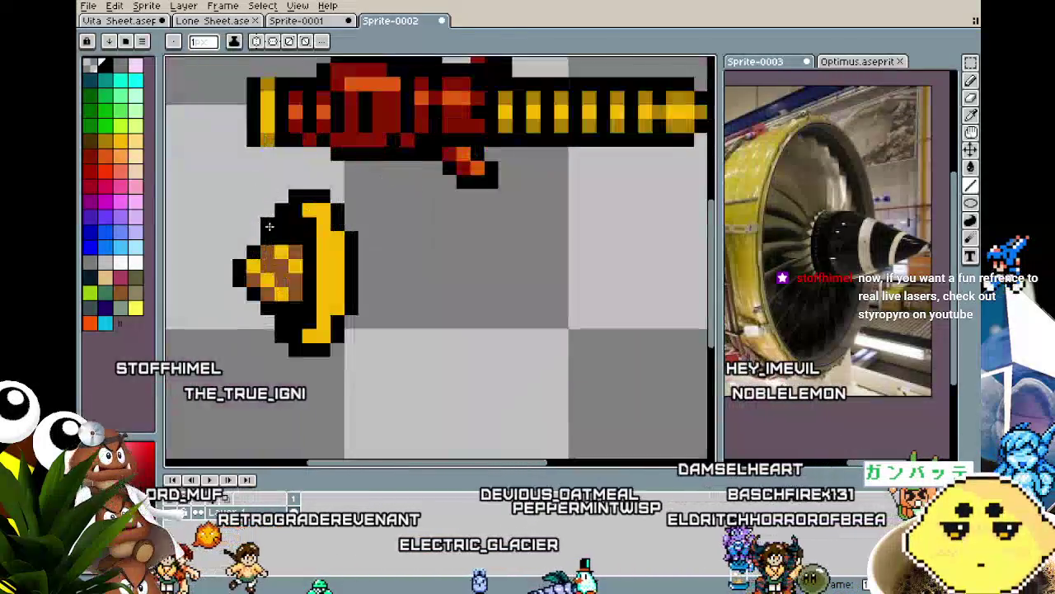
{"action": "left_click", "coordinate": [137, 263]}
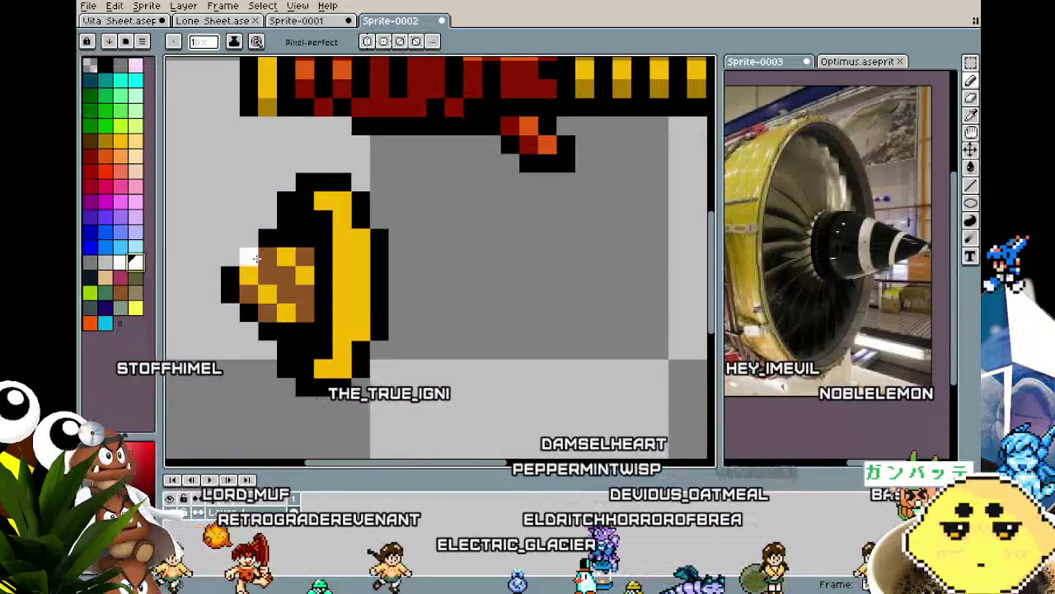
{"action": "left_click_drag", "start_coordinate": [268, 256], "coordinate": [248, 276]}
{"action": "scroll", "coordinate": [252, 270], "scroll_direction": "down", "scroll_amount": 2}
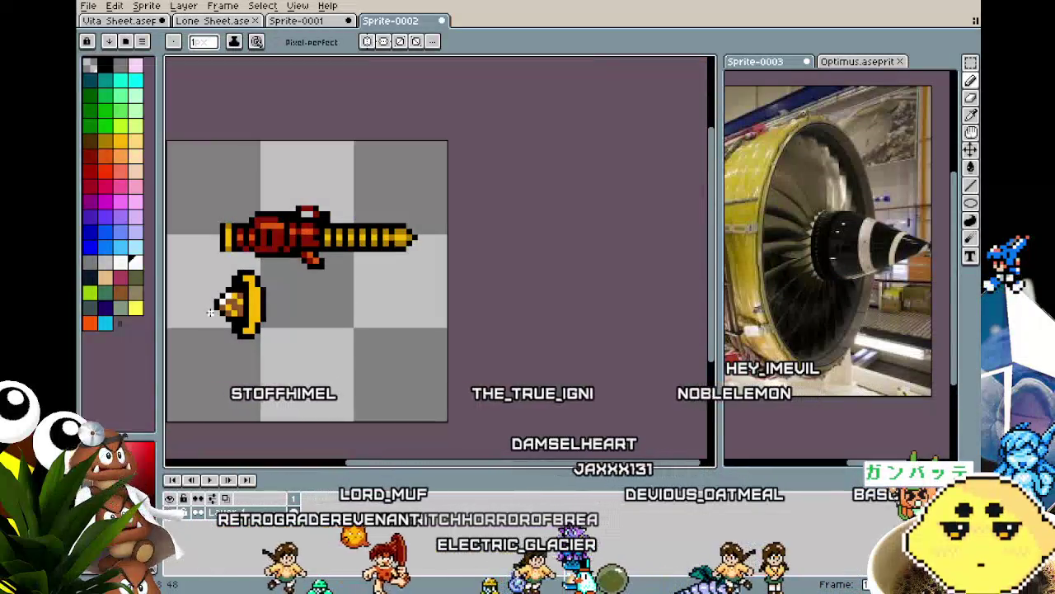
{"action": "scroll", "coordinate": [231, 269], "scroll_direction": "down", "scroll_amount": 1}
Flip the selected nose cone horizontally so it faces right.
{"action": "key", "text": "m"}
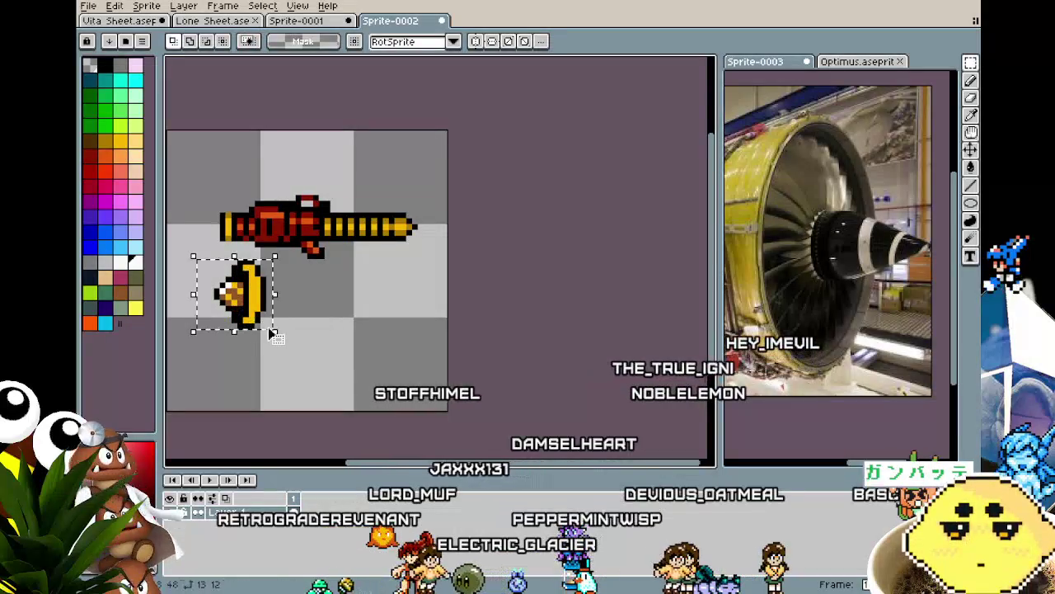
{"action": "key", "text": "shift+h"}
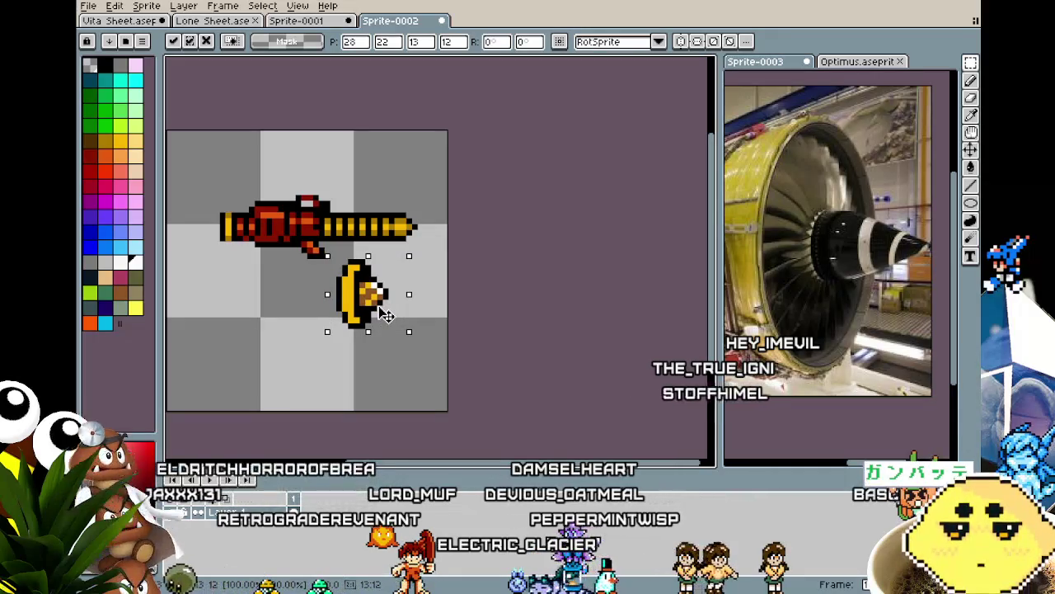
{"action": "left_click", "coordinate": [309, 330]}
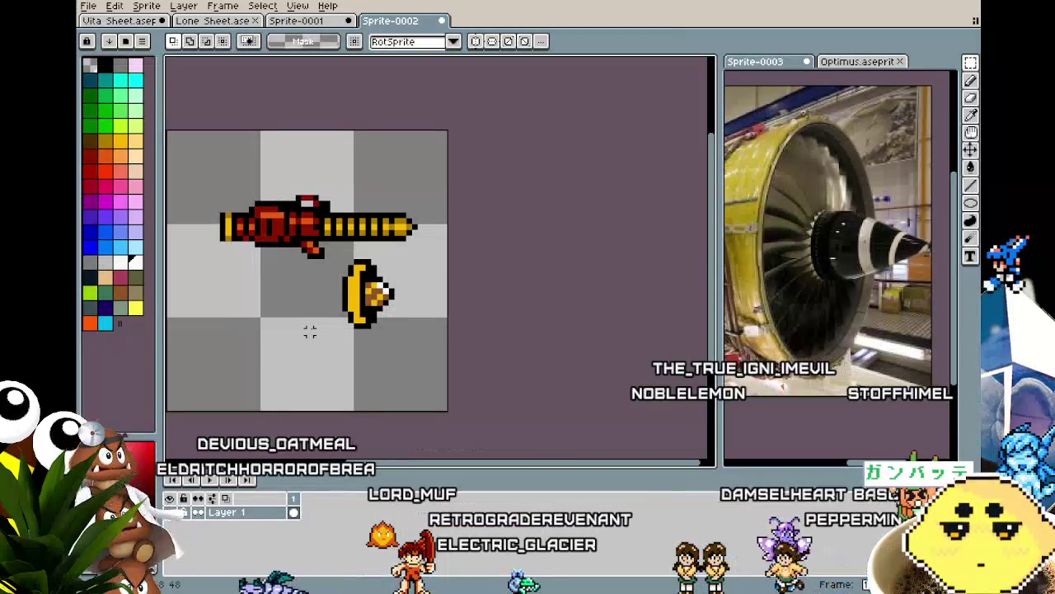
Move the nose cone down beneath the gun barrel and pick an orange-brown colour.
{"action": "scroll", "coordinate": [310, 331], "scroll_direction": "up", "scroll_amount": 1}
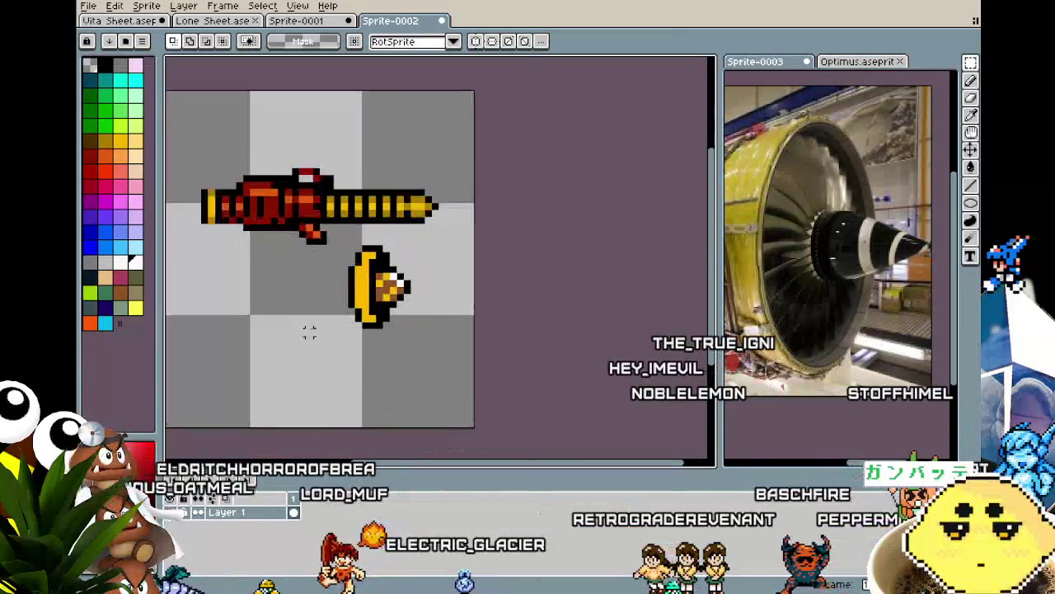
{"action": "scroll", "coordinate": [309, 330], "scroll_direction": "up", "scroll_amount": 1}
{"action": "left_click_drag", "start_coordinate": [340, 217], "coordinate": [465, 321]}
{"action": "left_click_drag", "start_coordinate": [392, 309], "coordinate": [393, 387]}
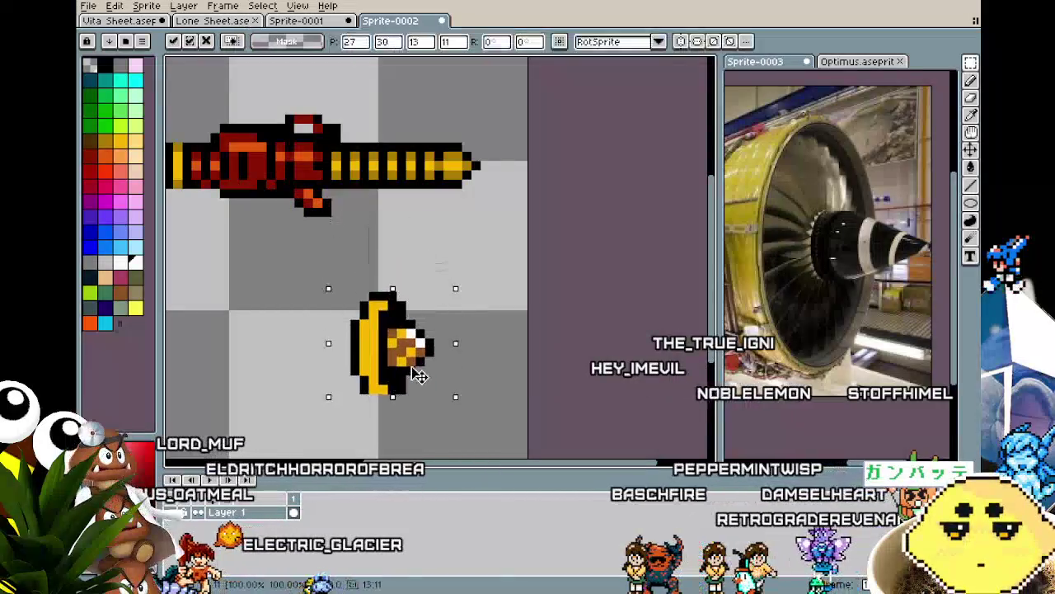
{"action": "key", "text": "Escape"}
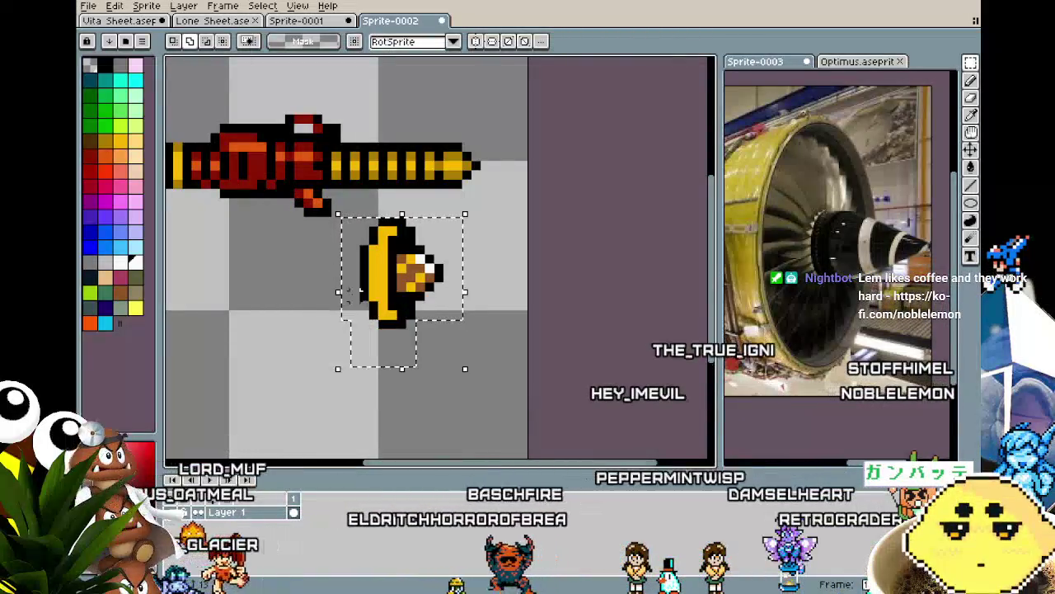
{"action": "left_click_drag", "start_coordinate": [410, 267], "coordinate": [410, 327]}
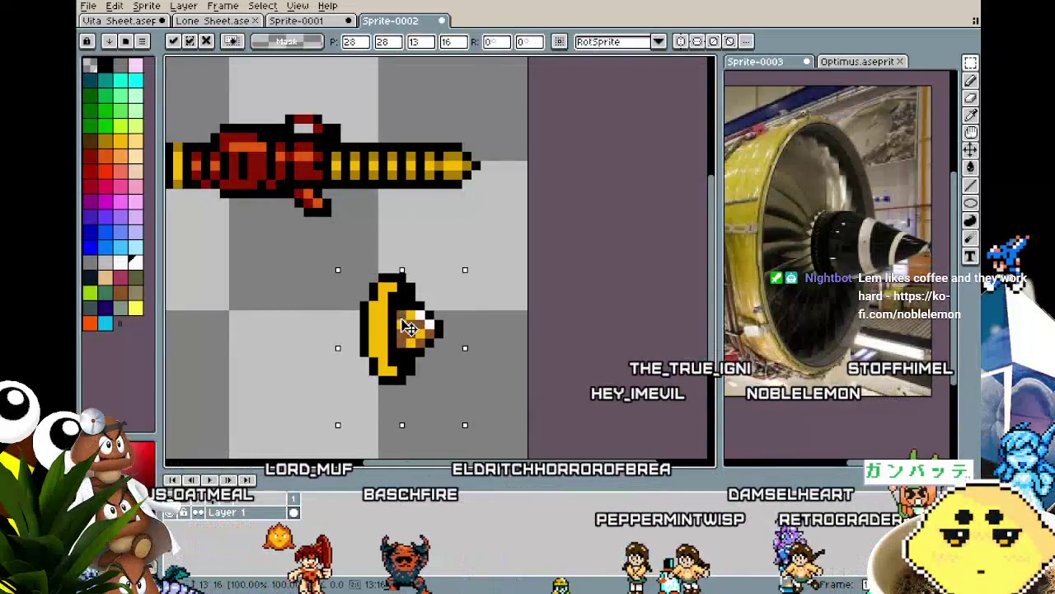
{"action": "left_click", "coordinate": [288, 352]}
{"action": "left_click_drag", "start_coordinate": [290, 349], "coordinate": [343, 349]}
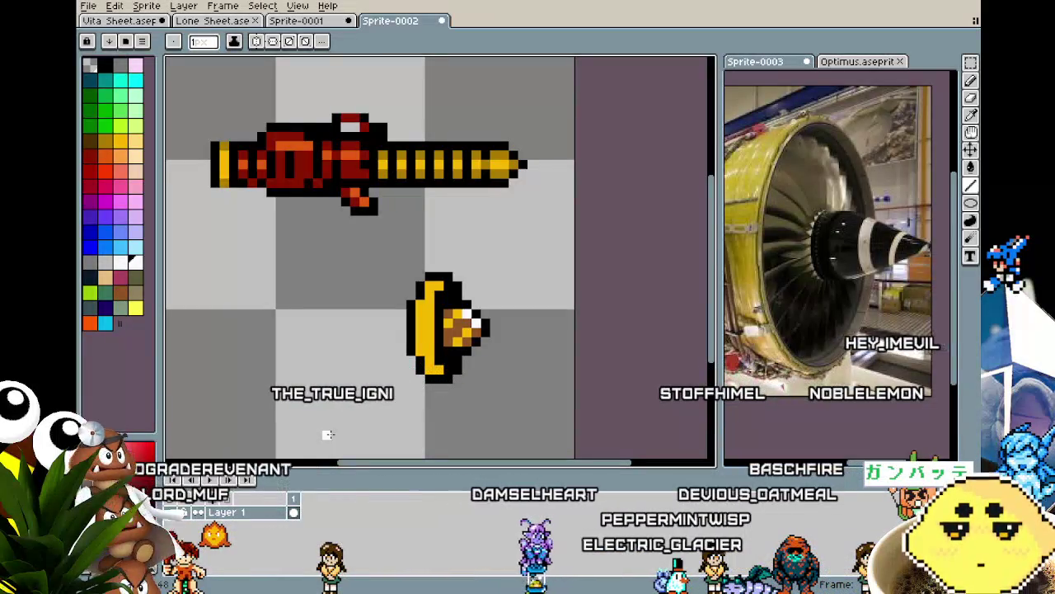
{"action": "left_click", "coordinate": [439, 332], "text": "alt"}
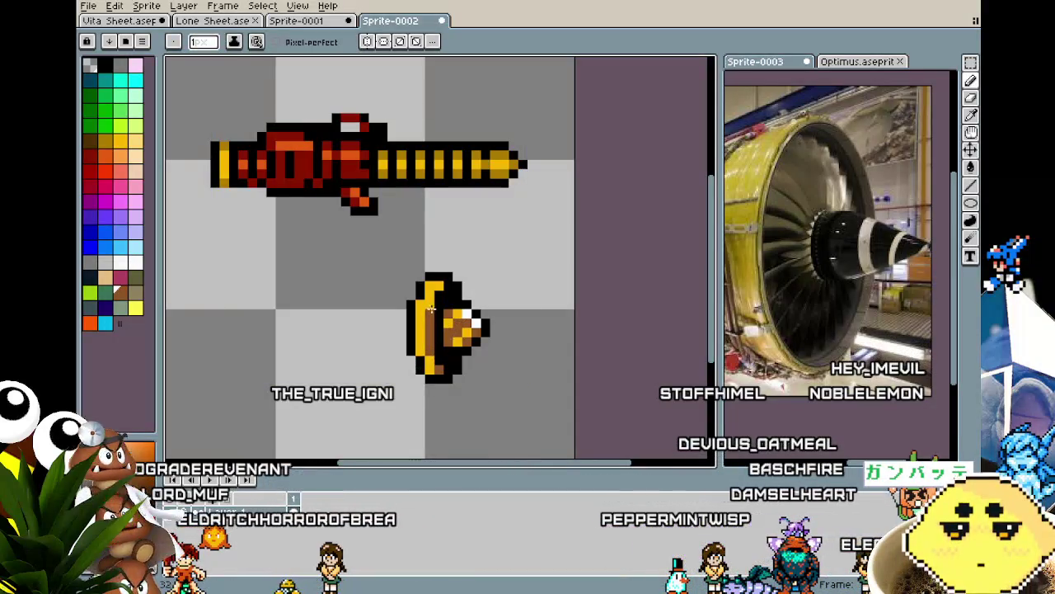
Turn two yellow rim pixels of the nose cone brown.
{"action": "scroll", "coordinate": [401, 360], "scroll_direction": "down", "scroll_amount": 3}
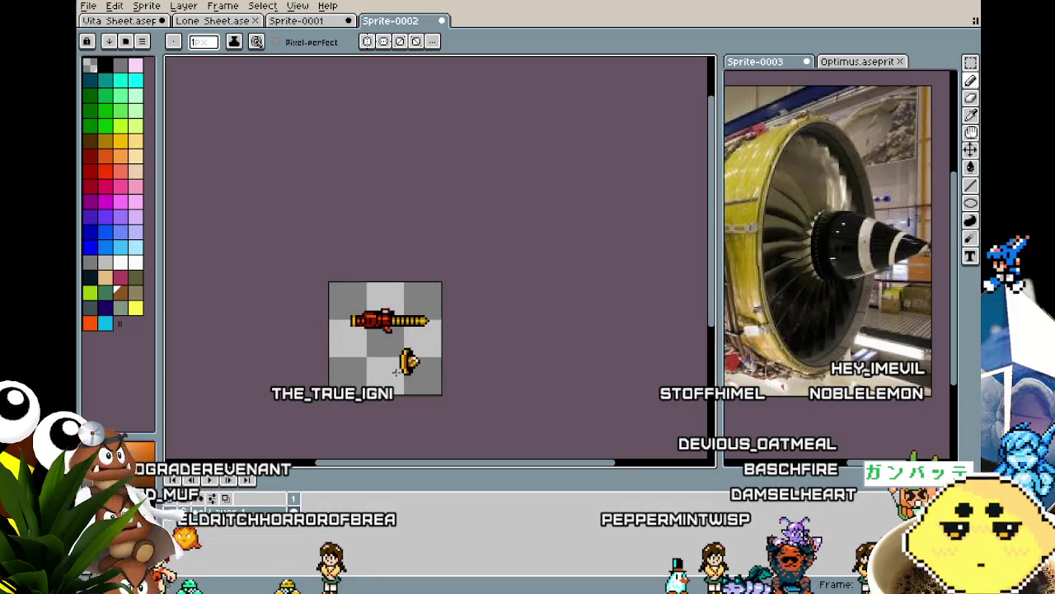
{"action": "scroll", "coordinate": [396, 371], "scroll_direction": "up", "scroll_amount": 2}
{"action": "scroll", "coordinate": [440, 287], "scroll_direction": "up", "scroll_amount": 2}
{"action": "left_click", "coordinate": [452, 245]}
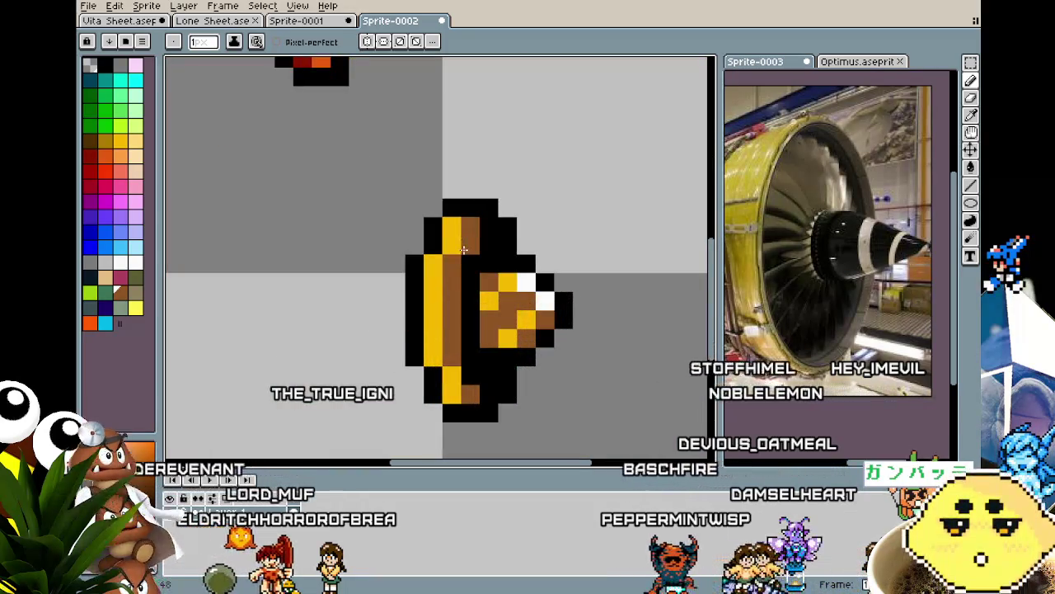
{"action": "left_click", "coordinate": [453, 378]}
Repaint two black outline pixels of the cone yellow.
{"action": "left_click", "coordinate": [434, 355], "text": "alt"}
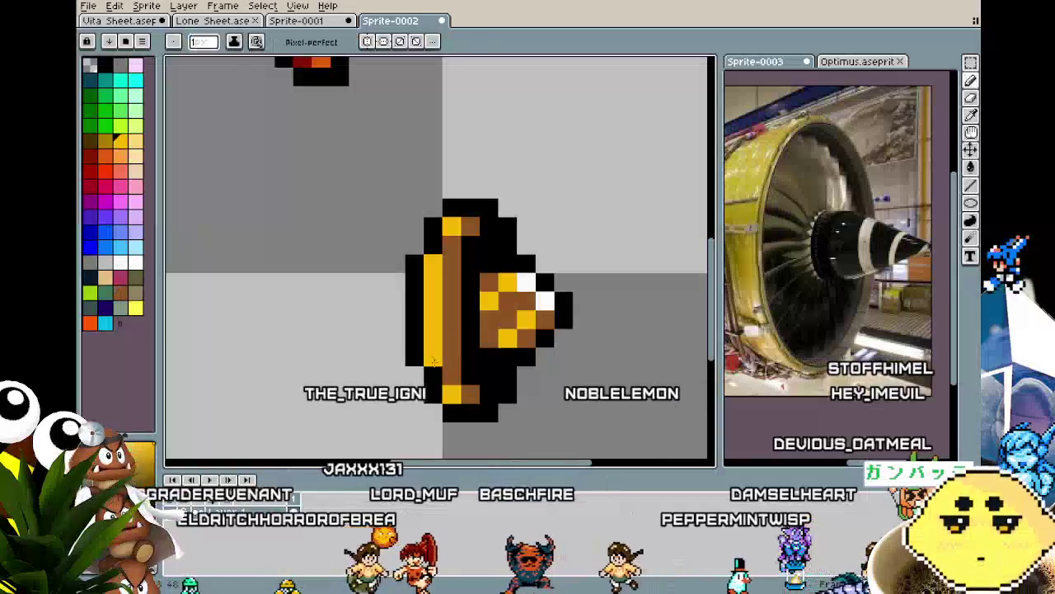
{"action": "left_click", "coordinate": [434, 374]}
{"action": "left_click", "coordinate": [433, 246]}
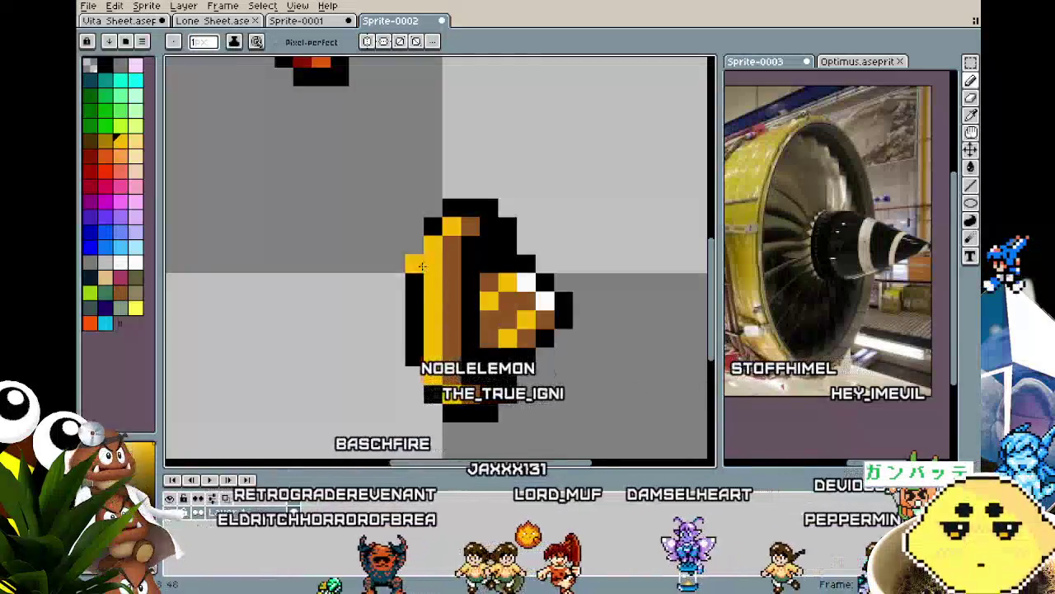
{"action": "scroll", "coordinate": [437, 241], "scroll_direction": "down", "scroll_amount": 3}
{"action": "left_click_drag", "start_coordinate": [428, 375], "coordinate": [399, 375]}
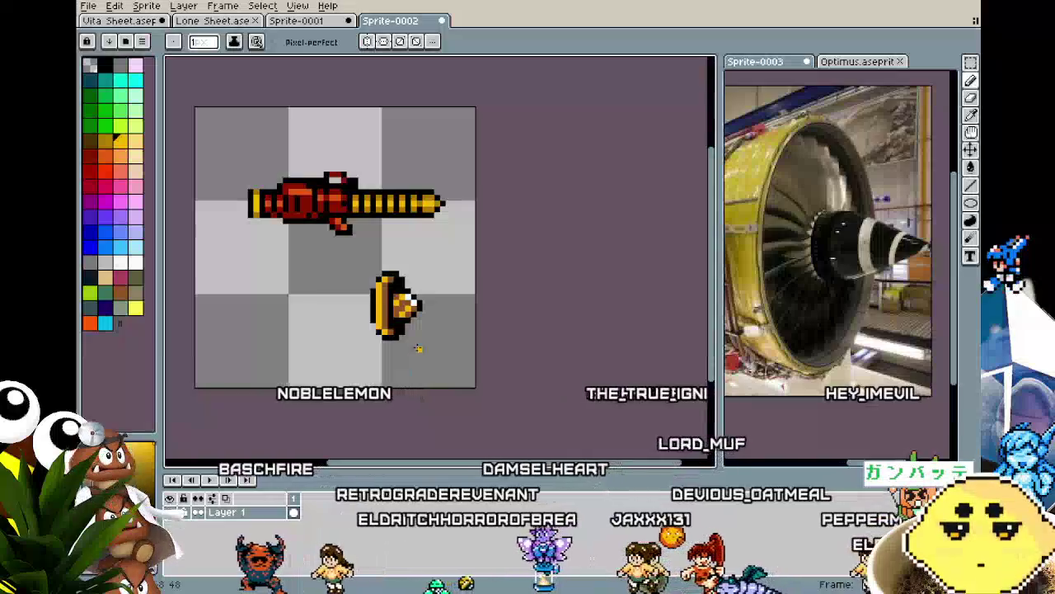
{"action": "scroll", "coordinate": [417, 313], "scroll_direction": "up", "scroll_amount": 1}
{"action": "scroll", "coordinate": [416, 313], "scroll_direction": "up", "scroll_amount": 2}
Sample a brown colour from the sprite and inspect the cone's shading.
{"action": "key", "text": "alt"}
{"action": "left_click", "coordinate": [378, 224], "text": "alt"}
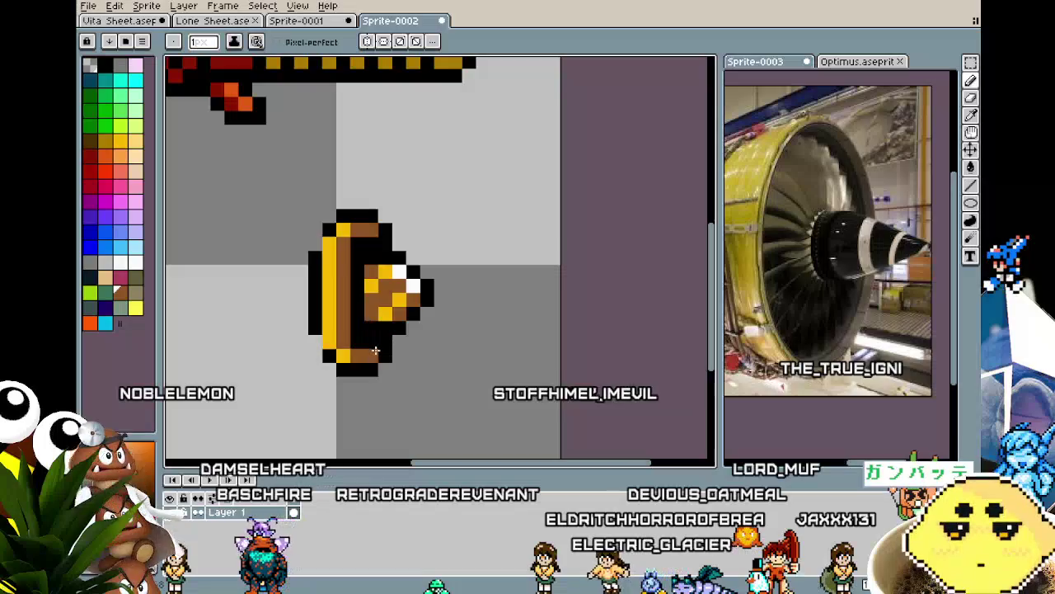
{"action": "scroll", "coordinate": [385, 249], "scroll_direction": "down", "scroll_amount": 2}
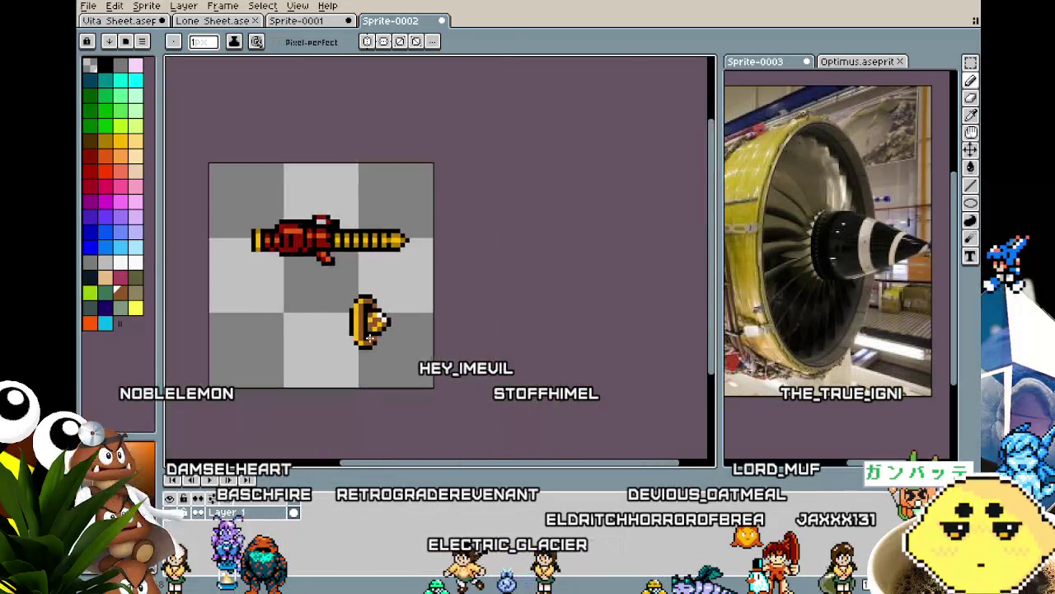
{"action": "scroll", "coordinate": [354, 383], "scroll_direction": "down", "scroll_amount": 1}
{"action": "scroll", "coordinate": [354, 374], "scroll_direction": "up", "scroll_amount": 1}
{"action": "scroll", "coordinate": [367, 322], "scroll_direction": "up", "scroll_amount": 2}
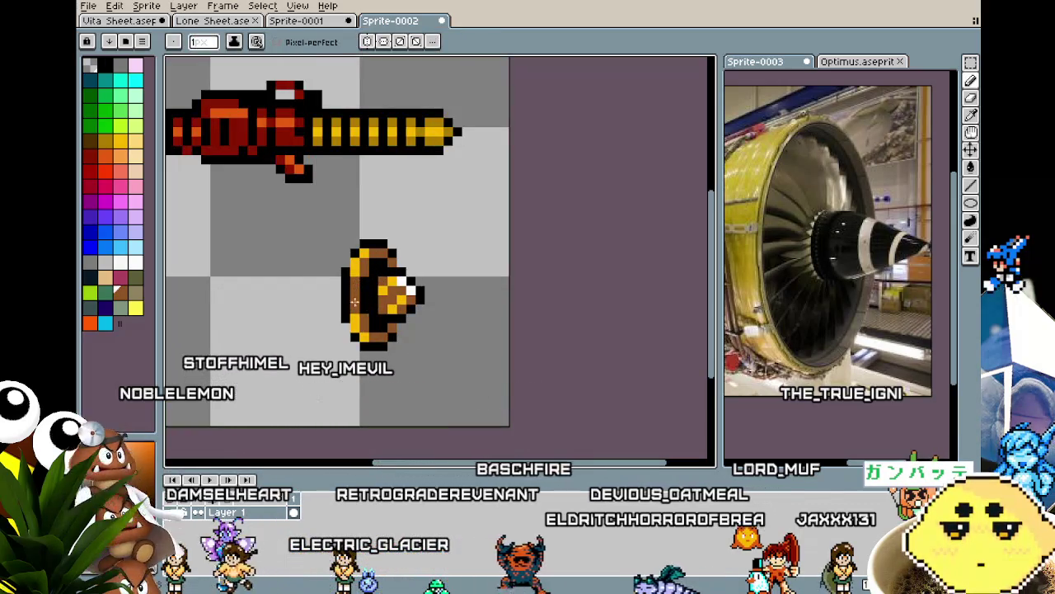
{"action": "scroll", "coordinate": [334, 372], "scroll_direction": "down", "scroll_amount": 2}
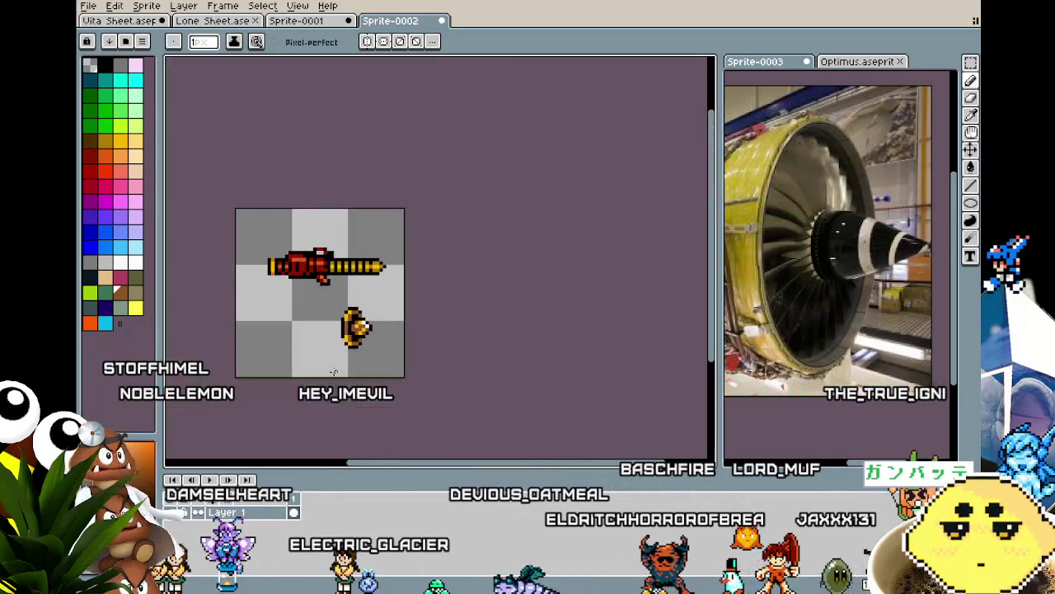
{"action": "left_click_drag", "start_coordinate": [332, 373], "coordinate": [359, 352]}
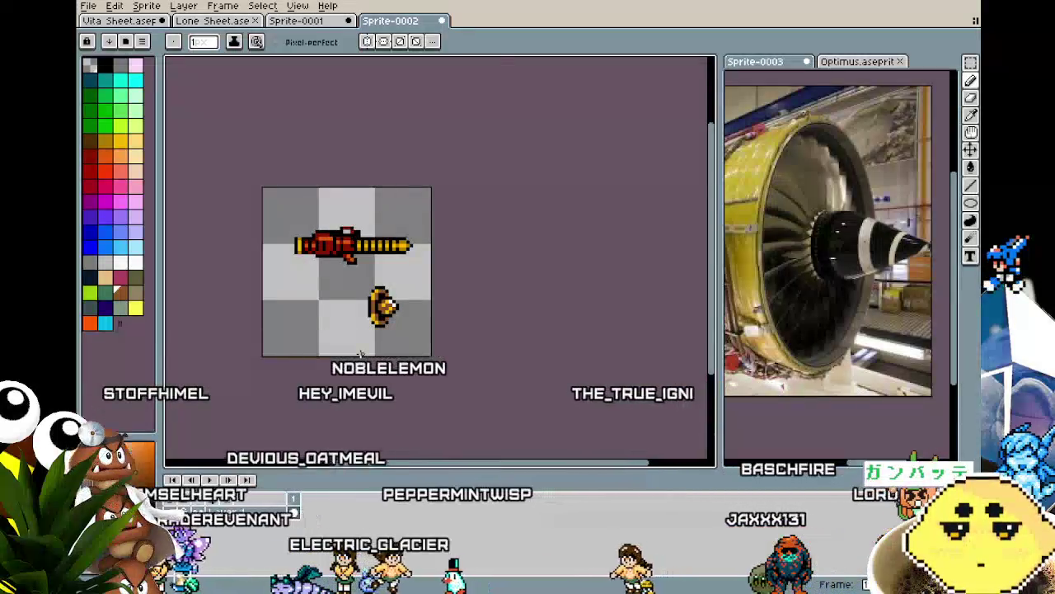
{"action": "scroll", "coordinate": [360, 353], "scroll_direction": "up", "scroll_amount": 2}
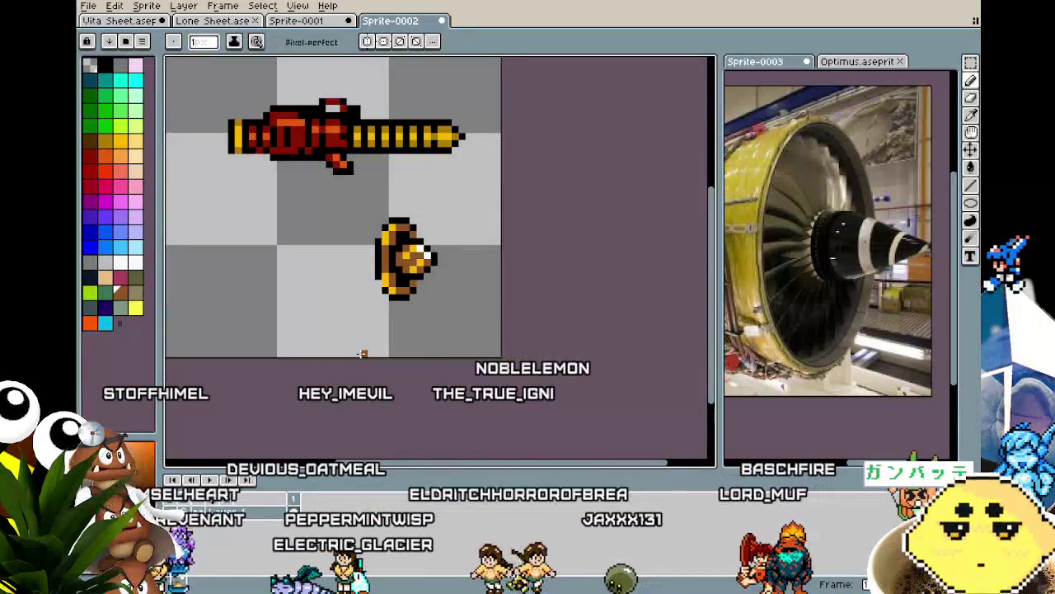
{"action": "scroll", "coordinate": [361, 353], "scroll_direction": "down", "scroll_amount": 2}
{"action": "scroll", "coordinate": [360, 353], "scroll_direction": "down", "scroll_amount": 2}
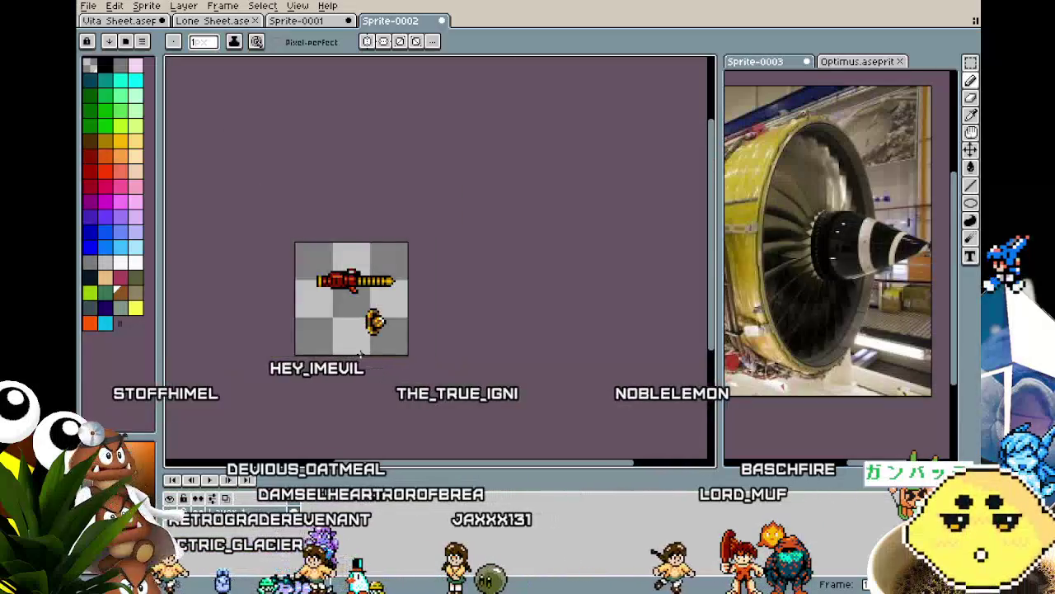
{"action": "scroll", "coordinate": [361, 353], "scroll_direction": "up", "scroll_amount": 3}
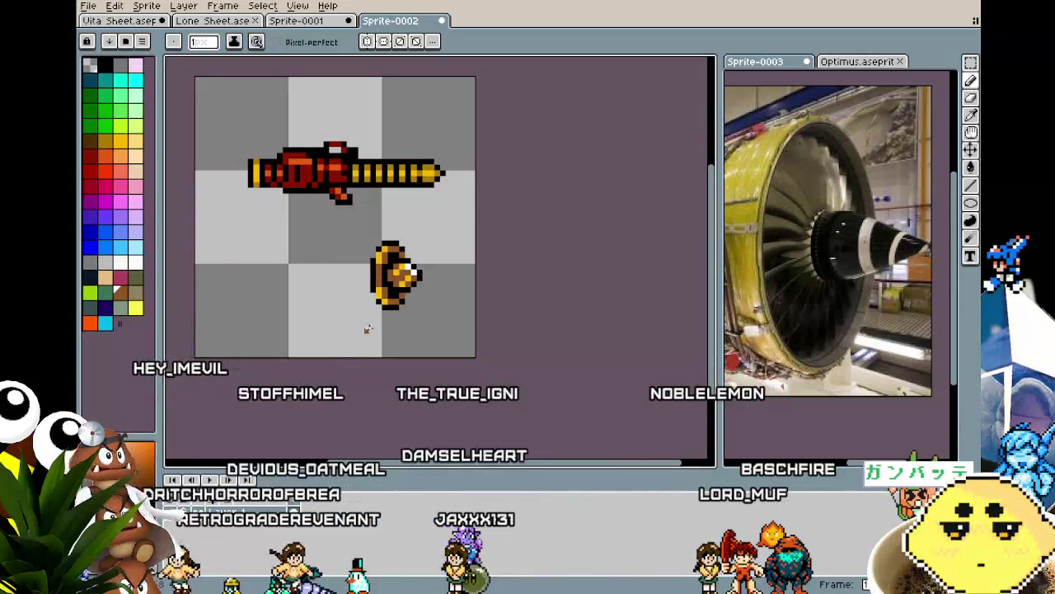
Undo the black lines drawn to the left of the gold nozzle piece.
{"action": "key", "text": "i"}
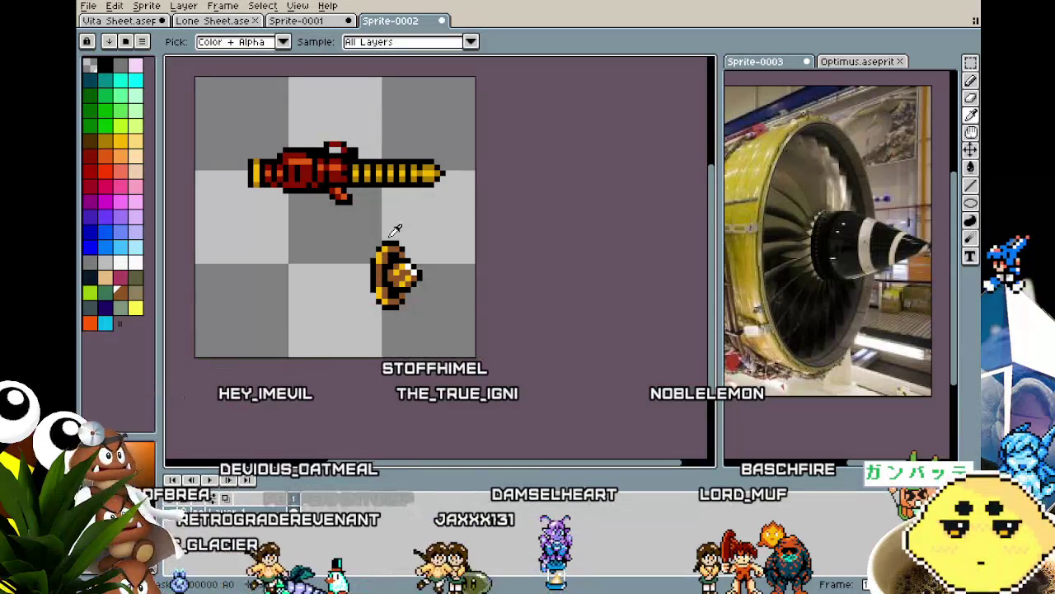
{"action": "key", "text": "b"}
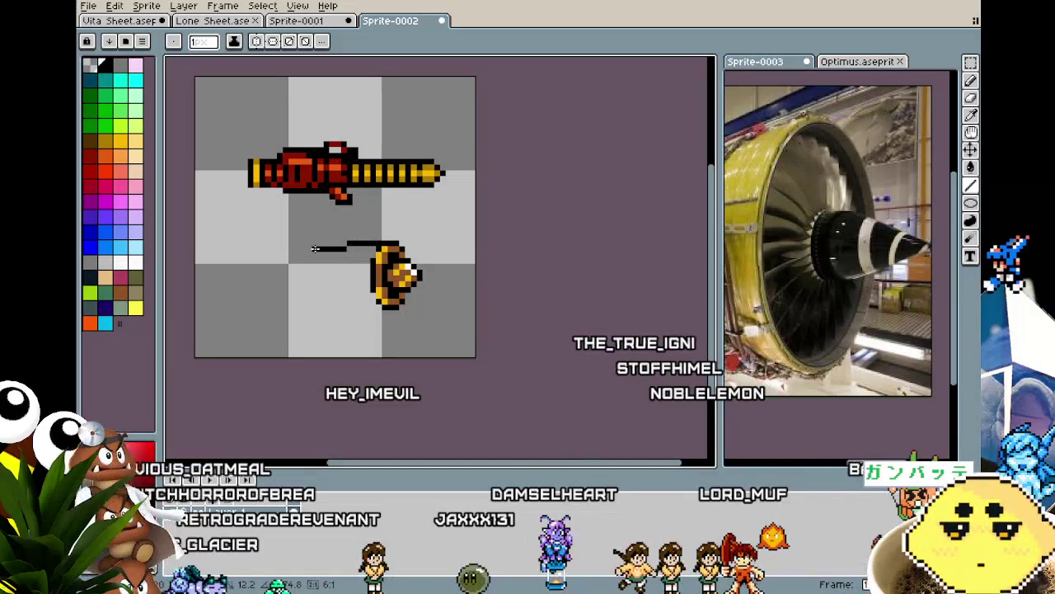
{"action": "left_click_drag", "start_coordinate": [375, 302], "coordinate": [319, 302]}
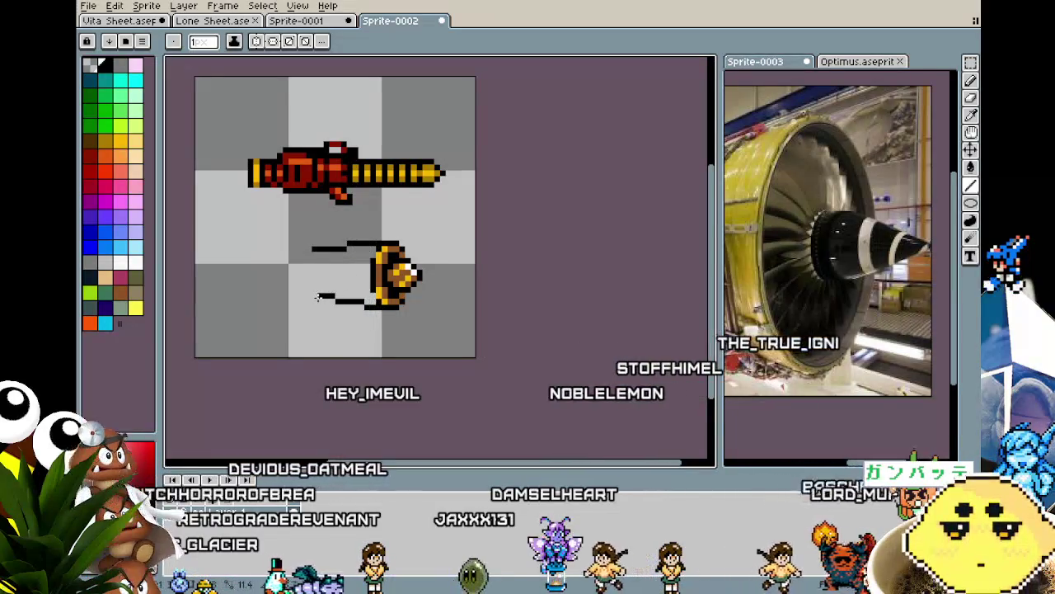
{"action": "key", "text": "v"}
{"action": "key", "text": "ctrl+z"}
{"action": "key", "text": "ctrl+z"}
{"action": "key", "text": "b"}
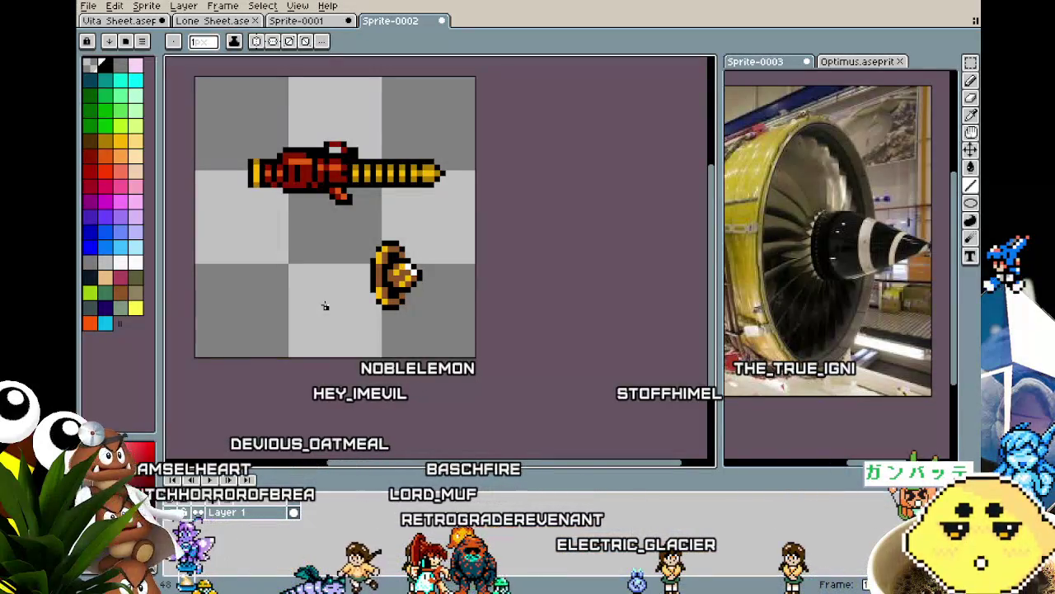
{"action": "scroll", "coordinate": [325, 306], "scroll_direction": "up", "scroll_amount": 1}
{"action": "scroll", "coordinate": [354, 293], "scroll_direction": "up", "scroll_amount": 1}
{"action": "scroll", "coordinate": [384, 281], "scroll_direction": "down", "scroll_amount": 1}
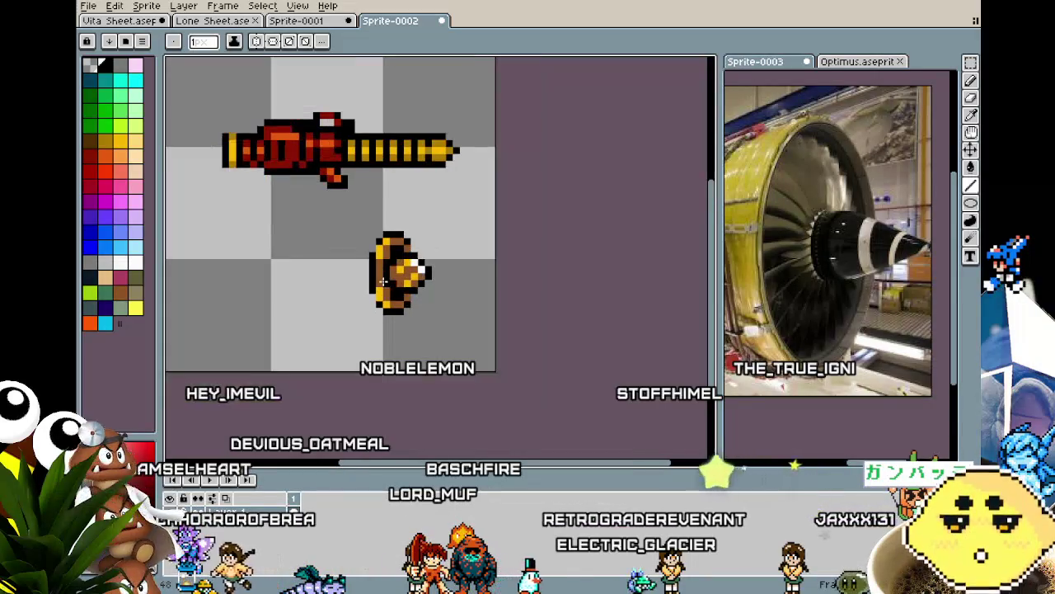
{"action": "scroll", "coordinate": [421, 284], "scroll_direction": "up", "scroll_amount": 1}
{"action": "scroll", "coordinate": [388, 272], "scroll_direction": "down", "scroll_amount": 1}
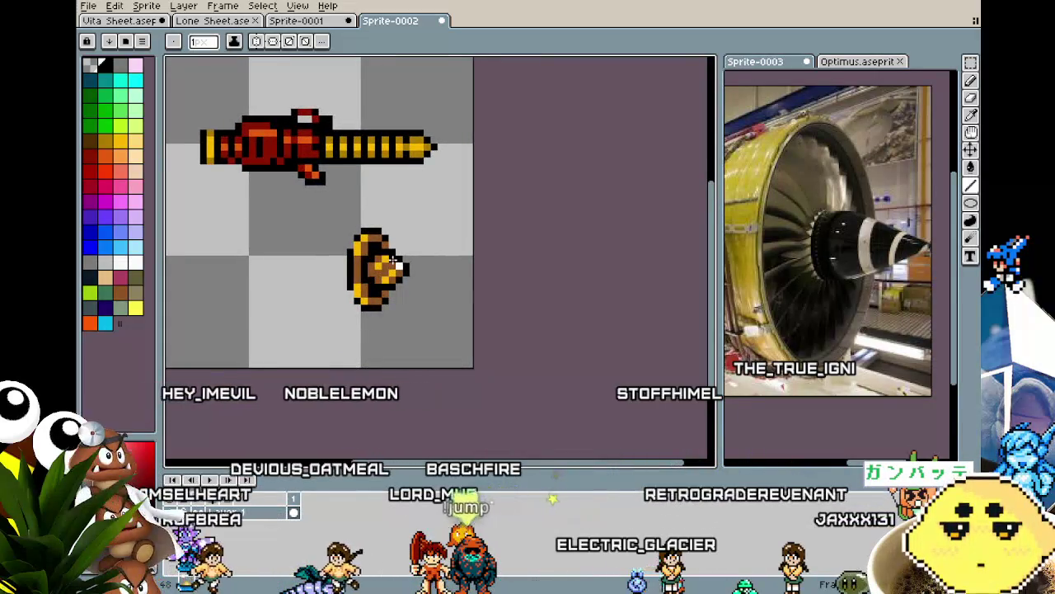
{"action": "key", "text": "m"}
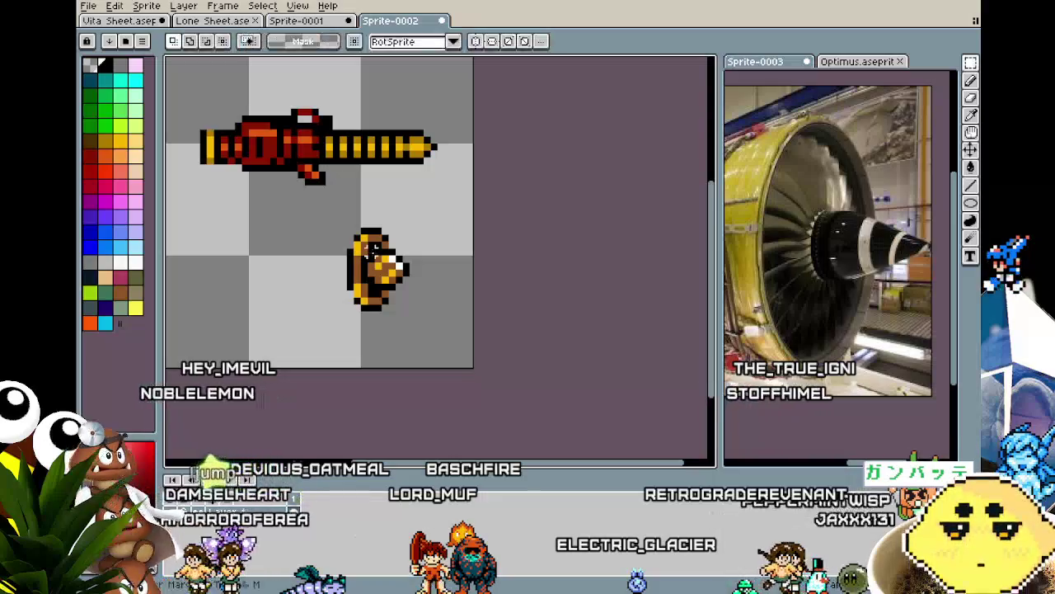
Magic-wand select the empty background around the sprites.
{"action": "scroll", "coordinate": [384, 277], "scroll_direction": "down", "scroll_amount": 2}
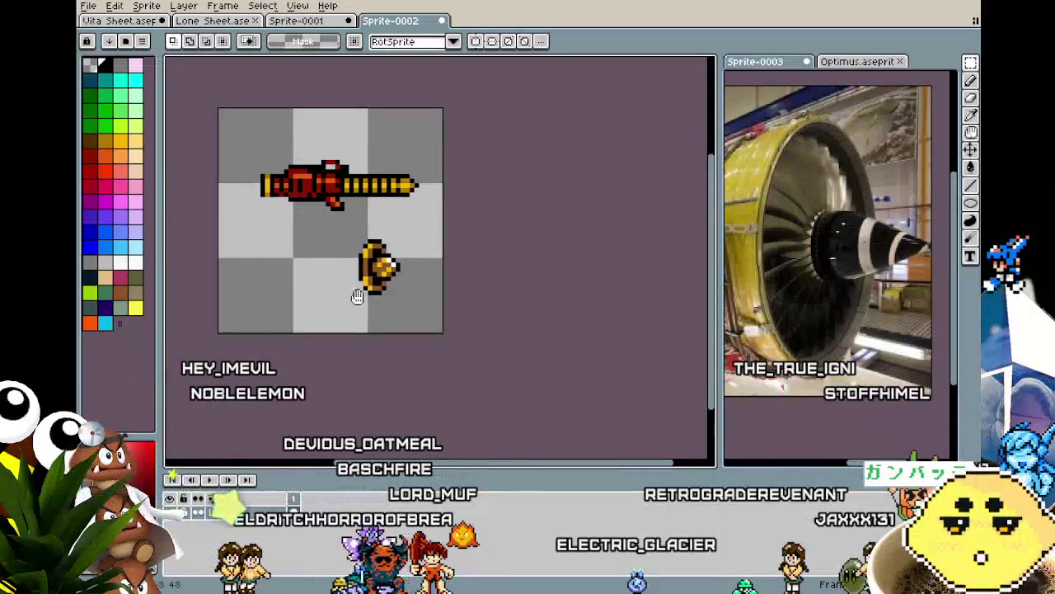
{"action": "scroll", "coordinate": [385, 294], "scroll_direction": "down", "scroll_amount": 1}
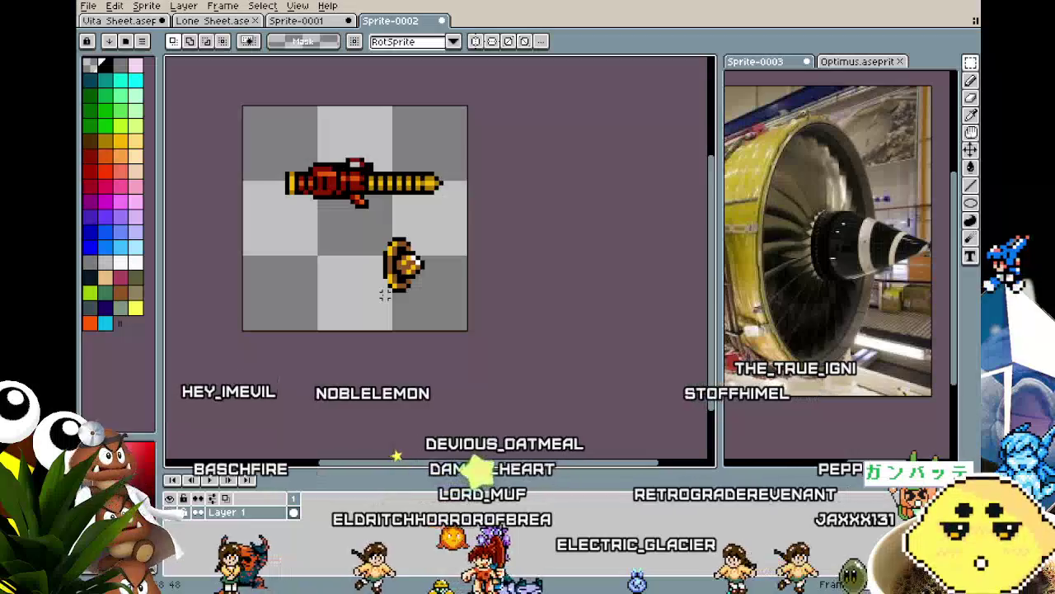
{"action": "scroll", "coordinate": [385, 294], "scroll_direction": "up", "scroll_amount": 1}
{"action": "scroll", "coordinate": [386, 294], "scroll_direction": "up", "scroll_amount": 1}
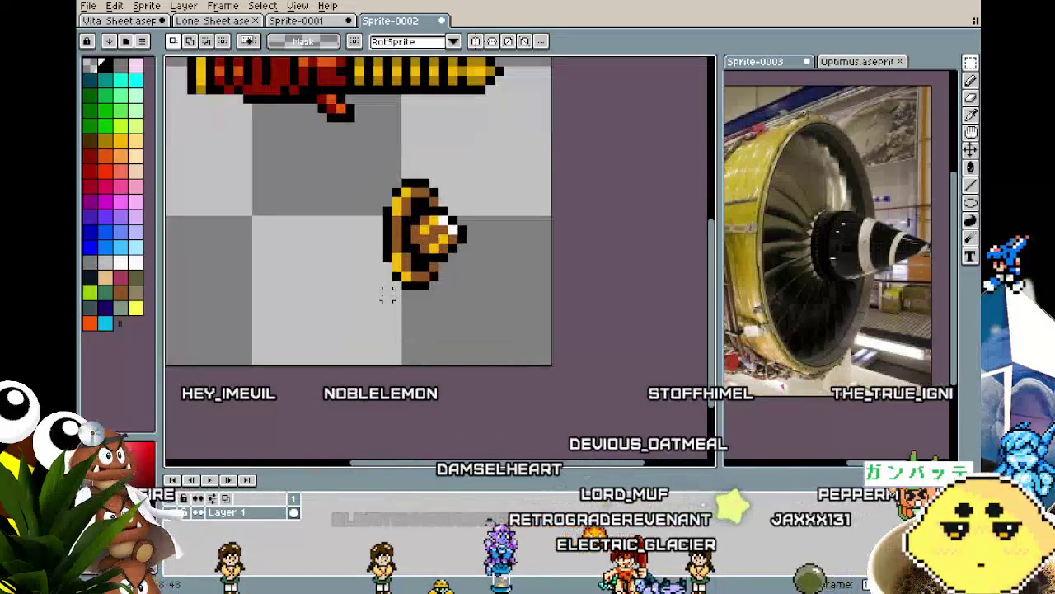
{"action": "key", "text": "w"}
{"action": "left_click", "coordinate": [331, 295]}
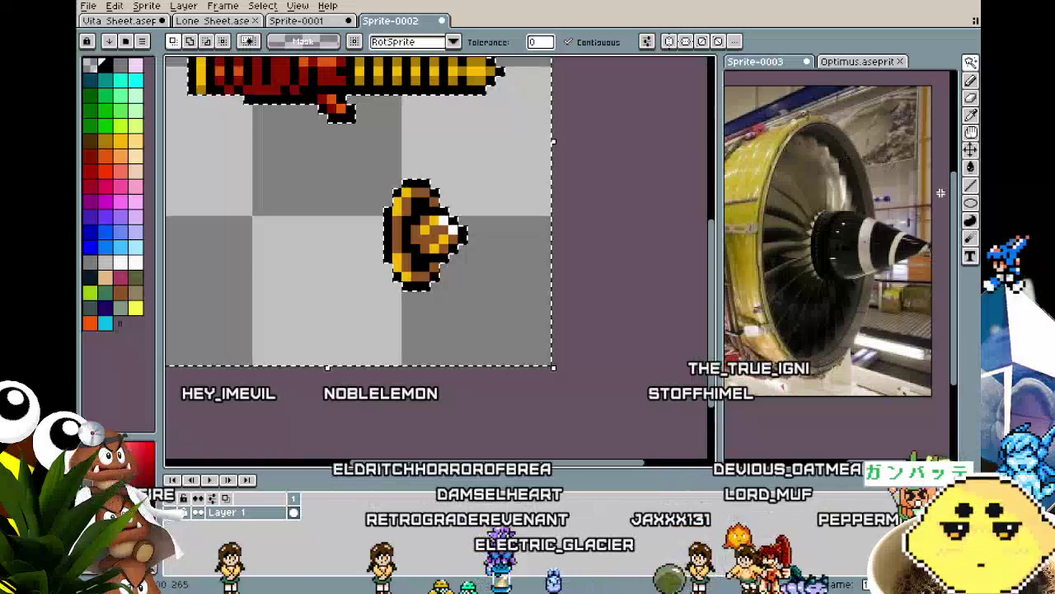
Draw a small inner rectangle and a tight outer rectangle left of the gold piece.
{"action": "left_click", "coordinate": [970, 202]}
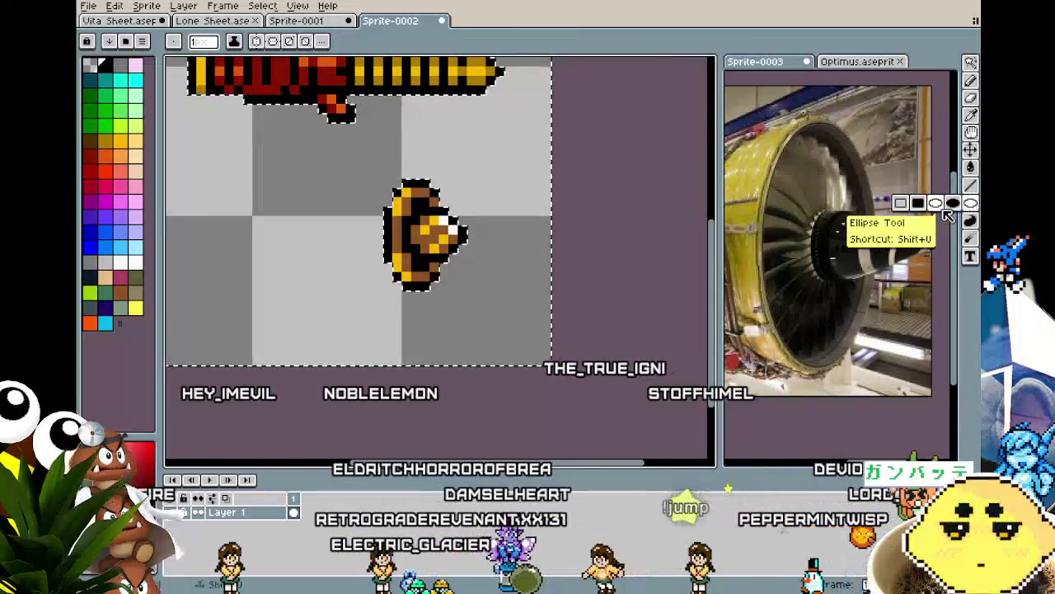
{"action": "left_click", "coordinate": [901, 204]}
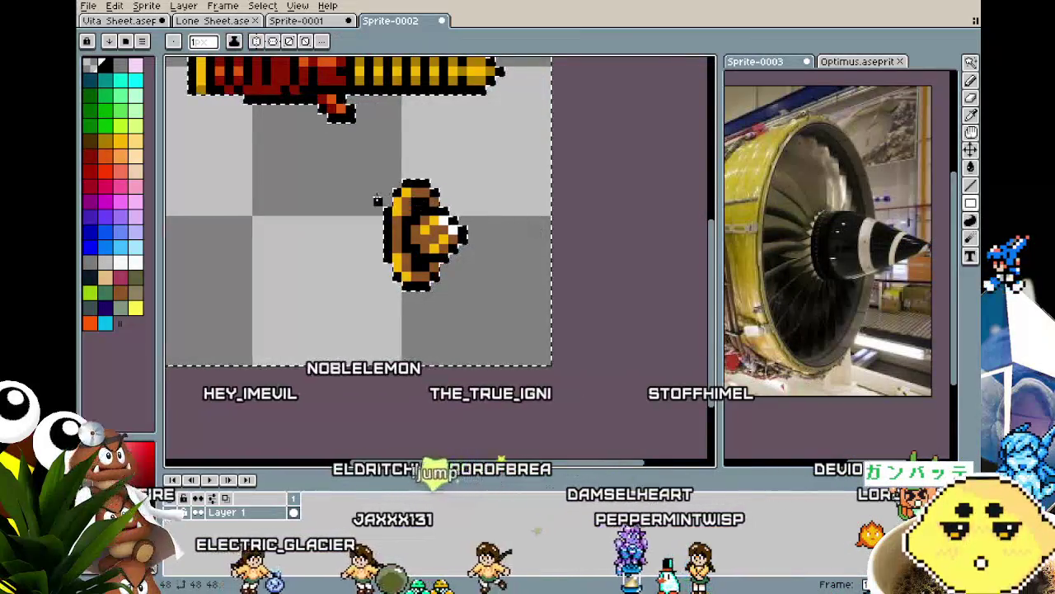
{"action": "left_click_drag", "start_coordinate": [264, 192], "coordinate": [408, 249]}
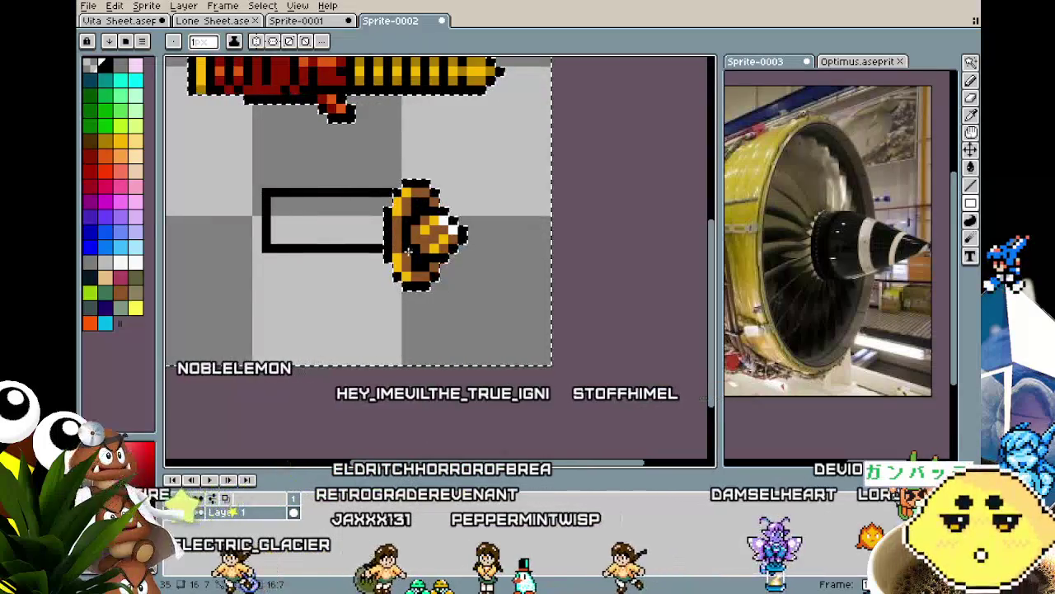
{"action": "key", "text": "ctrl+z"}
{"action": "left_click_drag", "start_coordinate": [348, 209], "coordinate": [391, 260]}
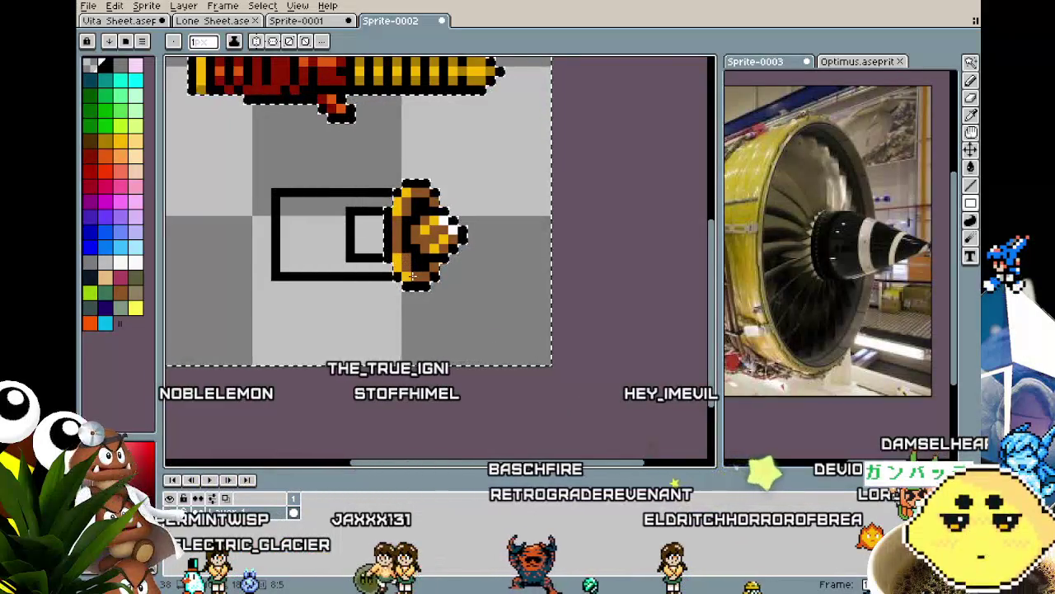
{"action": "key", "text": "ctrl+z"}
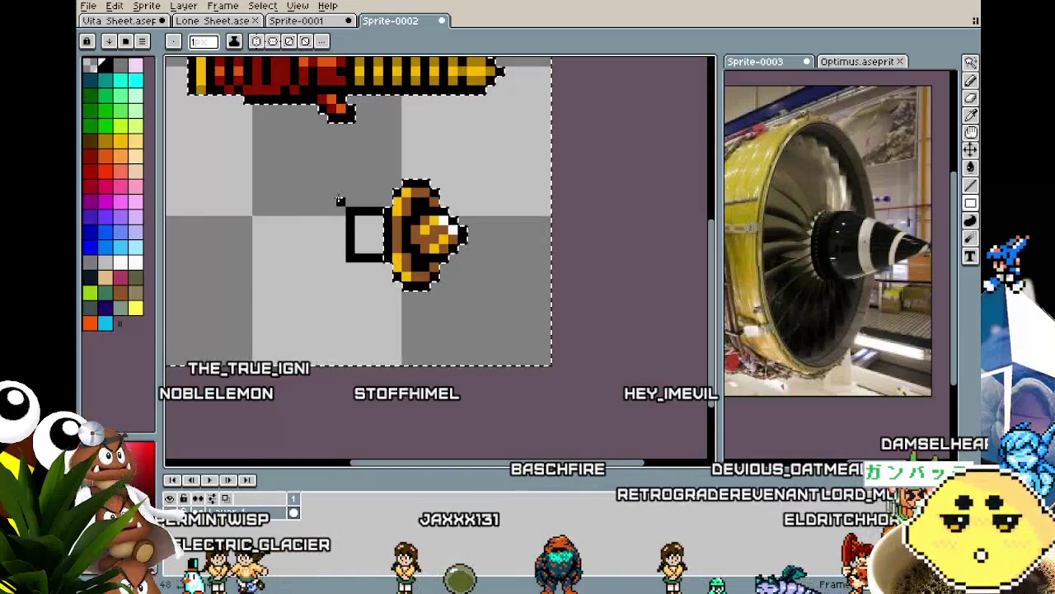
{"action": "left_click_drag", "start_coordinate": [329, 192], "coordinate": [393, 278]}
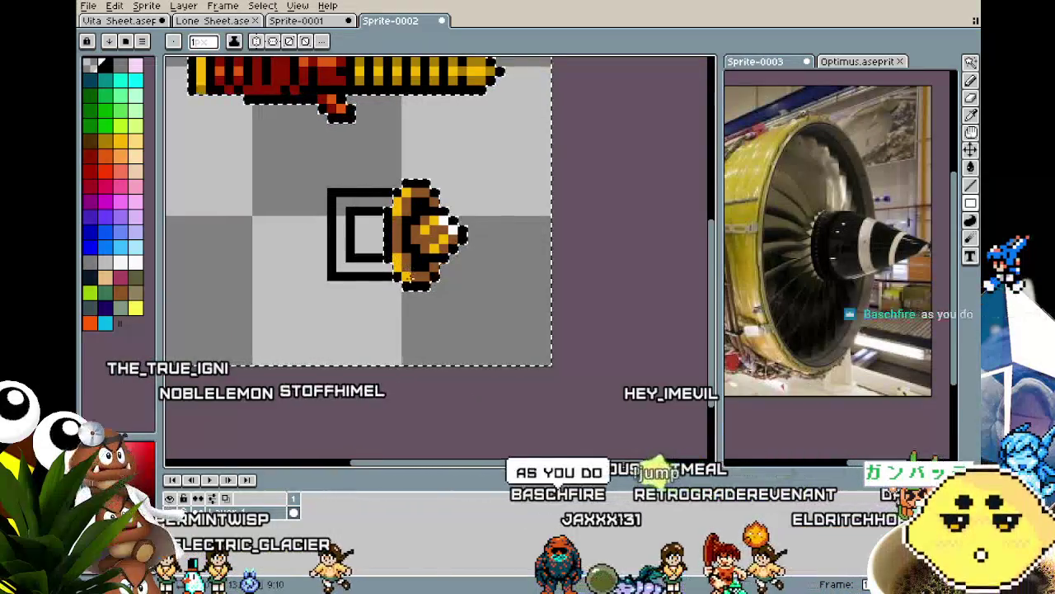
Deselect and pencil step pixels at the housing's top-left and bottom-left corners.
{"action": "key", "text": "ctrl+d"}
{"action": "left_click", "coordinate": [369, 313]}
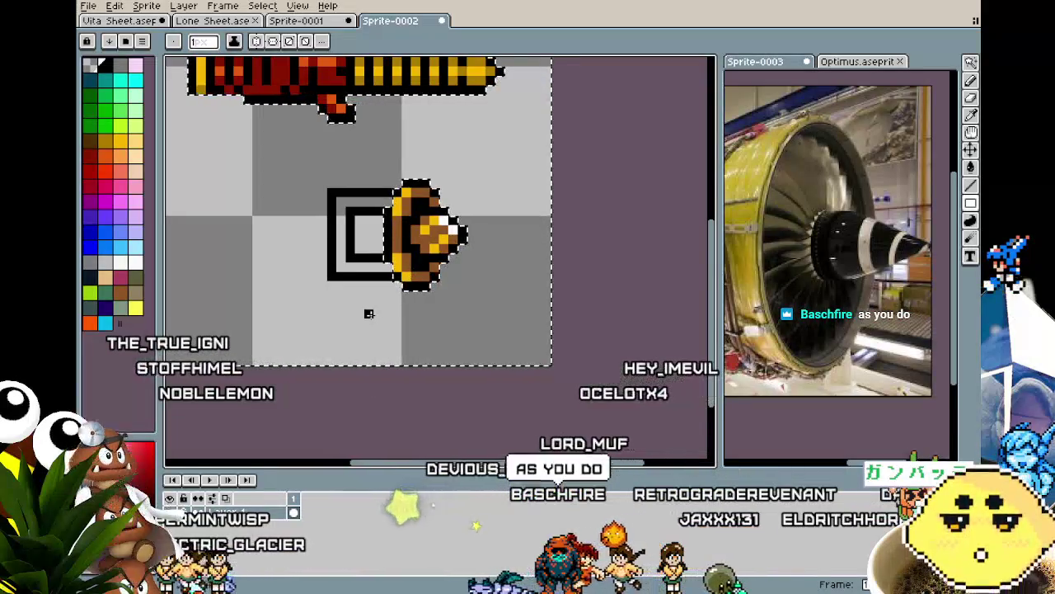
{"action": "key", "text": "ctrl+z"}
{"action": "key", "text": "b"}
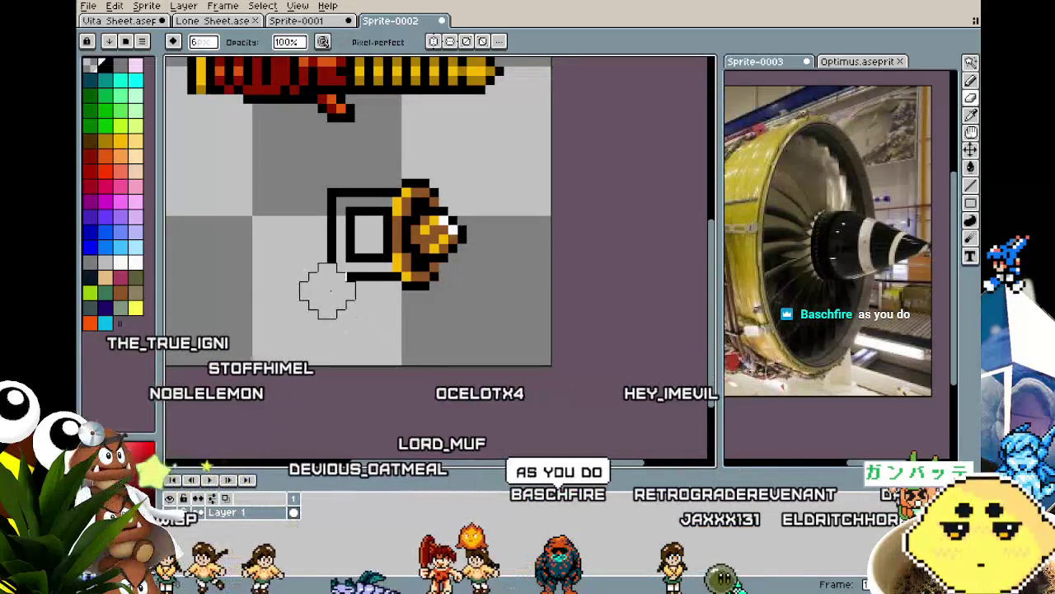
{"action": "key", "text": "b"}
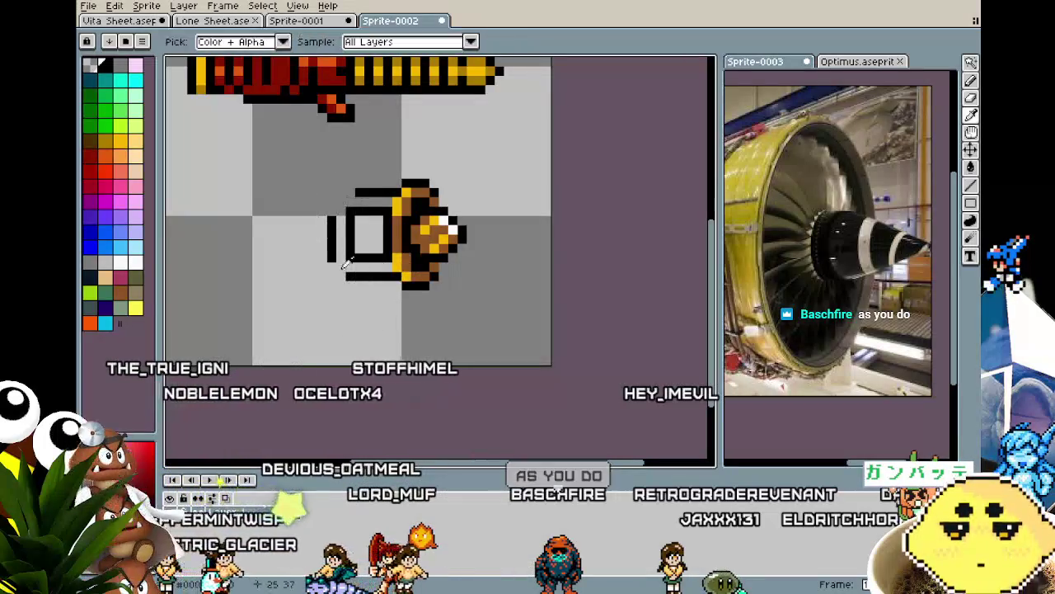
{"action": "left_click", "coordinate": [340, 267]}
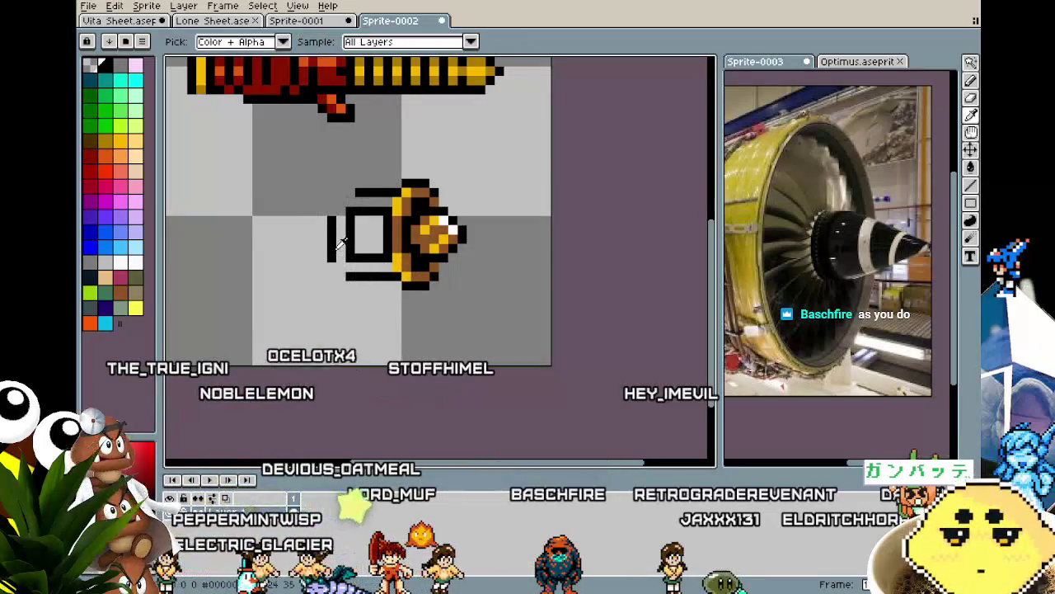
{"action": "left_click", "coordinate": [341, 202]}
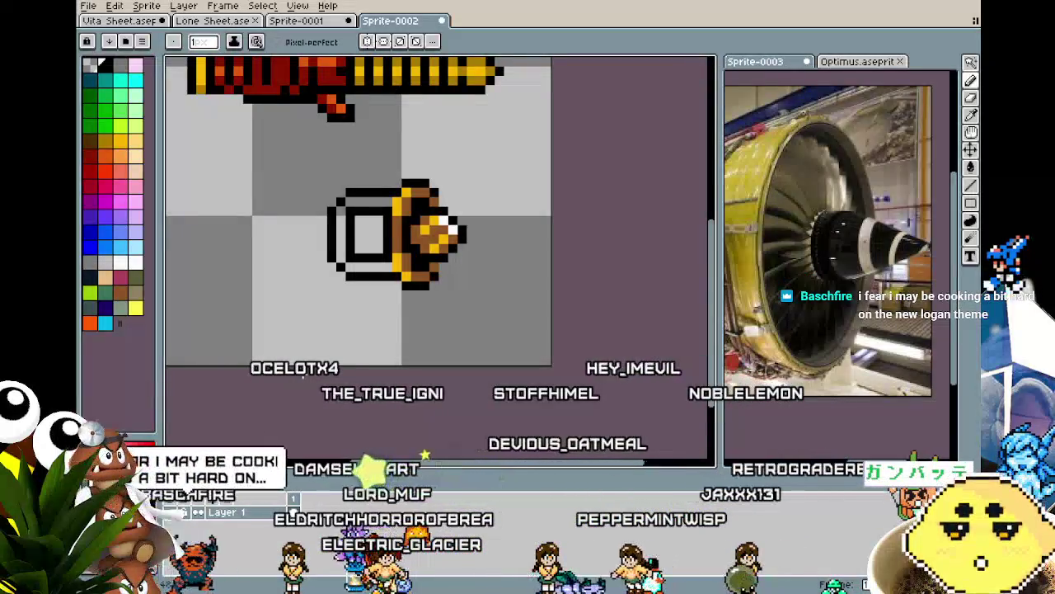
Inspect the housing and sample colours from the sprite with the eyedropper.
{"action": "scroll", "coordinate": [384, 213], "scroll_direction": "up", "scroll_amount": 3}
{"action": "scroll", "coordinate": [384, 212], "scroll_direction": "down", "scroll_amount": 1}
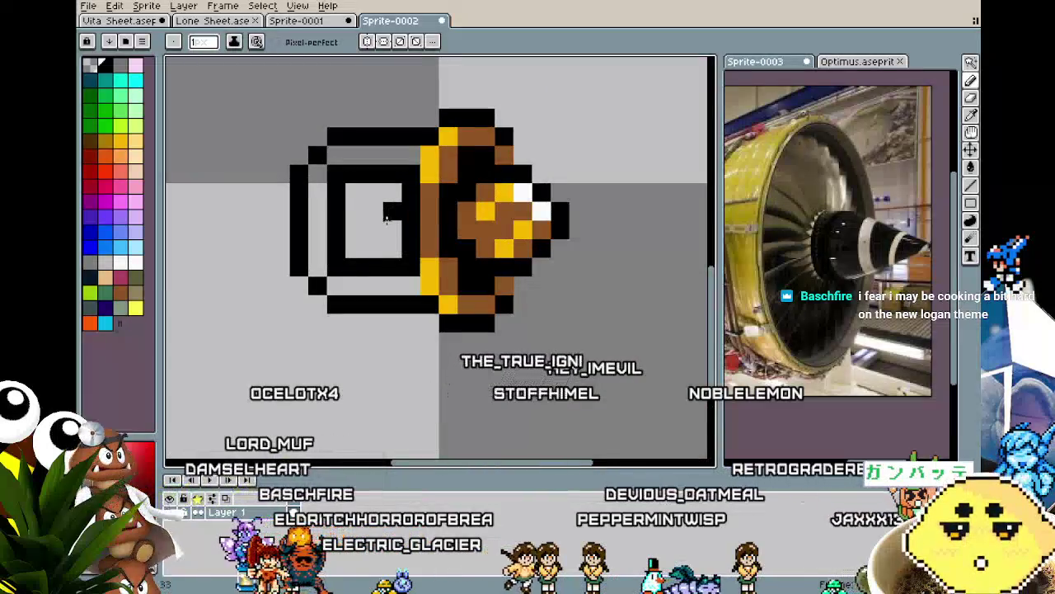
{"action": "scroll", "coordinate": [346, 309], "scroll_direction": "down", "scroll_amount": 5}
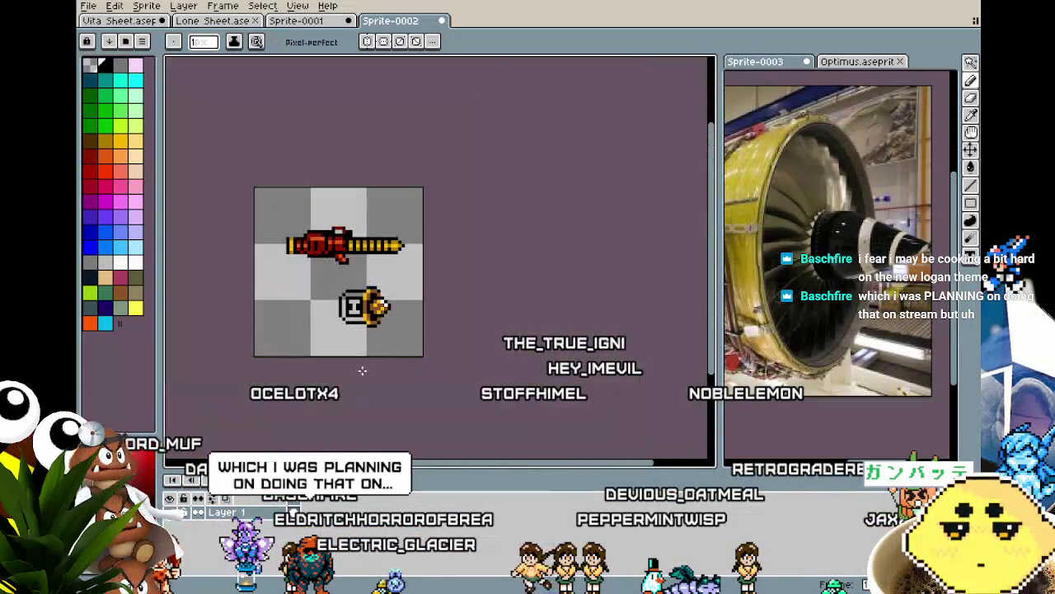
{"action": "scroll", "coordinate": [354, 352], "scroll_direction": "up", "scroll_amount": 1}
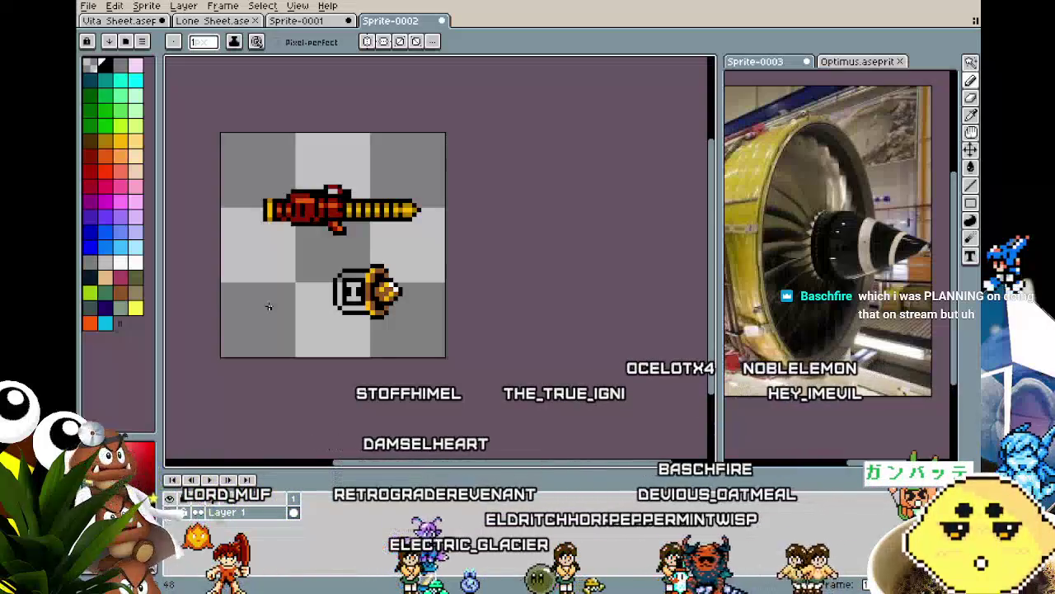
{"action": "scroll", "coordinate": [348, 310], "scroll_direction": "up", "scroll_amount": 1}
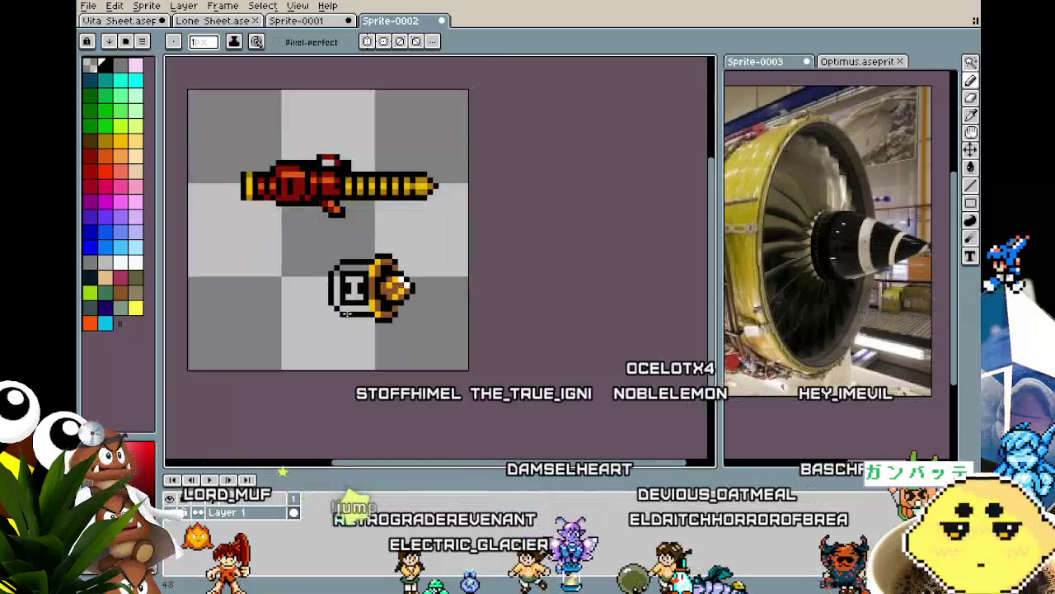
{"action": "scroll", "coordinate": [346, 313], "scroll_direction": "up", "scroll_amount": 1}
{"action": "key", "text": "i"}
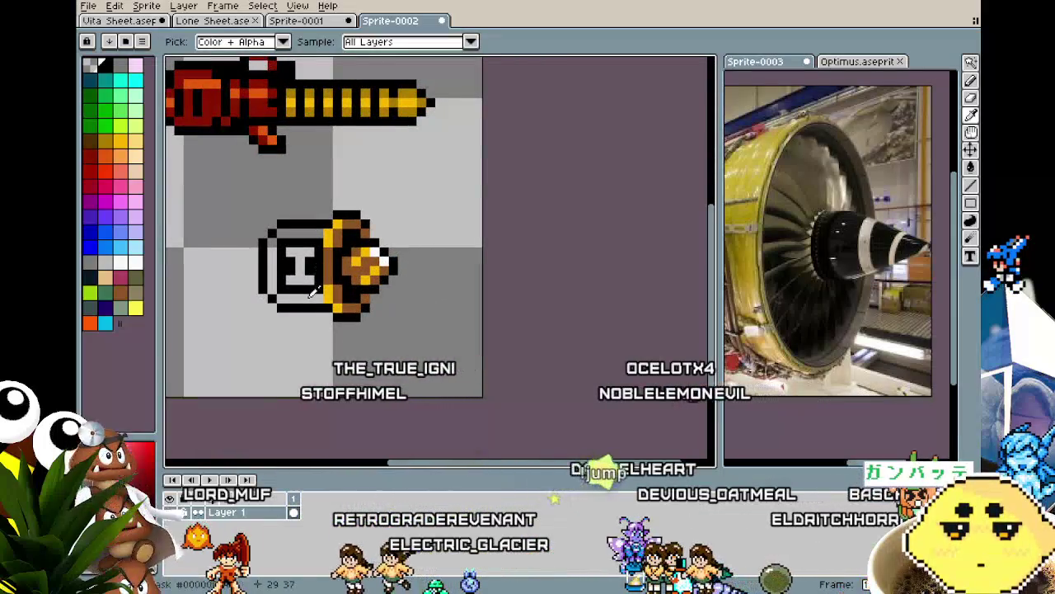
{"action": "key", "text": "b"}
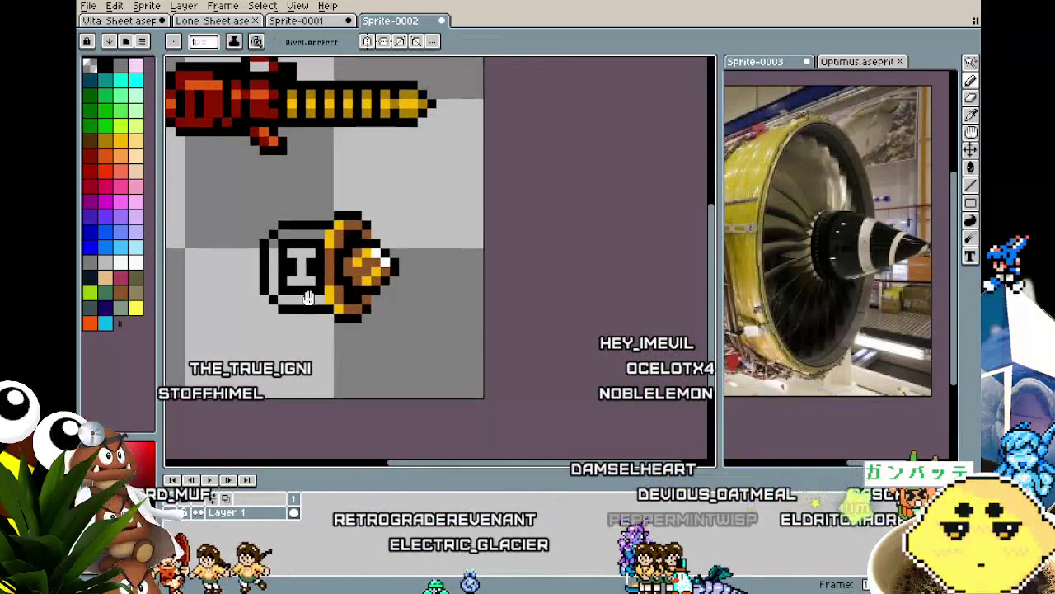
{"action": "scroll", "coordinate": [309, 299], "scroll_direction": "up", "scroll_amount": 1}
{"action": "key", "text": "i"}
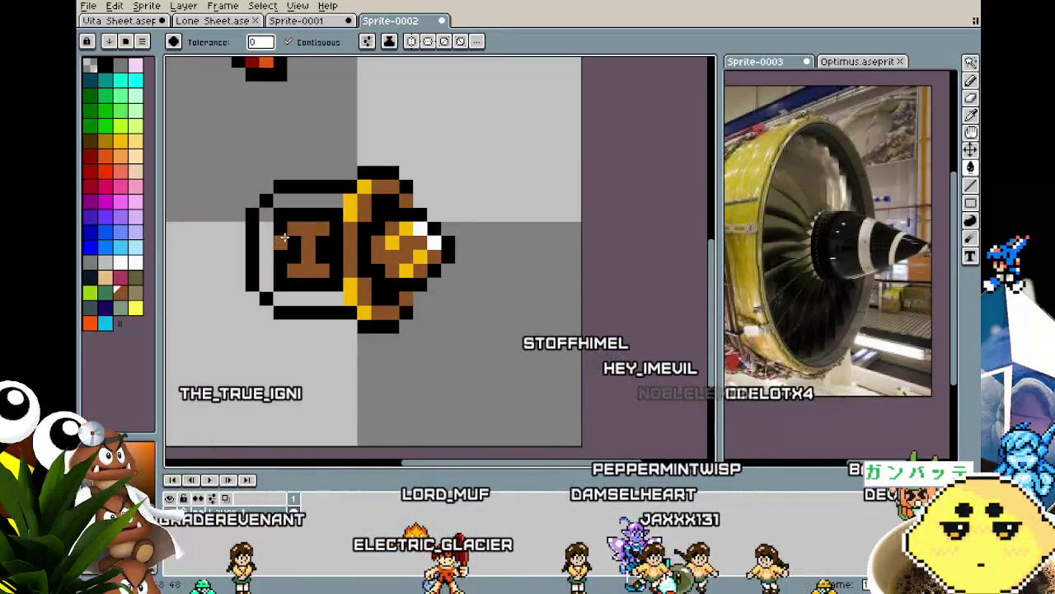
{"action": "scroll", "coordinate": [324, 368], "scroll_direction": "down", "scroll_amount": 2}
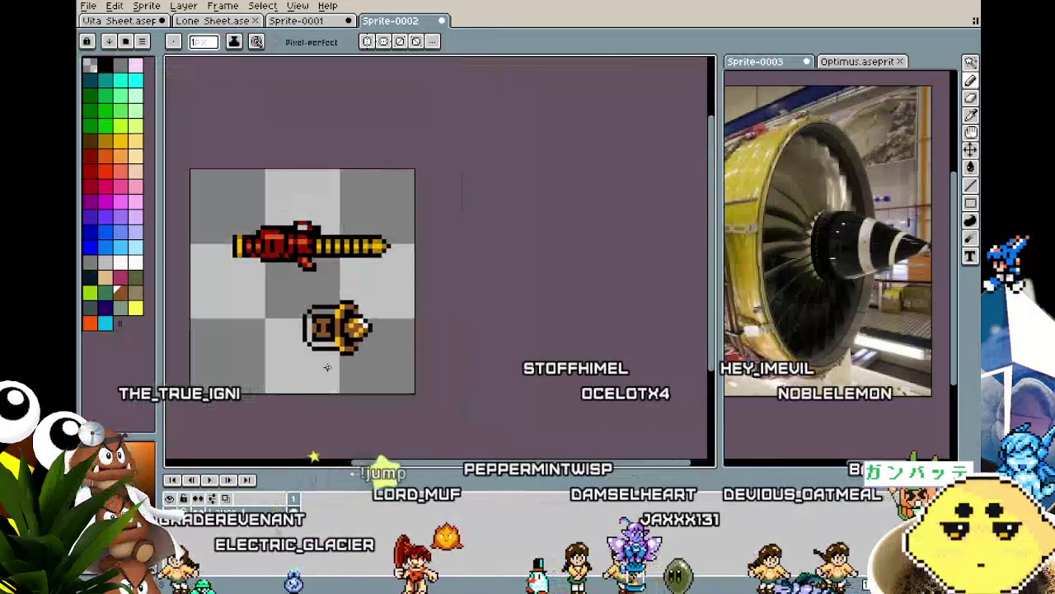
{"action": "scroll", "coordinate": [329, 365], "scroll_direction": "up", "scroll_amount": 1}
Paint-bucket the cannon's top row and inner left edge yellow.
{"action": "key", "text": "g"}
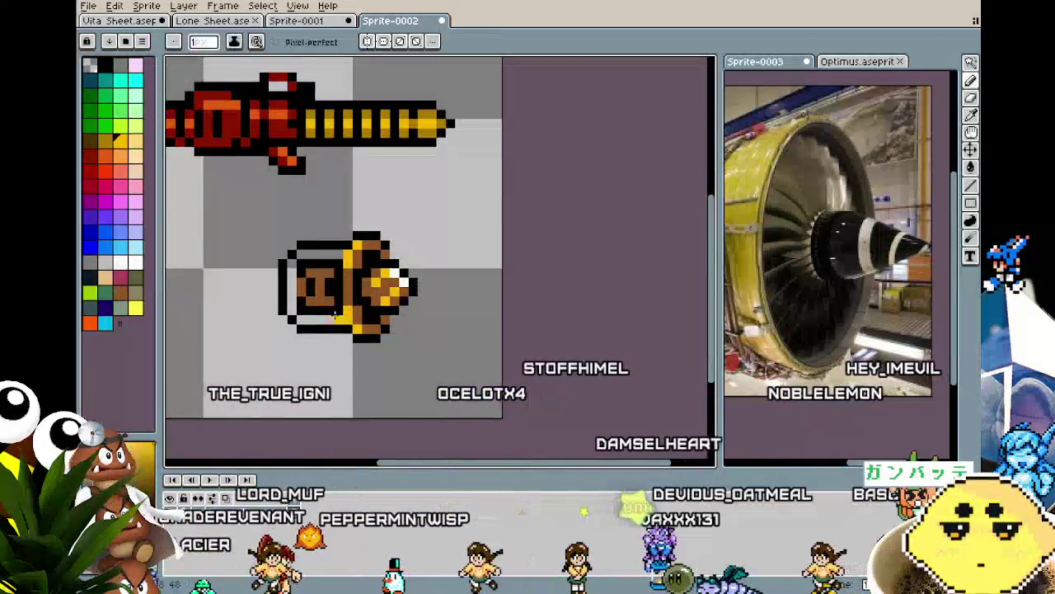
{"action": "left_click", "coordinate": [319, 245]}
{"action": "left_click", "coordinate": [319, 244]}
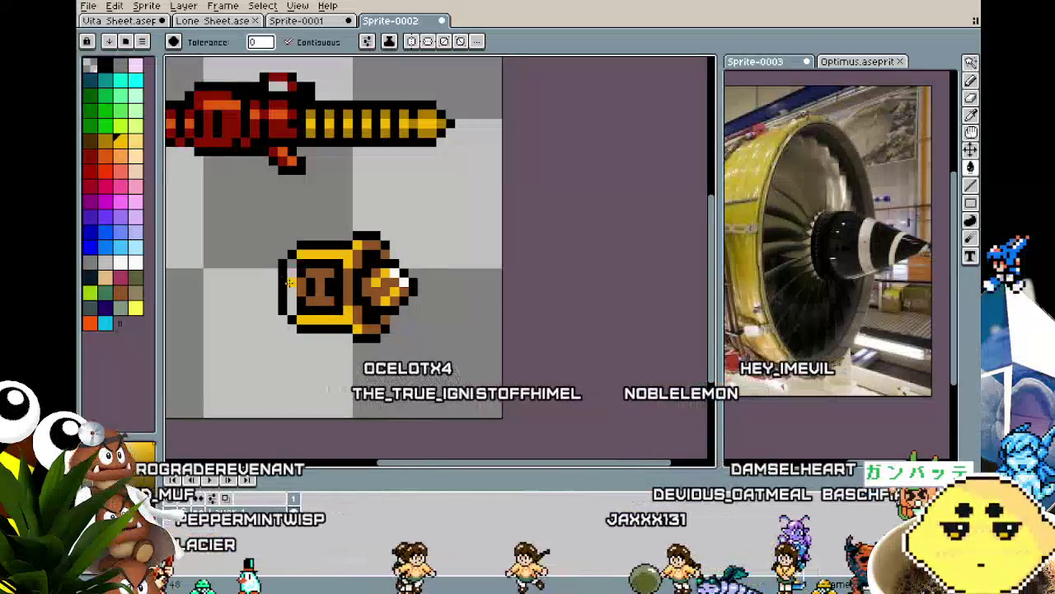
Marquee-select the whole gold cannon part.
{"action": "scroll", "coordinate": [244, 385], "scroll_direction": "down", "scroll_amount": 2}
{"action": "key", "text": "m"}
{"action": "scroll", "coordinate": [281, 275], "scroll_direction": "up", "scroll_amount": 1}
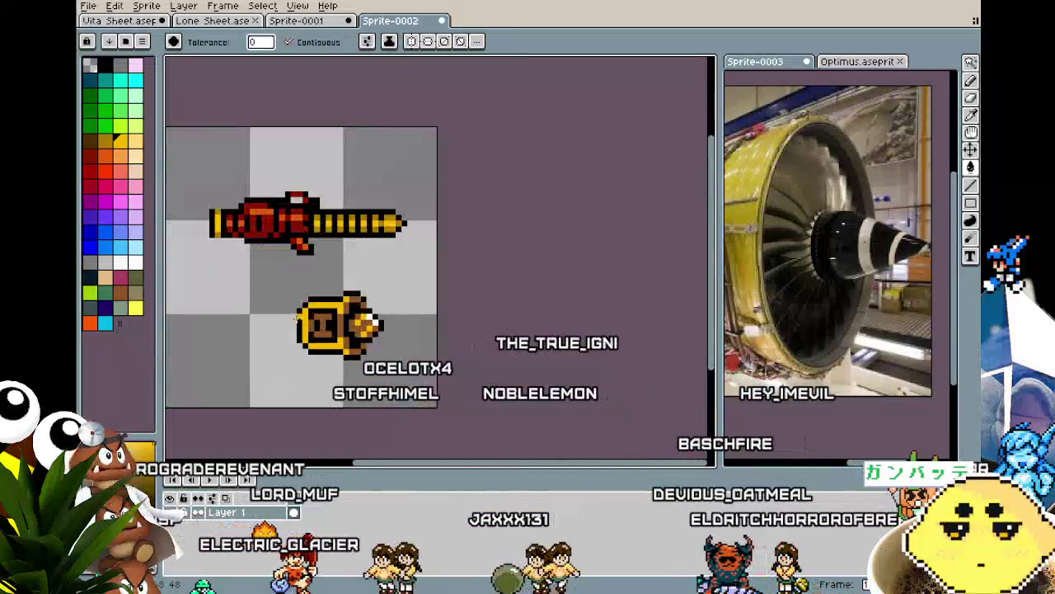
{"action": "left_click_drag", "start_coordinate": [281, 275], "coordinate": [440, 439]}
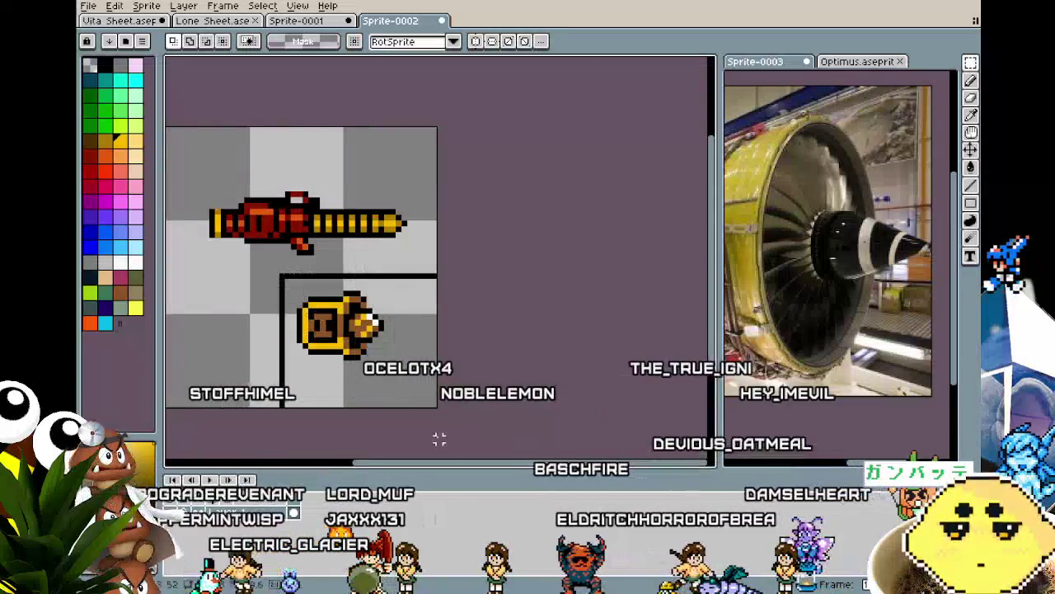
{"action": "left_click", "coordinate": [119, 21]}
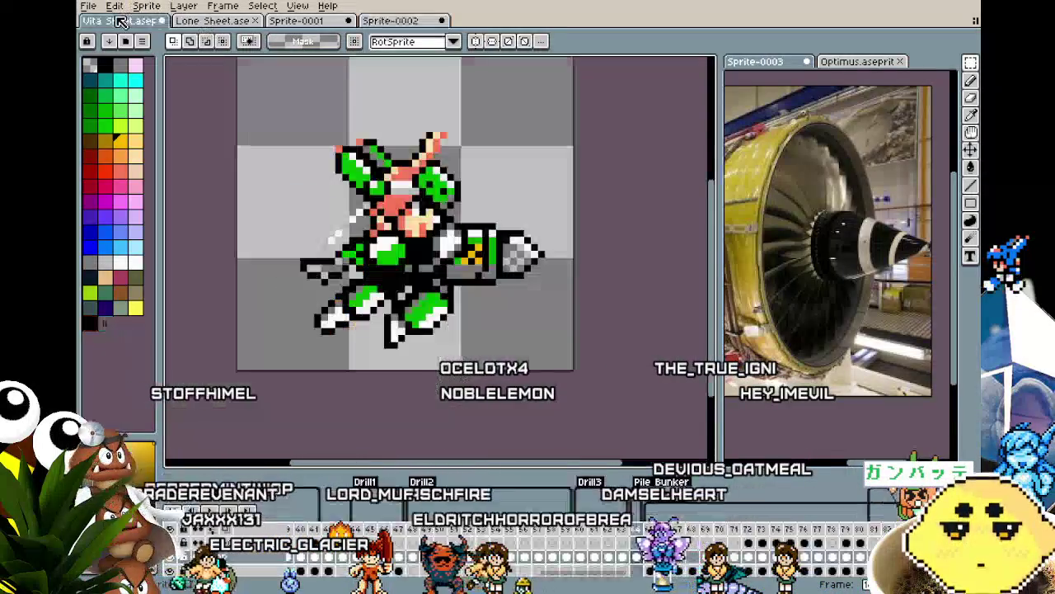
{"action": "key", "text": "ctrl+v"}
{"action": "left_click_drag", "start_coordinate": [506, 282], "coordinate": [512, 272]}
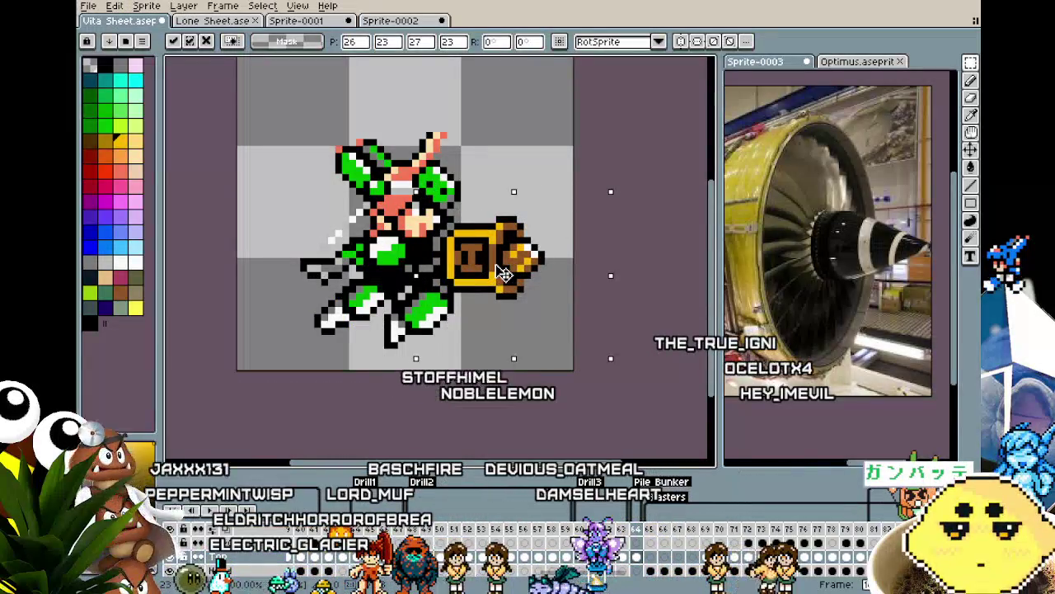
{"action": "key", "text": "Escape"}
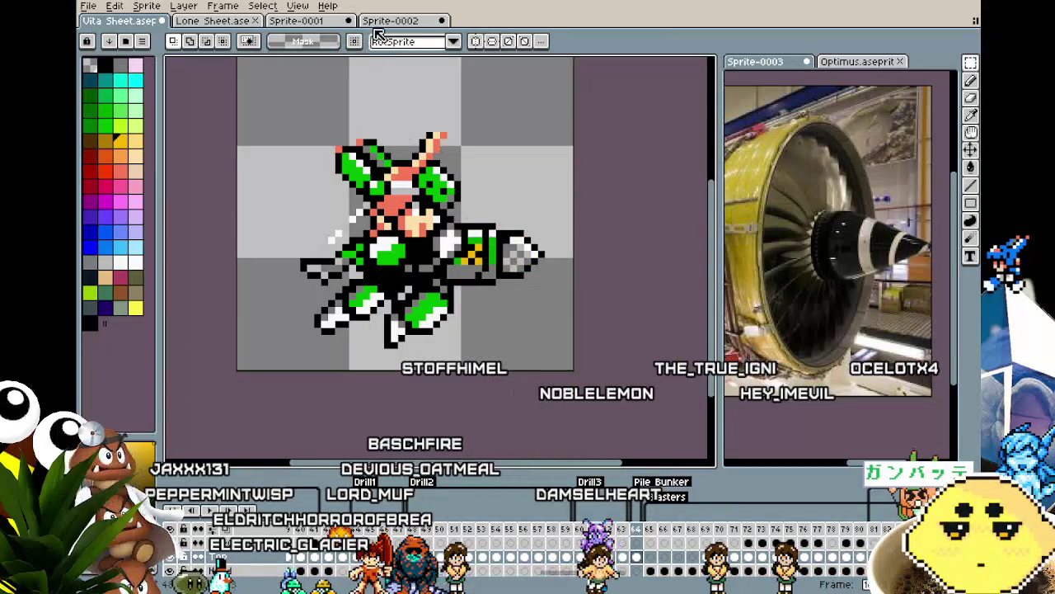
{"action": "left_click", "coordinate": [376, 27]}
{"action": "scroll", "coordinate": [338, 346], "scroll_direction": "up", "scroll_amount": 3}
{"action": "key", "text": "b"}
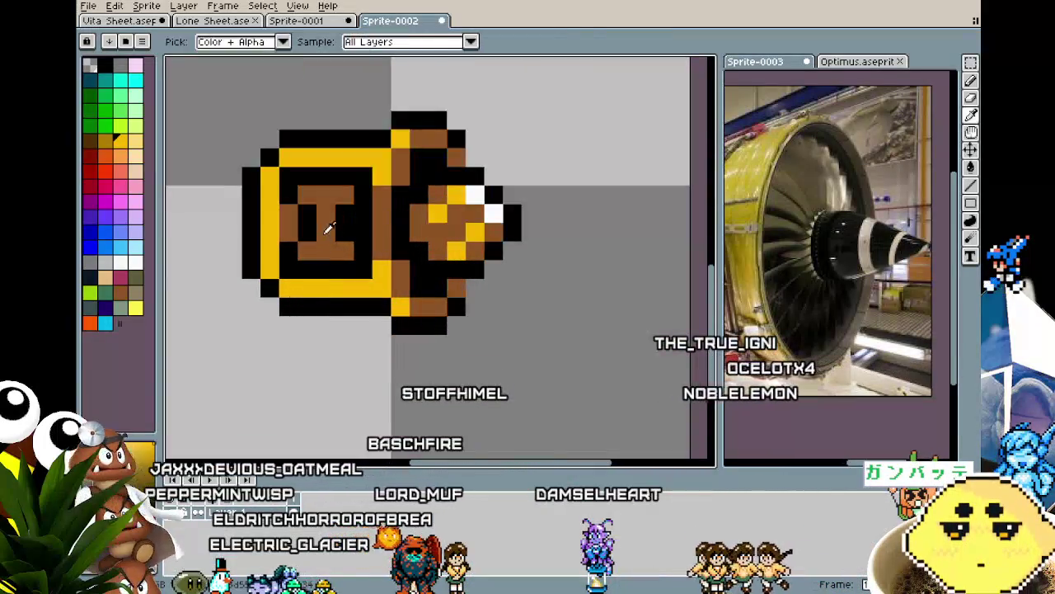
Pencil alternating brown pixels along the cannon's top row, bottom bar and lower-left edge.
{"action": "left_click", "coordinate": [326, 157]}
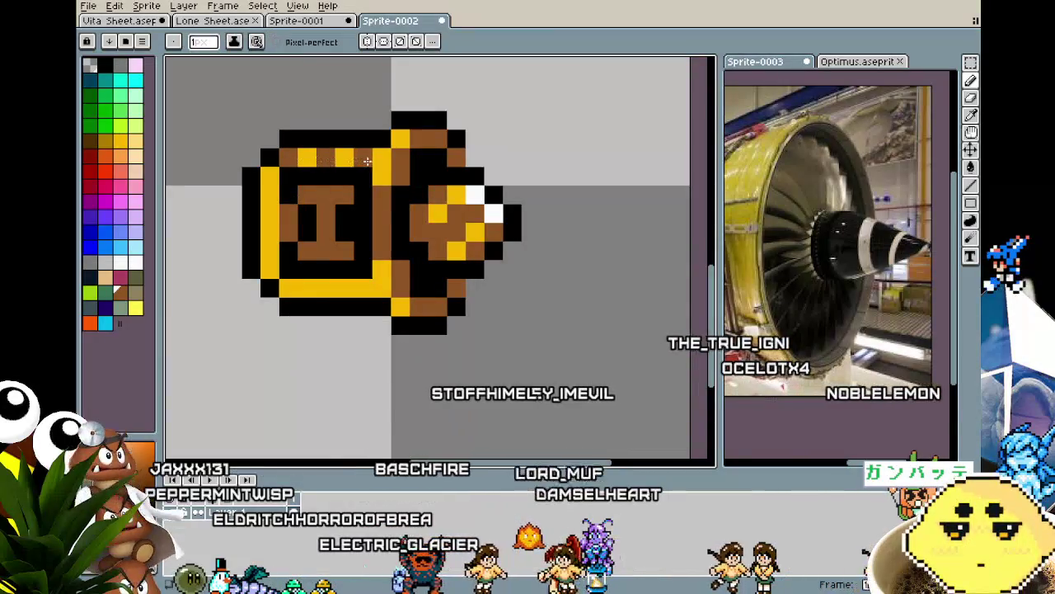
{"action": "left_click", "coordinate": [362, 157]}
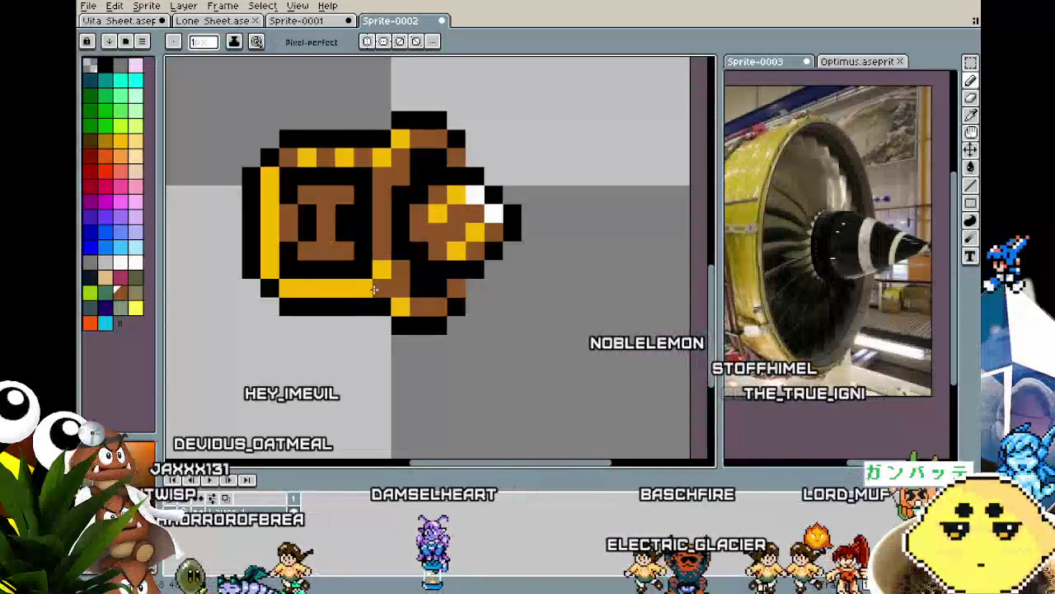
{"action": "left_click", "coordinate": [366, 288]}
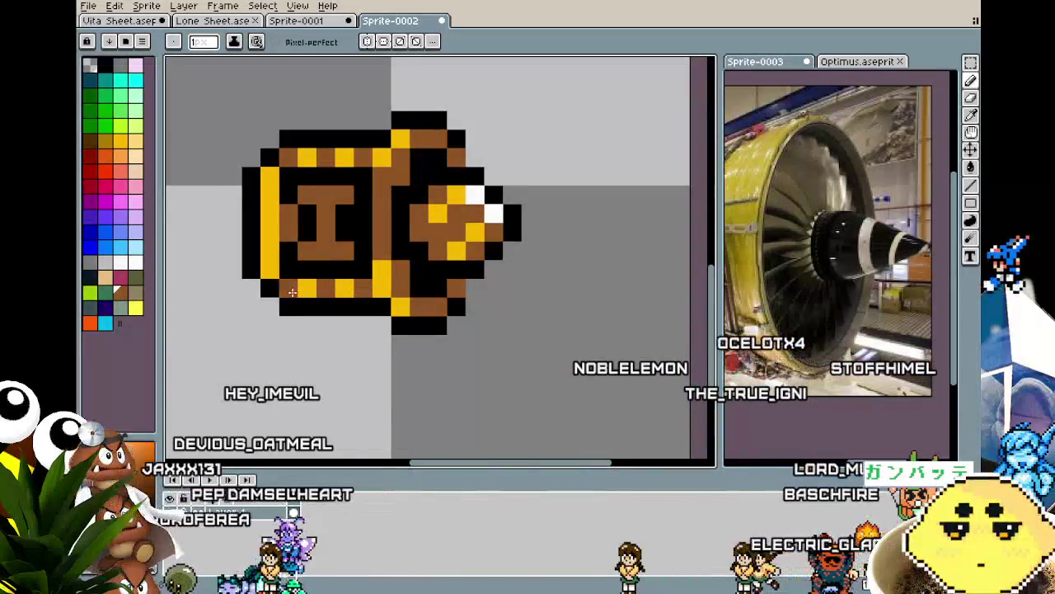
{"action": "left_click", "coordinate": [255, 264]}
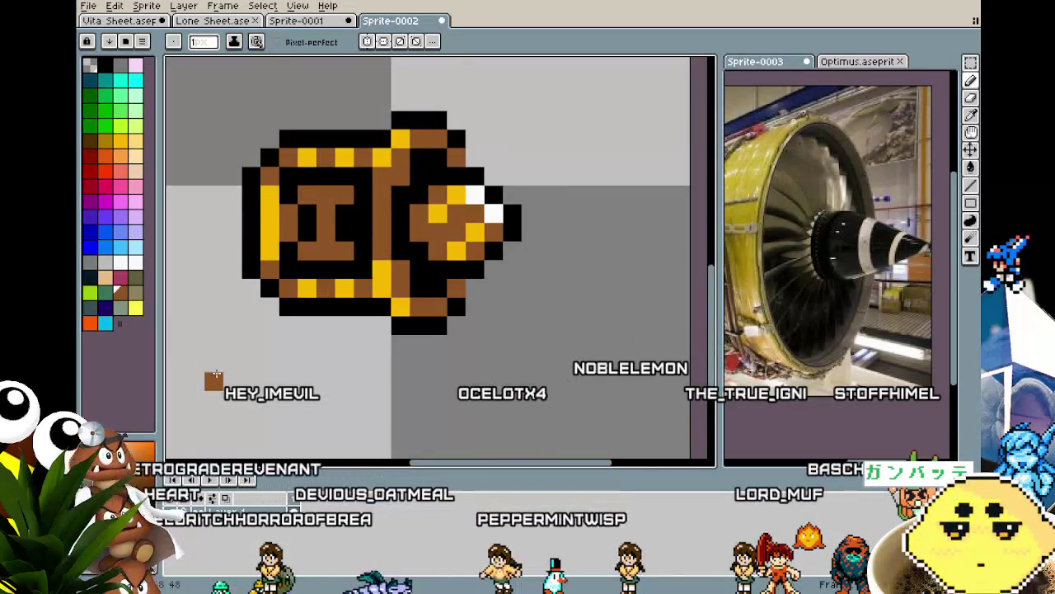
Zoom and pan around to check the striped cannon beside the gun.
{"action": "scroll", "coordinate": [213, 375], "scroll_direction": "down", "scroll_amount": 5}
{"action": "scroll", "coordinate": [216, 374], "scroll_direction": "up", "scroll_amount": 2}
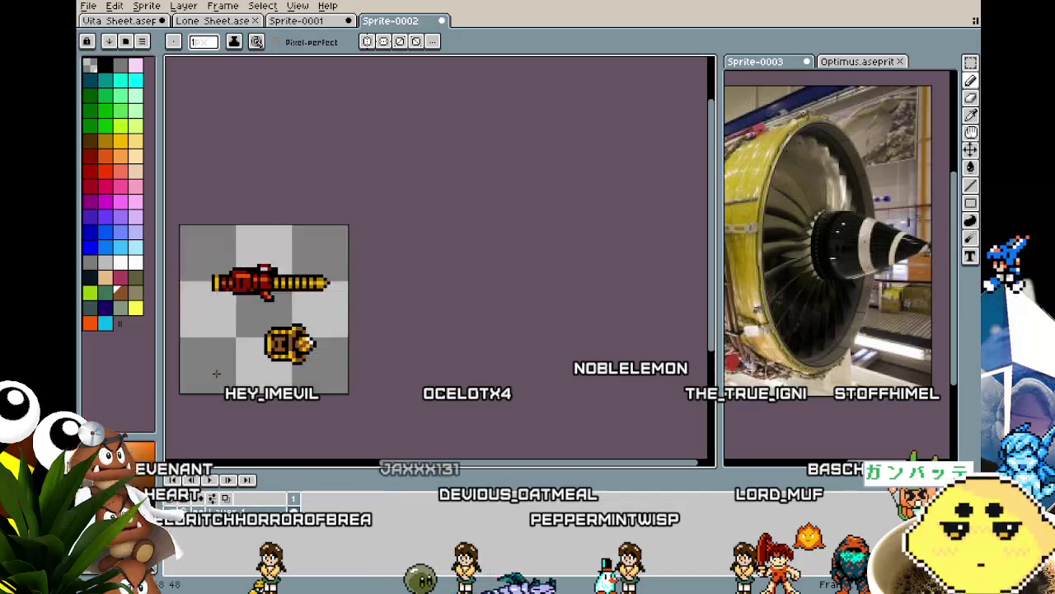
{"action": "scroll", "coordinate": [217, 382], "scroll_direction": "up", "scroll_amount": 3}
{"action": "left_click_drag", "start_coordinate": [221, 393], "coordinate": [210, 382]}
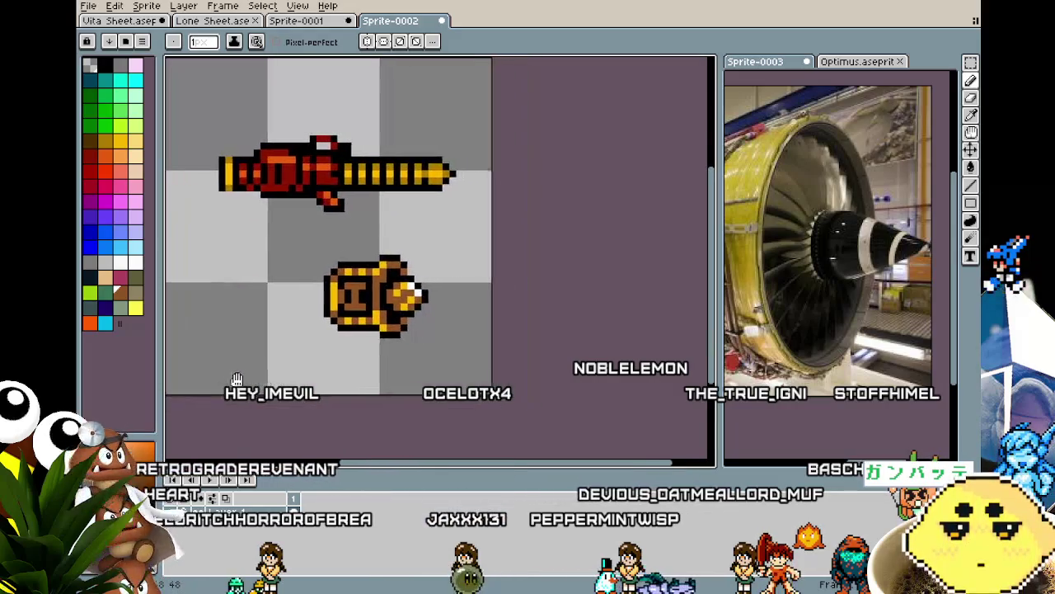
{"action": "scroll", "coordinate": [352, 318], "scroll_direction": "up", "scroll_amount": 2}
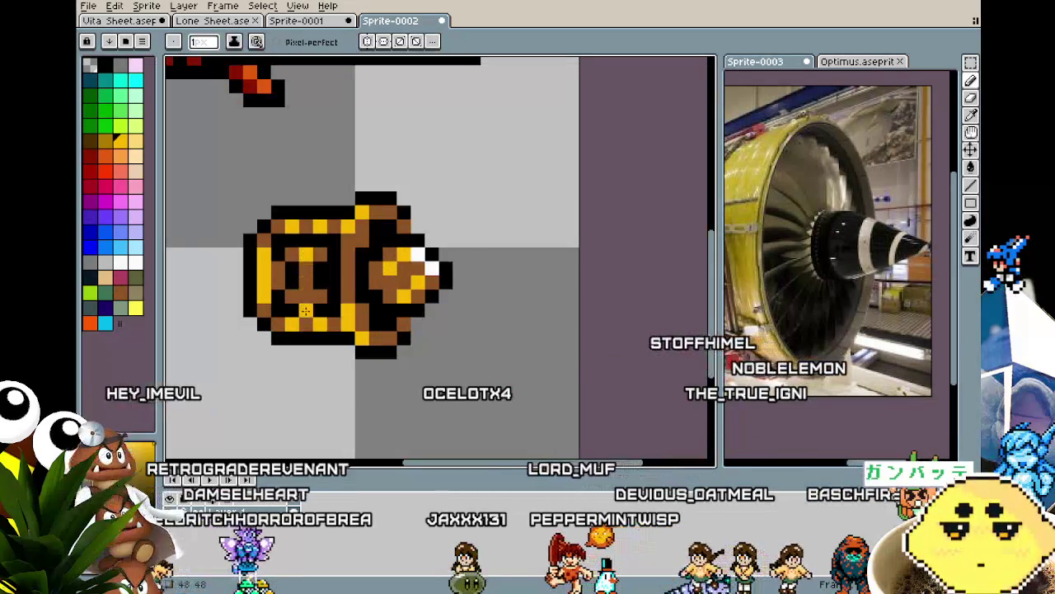
{"action": "scroll", "coordinate": [305, 309], "scroll_direction": "down", "scroll_amount": 3}
{"action": "scroll", "coordinate": [322, 338], "scroll_direction": "down", "scroll_amount": 1}
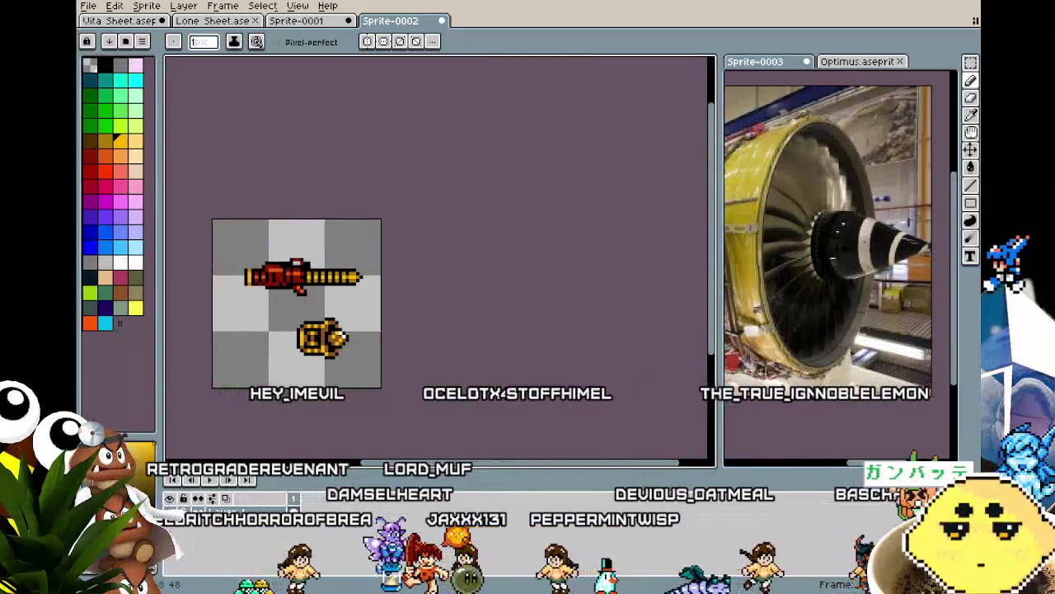
{"action": "scroll", "coordinate": [330, 330], "scroll_direction": "up", "scroll_amount": 2}
{"action": "scroll", "coordinate": [347, 294], "scroll_direction": "up", "scroll_amount": 2}
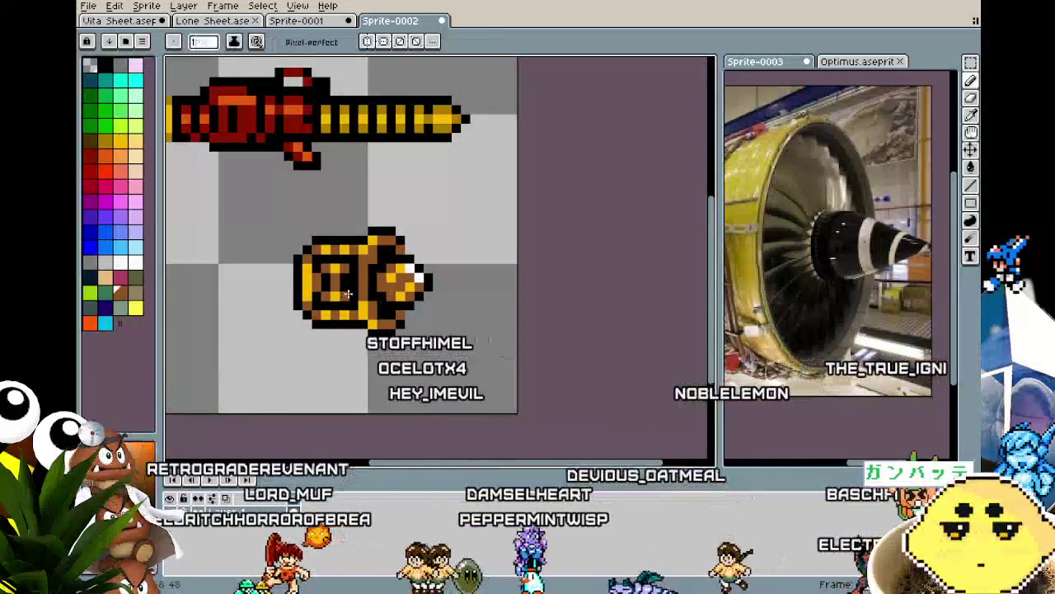
{"action": "scroll", "coordinate": [341, 380], "scroll_direction": "down", "scroll_amount": 2}
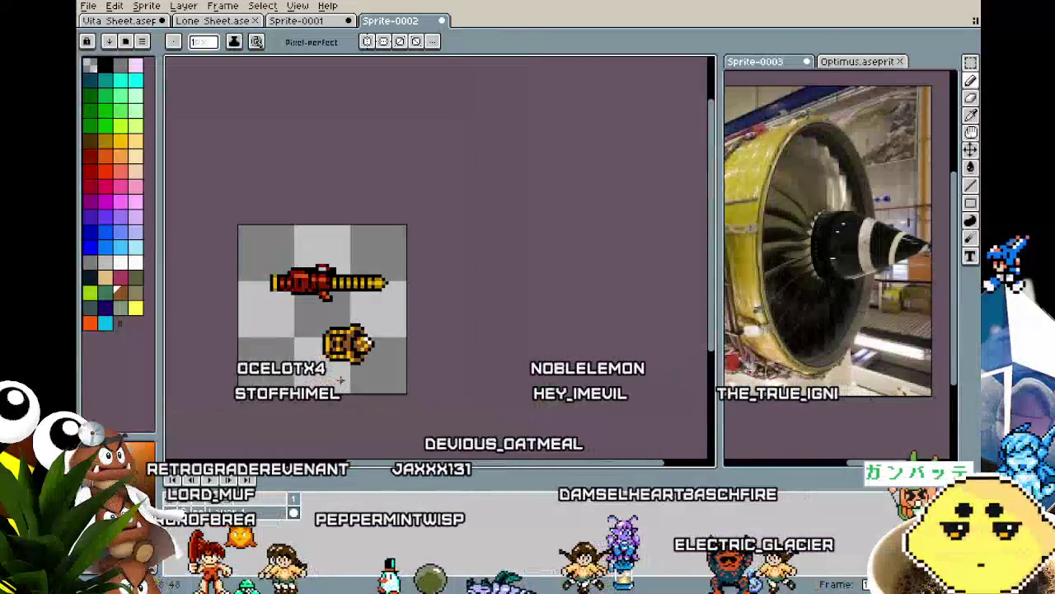
{"action": "scroll", "coordinate": [307, 359], "scroll_direction": "up", "scroll_amount": 1}
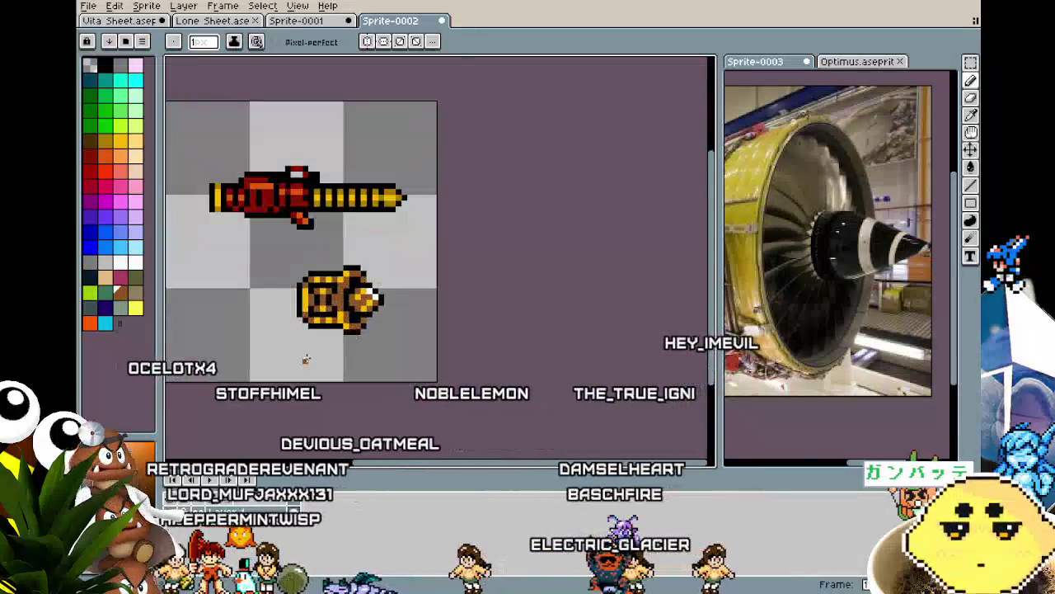
{"action": "scroll", "coordinate": [306, 359], "scroll_direction": "up", "scroll_amount": 1}
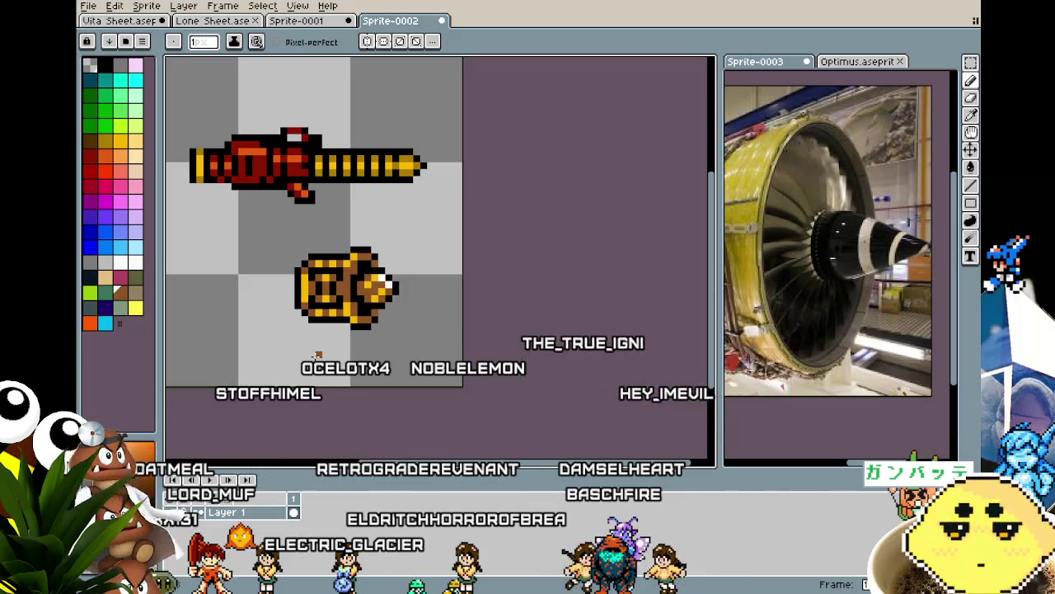
{"action": "scroll", "coordinate": [451, 312], "scroll_direction": "up", "scroll_amount": 1}
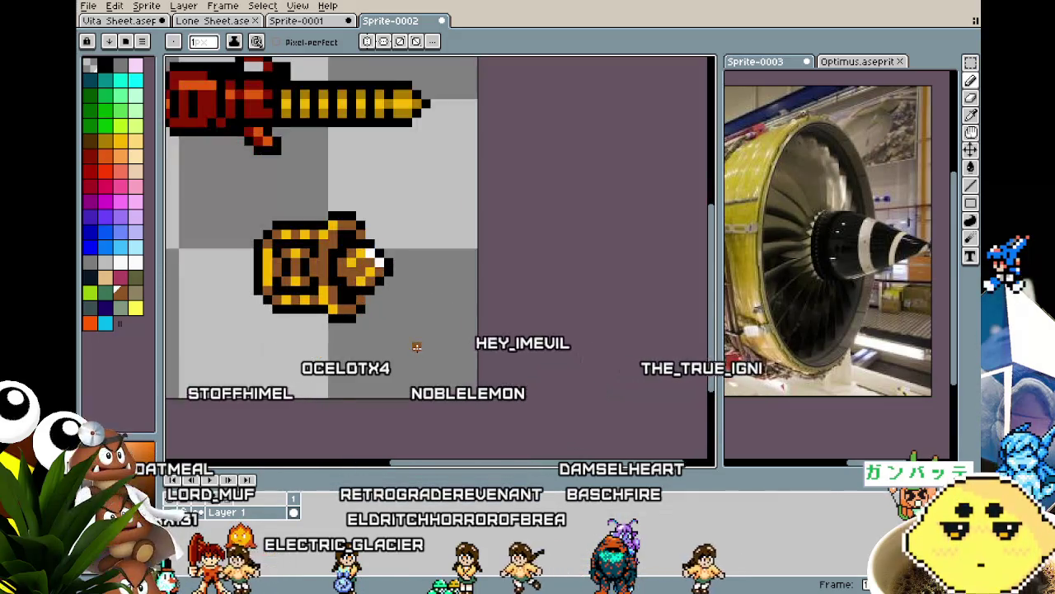
Zoom in and recentre the view on the gun and cannon.
{"action": "scroll", "coordinate": [414, 346], "scroll_direction": "up", "scroll_amount": 1}
{"action": "scroll", "coordinate": [404, 280], "scroll_direction": "up", "scroll_amount": 1}
{"action": "key", "text": "i"}
{"action": "key", "text": "b"}
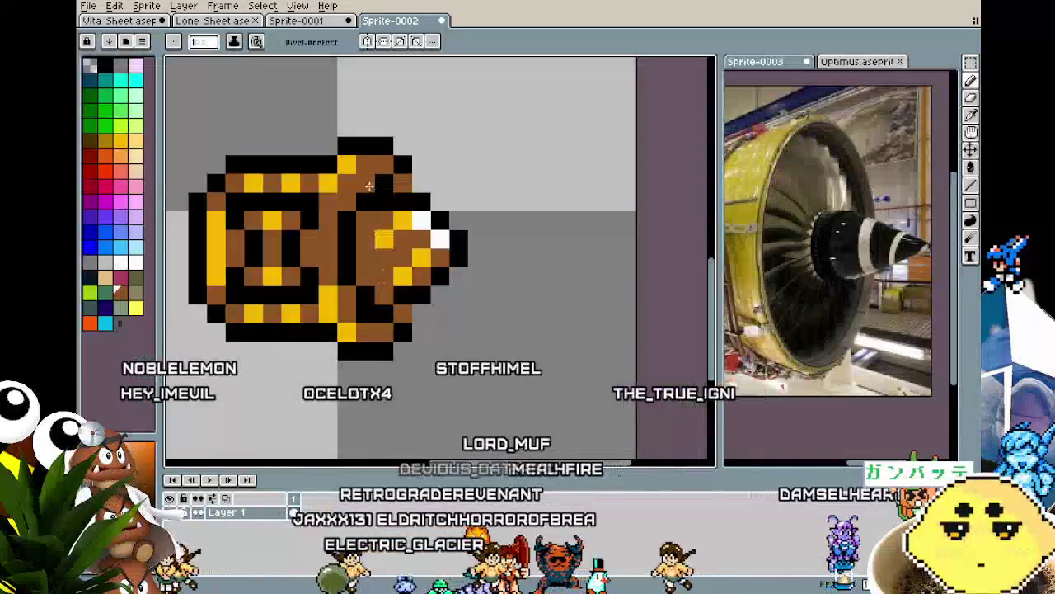
{"action": "scroll", "coordinate": [308, 377], "scroll_direction": "down", "scroll_amount": 4}
{"action": "scroll", "coordinate": [308, 377], "scroll_direction": "up", "scroll_amount": 1}
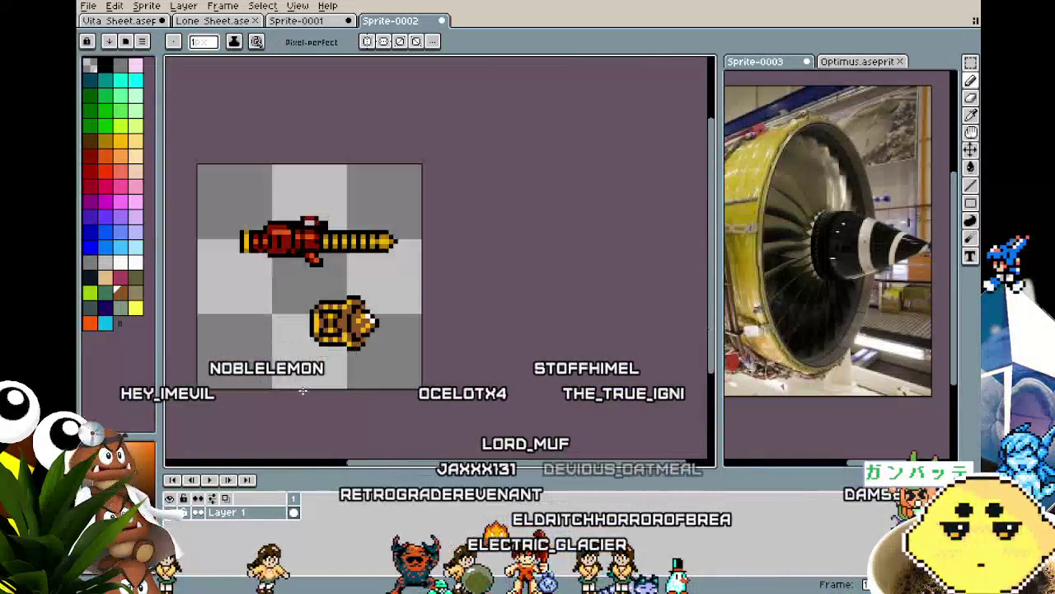
{"action": "scroll", "coordinate": [314, 376], "scroll_direction": "up", "scroll_amount": 1}
{"action": "scroll", "coordinate": [325, 372], "scroll_direction": "up", "scroll_amount": 1}
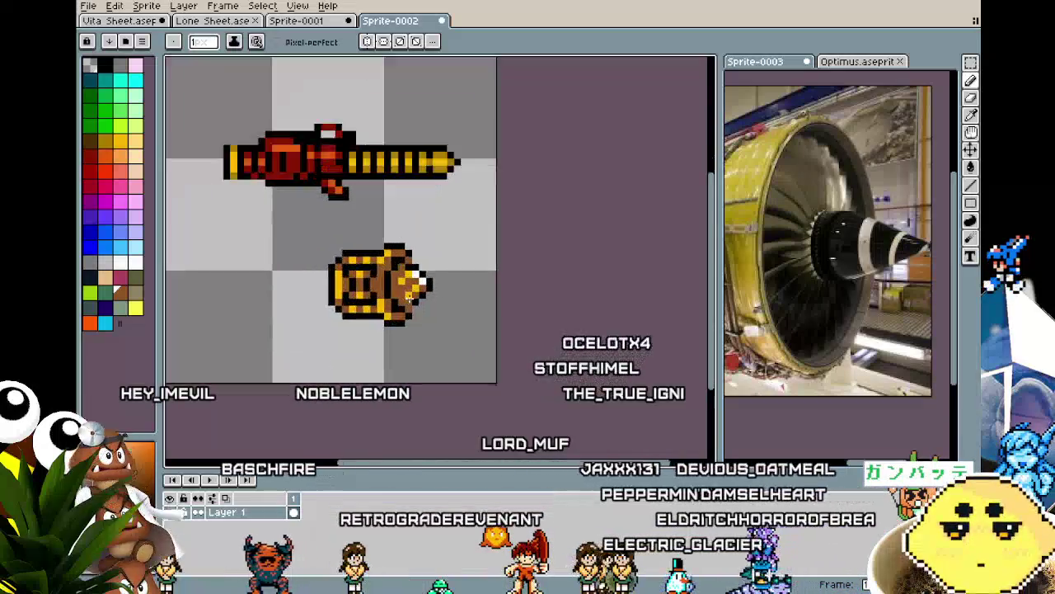
{"action": "scroll", "coordinate": [404, 292], "scroll_direction": "up", "scroll_amount": 2}
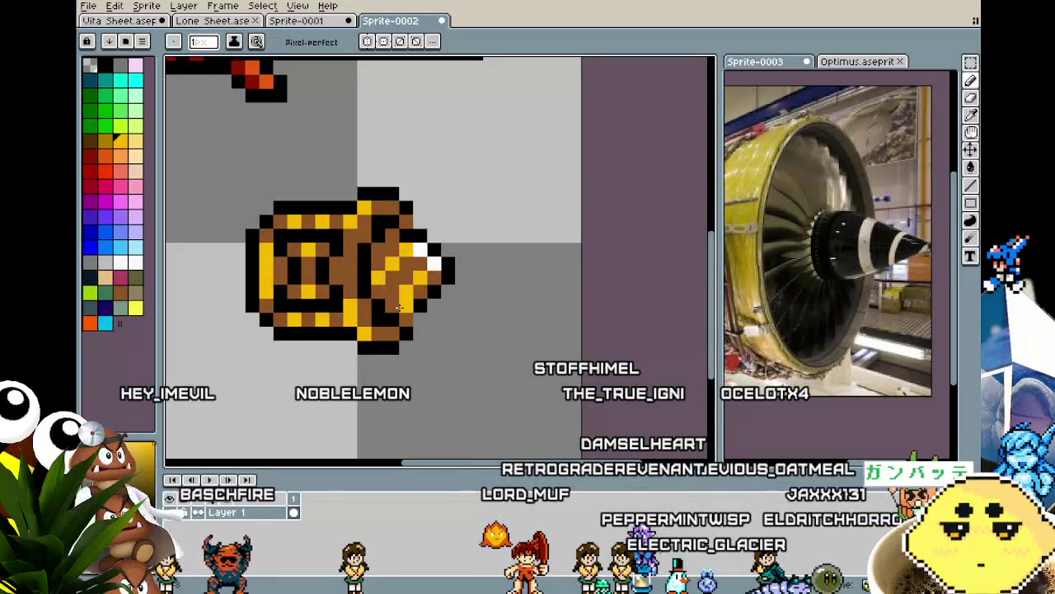
{"action": "scroll", "coordinate": [306, 411], "scroll_direction": "down", "scroll_amount": 3}
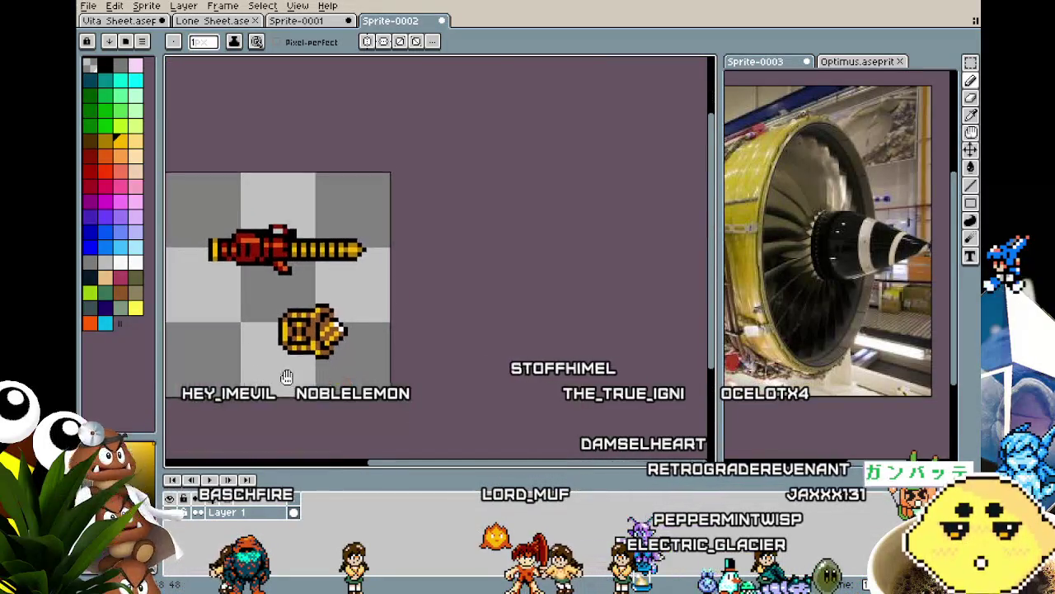
{"action": "scroll", "coordinate": [321, 407], "scroll_direction": "up", "scroll_amount": 1}
{"action": "left_click_drag", "start_coordinate": [324, 373], "coordinate": [344, 366]}
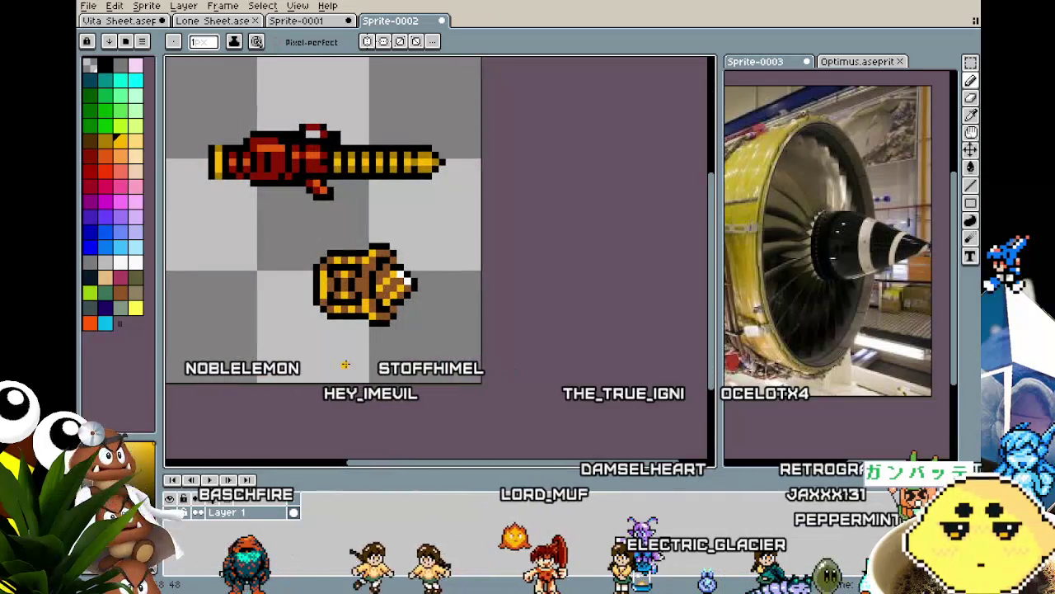
Zoom further to bring the enlarged sprites into view for pixel editing.
{"action": "scroll", "coordinate": [345, 363], "scroll_direction": "up", "scroll_amount": 1}
{"action": "scroll", "coordinate": [345, 364], "scroll_direction": "up", "scroll_amount": 1}
{"action": "scroll", "coordinate": [346, 364], "scroll_direction": "down", "scroll_amount": 2}
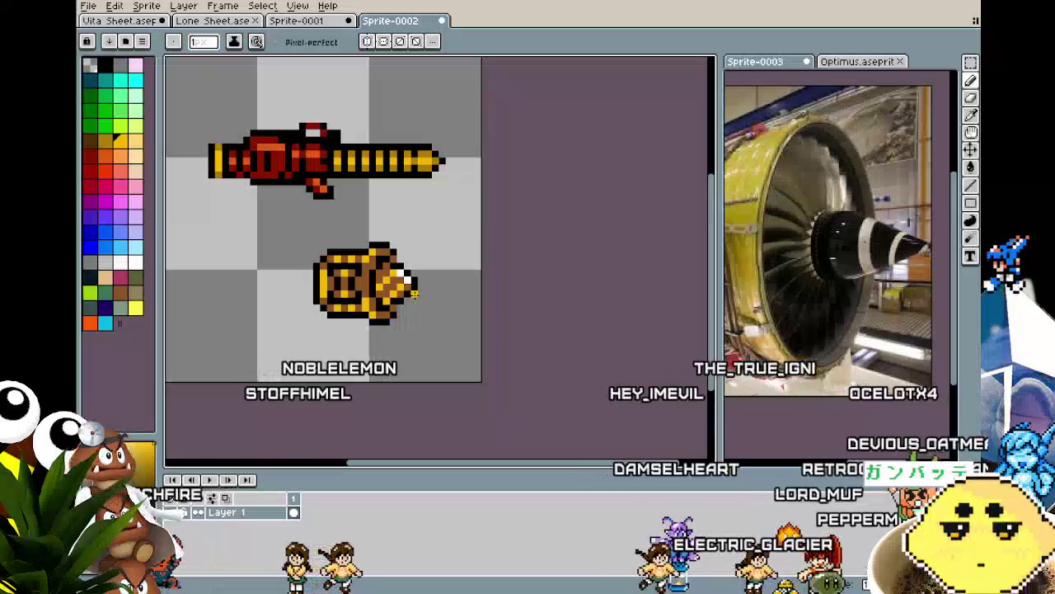
{"action": "scroll", "coordinate": [393, 315], "scroll_direction": "up", "scroll_amount": 1}
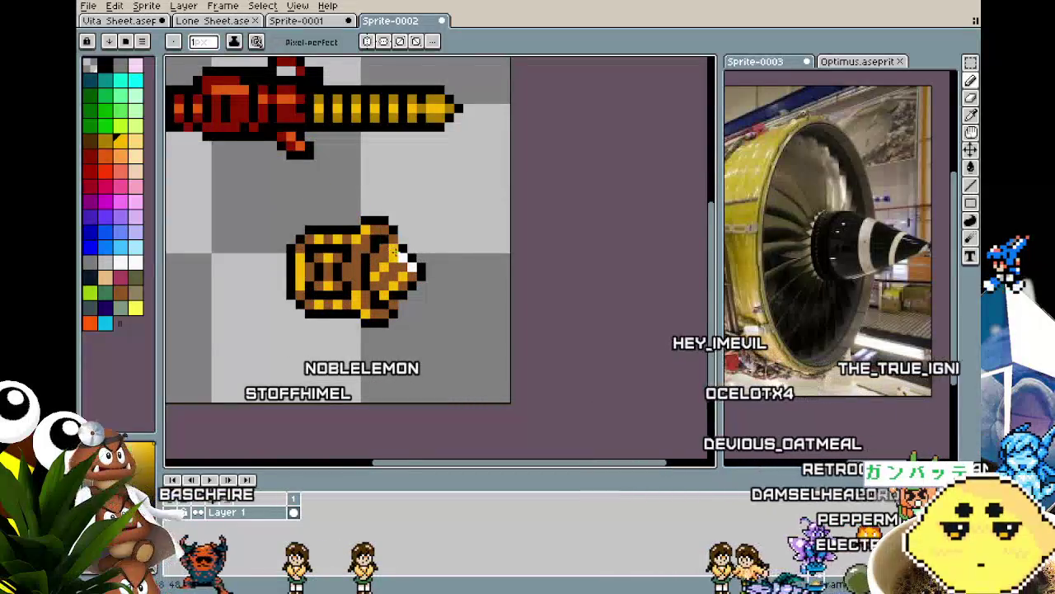
{"action": "scroll", "coordinate": [311, 334], "scroll_direction": "down", "scroll_amount": 3}
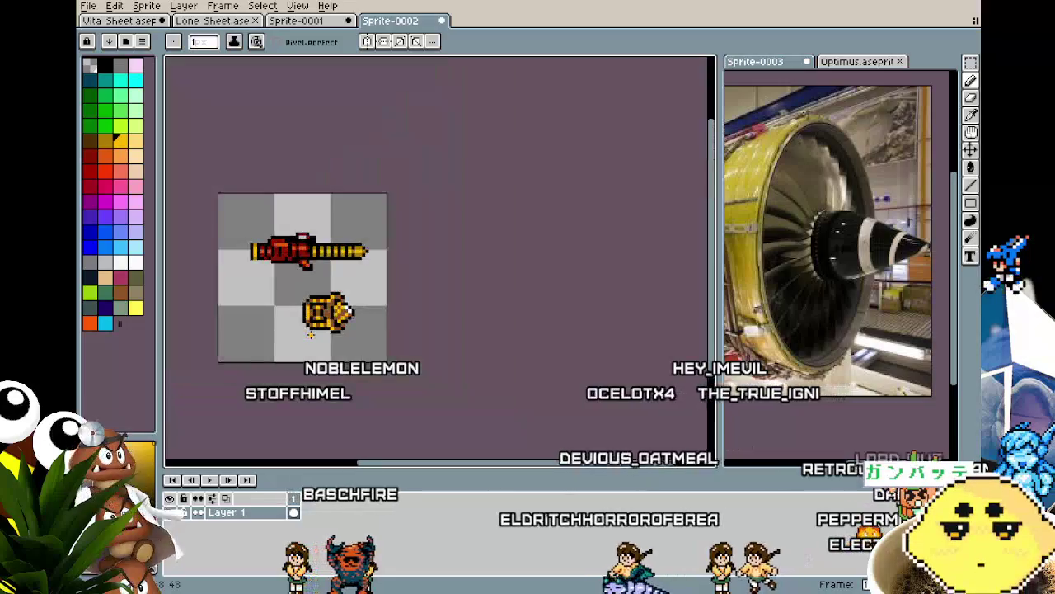
{"action": "key", "text": "v"}
{"action": "key", "text": "b"}
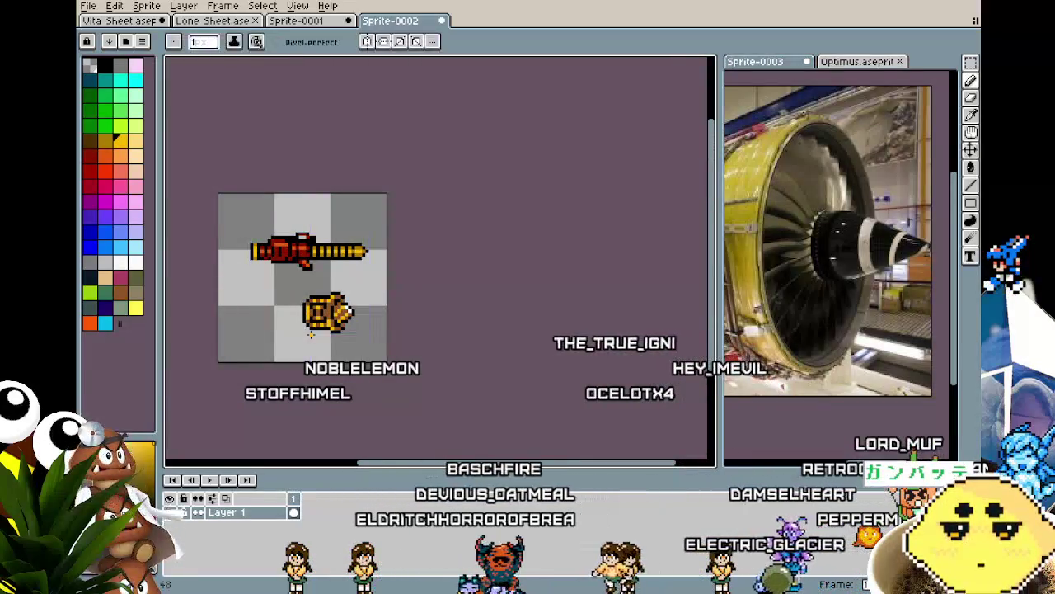
{"action": "scroll", "coordinate": [311, 334], "scroll_direction": "up", "scroll_amount": 2}
{"action": "scroll", "coordinate": [311, 334], "scroll_direction": "up", "scroll_amount": 1}
{"action": "left_click_drag", "start_coordinate": [311, 333], "coordinate": [313, 283]}
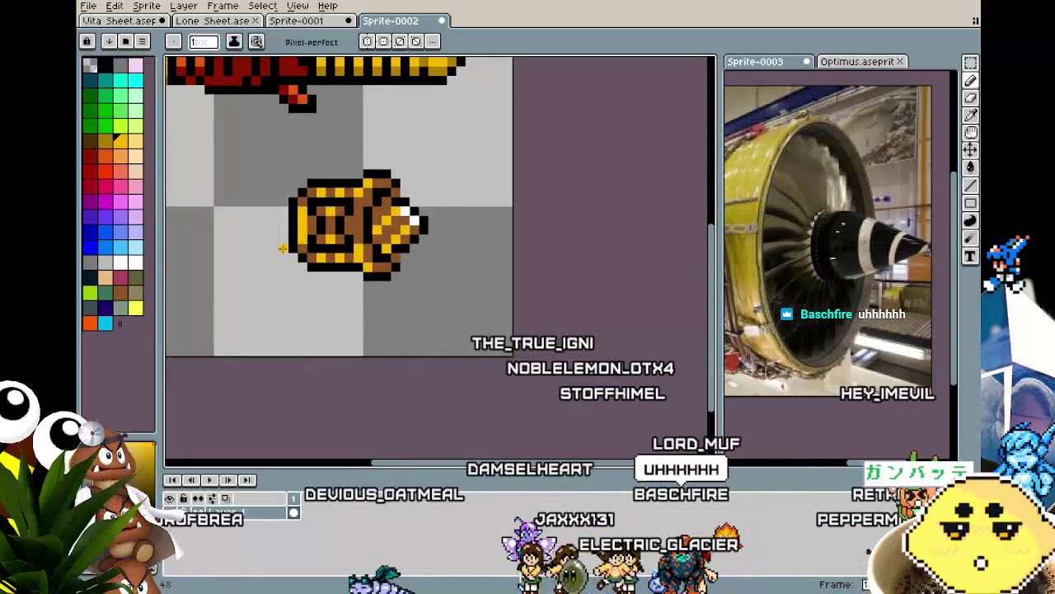
Add a black outline pixel at the capsule's left edge and pick the brown-gold colour.
{"action": "key", "text": "i"}
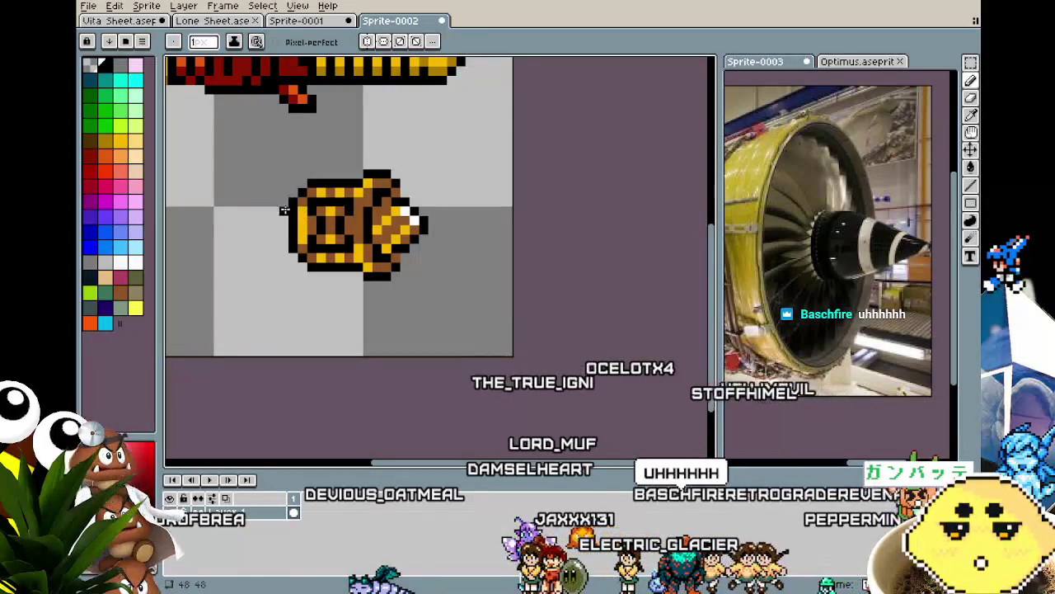
{"action": "left_click", "coordinate": [283, 211]}
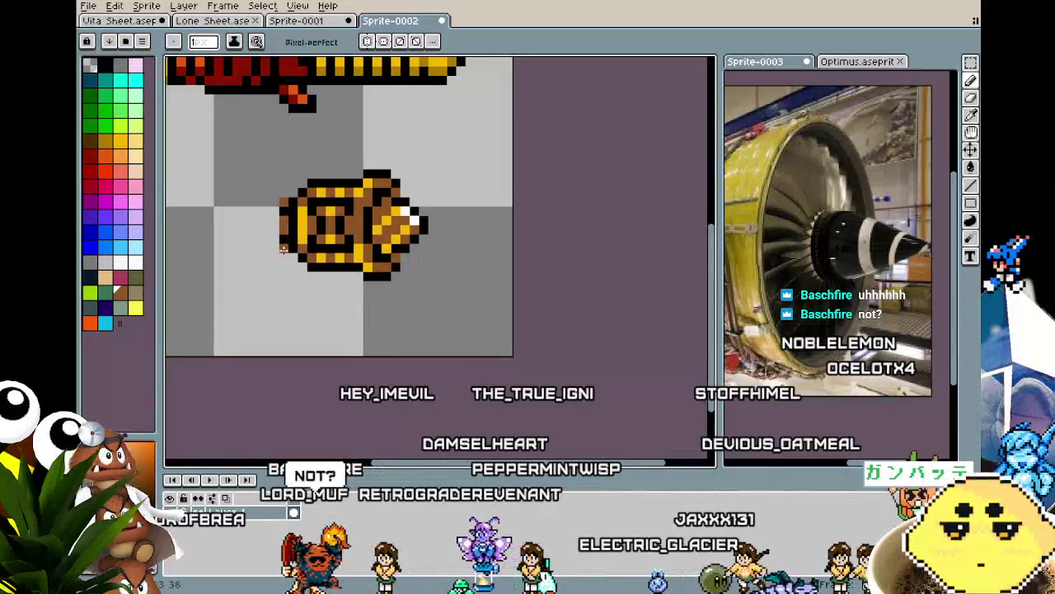
{"action": "scroll", "coordinate": [251, 329], "scroll_direction": "down", "scroll_amount": 5}
{"action": "scroll", "coordinate": [261, 321], "scroll_direction": "up", "scroll_amount": 5}
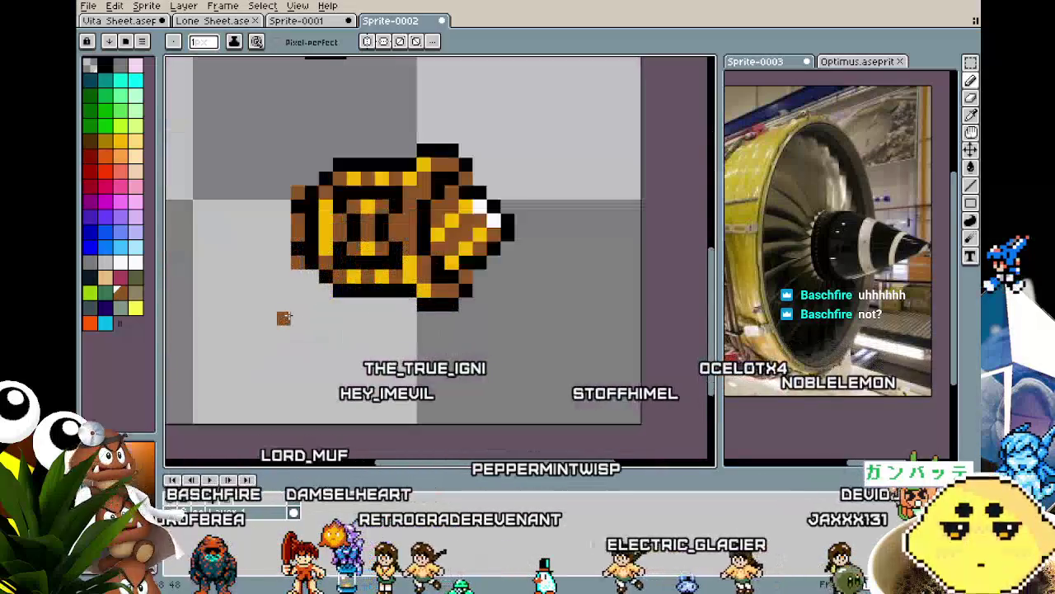
{"action": "left_click", "coordinate": [345, 209], "text": "alt"}
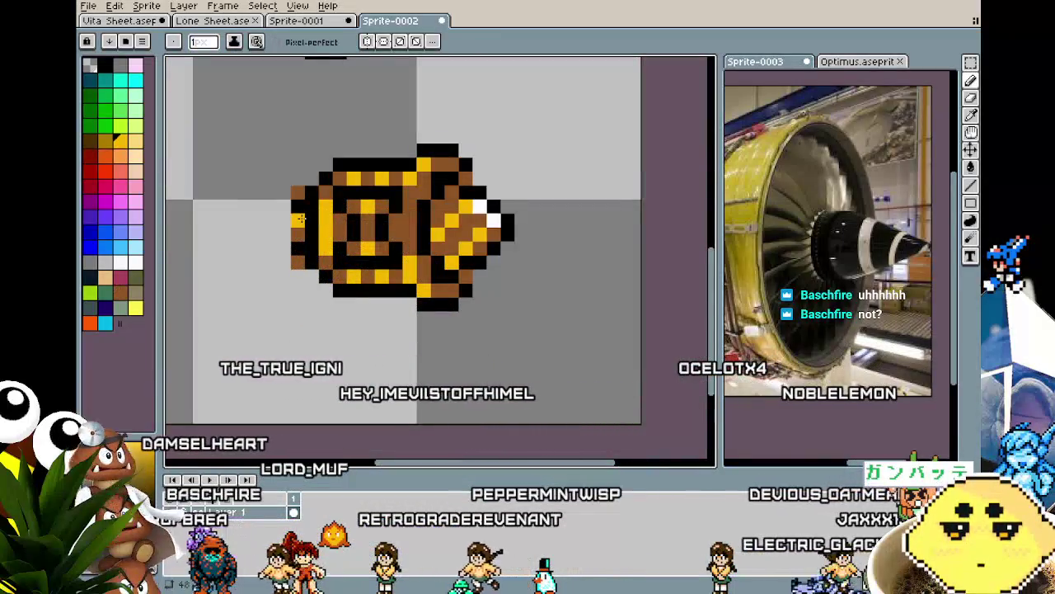
{"action": "scroll", "coordinate": [256, 334], "scroll_direction": "down", "scroll_amount": 3}
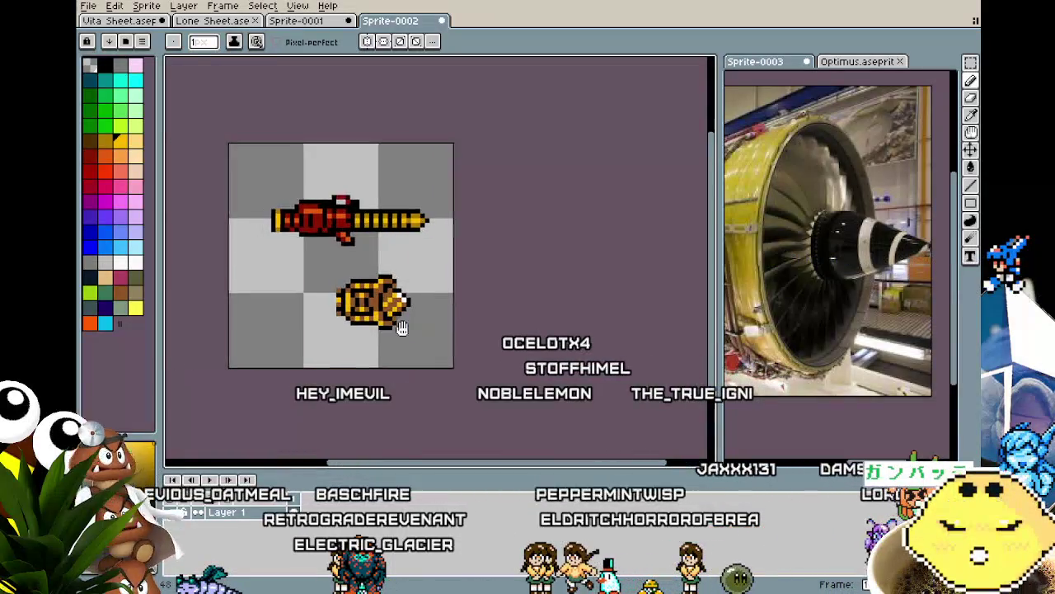
{"action": "scroll", "coordinate": [392, 337], "scroll_direction": "up", "scroll_amount": 1}
{"action": "scroll", "coordinate": [392, 336], "scroll_direction": "up", "scroll_amount": 1}
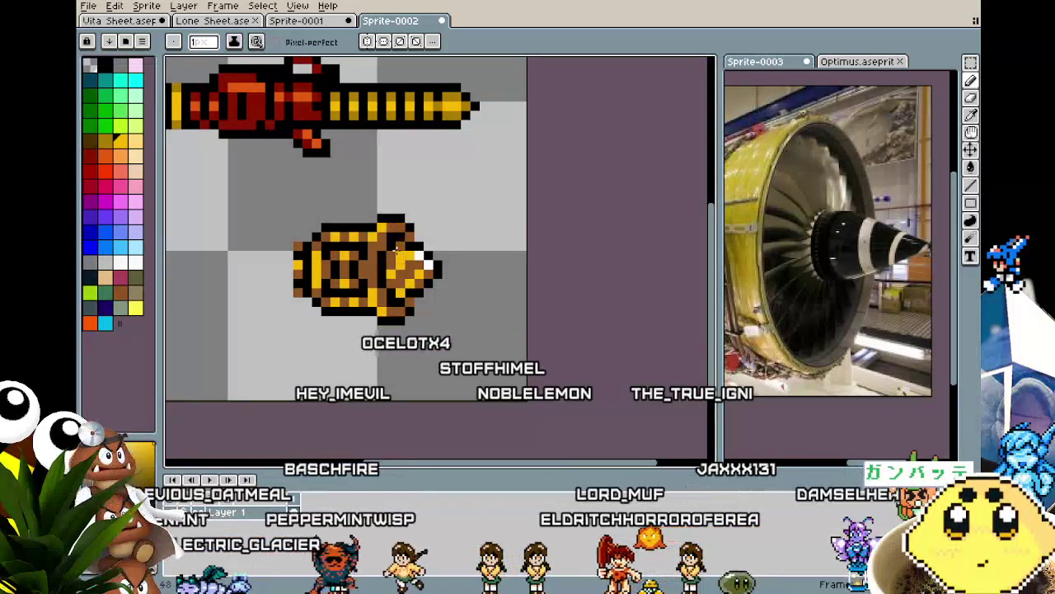
{"action": "scroll", "coordinate": [362, 338], "scroll_direction": "down", "scroll_amount": 3}
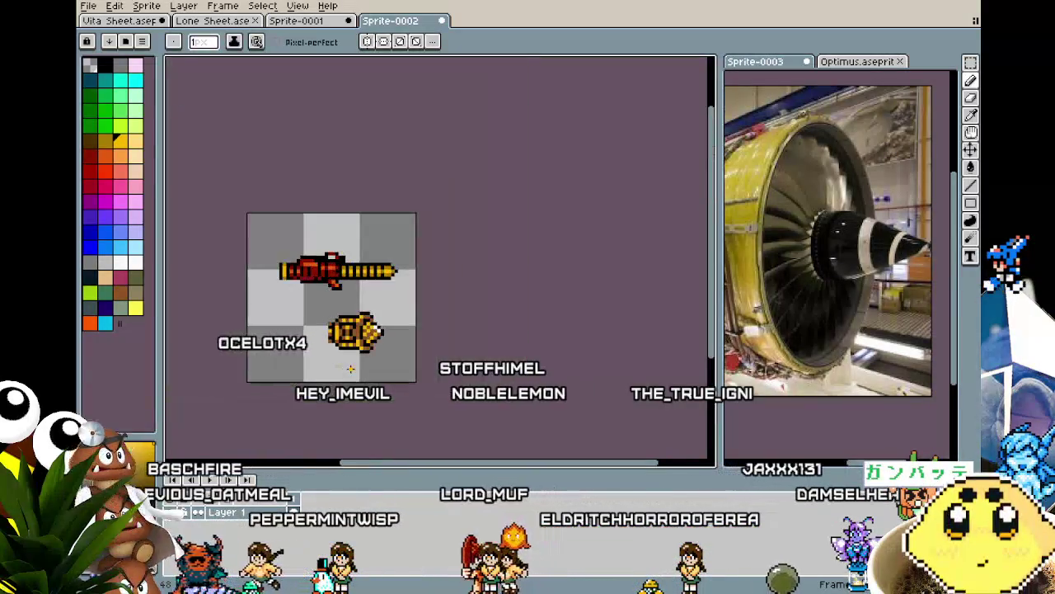
Return to pixel drawing and pan the view to centre both weapons.
{"action": "key", "text": "ctrl"}
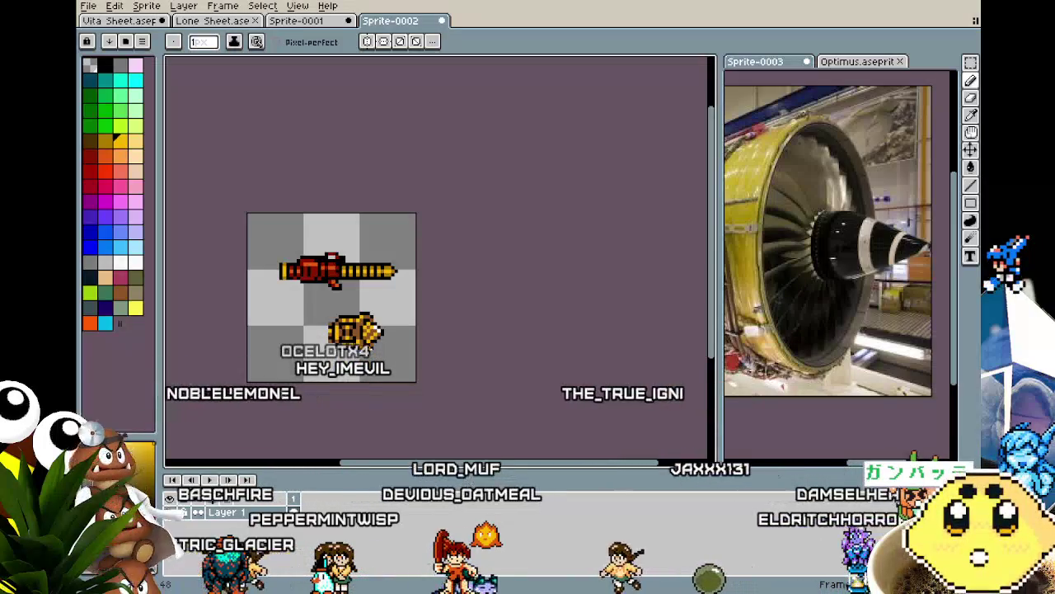
{"action": "scroll", "coordinate": [390, 312], "scroll_direction": "up", "scroll_amount": 1}
{"action": "scroll", "coordinate": [390, 312], "scroll_direction": "up", "scroll_amount": 1}
{"action": "scroll", "coordinate": [390, 312], "scroll_direction": "up", "scroll_amount": 1}
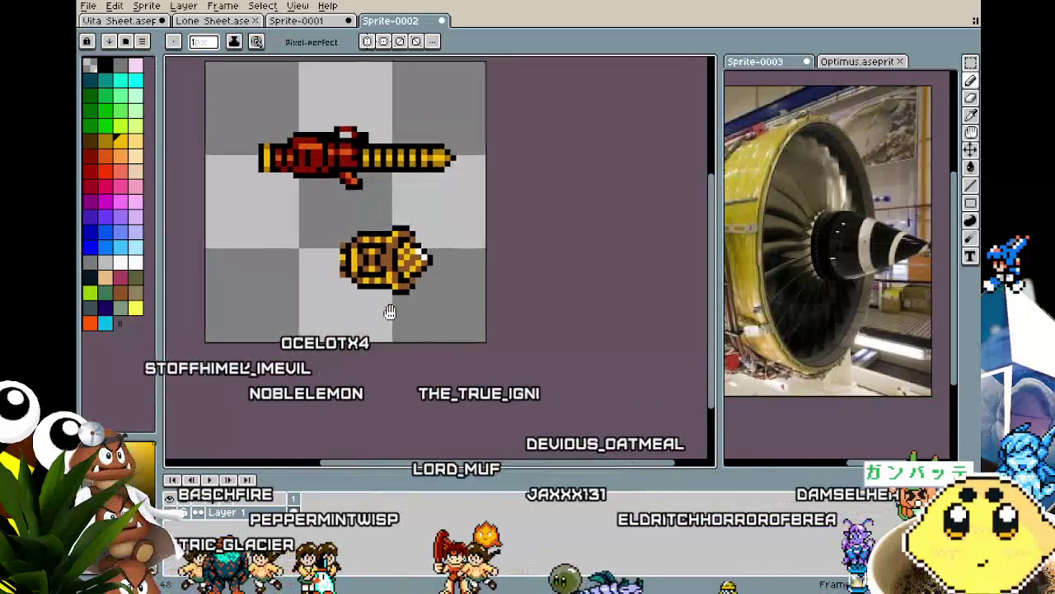
{"action": "left_click_drag", "start_coordinate": [390, 311], "coordinate": [452, 314]}
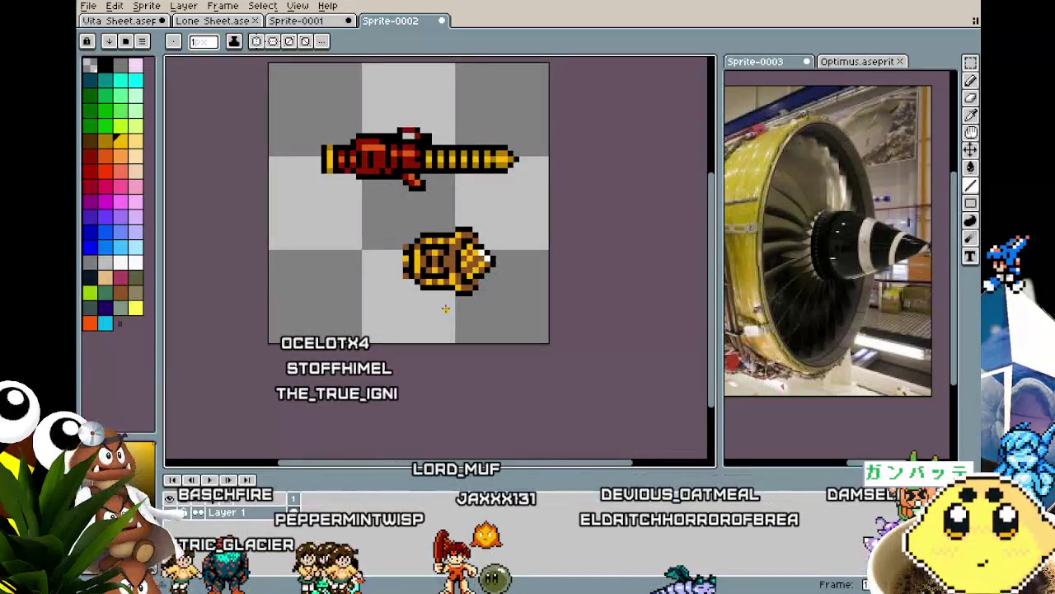
{"action": "scroll", "coordinate": [417, 292], "scroll_direction": "up", "scroll_amount": 1}
{"action": "key", "text": "i"}
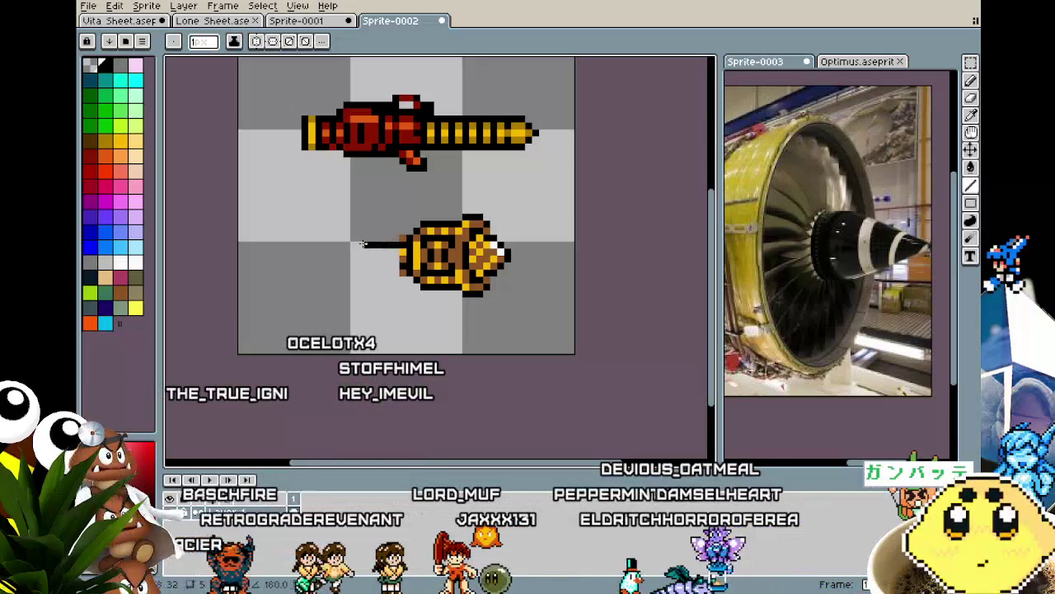
Draw the barrel's upper and lower black outlines leftward, then choose teal for its segments.
{"action": "left_click_drag", "start_coordinate": [326, 245], "coordinate": [308, 245]}
{"action": "mouse_move", "coordinate": [400, 265]}
{"action": "left_mouse_down"}
{"action": "mouse_move", "coordinate": [316, 266]}
{"action": "mouse_move", "coordinate": [384, 264]}
{"action": "left_mouse_up"}
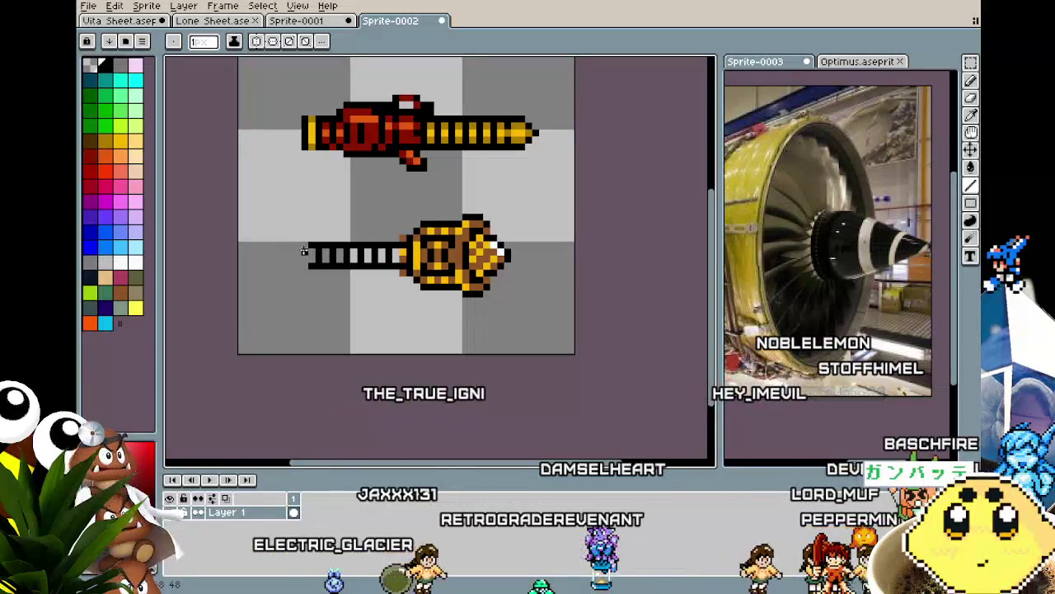
{"action": "scroll", "coordinate": [319, 294], "scroll_direction": "up", "scroll_amount": 1}
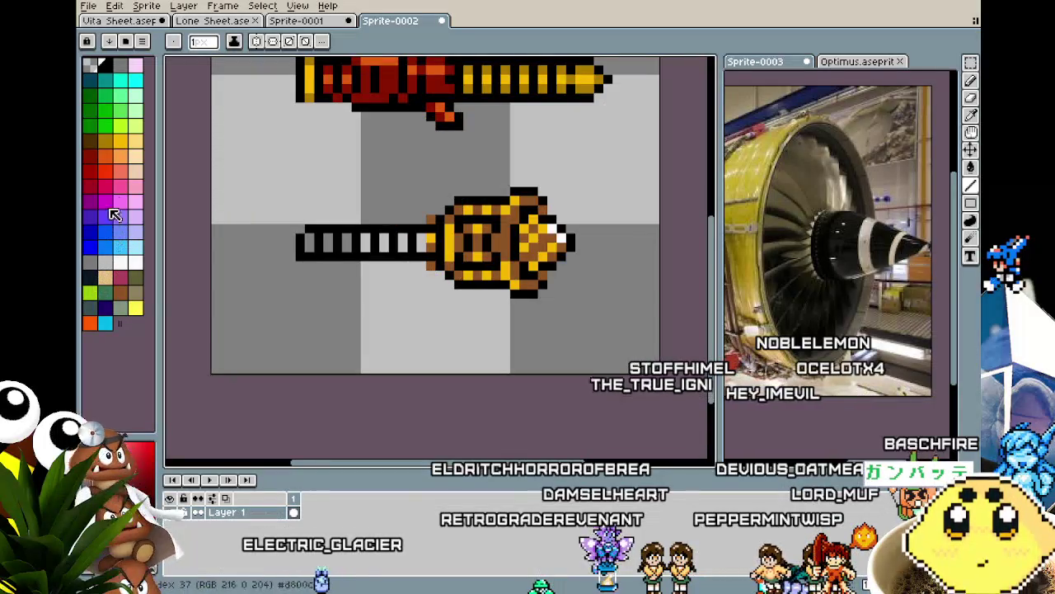
{"action": "left_click", "coordinate": [99, 83]}
{"action": "key", "text": "g"}
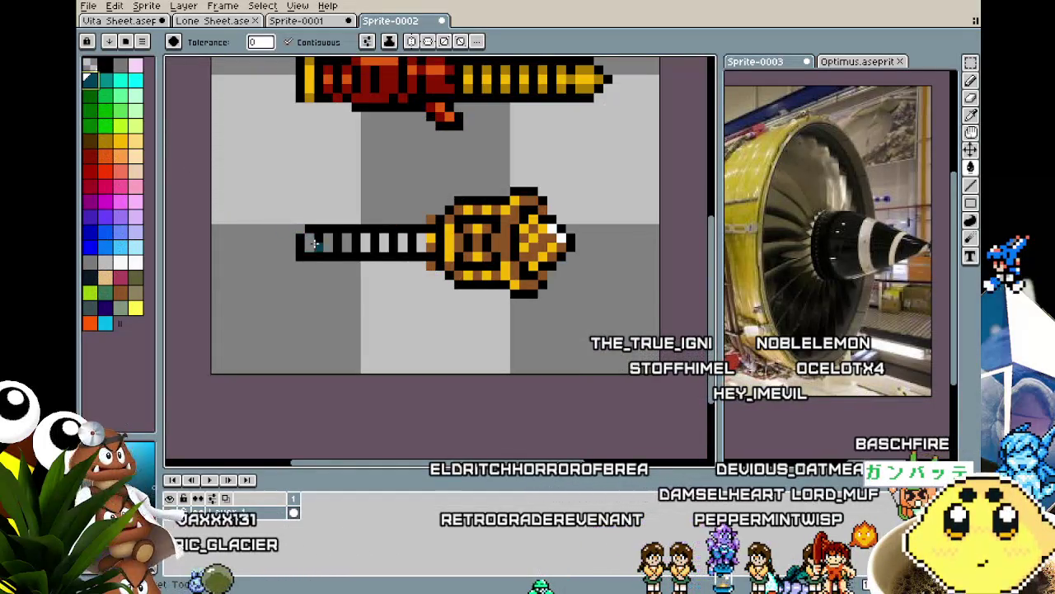
{"action": "key", "text": "ctrl+z"}
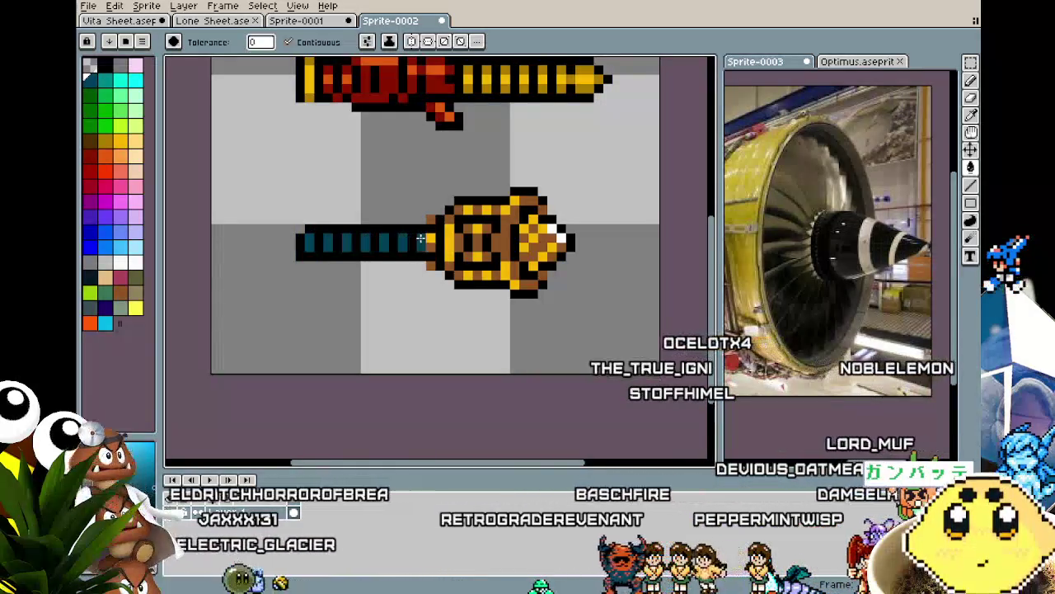
{"action": "scroll", "coordinate": [380, 290], "scroll_direction": "down", "scroll_amount": 4}
{"action": "scroll", "coordinate": [381, 284], "scroll_direction": "up", "scroll_amount": 2}
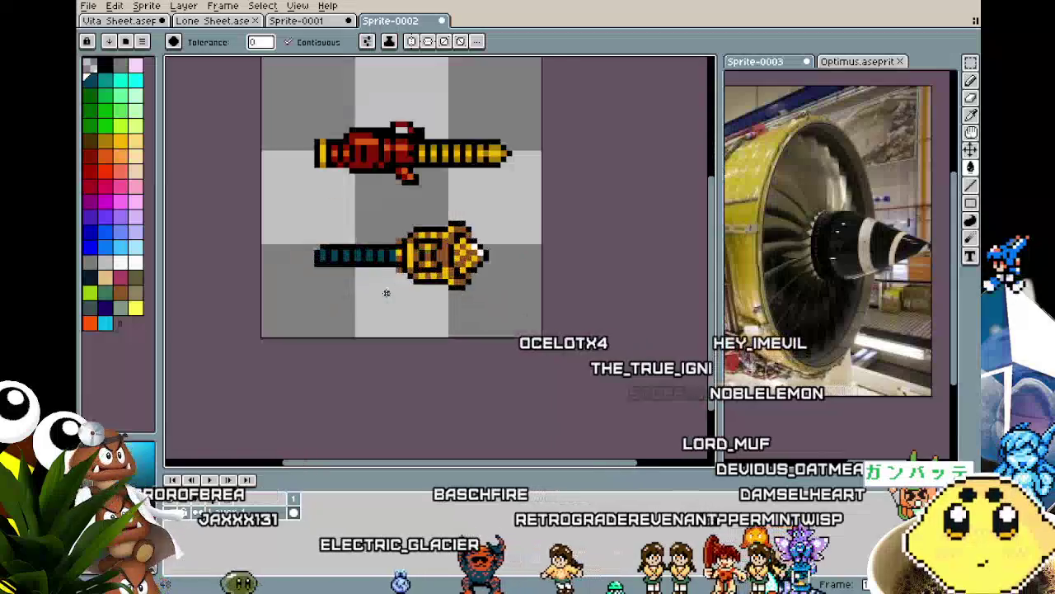
Move the white streak up and to the right of the thruster's nose.
{"action": "scroll", "coordinate": [387, 263], "scroll_direction": "up", "scroll_amount": 2}
{"action": "key", "text": "i"}
{"action": "key", "text": "b"}
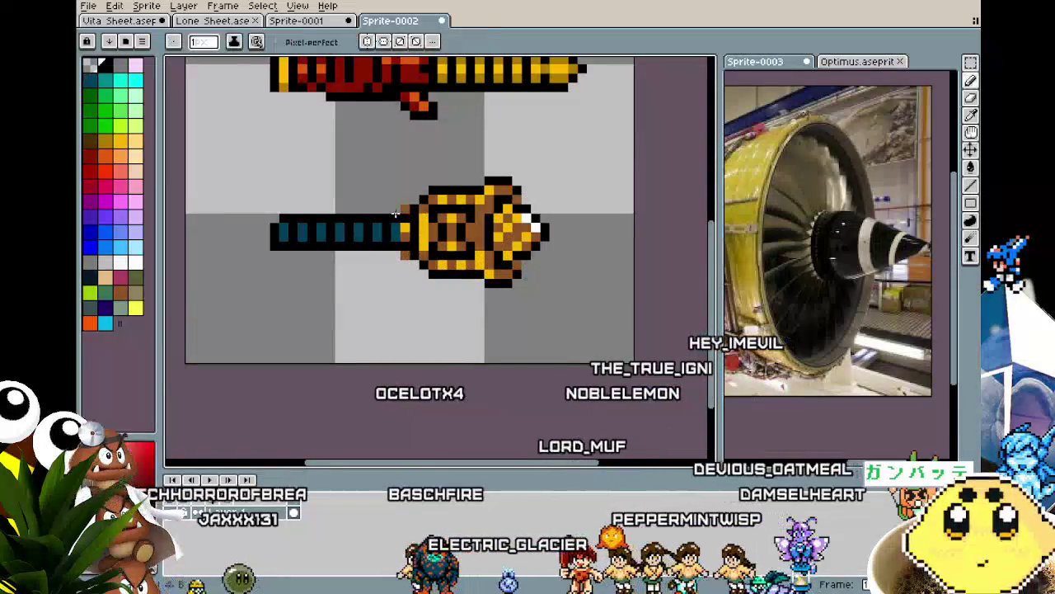
{"action": "scroll", "coordinate": [349, 318], "scroll_direction": "down", "scroll_amount": 2}
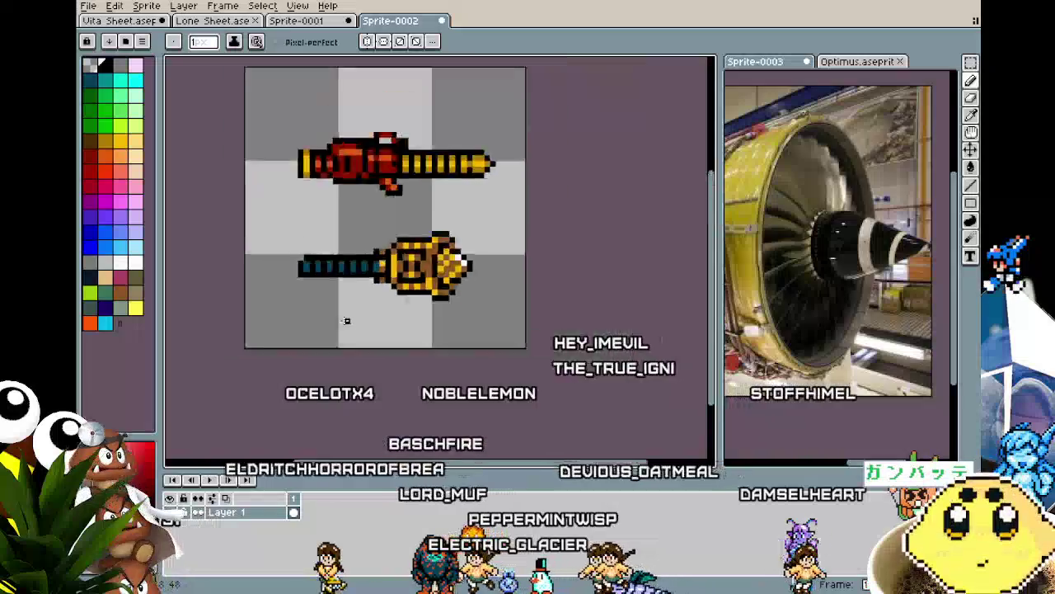
{"action": "scroll", "coordinate": [344, 320], "scroll_direction": "down", "scroll_amount": 2}
{"action": "scroll", "coordinate": [345, 319], "scroll_direction": "up", "scroll_amount": 2}
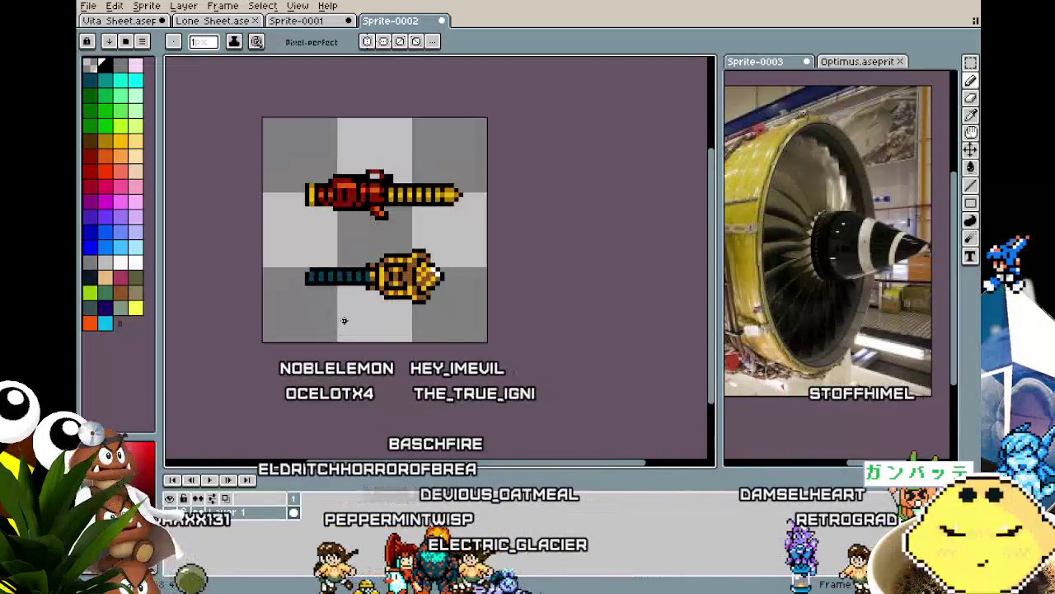
{"action": "scroll", "coordinate": [344, 321], "scroll_direction": "up", "scroll_amount": 1}
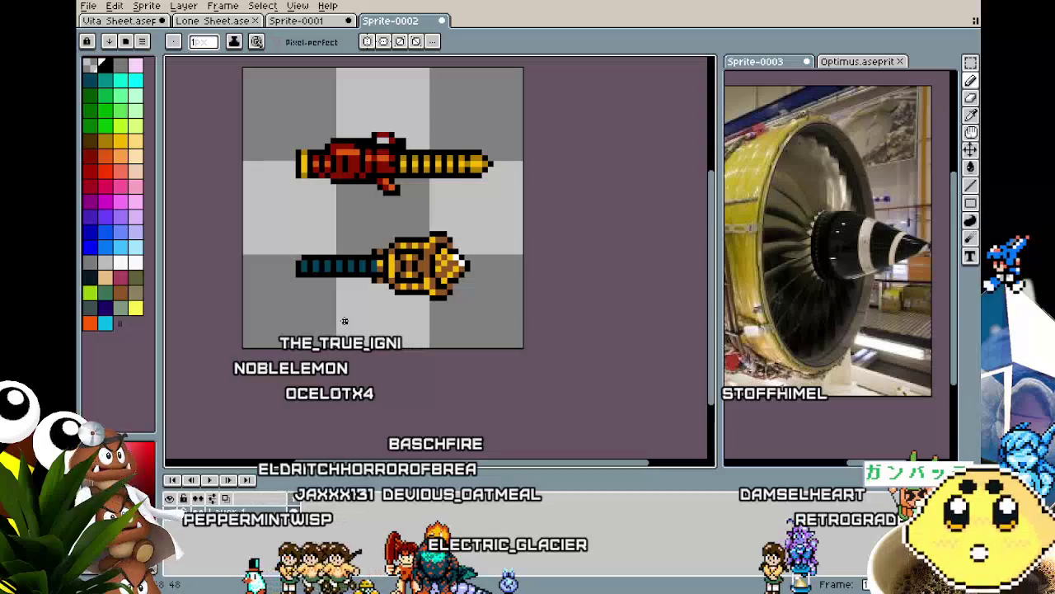
{"action": "left_click_drag", "start_coordinate": [437, 284], "coordinate": [410, 269]}
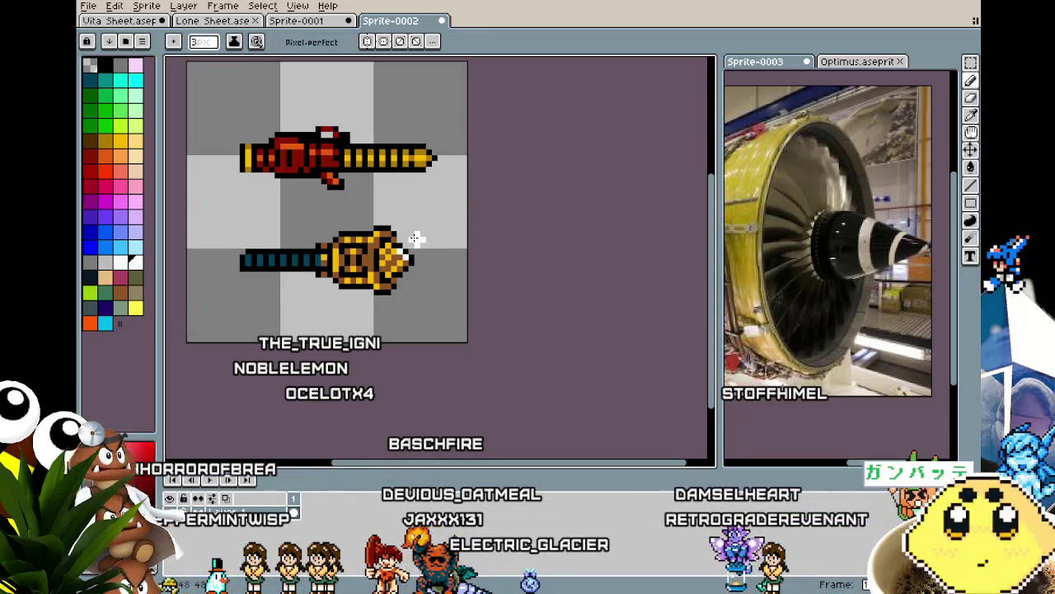
{"action": "key", "text": "v"}
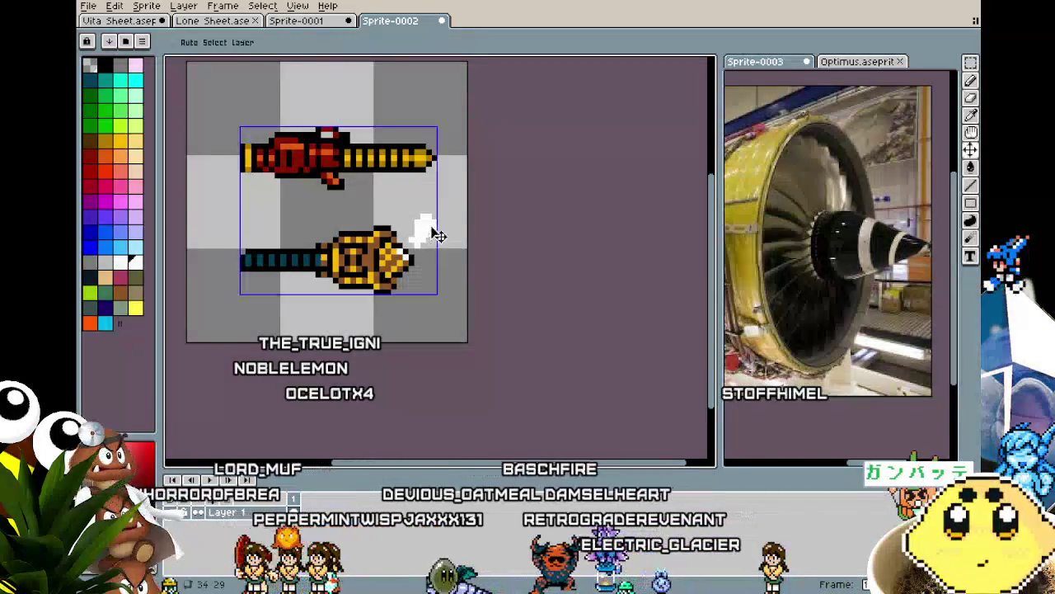
{"action": "left_click_drag", "start_coordinate": [438, 236], "coordinate": [383, 327]}
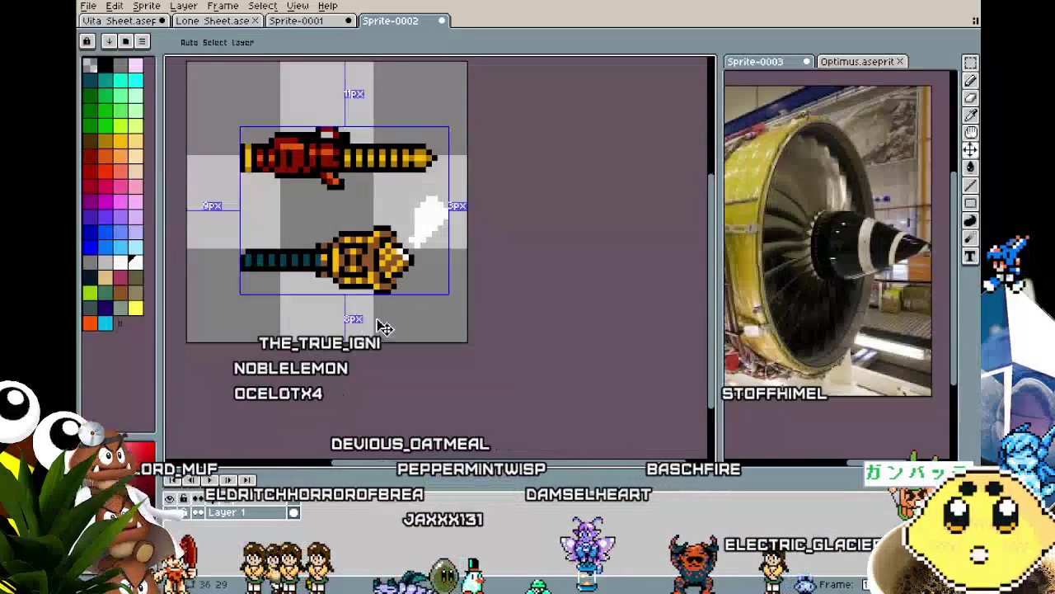
Draw a second white streak below the gold thruster and shrink the brush to one pixel.
{"action": "key", "text": "b"}
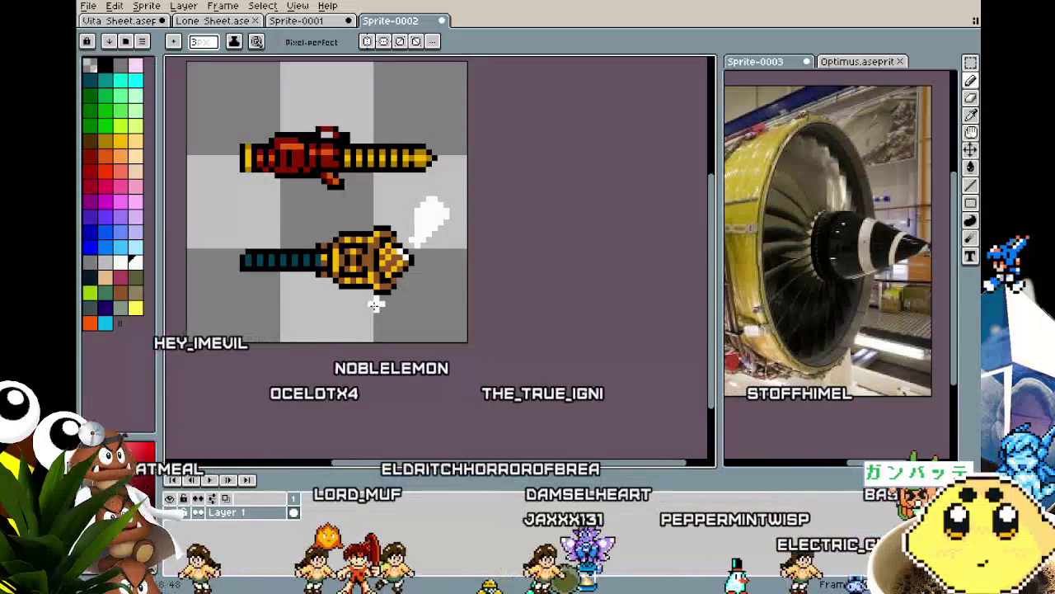
{"action": "left_click_drag", "start_coordinate": [381, 302], "coordinate": [359, 328]}
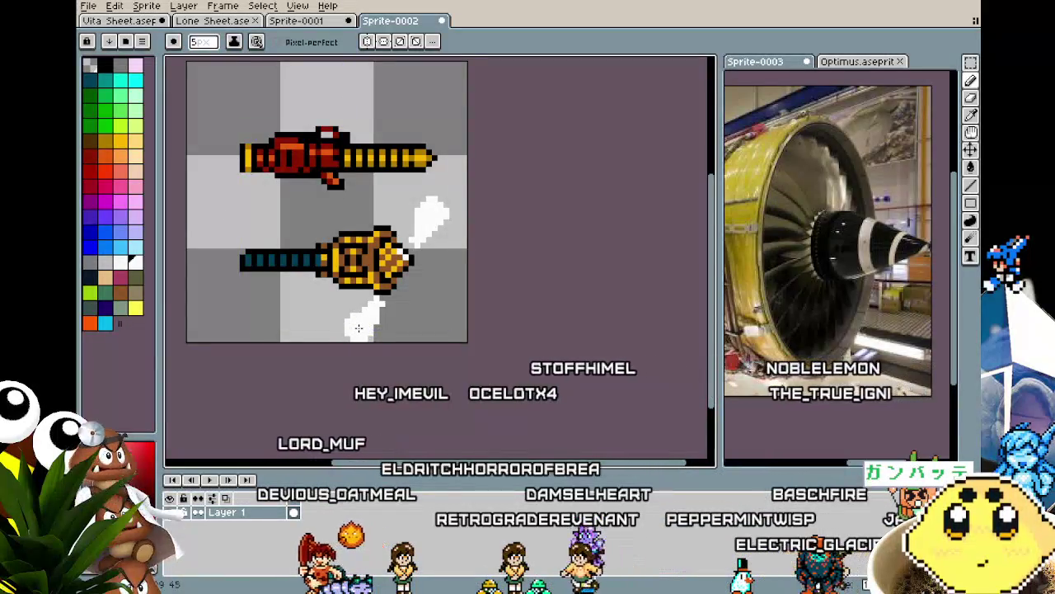
{"action": "key", "text": "minus"}
{"action": "key", "text": "minus"}
{"action": "key", "text": "minus"}
{"action": "scroll", "coordinate": [383, 330], "scroll_direction": "down", "scroll_amount": 4}
{"action": "scroll", "coordinate": [384, 330], "scroll_direction": "up", "scroll_amount": 2}
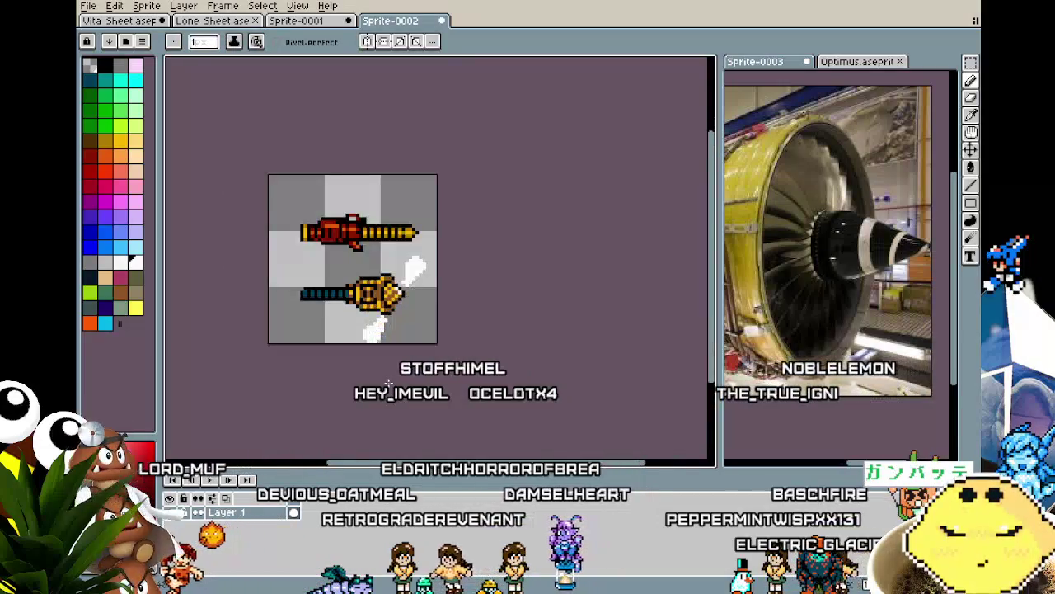
{"action": "scroll", "coordinate": [383, 330], "scroll_direction": "up", "scroll_amount": 2}
{"action": "key", "text": "v"}
{"action": "scroll", "coordinate": [379, 386], "scroll_direction": "down", "scroll_amount": 3}
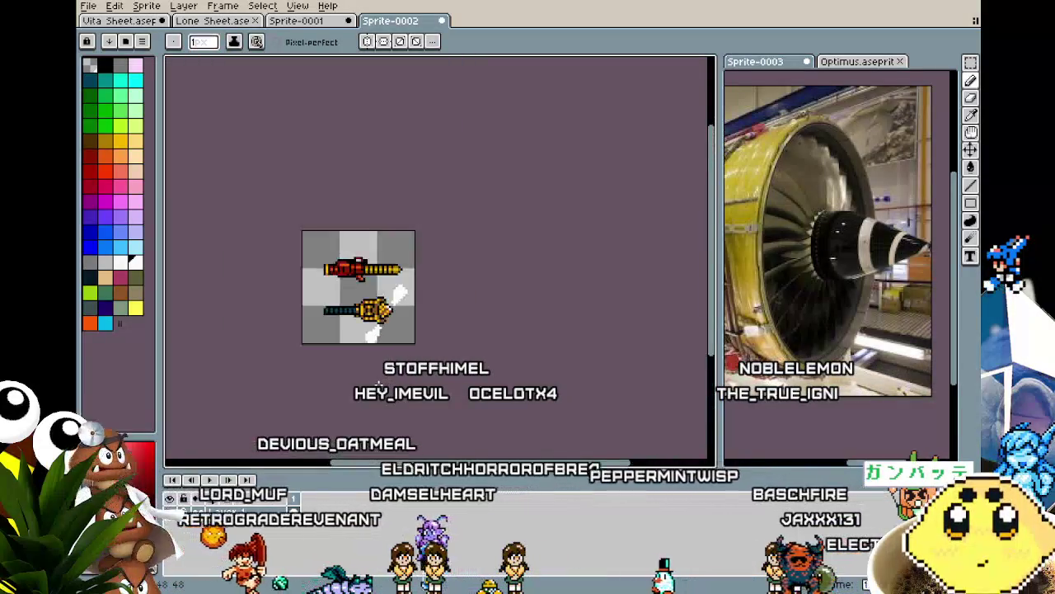
{"action": "scroll", "coordinate": [394, 342], "scroll_direction": "up", "scroll_amount": 2}
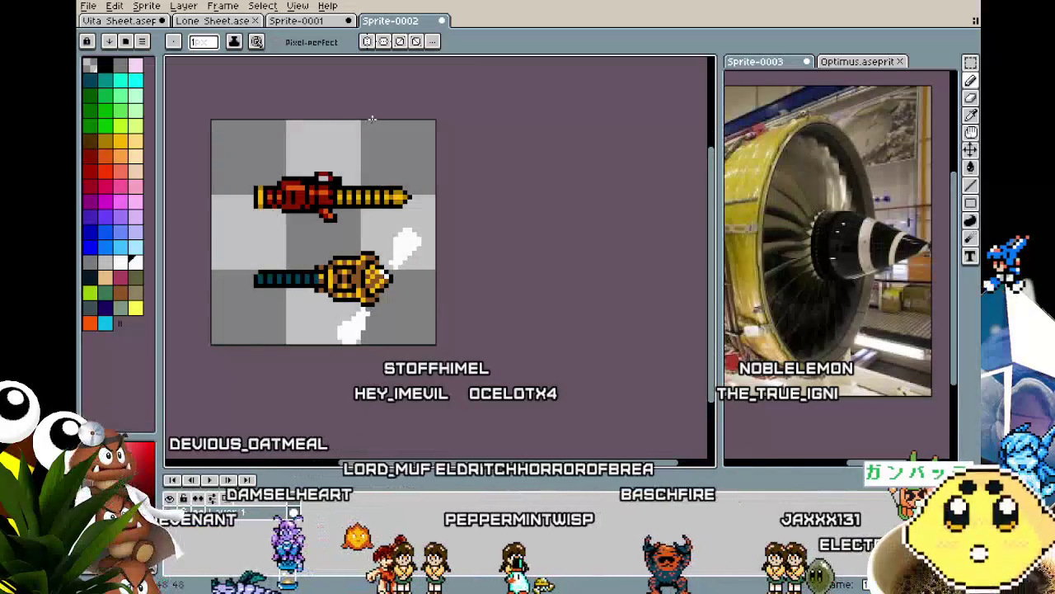
{"action": "scroll", "coordinate": [435, 283], "scroll_direction": "up", "scroll_amount": 1}
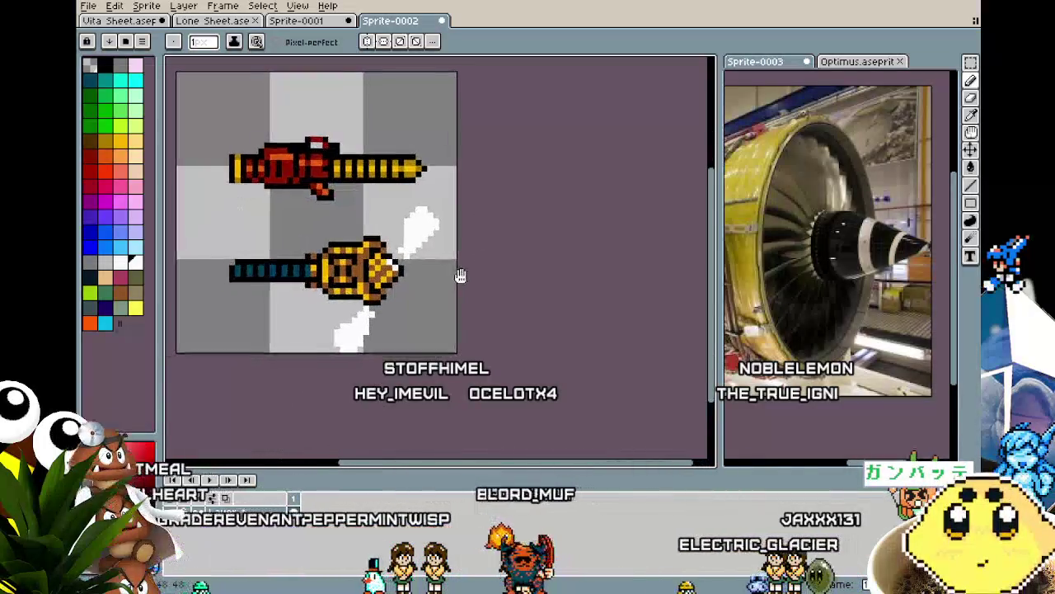
{"action": "scroll", "coordinate": [293, 265], "scroll_direction": "up", "scroll_amount": 1}
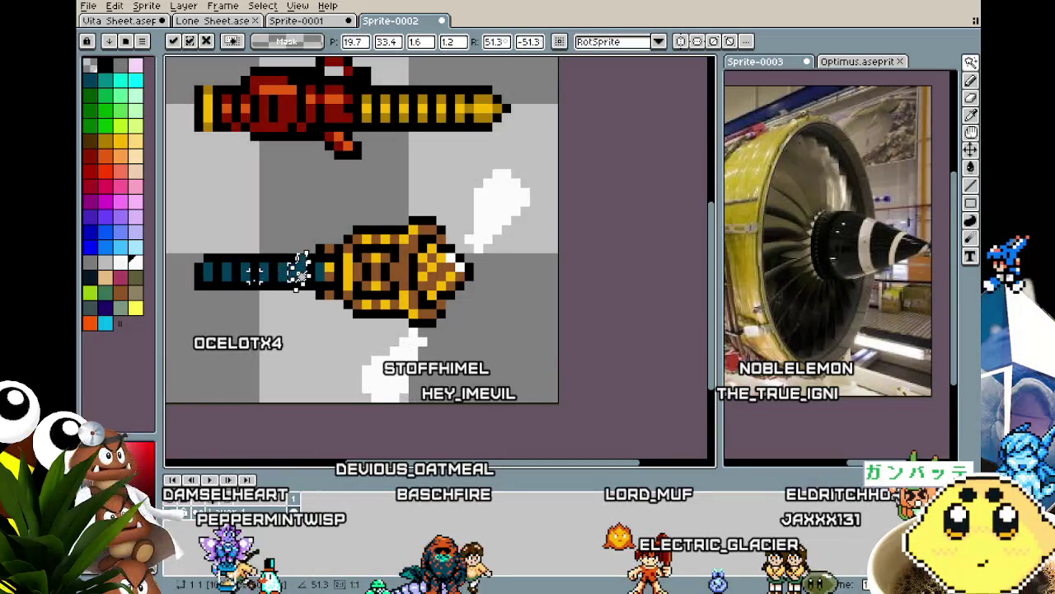
Commit the moved streak and paint the barrel segments light blue.
{"action": "key", "text": "Return"}
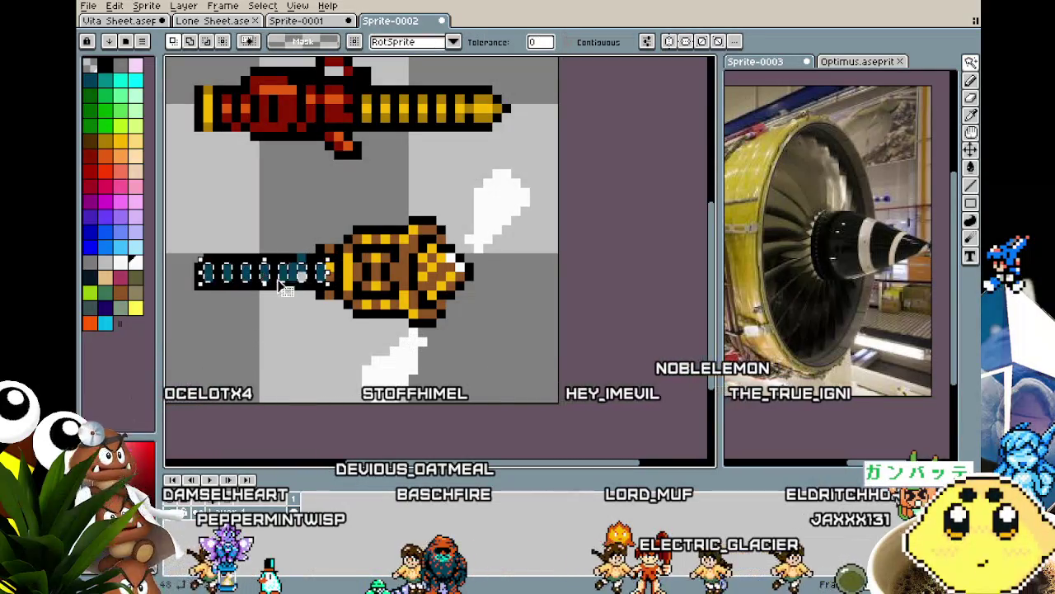
{"action": "left_click", "coordinate": [120, 249]}
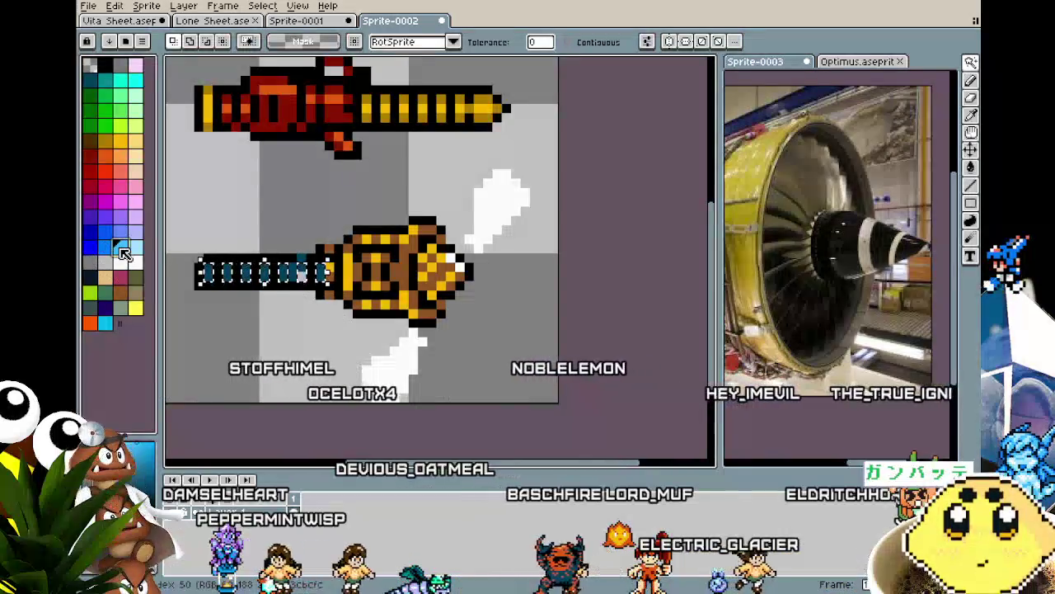
{"action": "key", "text": "ctrl+d"}
{"action": "key", "text": "b"}
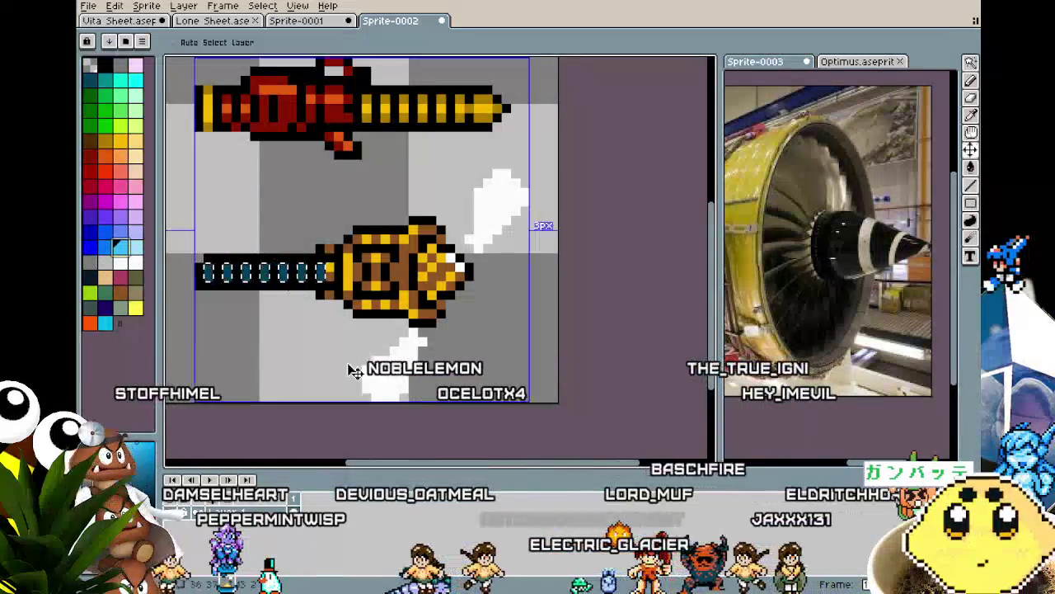
{"action": "left_click_drag", "start_coordinate": [301, 275], "coordinate": [307, 271]}
Select all the light-blue barrel pixels by colour, then deselect them.
{"action": "key", "text": "w"}
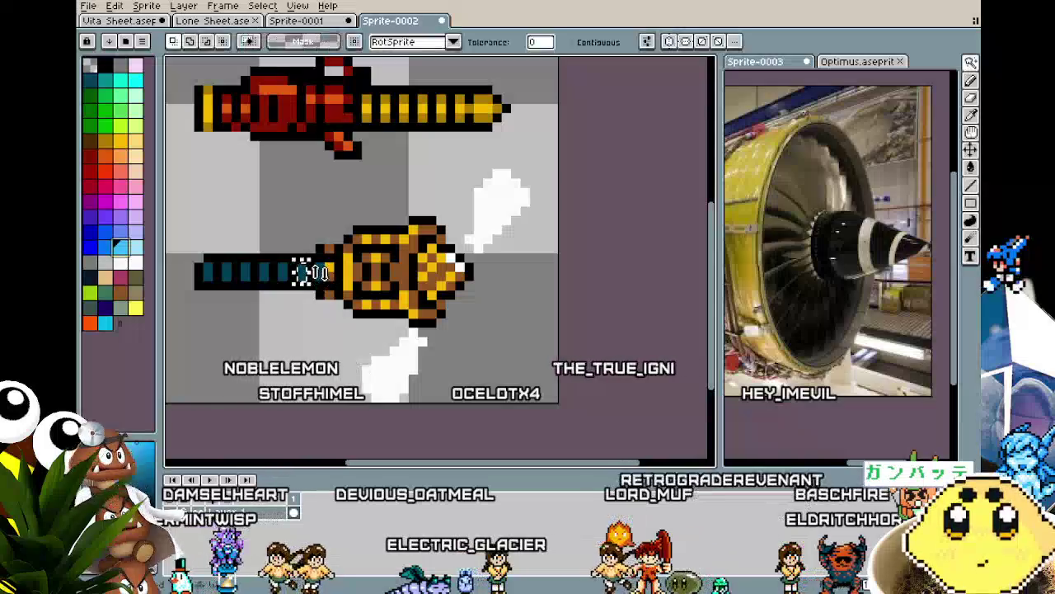
{"action": "left_click", "coordinate": [302, 271]}
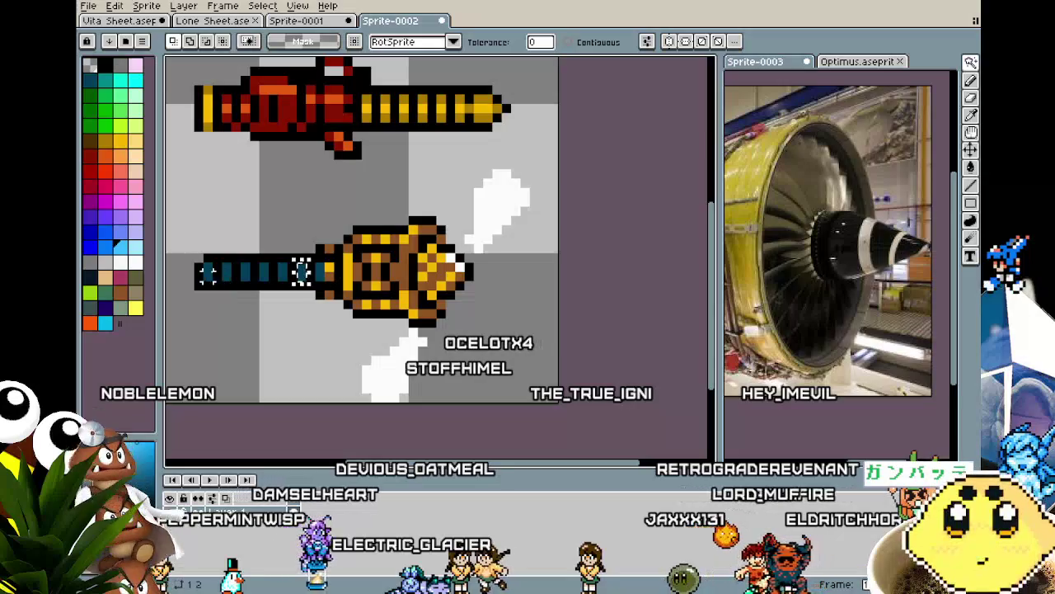
{"action": "left_click", "coordinate": [207, 272], "text": "shift"}
{"action": "key", "text": "b"}
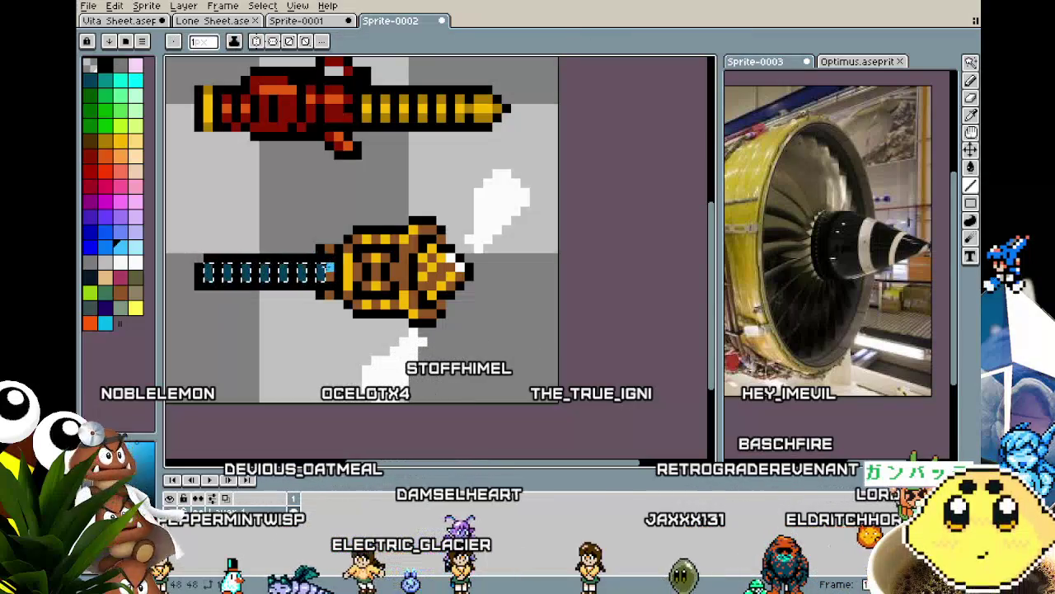
{"action": "key", "text": "ctrl+d"}
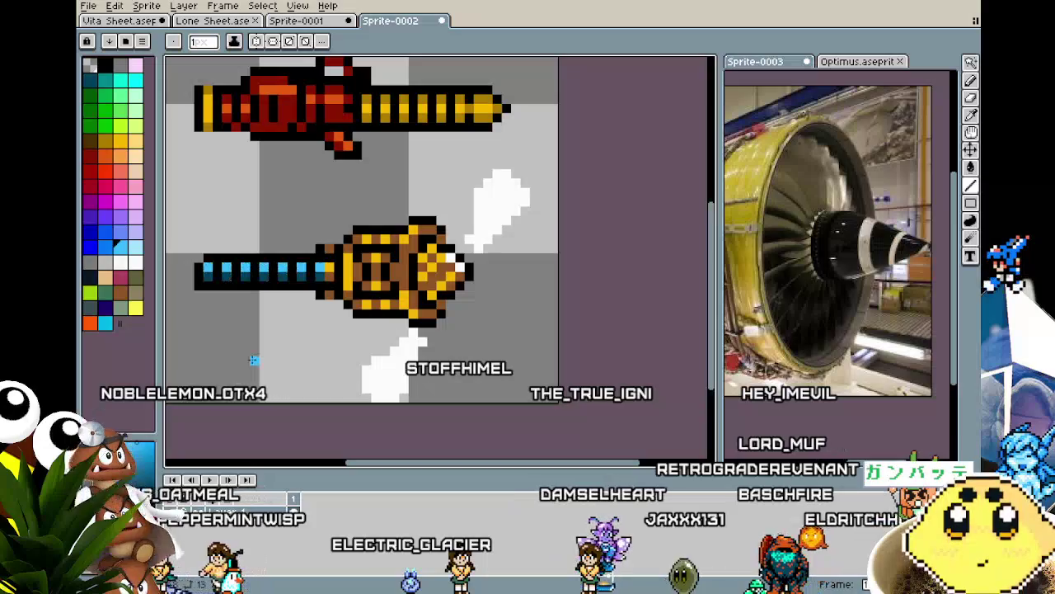
{"action": "scroll", "coordinate": [254, 359], "scroll_direction": "down", "scroll_amount": 2}
{"action": "scroll", "coordinate": [253, 360], "scroll_direction": "down", "scroll_amount": 1}
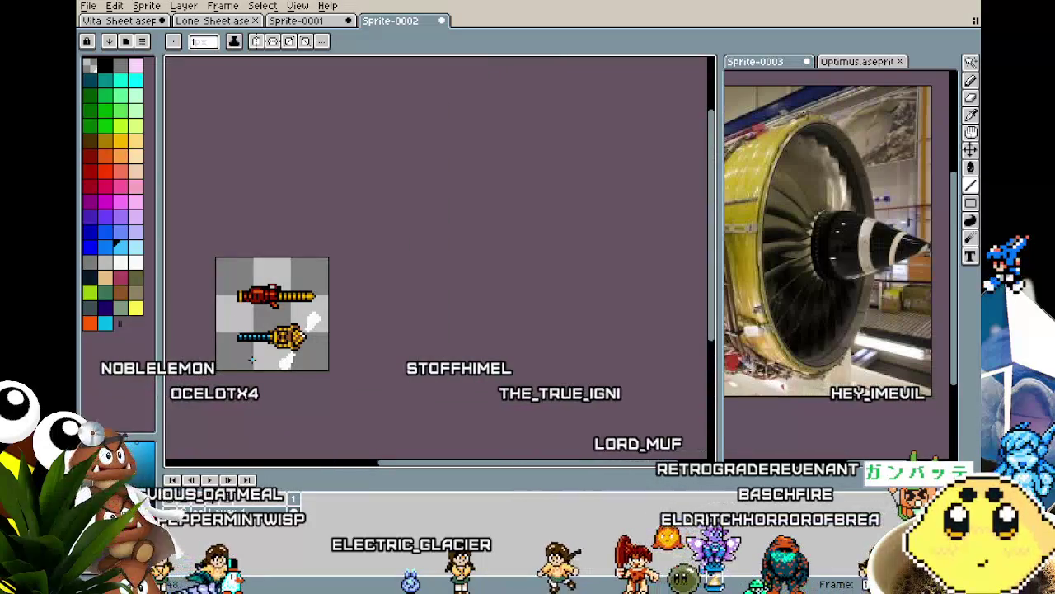
{"action": "scroll", "coordinate": [254, 359], "scroll_direction": "up", "scroll_amount": 2}
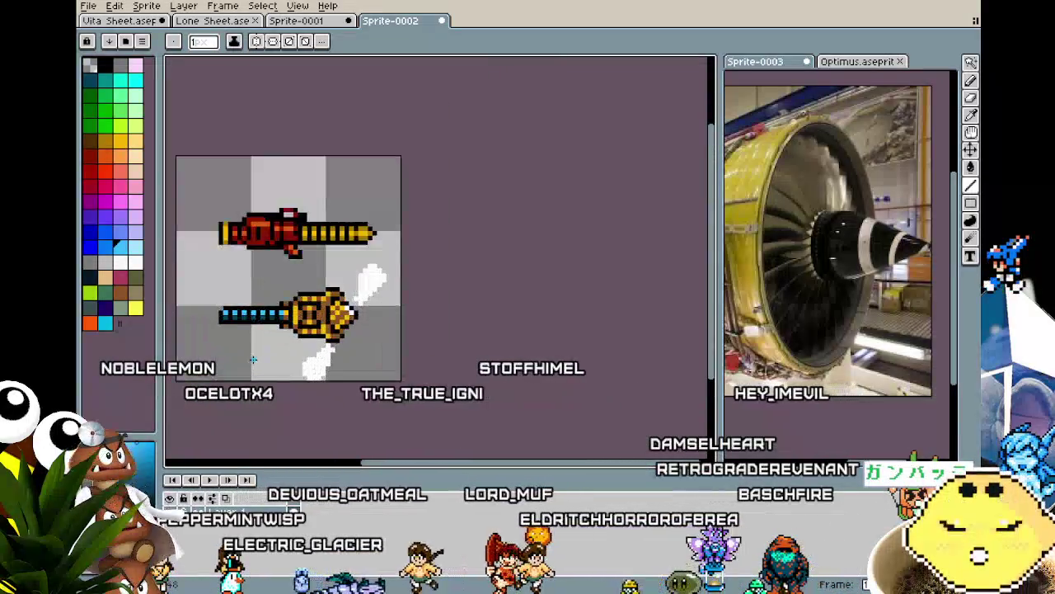
{"action": "scroll", "coordinate": [253, 360], "scroll_direction": "up", "scroll_amount": 1}
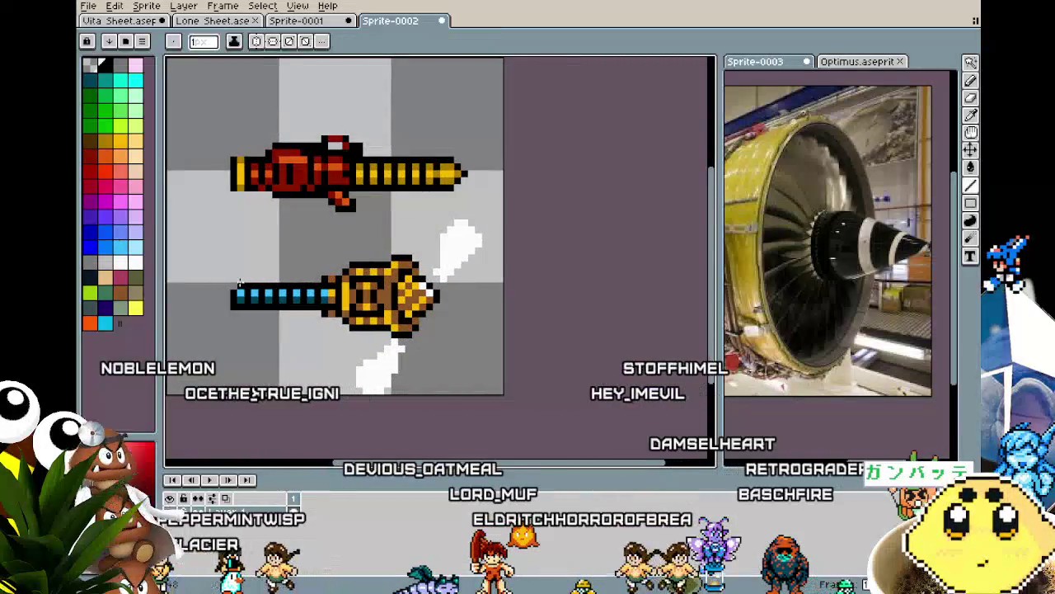
Draw a dark end cap at the barrel's left tip and recentre the sprite.
{"action": "key", "text": "b"}
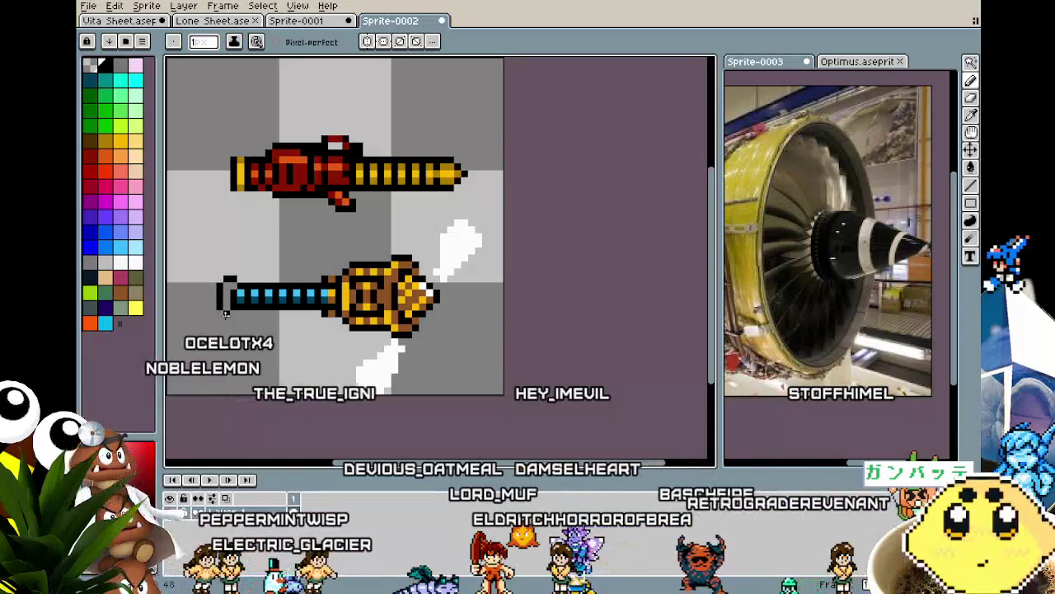
{"action": "mouse_move", "coordinate": [220, 287]}
{"action": "left_mouse_down"}
{"action": "mouse_move", "coordinate": [219, 310]}
{"action": "mouse_move", "coordinate": [237, 315]}
{"action": "left_mouse_up"}
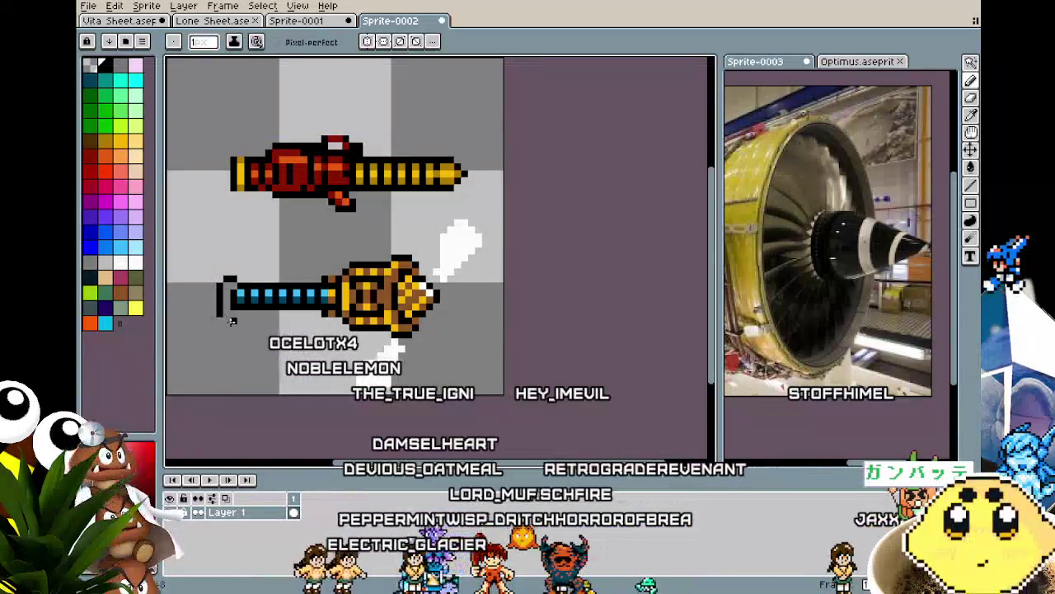
{"action": "key", "text": "ctrl+z"}
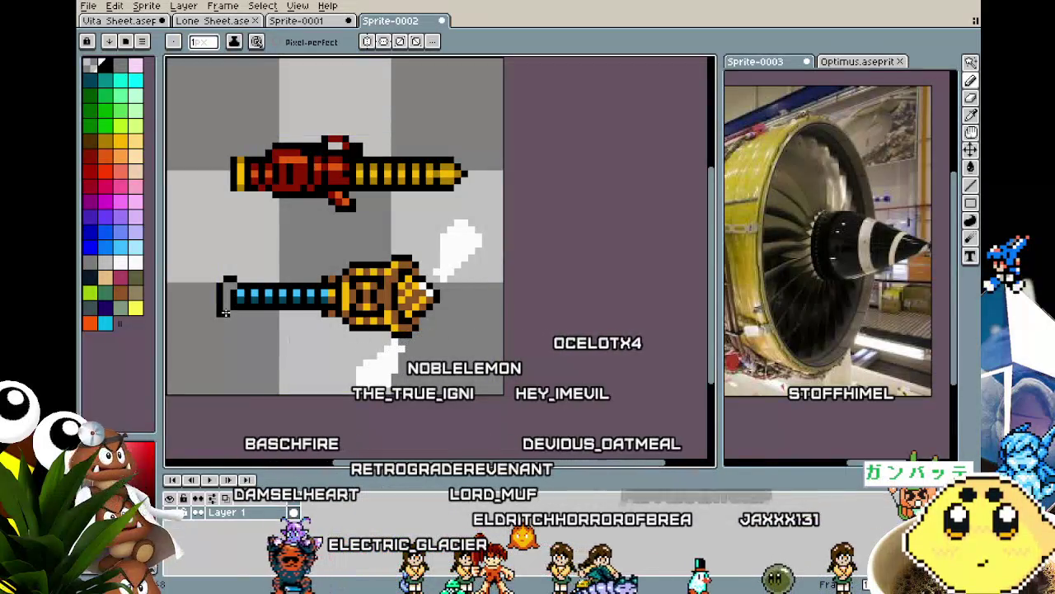
{"action": "scroll", "coordinate": [224, 312], "scroll_direction": "up", "scroll_amount": 1}
{"action": "scroll", "coordinate": [247, 297], "scroll_direction": "up", "scroll_amount": 1}
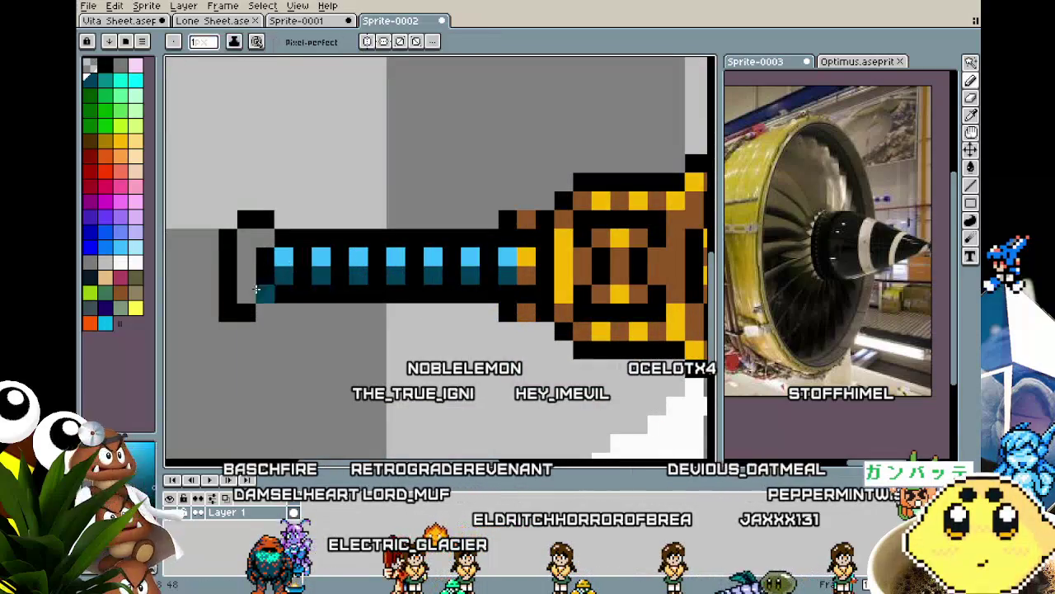
{"action": "scroll", "coordinate": [222, 364], "scroll_direction": "down", "scroll_amount": 5}
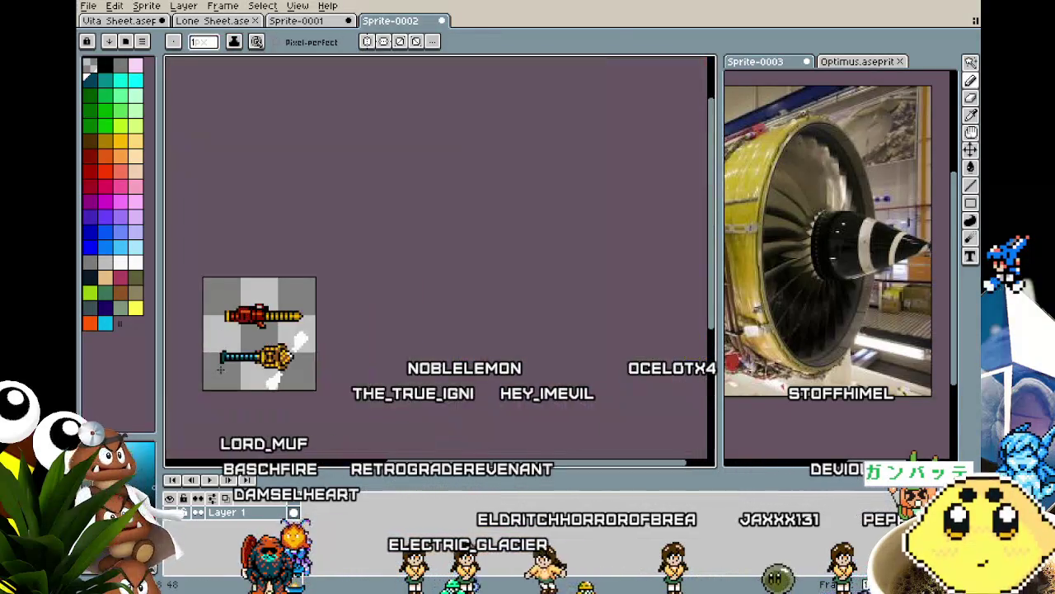
{"action": "left_click_drag", "start_coordinate": [238, 398], "coordinate": [293, 347]}
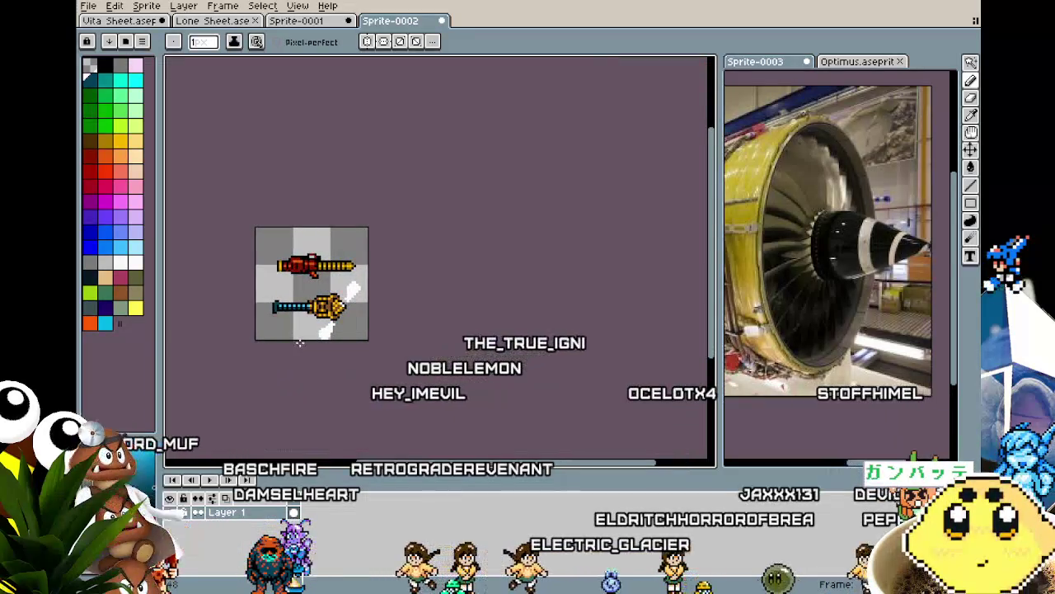
{"action": "scroll", "coordinate": [296, 346], "scroll_direction": "up", "scroll_amount": 1}
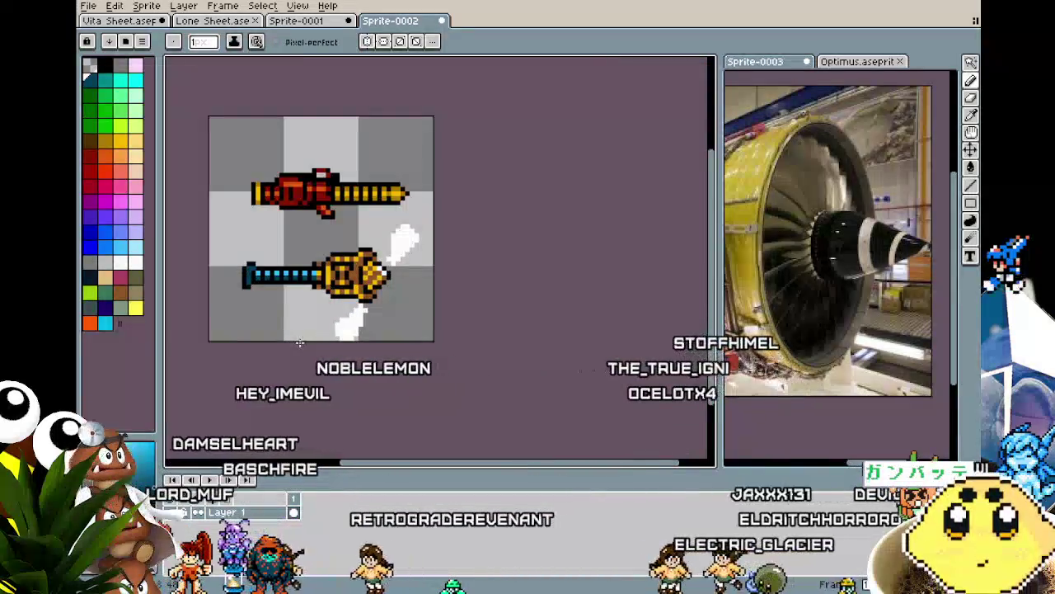
{"action": "left_click_drag", "start_coordinate": [301, 343], "coordinate": [352, 346]}
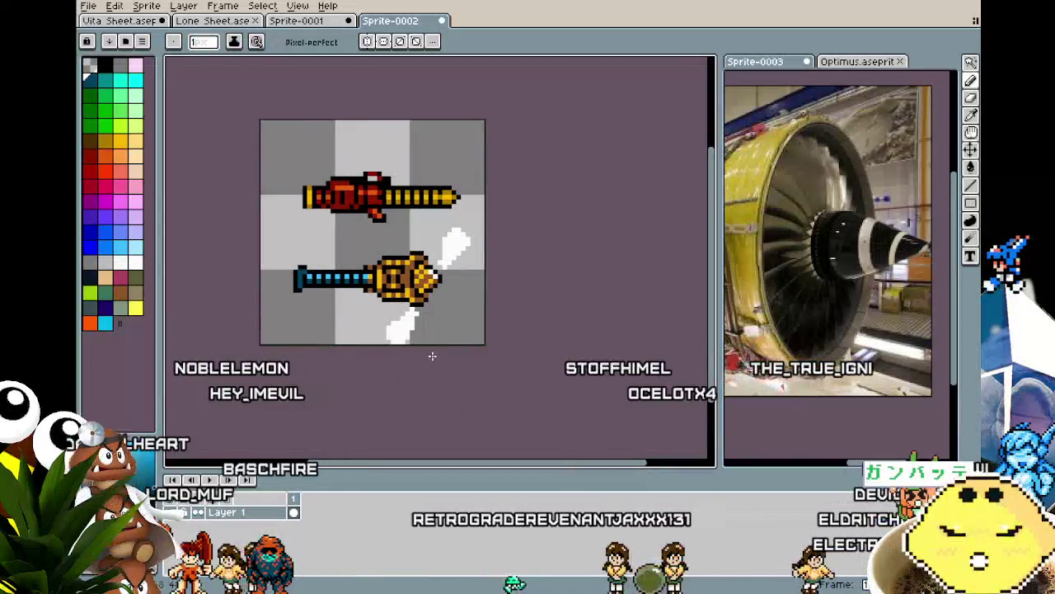
{"action": "key", "text": "e"}
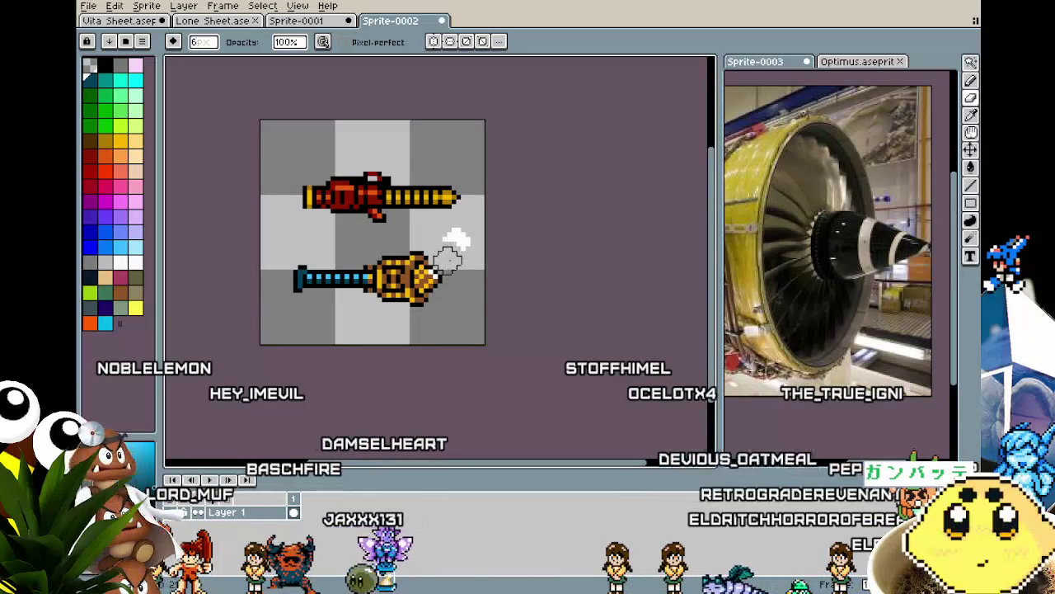
Clean up the remaining white streak pixels around the lower weapon.
{"action": "key", "text": "b"}
{"action": "scroll", "coordinate": [442, 358], "scroll_direction": "up", "scroll_amount": 1}
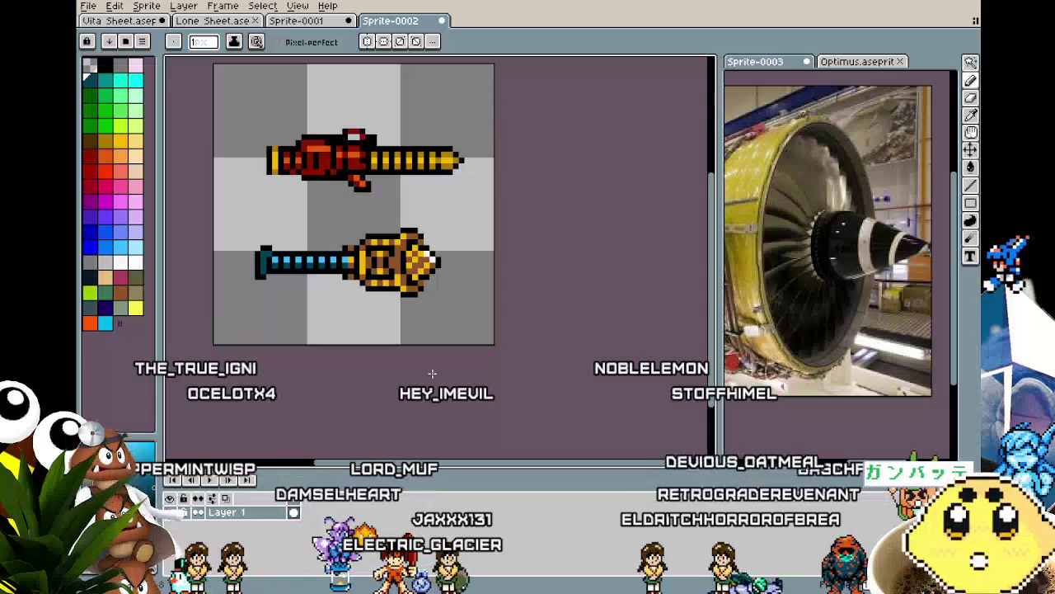
{"action": "scroll", "coordinate": [266, 260], "scroll_direction": "up", "scroll_amount": 2}
{"action": "key", "text": "b"}
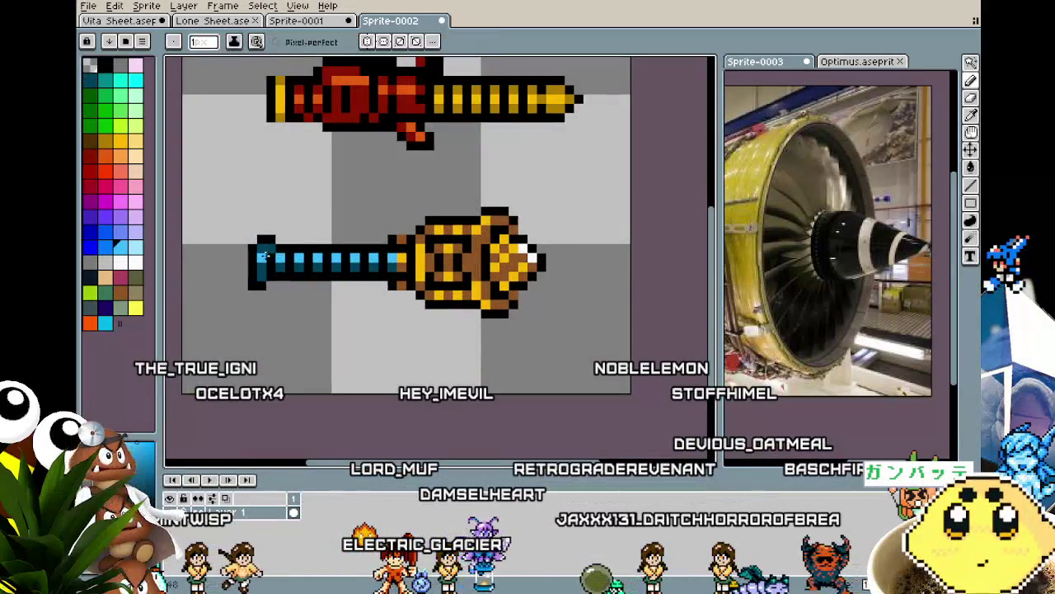
{"action": "scroll", "coordinate": [260, 331], "scroll_direction": "down", "scroll_amount": 4}
{"action": "scroll", "coordinate": [281, 336], "scroll_direction": "up", "scroll_amount": 1}
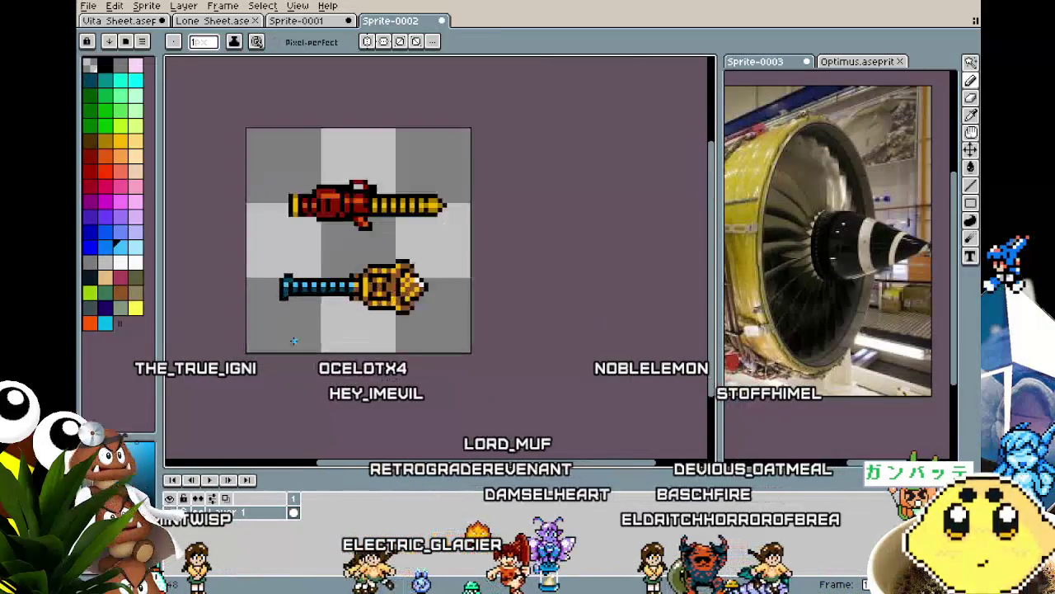
{"action": "scroll", "coordinate": [294, 340], "scroll_direction": "up", "scroll_amount": 1}
Select the lower weapon, then open Vita Sheet and enlarge its timeline to show more layers.
{"action": "key", "text": "m"}
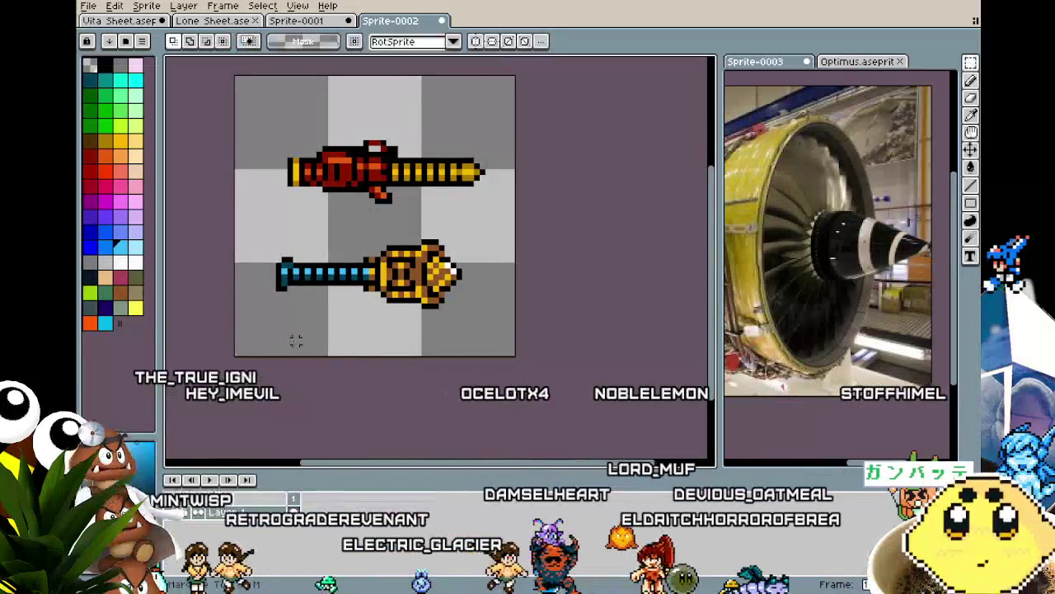
{"action": "key", "text": "ctrl+z"}
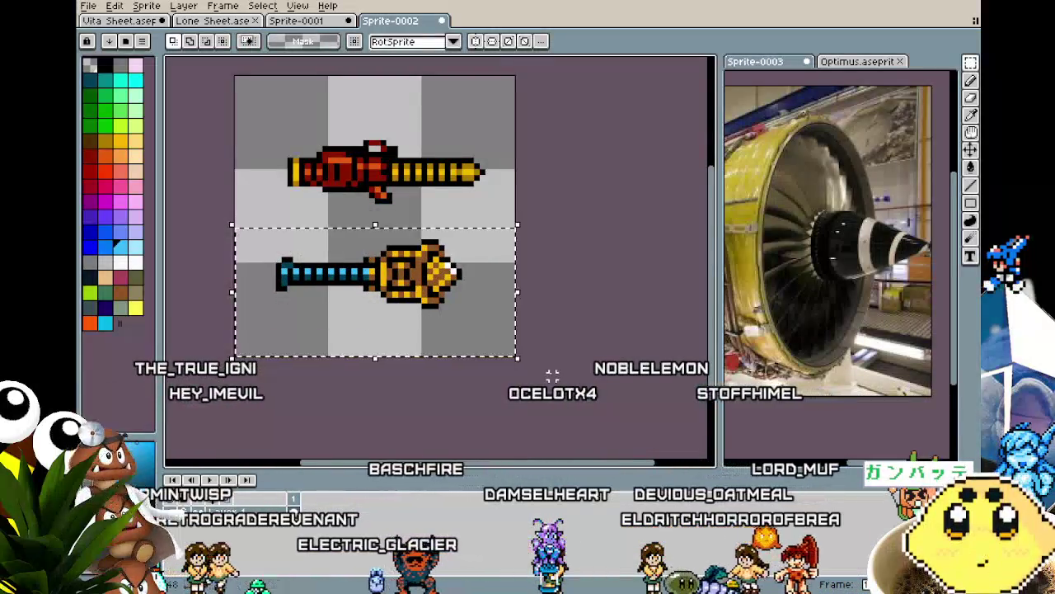
{"action": "left_click", "coordinate": [121, 22]}
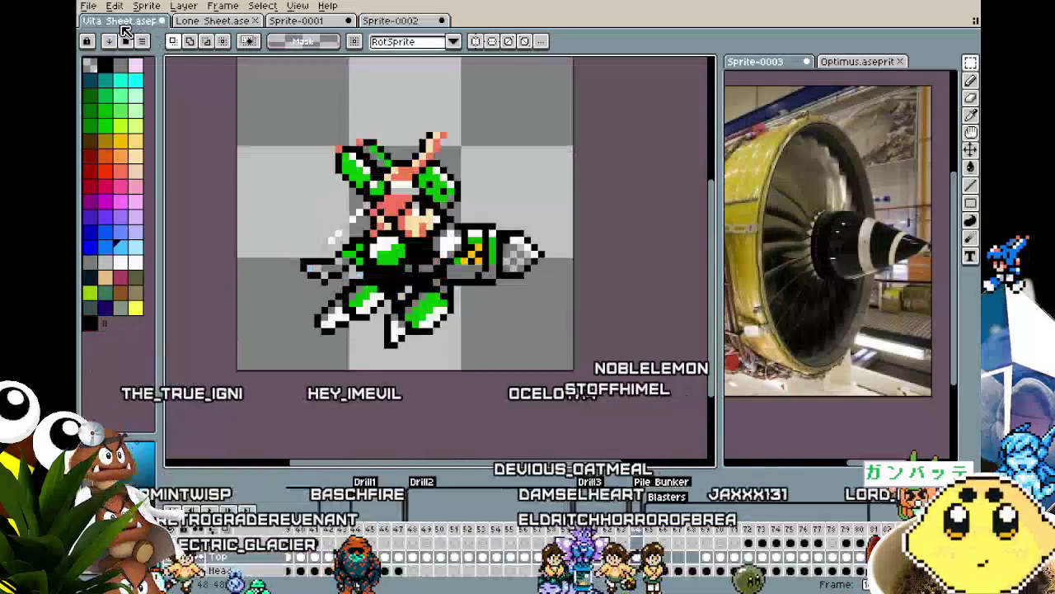
{"action": "right_click", "coordinate": [484, 246]}
{"action": "key", "text": "Escape"}
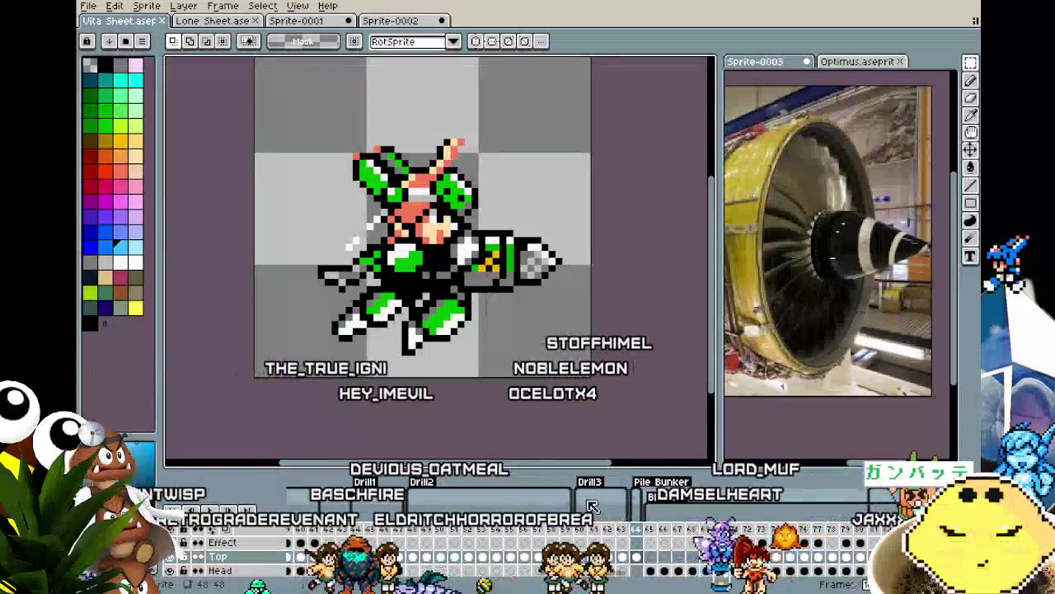
{"action": "left_click_drag", "start_coordinate": [628, 469], "coordinate": [622, 394]}
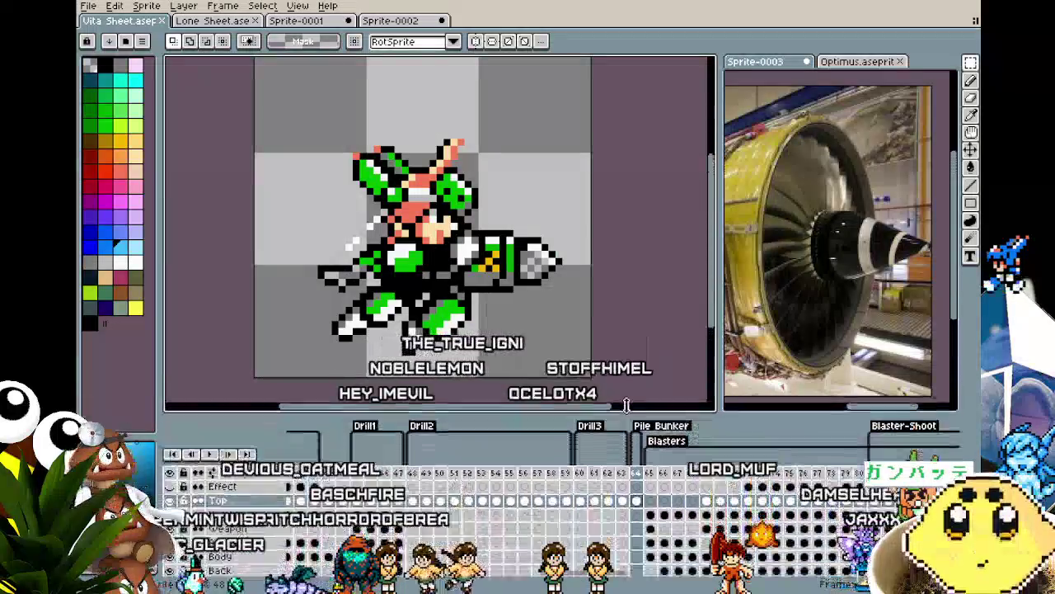
{"action": "scroll", "coordinate": [538, 326], "scroll_direction": "up", "scroll_amount": 1}
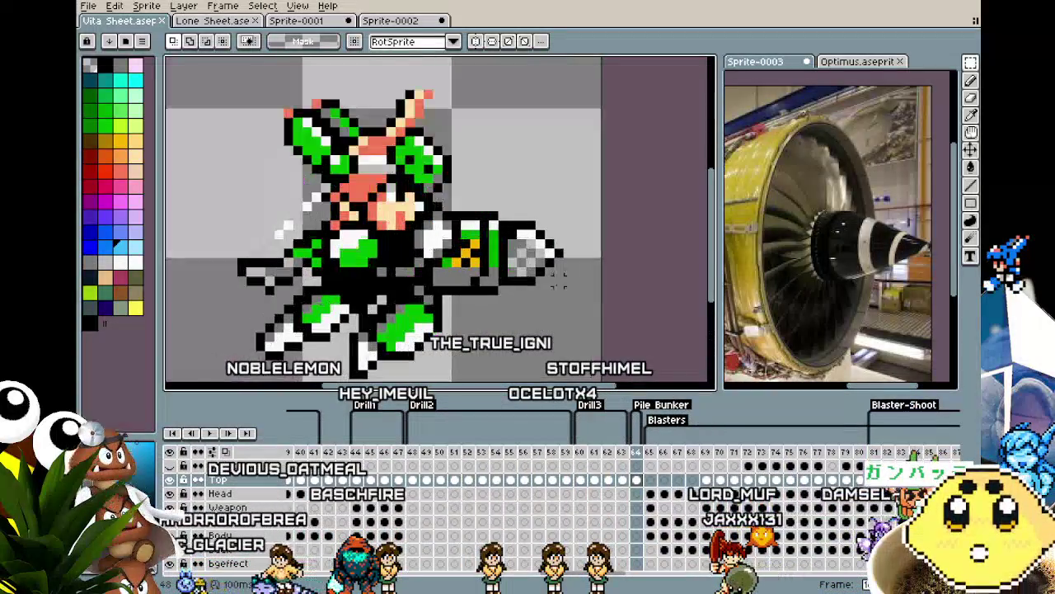
{"action": "key", "text": "b"}
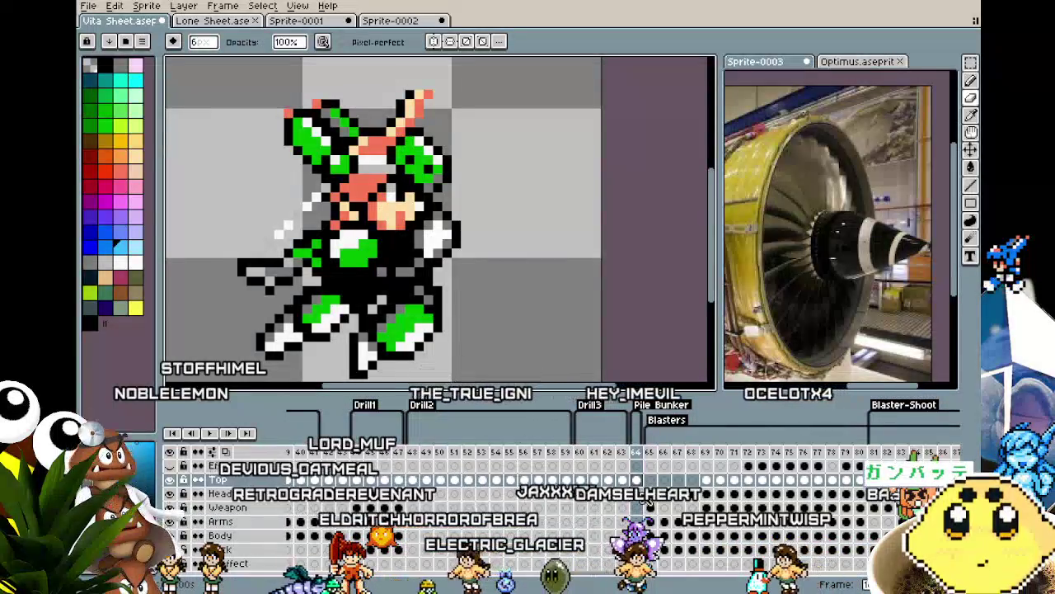
Paste the gold blaster onto the Head layer and fix it in the robot's right hand.
{"action": "left_click", "coordinate": [647, 498]}
{"action": "key", "text": "ctrl+v"}
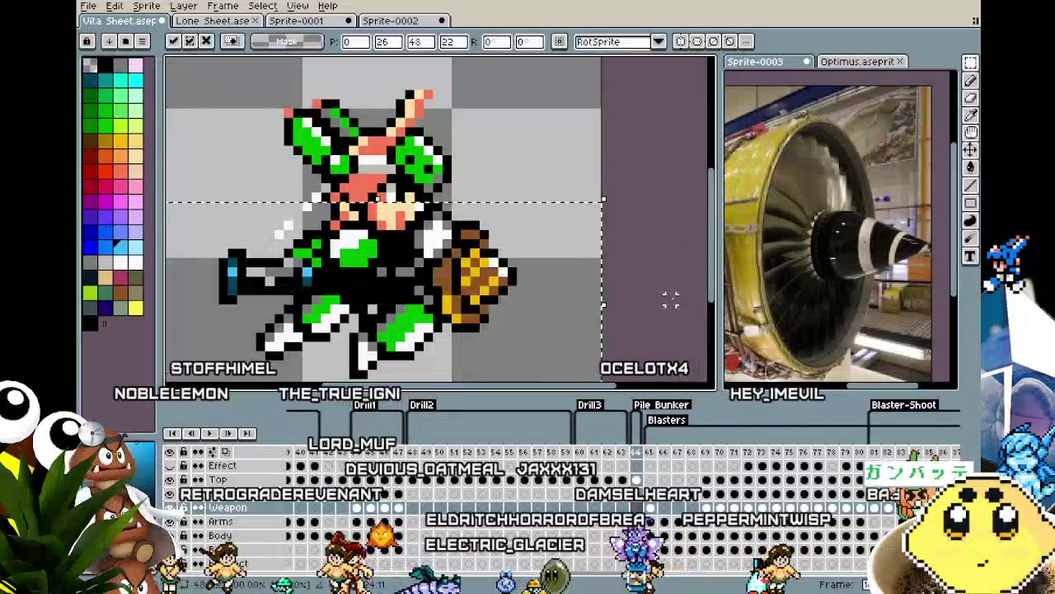
{"action": "mouse_move", "coordinate": [452, 302]}
{"action": "left_mouse_down"}
{"action": "mouse_move", "coordinate": [489, 307]}
{"action": "mouse_move", "coordinate": [501, 272]}
{"action": "left_mouse_up"}
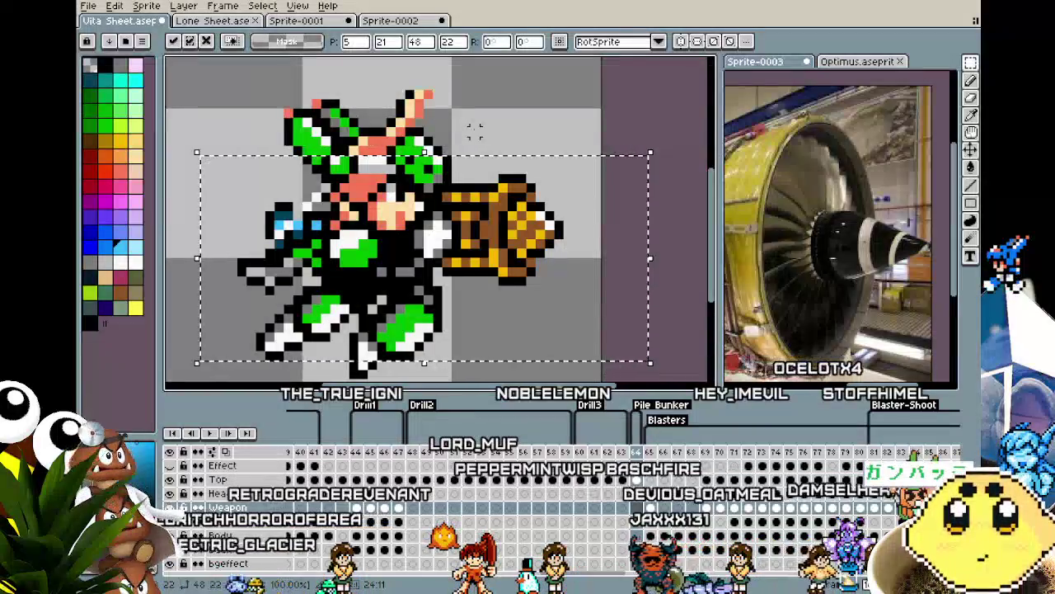
{"action": "key", "text": "Return"}
{"action": "scroll", "coordinate": [475, 132], "scroll_direction": "down", "scroll_amount": 1}
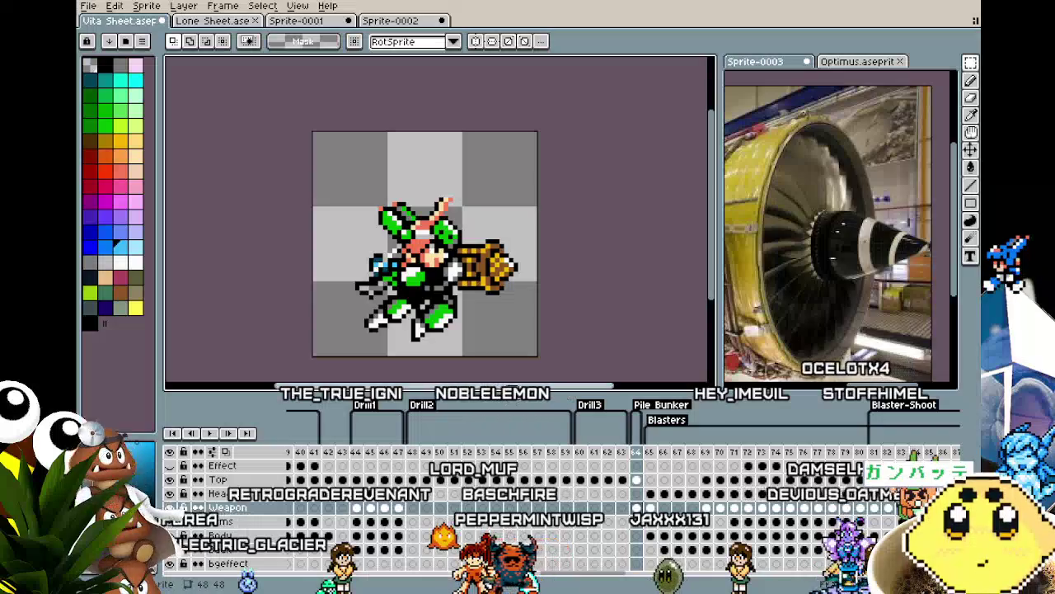
{"action": "left_click_drag", "start_coordinate": [525, 339], "coordinate": [512, 308]}
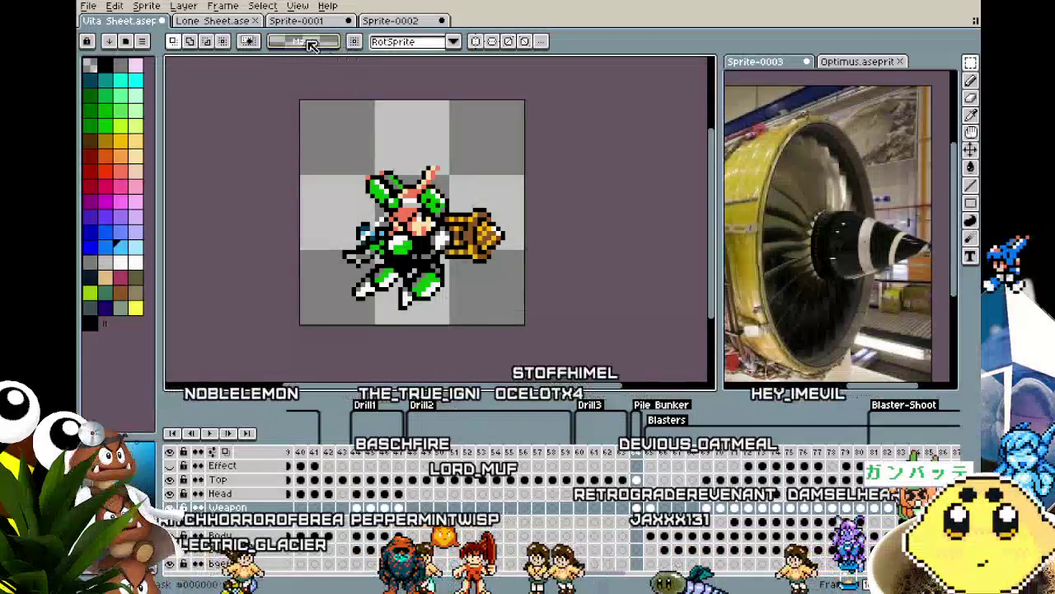
Compare against the blue character in Lone Sheet, then recentre on the green character in Vita Sheet.
{"action": "left_click", "coordinate": [211, 21]}
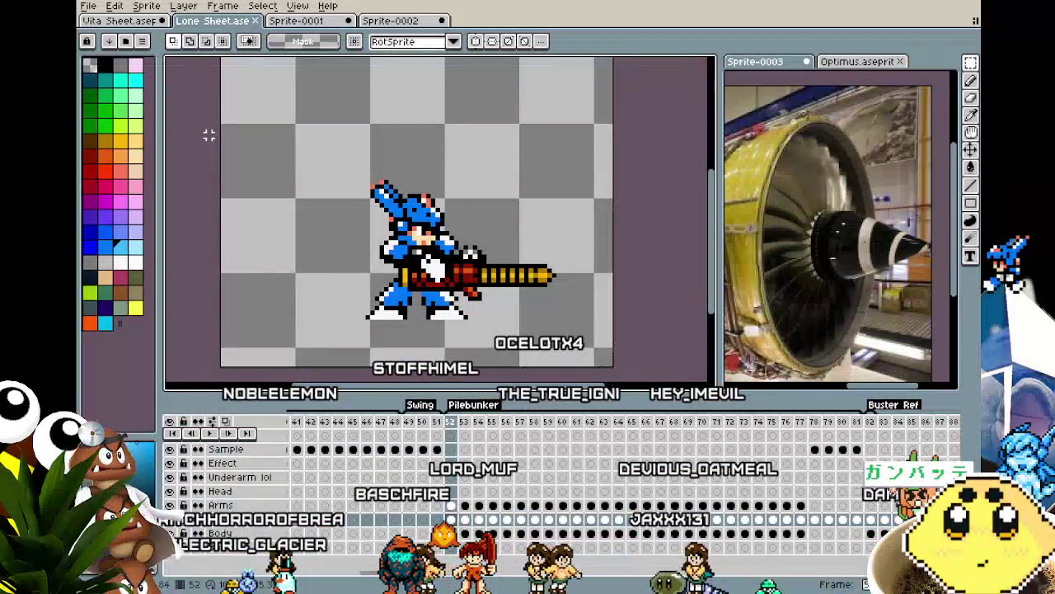
{"action": "scroll", "coordinate": [208, 134], "scroll_direction": "down", "scroll_amount": 2}
{"action": "left_click_drag", "start_coordinate": [209, 134], "coordinate": [244, 211]}
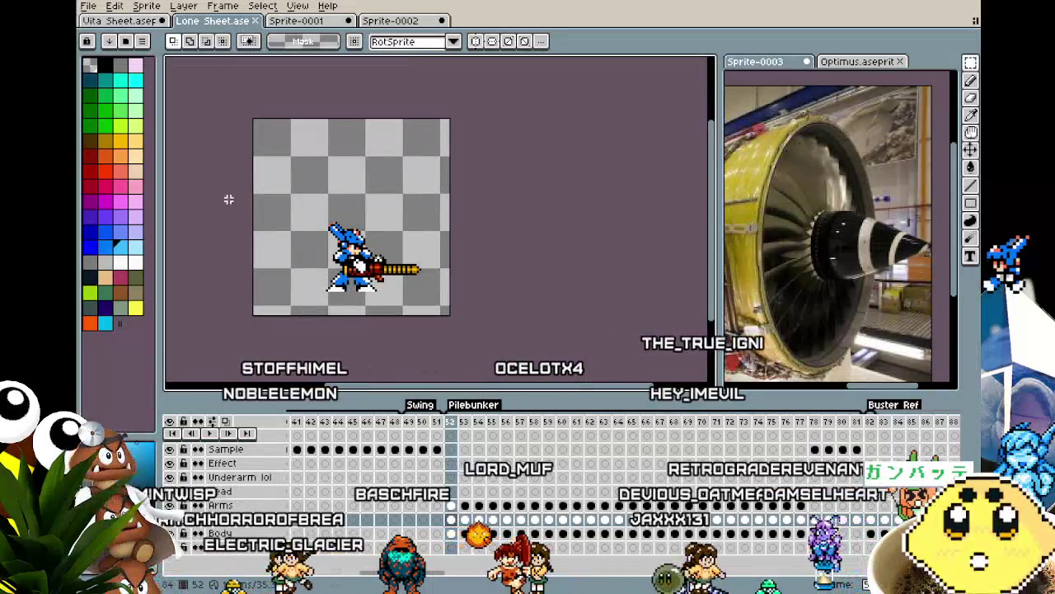
{"action": "key", "text": "ctrl+shift+Tab"}
{"action": "scroll", "coordinate": [248, 288], "scroll_direction": "up", "scroll_amount": 2}
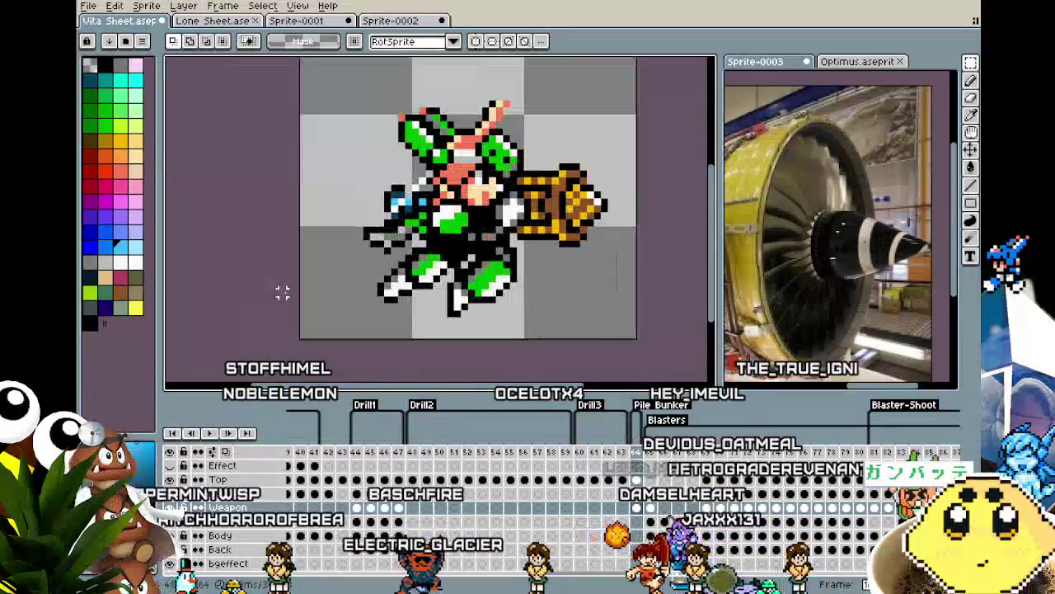
{"action": "left_click_drag", "start_coordinate": [282, 292], "coordinate": [231, 292]}
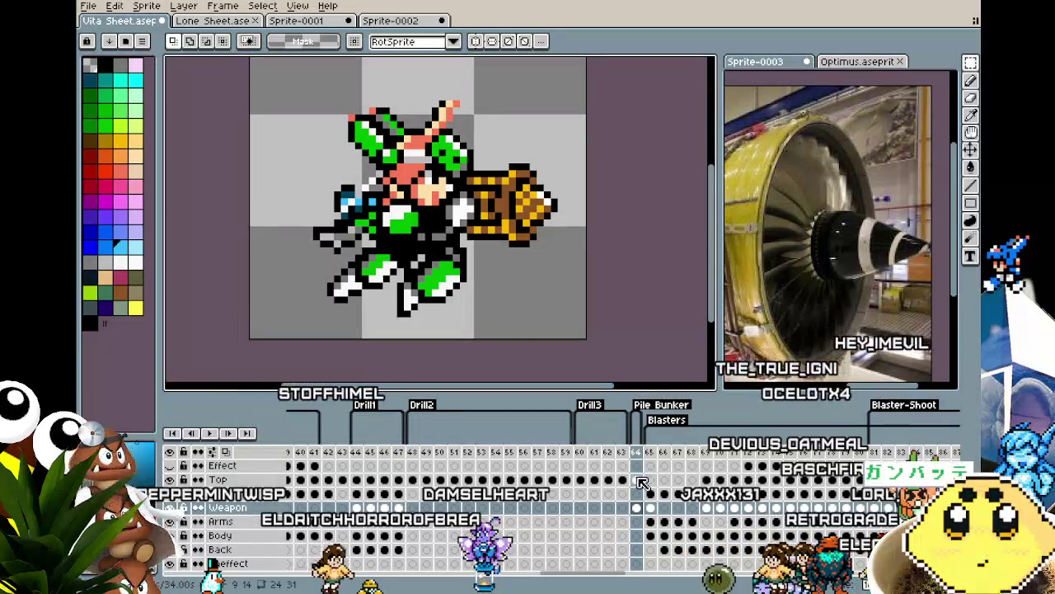
Select all contents of the Top layer cel in the current frame.
{"action": "left_click", "coordinate": [637, 479]}
{"action": "scroll", "coordinate": [582, 353], "scroll_direction": "down", "scroll_amount": 1}
{"action": "key", "text": "ctrl+a"}
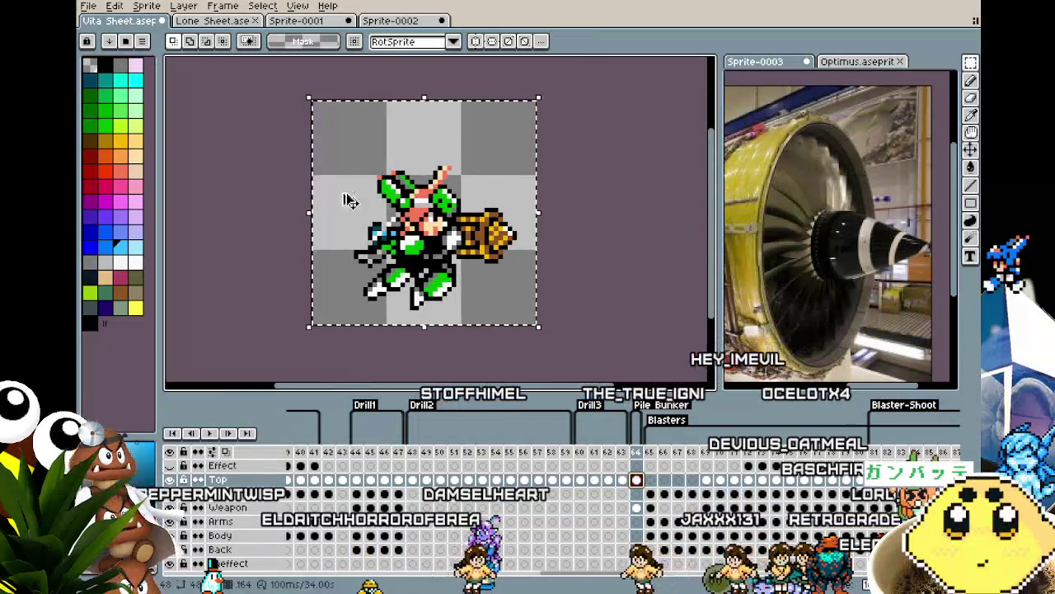
{"action": "left_click", "coordinate": [88, 6]}
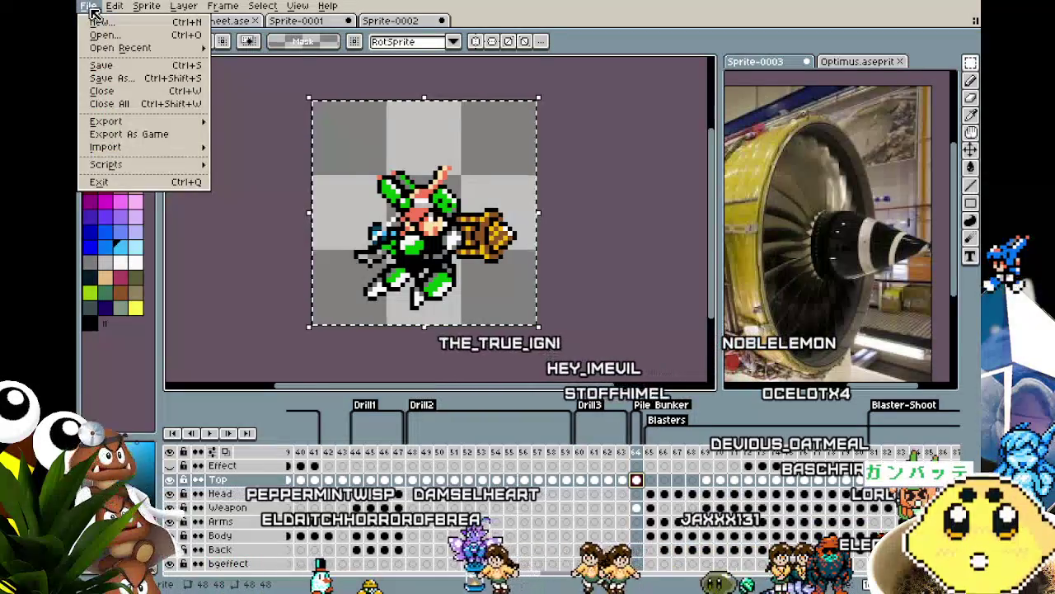
{"action": "left_click", "coordinate": [213, 21]}
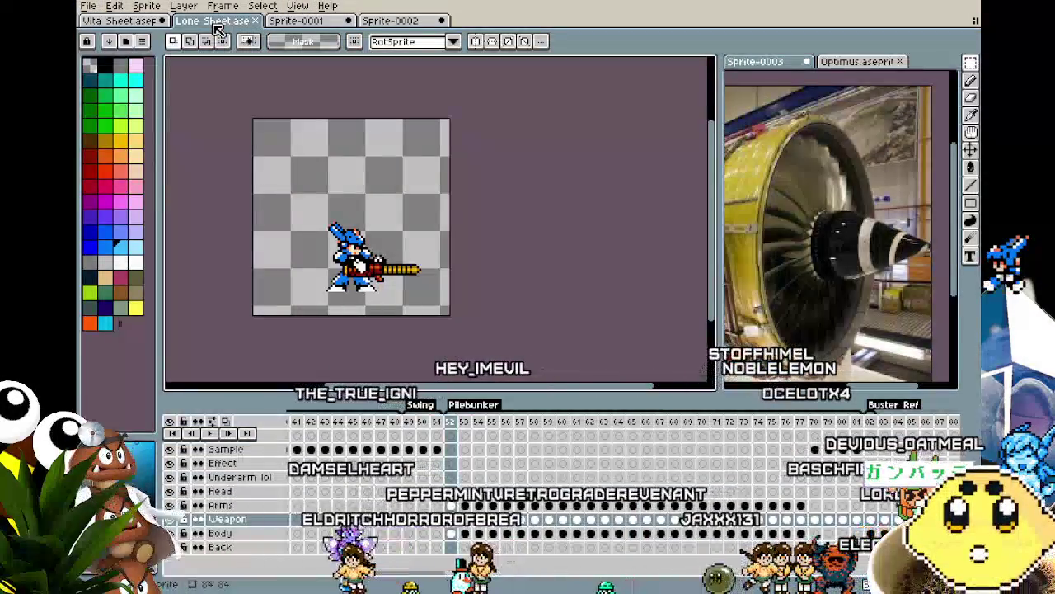
{"action": "left_click", "coordinate": [145, 22]}
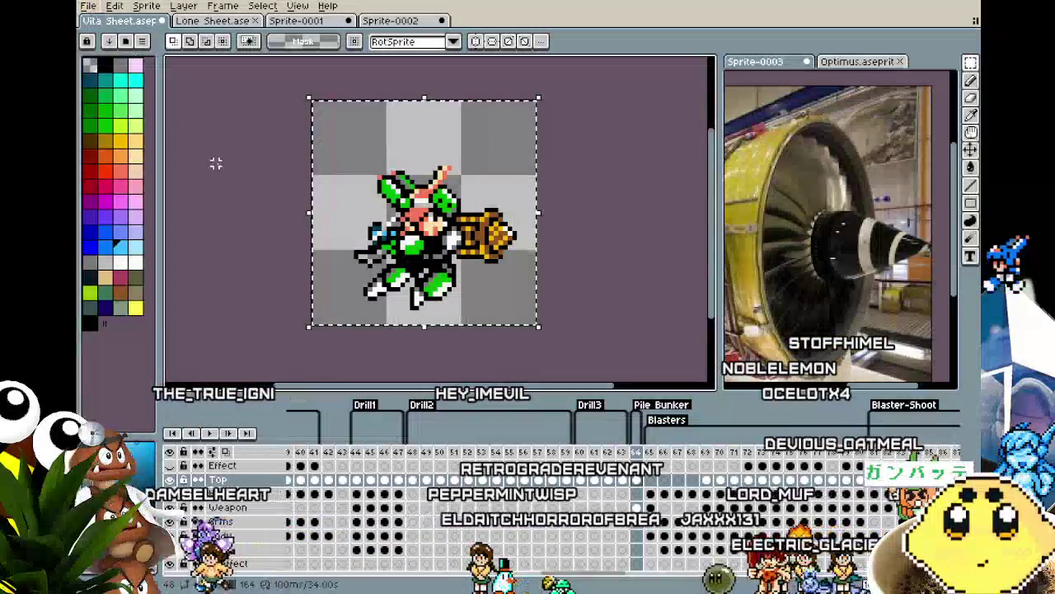
{"action": "left_click", "coordinate": [88, 6]}
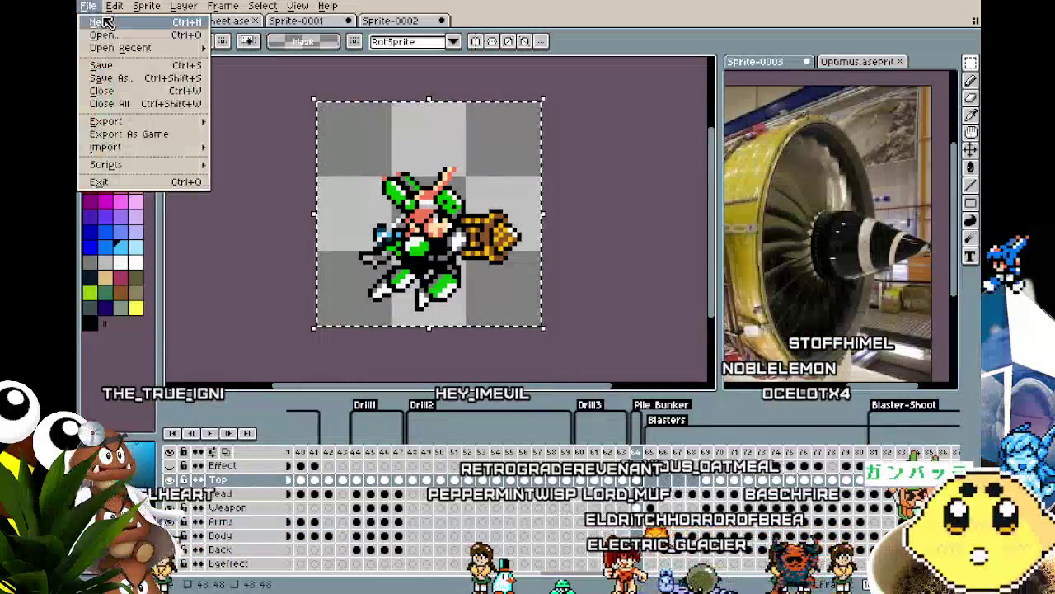
Create a new blank sprite and paste the green character near the canvas middle.
{"action": "left_click", "coordinate": [33, 35]}
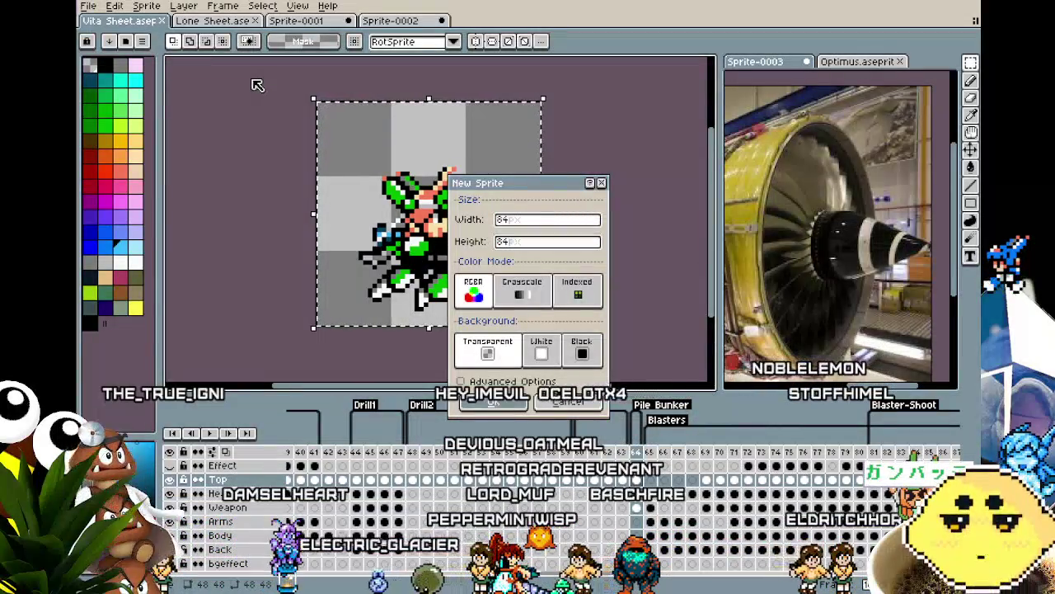
{"action": "key", "text": "Return"}
{"action": "scroll", "coordinate": [351, 245], "scroll_direction": "up", "scroll_amount": 3}
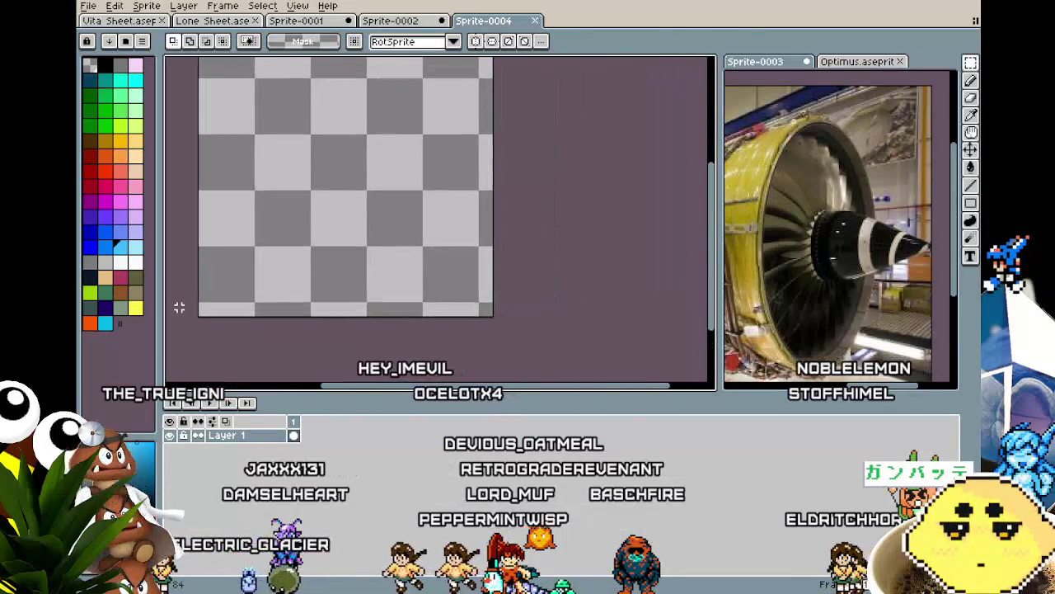
{"action": "key", "text": "ctrl+v"}
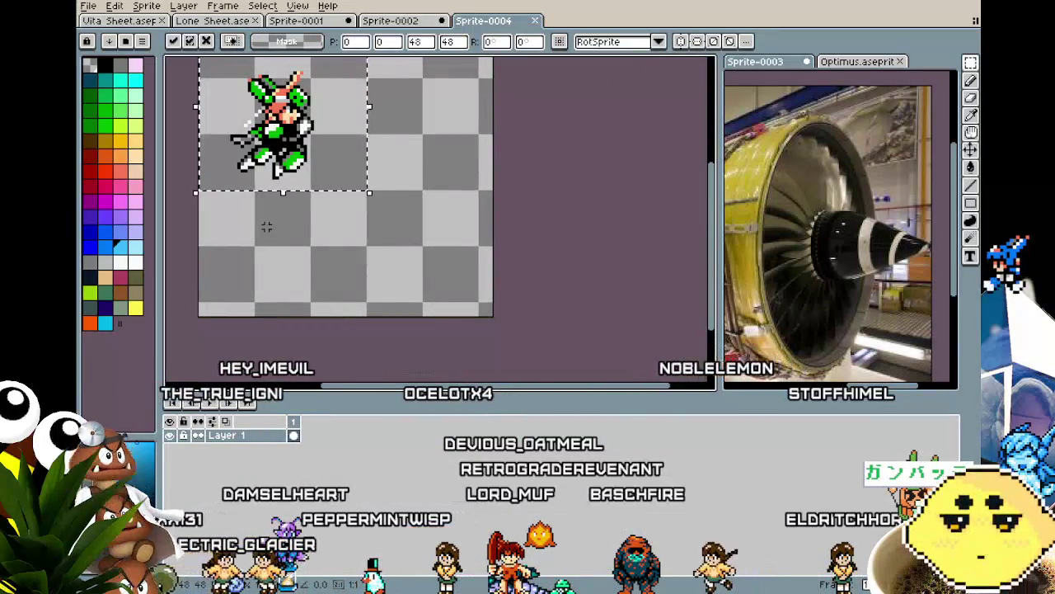
{"action": "left_click_drag", "start_coordinate": [266, 227], "coordinate": [242, 230]}
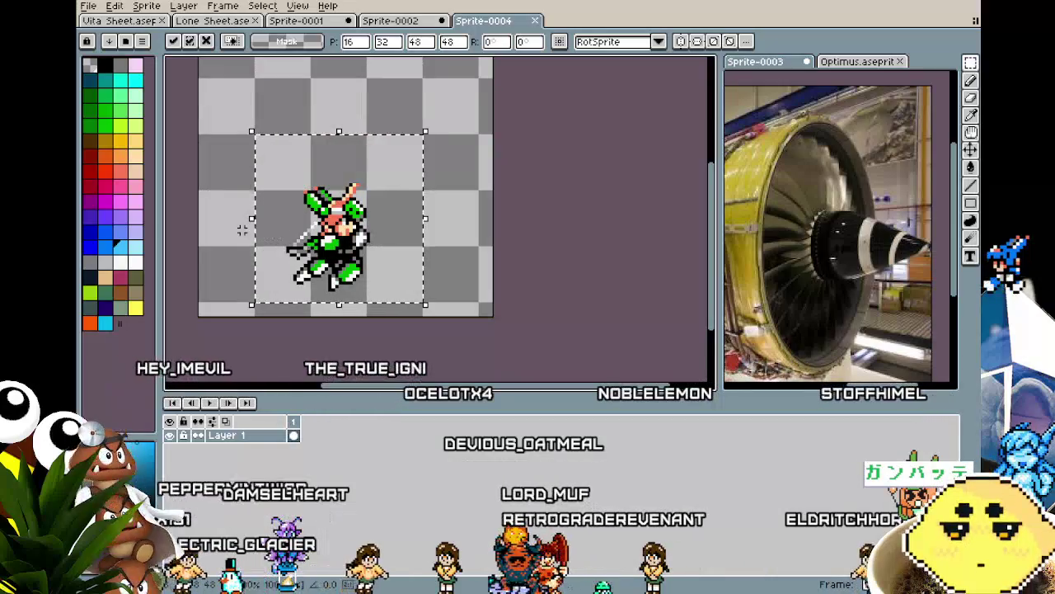
{"action": "key", "text": "Return"}
On the Lone Sheet document, select the whole canvas, then deselect it.
{"action": "left_click", "coordinate": [213, 20]}
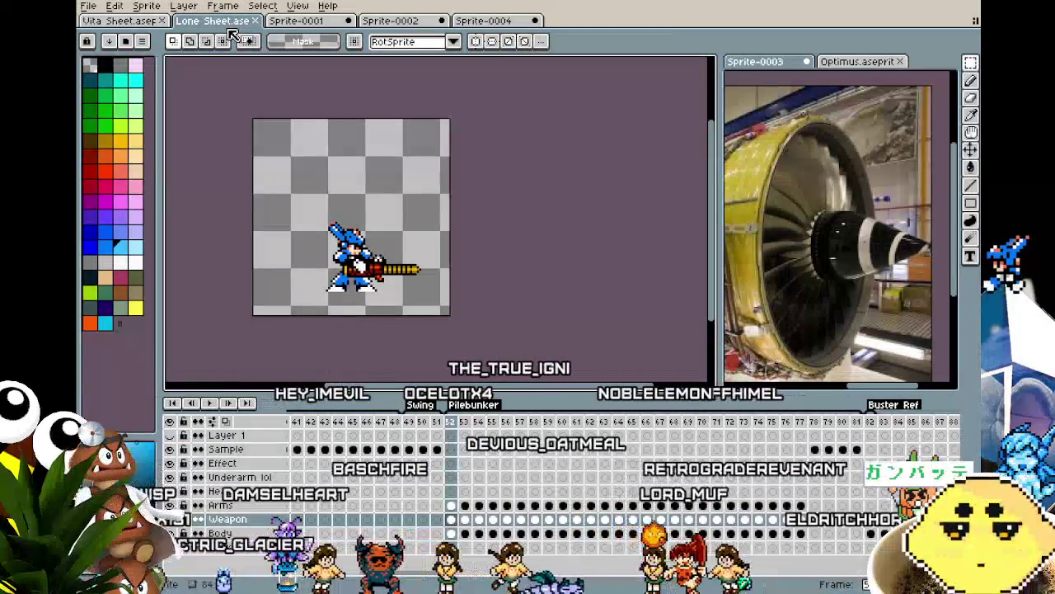
{"action": "scroll", "coordinate": [301, 323], "scroll_direction": "up", "scroll_amount": 2}
{"action": "scroll", "coordinate": [369, 282], "scroll_direction": "up", "scroll_amount": 1}
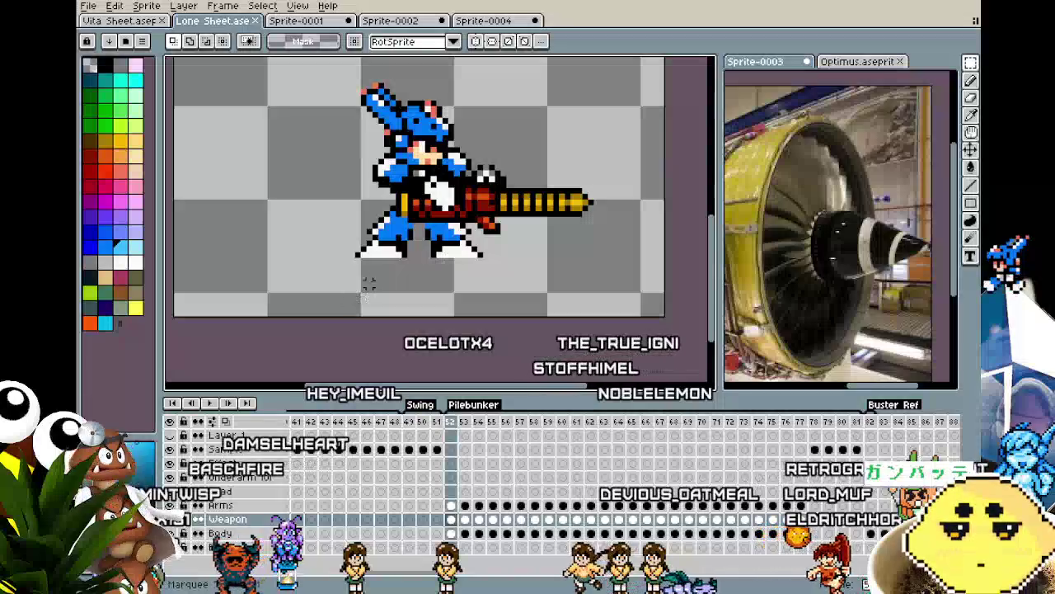
{"action": "key", "text": "ctrl+a"}
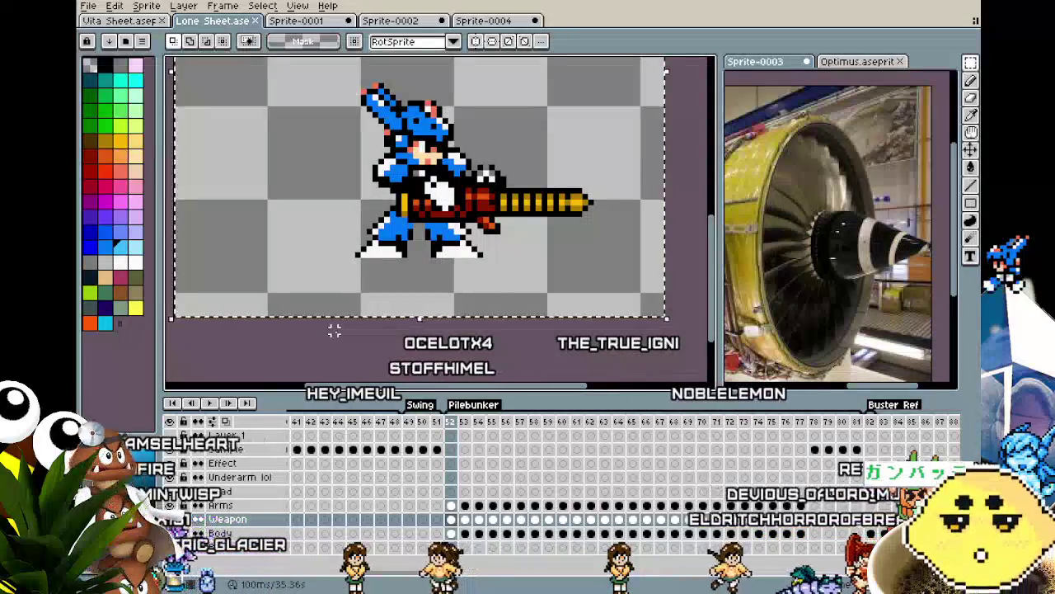
{"action": "scroll", "coordinate": [395, 264], "scroll_direction": "up", "scroll_amount": 1}
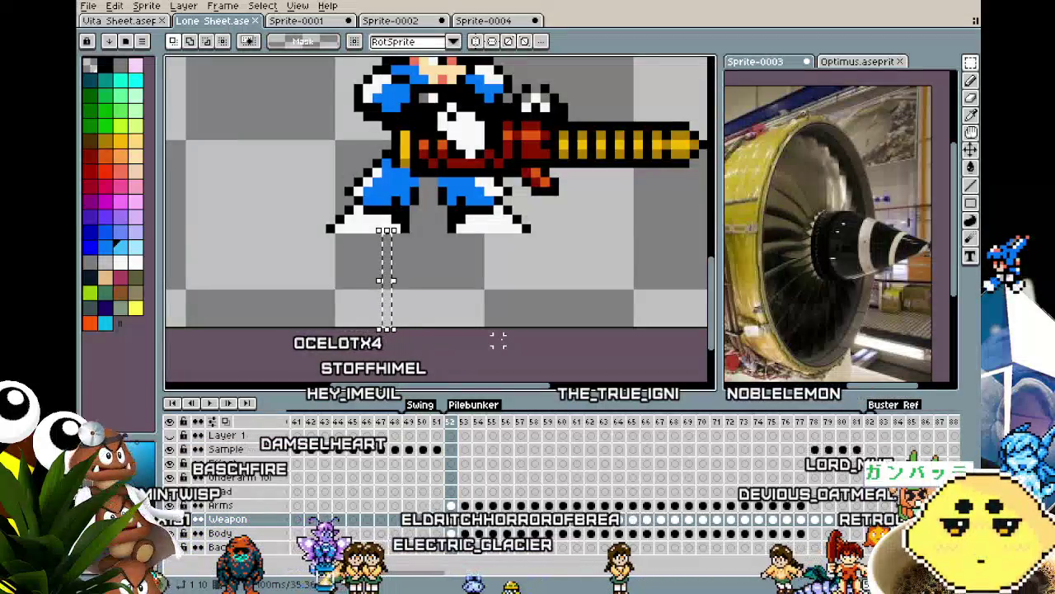
{"action": "key", "text": "ctrl+d"}
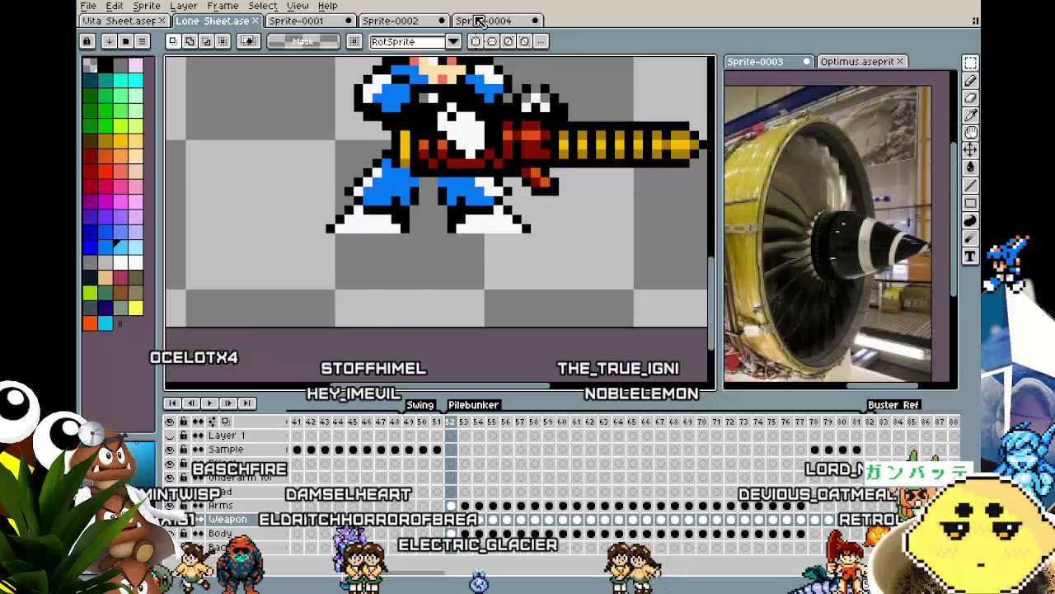
In Sprite-0004, select all and move the character up, three pixels higher.
{"action": "left_click", "coordinate": [479, 20]}
{"action": "key", "text": "ctrl+a"}
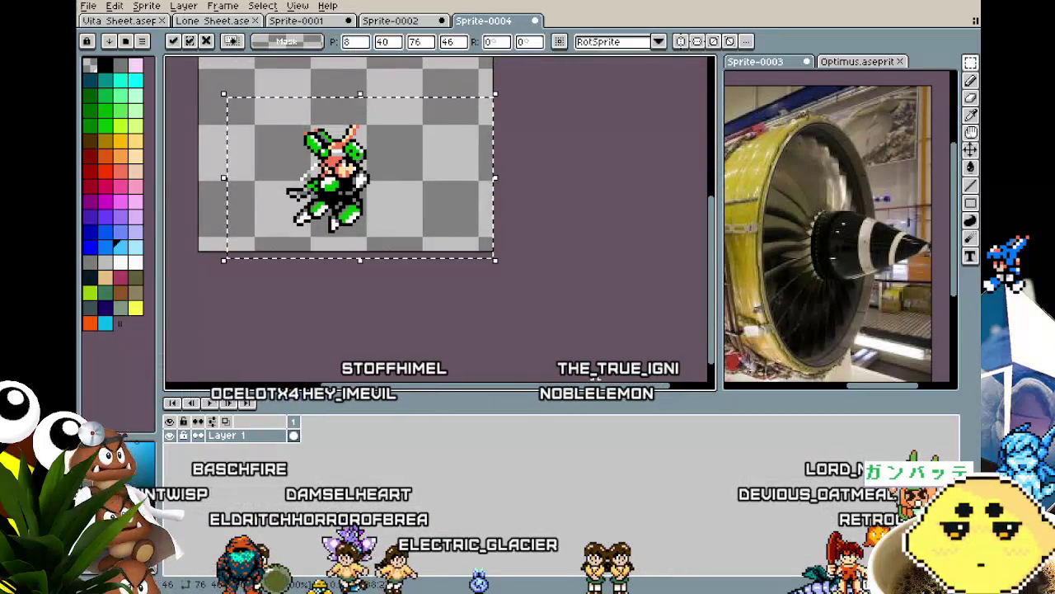
{"action": "left_click_drag", "start_coordinate": [395, 280], "coordinate": [396, 241]}
{"action": "key", "text": "Up"}
{"action": "key", "text": "Up"}
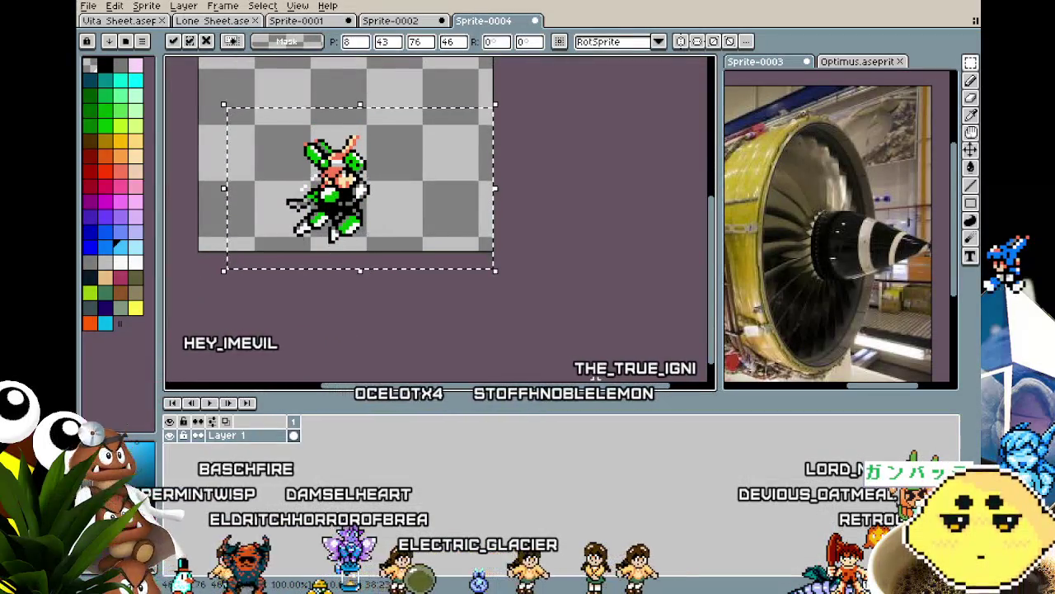
{"action": "key", "text": "Up"}
{"action": "key", "text": "Up"}
{"action": "key", "text": "Up"}
{"action": "key", "text": "Up"}
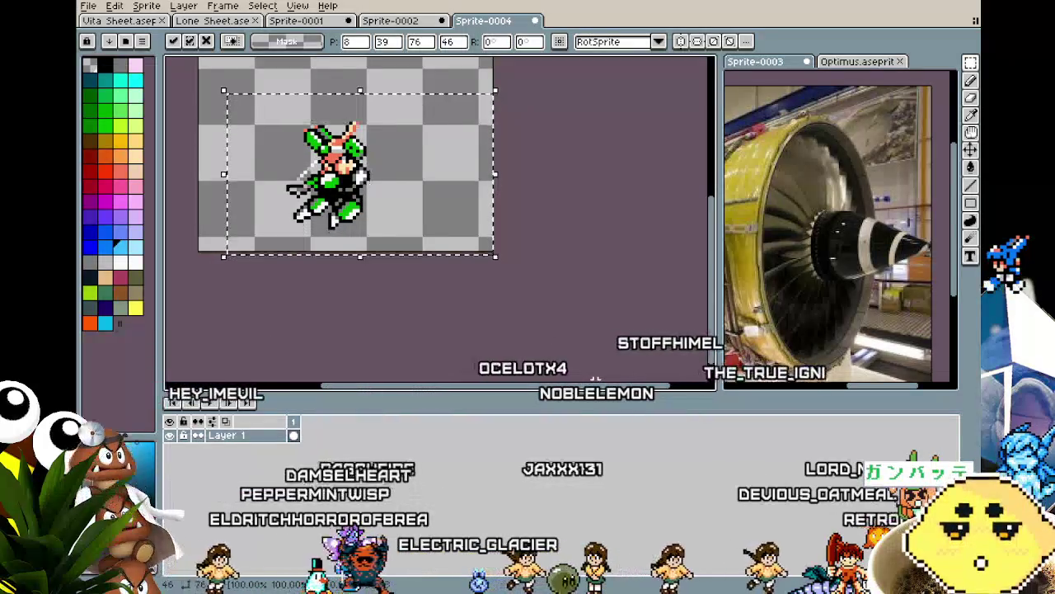
{"action": "key", "text": "Up"}
{"action": "key", "text": "Up"}
{"action": "key", "text": "Up"}
{"action": "key", "text": "Up"}
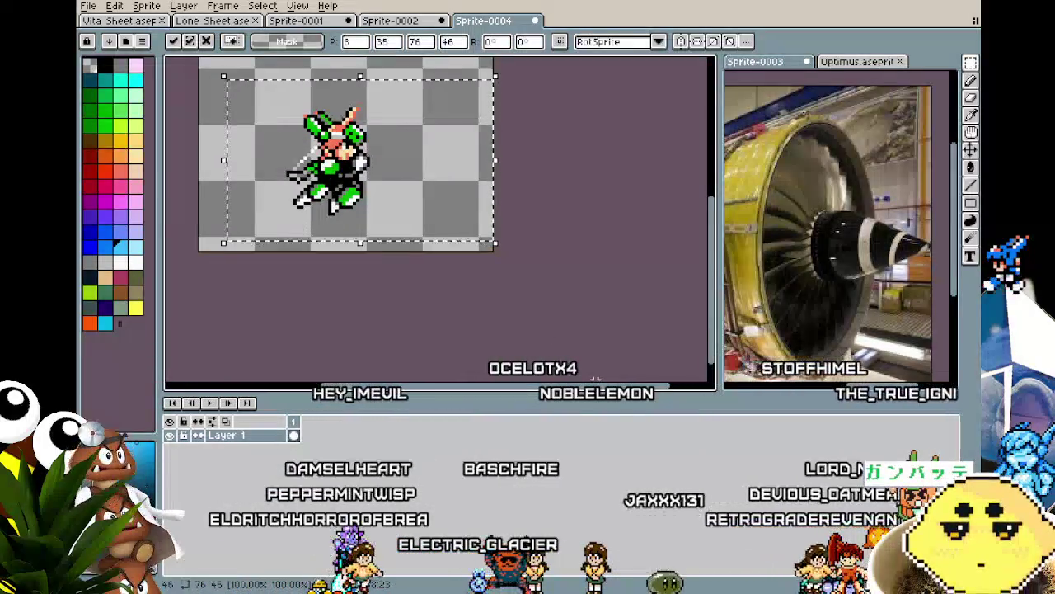
{"action": "key", "text": "Return"}
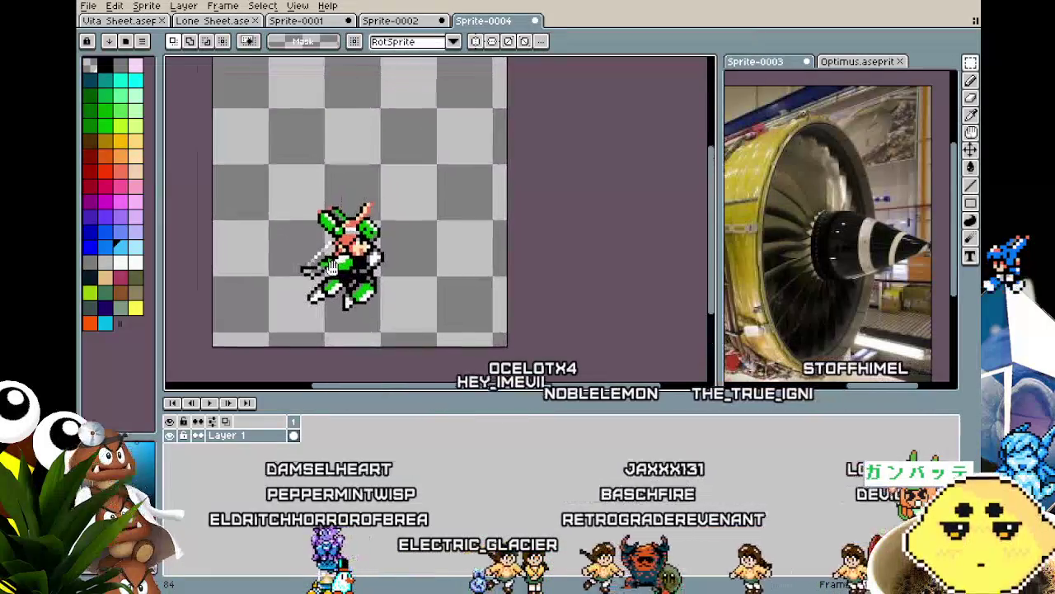
Rename Layer 1 to 'Top'.
{"action": "double_click", "coordinate": [232, 436]}
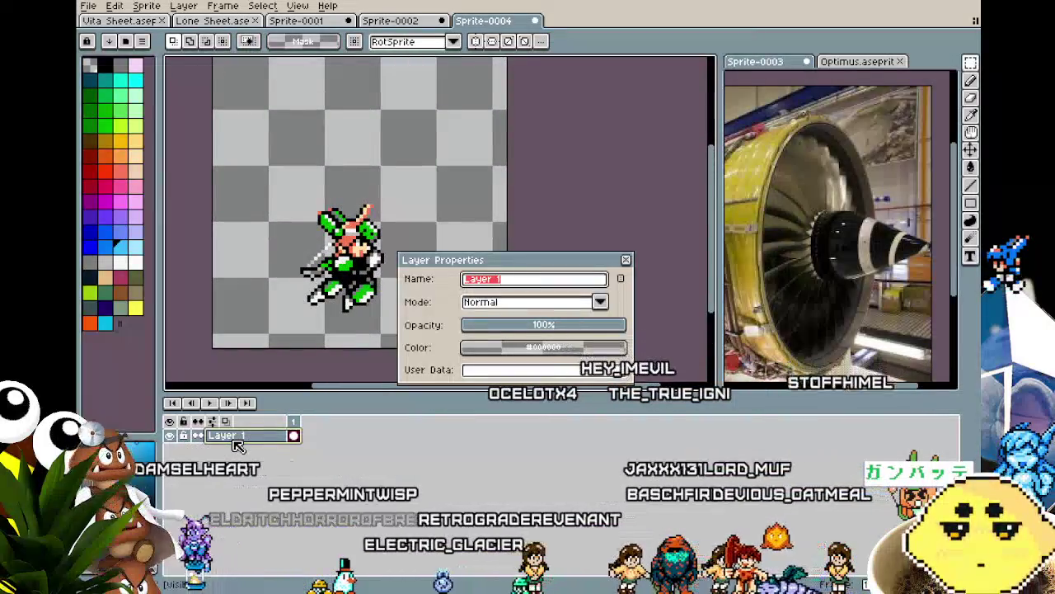
{"action": "type", "text": "Top"}
{"action": "key", "text": "Return"}
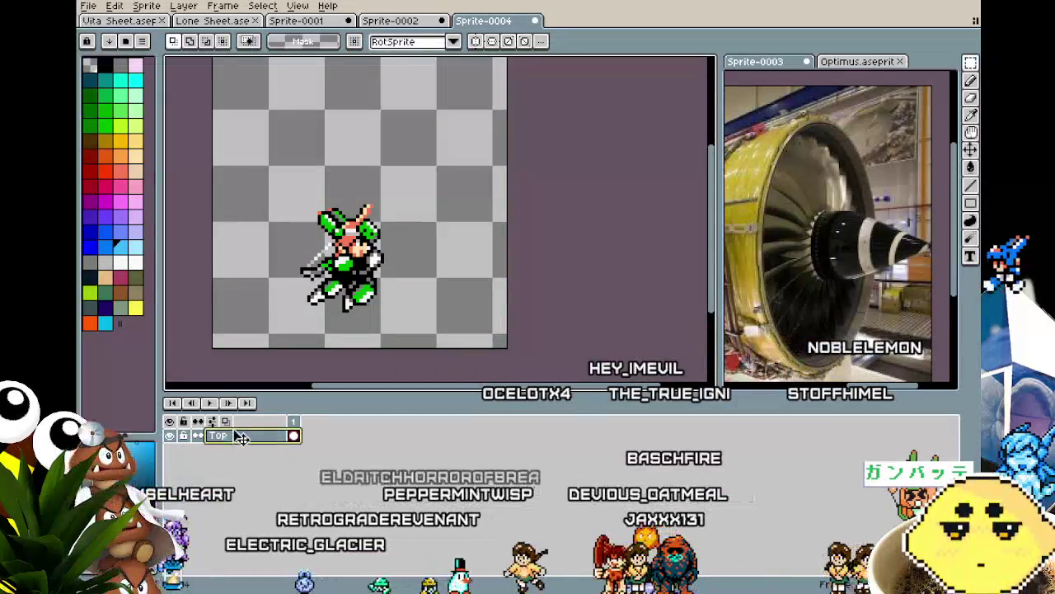
Add a new layer named 'Bottom' and paste the character onto it.
{"action": "right_click", "coordinate": [245, 438]}
{"action": "left_click", "coordinate": [369, 463]}
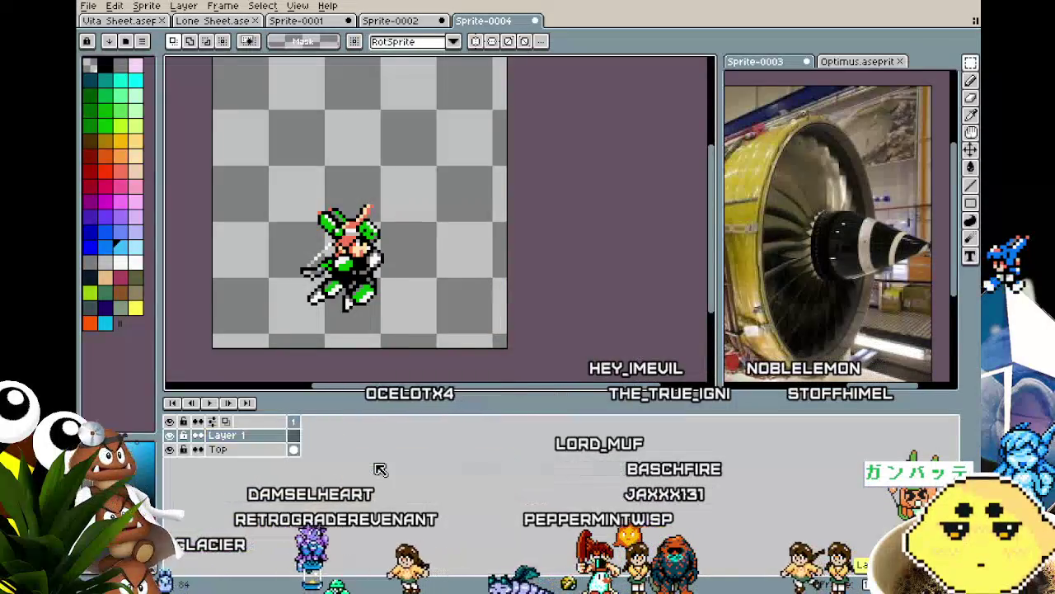
{"action": "key", "text": "shift+b"}
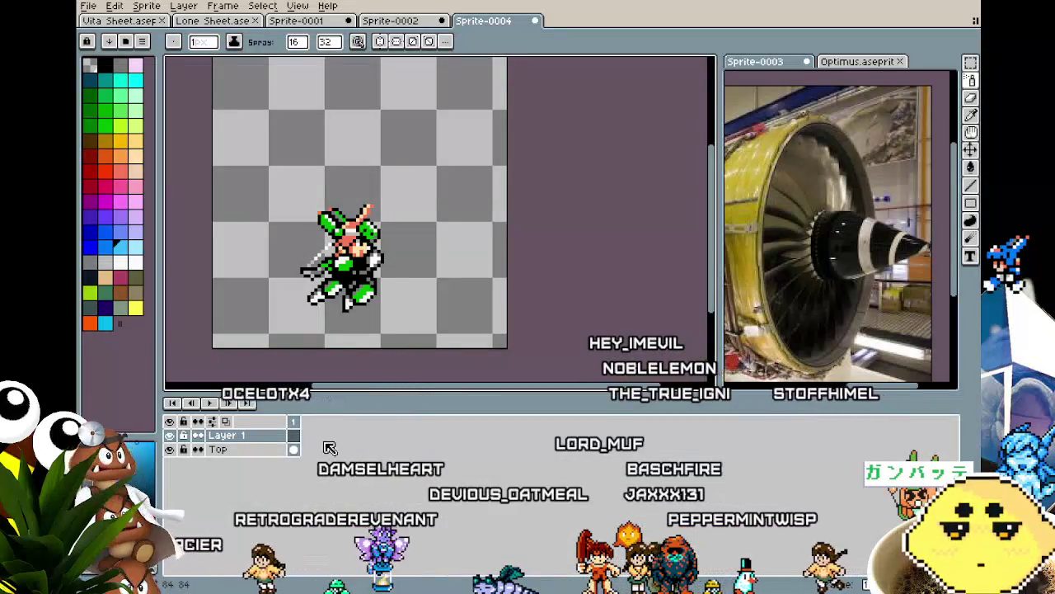
{"action": "double_click", "coordinate": [243, 439]}
{"action": "type", "text": "Bott"}
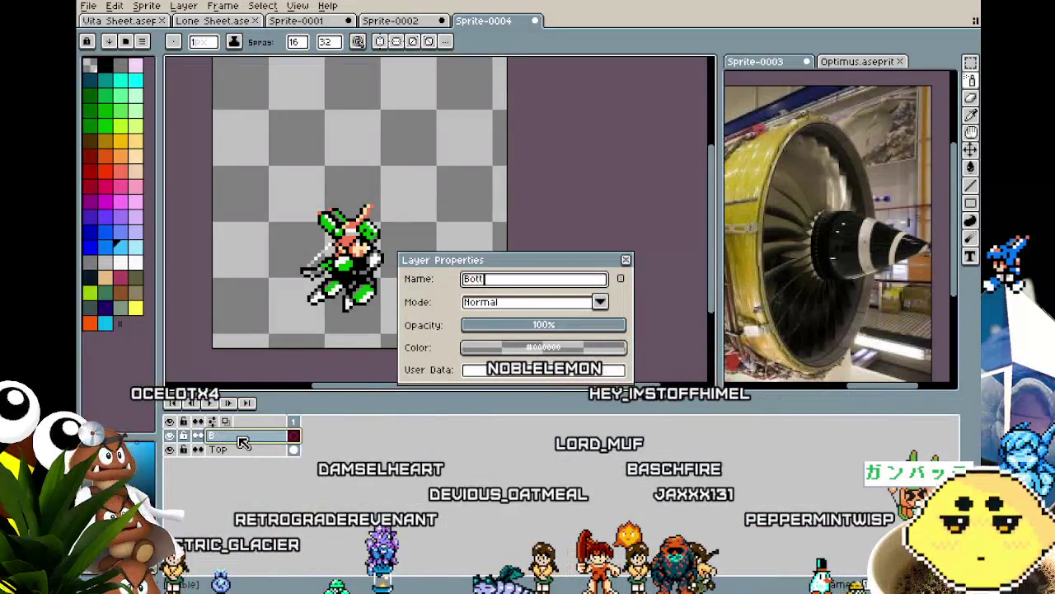
{"action": "type", "text": "om"}
{"action": "key", "text": "Return"}
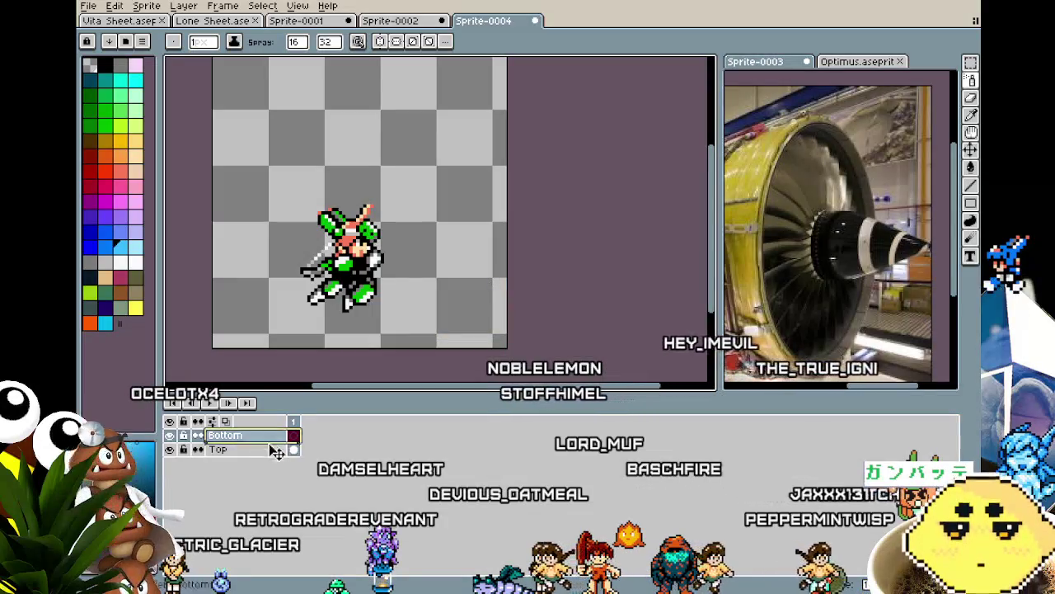
{"action": "key", "text": "ctrl+v"}
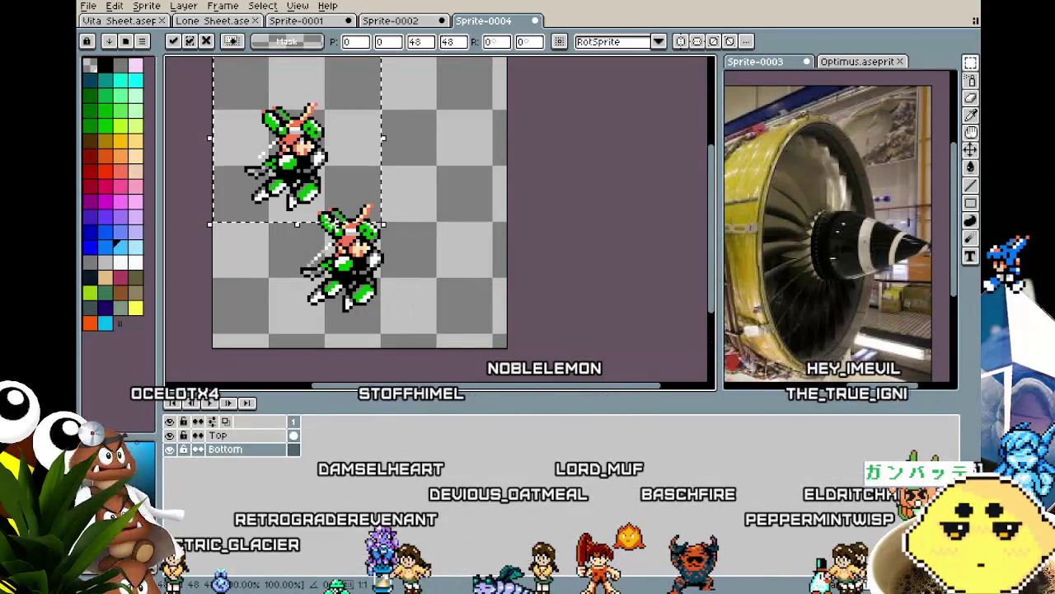
Paste a robot copy at the canvas centre, rotated -90° onto its side.
{"action": "key", "text": "Escape"}
{"action": "key", "text": "ctrl+v"}
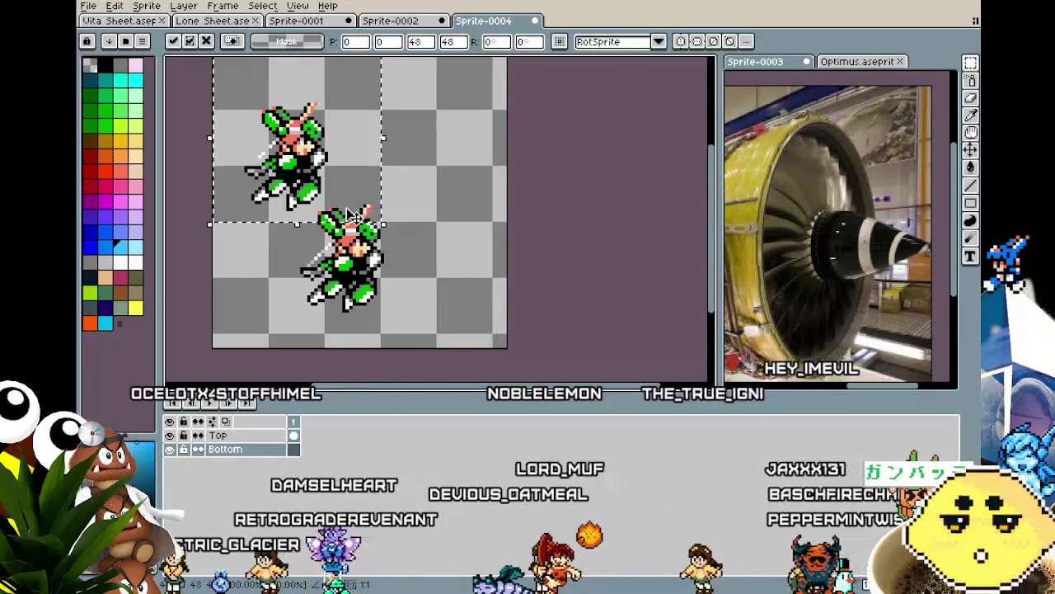
{"action": "left_click_drag", "start_coordinate": [315, 145], "coordinate": [406, 228]}
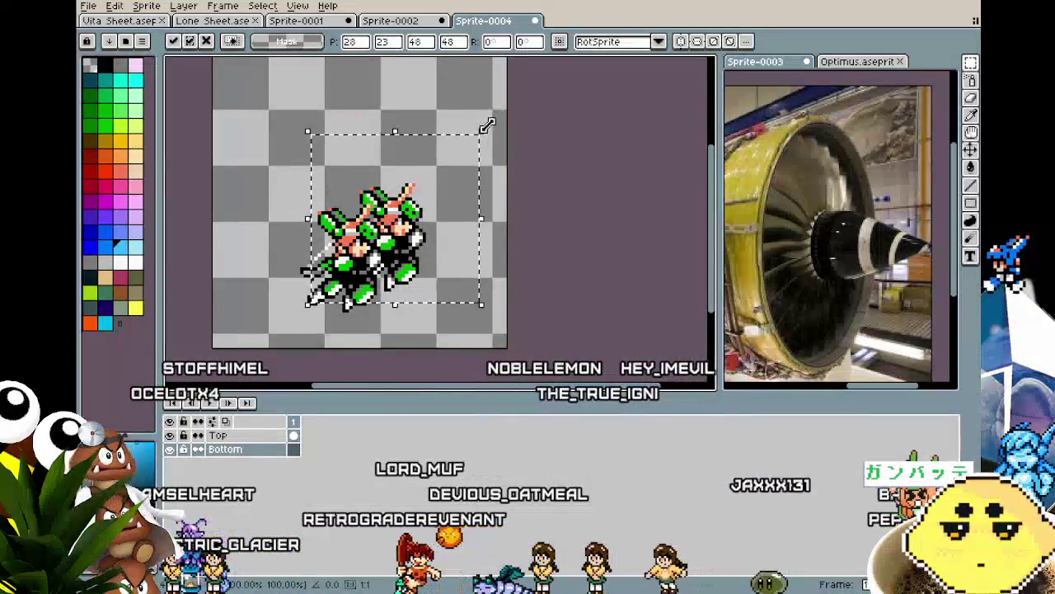
{"action": "mouse_move", "coordinate": [511, 144]}
{"action": "left_mouse_down"}
{"action": "mouse_move", "coordinate": [540, 209]}
{"action": "mouse_move", "coordinate": [443, 250]}
{"action": "left_mouse_up"}
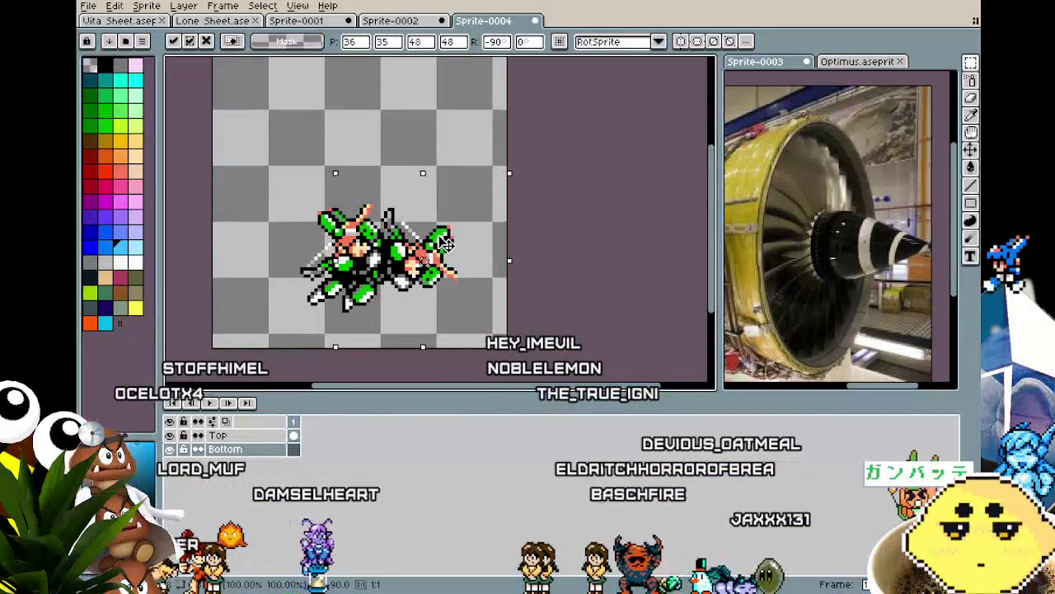
{"action": "left_click", "coordinate": [613, 321]}
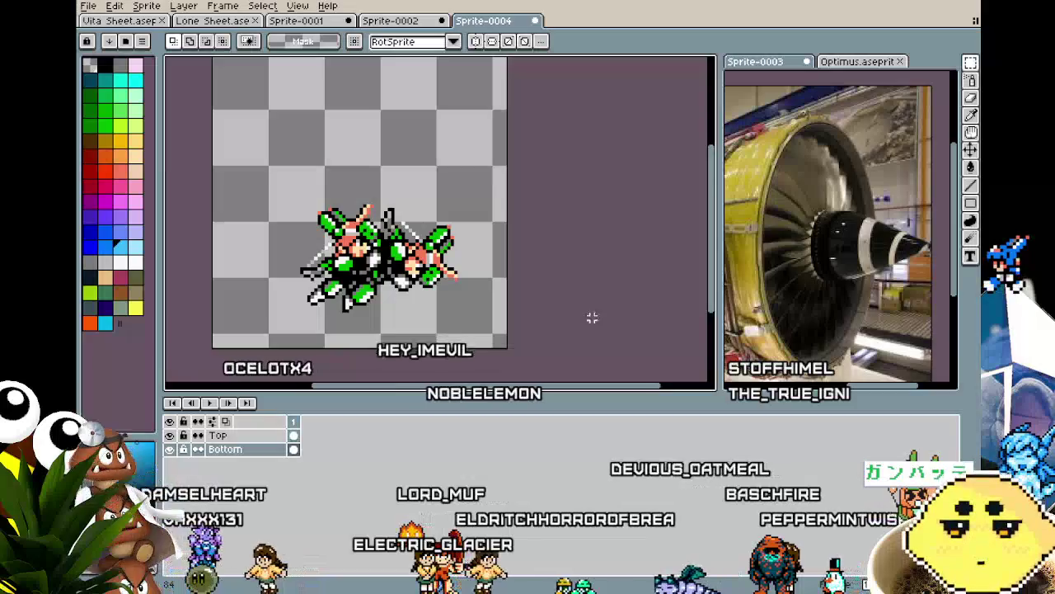
Take the Weapon layer's artwork from the Vita Sheet and return to Sprite-0004.
{"action": "left_click", "coordinate": [120, 20]}
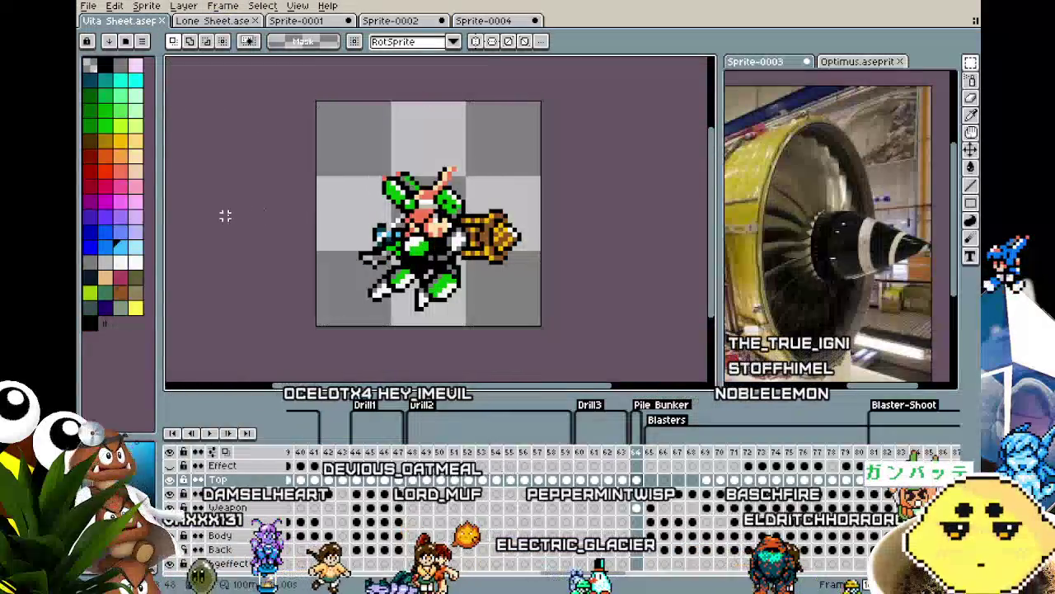
{"action": "left_click", "coordinate": [637, 507]}
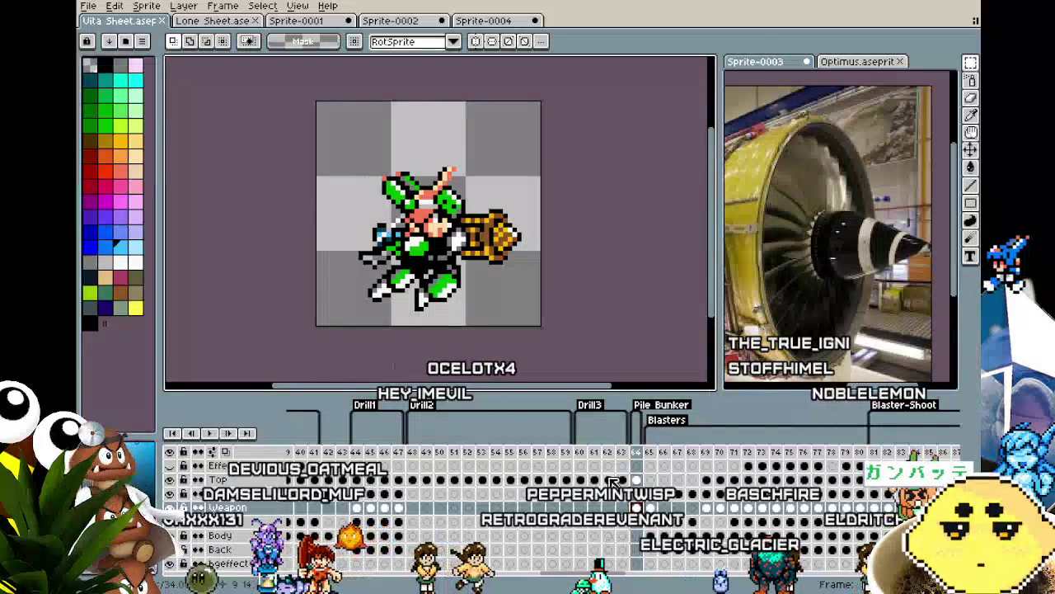
{"action": "left_click", "coordinate": [487, 23]}
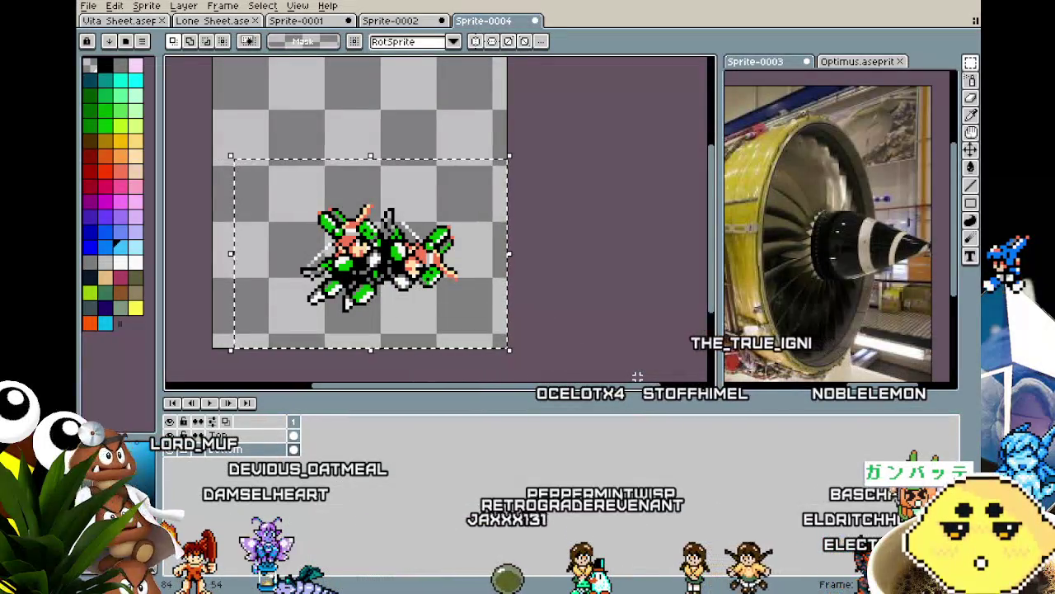
Remove the rotated copy and place the pasted gold engine cannon over the robot's hands.
{"action": "key", "text": "ctrl+z"}
{"action": "key", "text": "ctrl+v"}
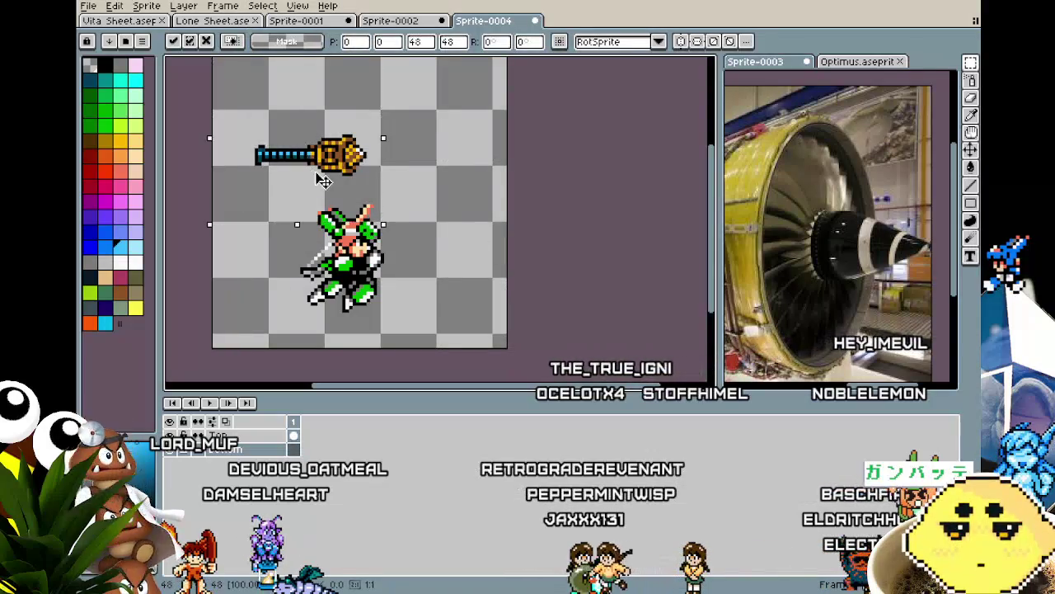
{"action": "left_click_drag", "start_coordinate": [356, 243], "coordinate": [379, 286]}
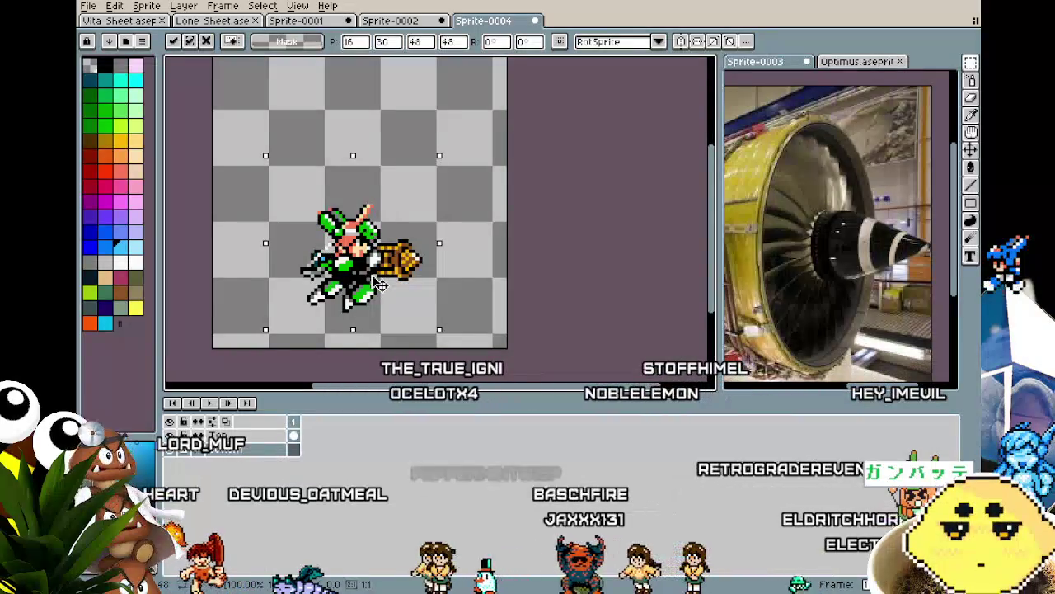
{"action": "mouse_move", "coordinate": [380, 286]}
{"action": "left_mouse_down"}
{"action": "mouse_move", "coordinate": [385, 215]}
{"action": "mouse_move", "coordinate": [382, 282]}
{"action": "left_mouse_up"}
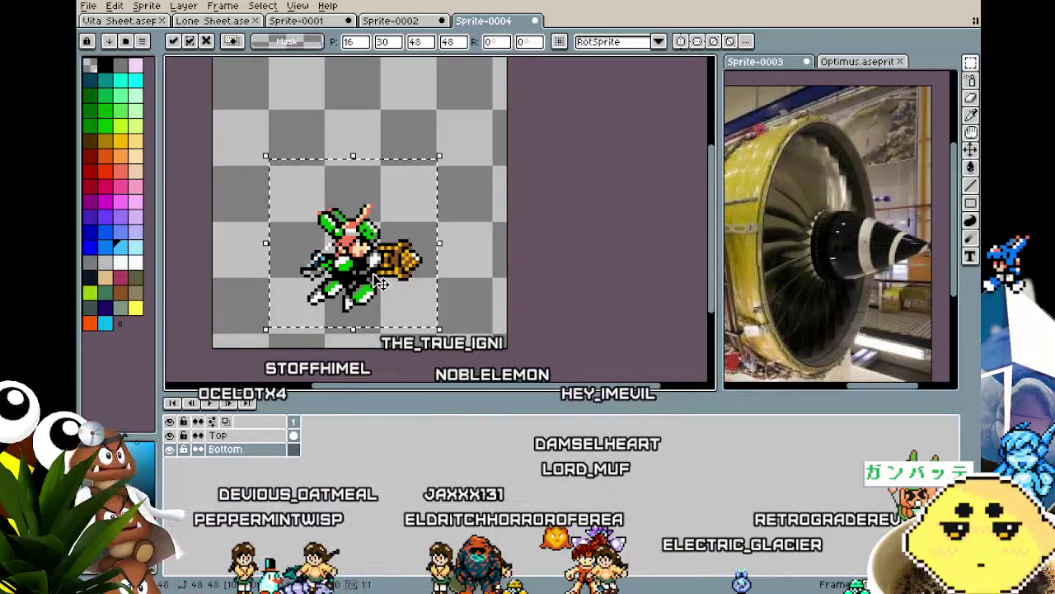
{"action": "left_click", "coordinate": [229, 223]}
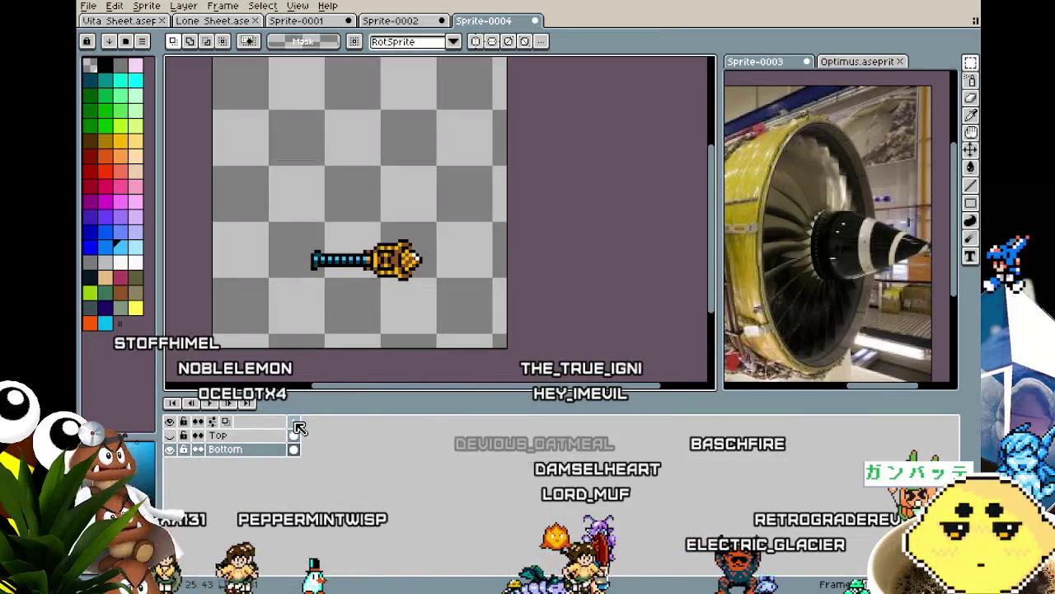
Add frame 2 and nudge the selected blue barrel right toward the gold body.
{"action": "right_click", "coordinate": [299, 427]}
{"action": "left_click", "coordinate": [338, 449]}
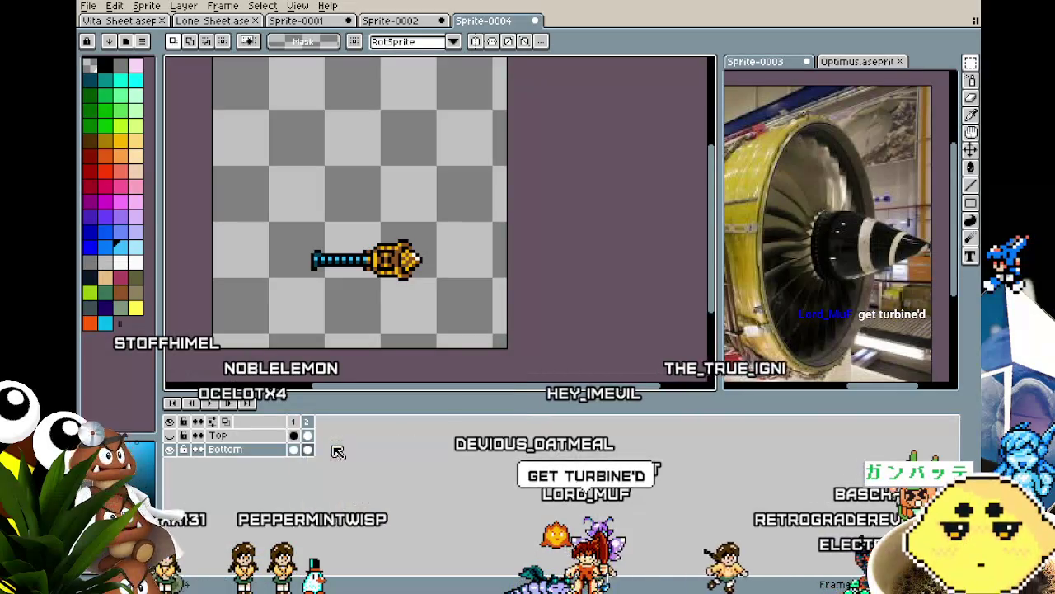
{"action": "scroll", "coordinate": [339, 290], "scroll_direction": "up", "scroll_amount": 1}
{"action": "scroll", "coordinate": [339, 289], "scroll_direction": "up", "scroll_amount": 1}
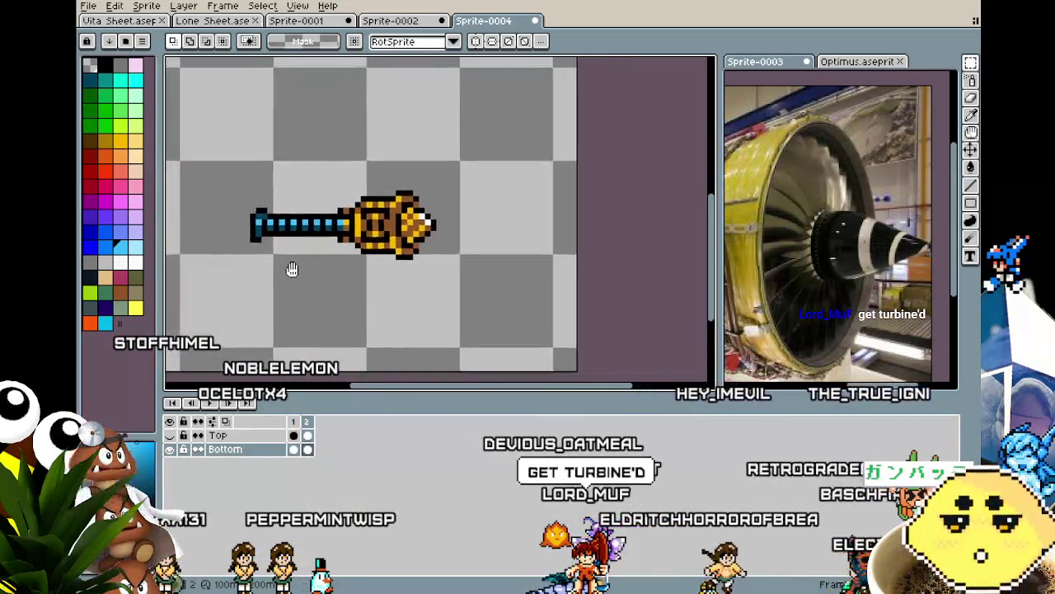
{"action": "left_click_drag", "start_coordinate": [249, 193], "coordinate": [355, 299]}
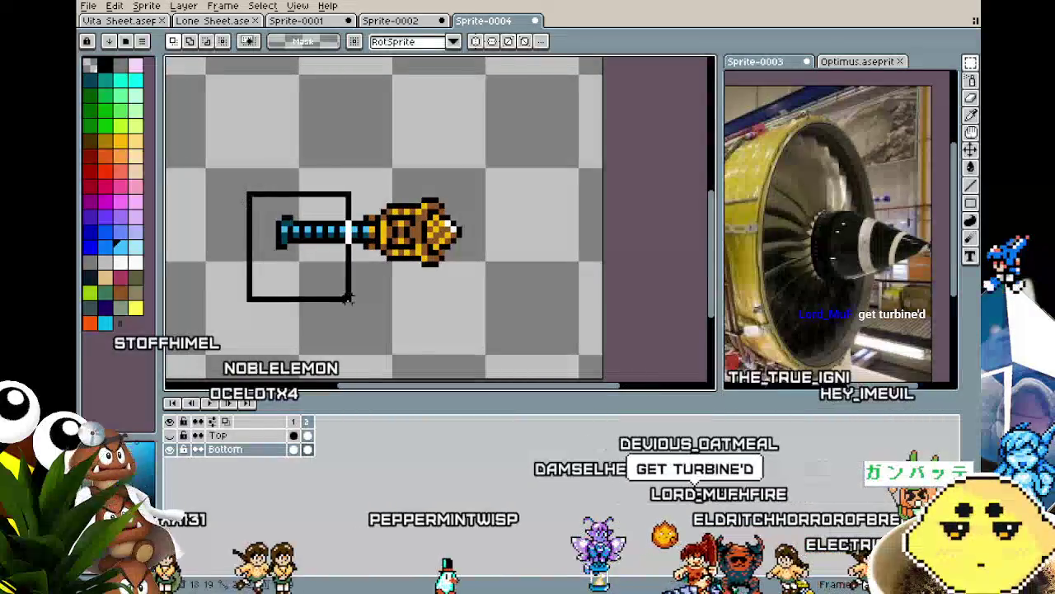
{"action": "key", "text": "Right"}
{"action": "key", "text": "Right"}
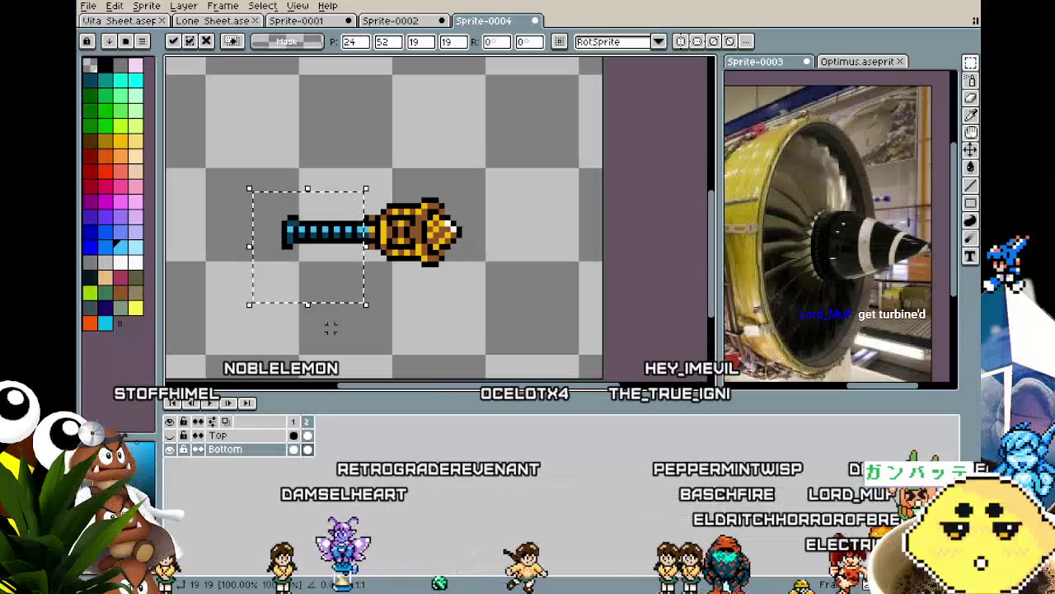
{"action": "key", "text": "ctrl+z"}
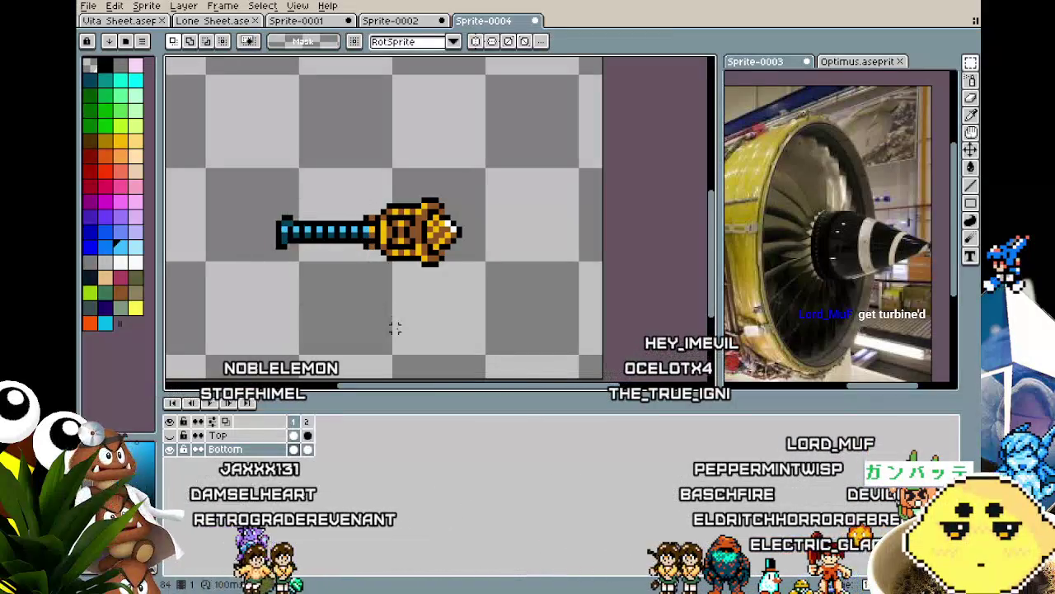
{"action": "right_click", "coordinate": [310, 423]}
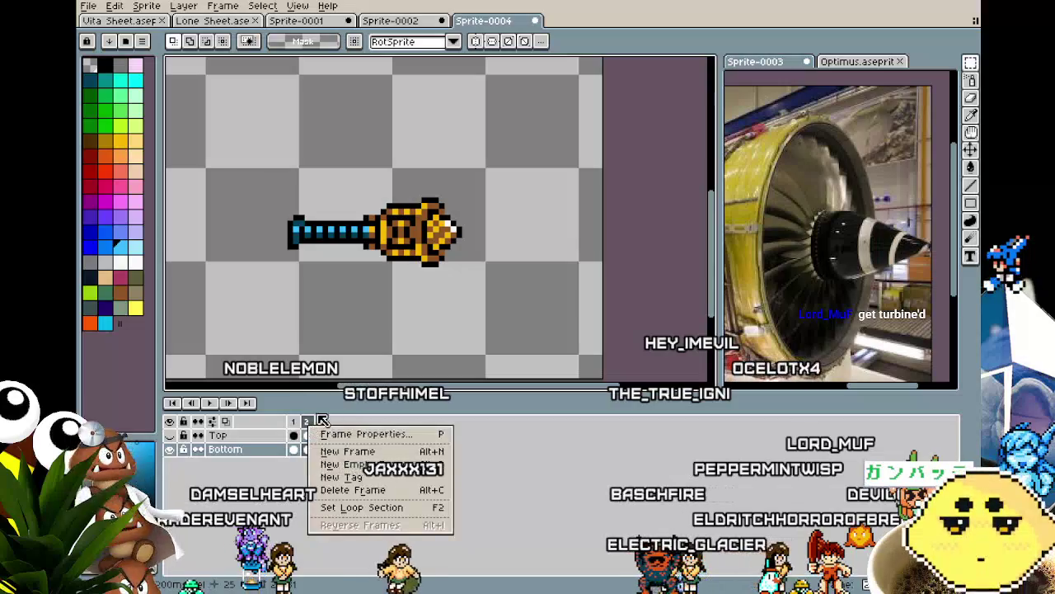
Add frame 3, shift the barrel one more pixel into the body, and preview playback.
{"action": "left_click", "coordinate": [375, 452]}
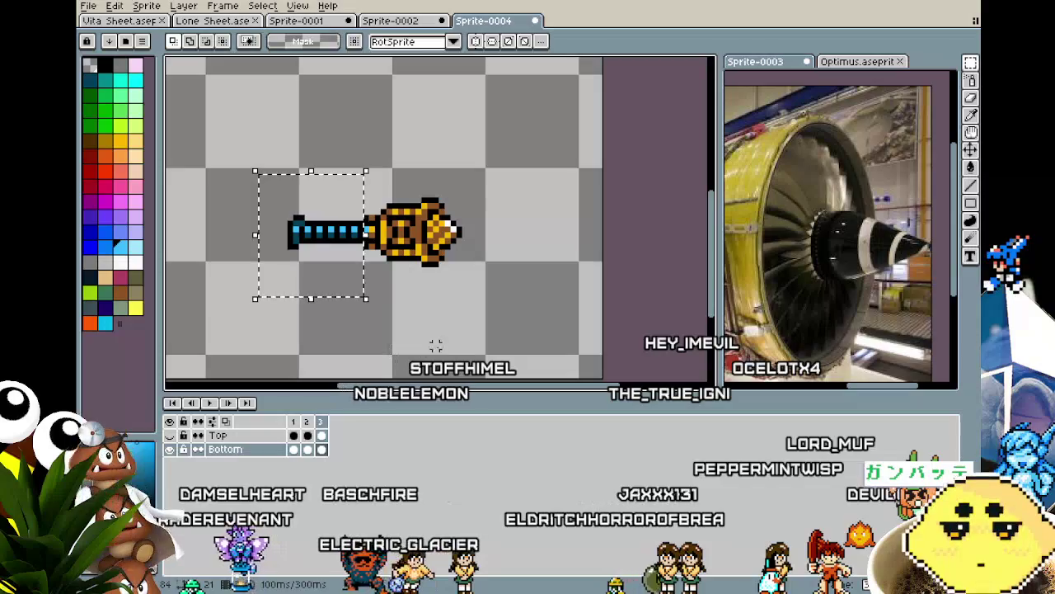
{"action": "key", "text": "Right"}
{"action": "key", "text": "Right"}
{"action": "key", "text": "ctrl+d"}
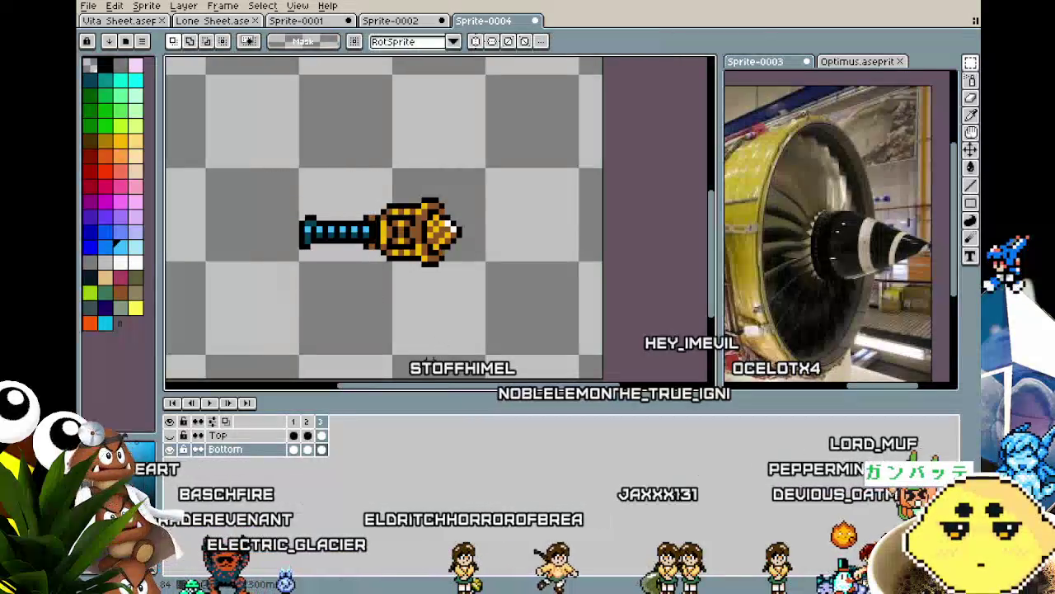
{"action": "right_click", "coordinate": [324, 423]}
{"action": "key", "text": "Escape"}
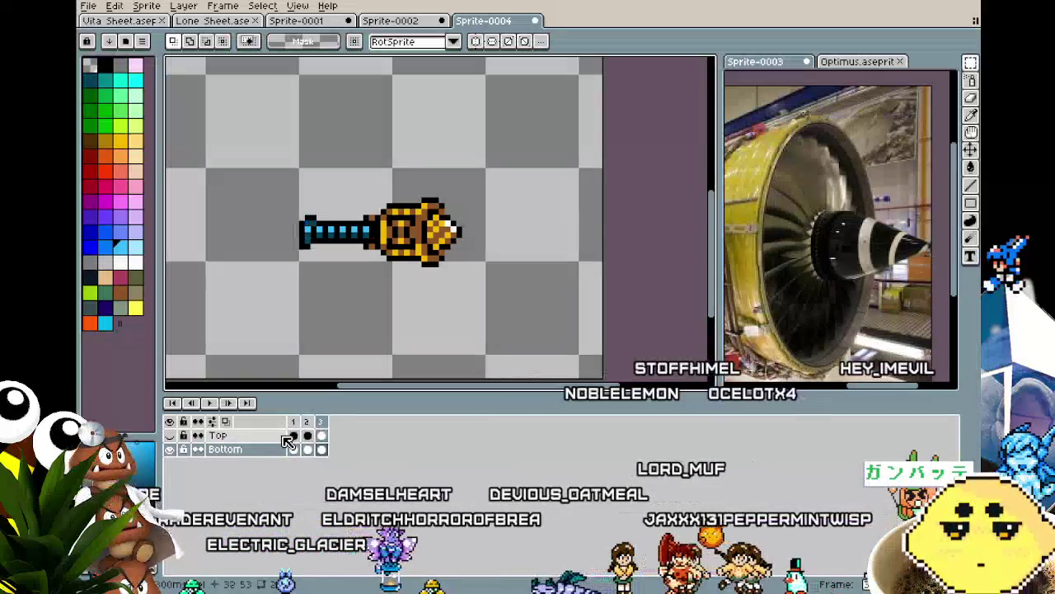
{"action": "key", "text": "ctrl+z"}
{"action": "key", "text": "ctrl+z"}
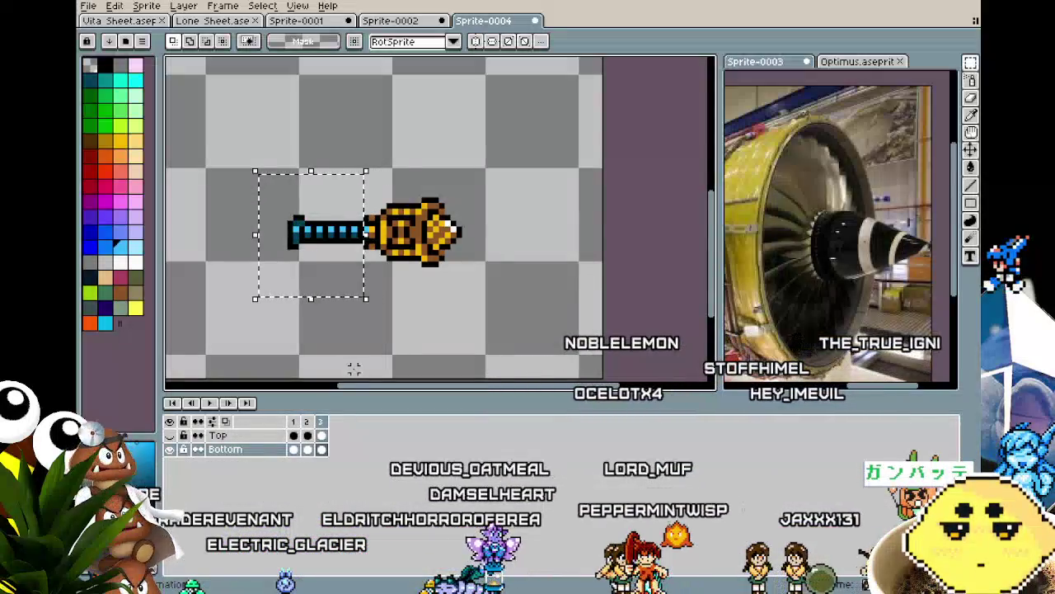
{"action": "key", "text": "Right"}
{"action": "key", "text": "Return"}
{"action": "key", "text": "Return"}
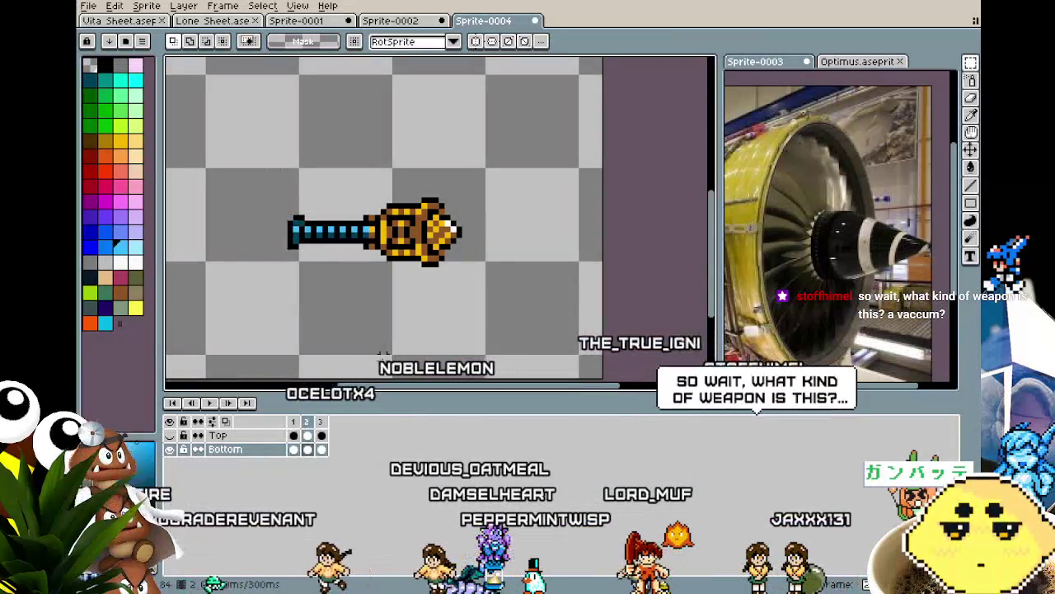
Select the barrel's outer end and handle end and shift them one pixel right.
{"action": "scroll", "coordinate": [337, 281], "scroll_direction": "up", "scroll_amount": 1}
{"action": "left_click_drag", "start_coordinate": [235, 143], "coordinate": [389, 287]}
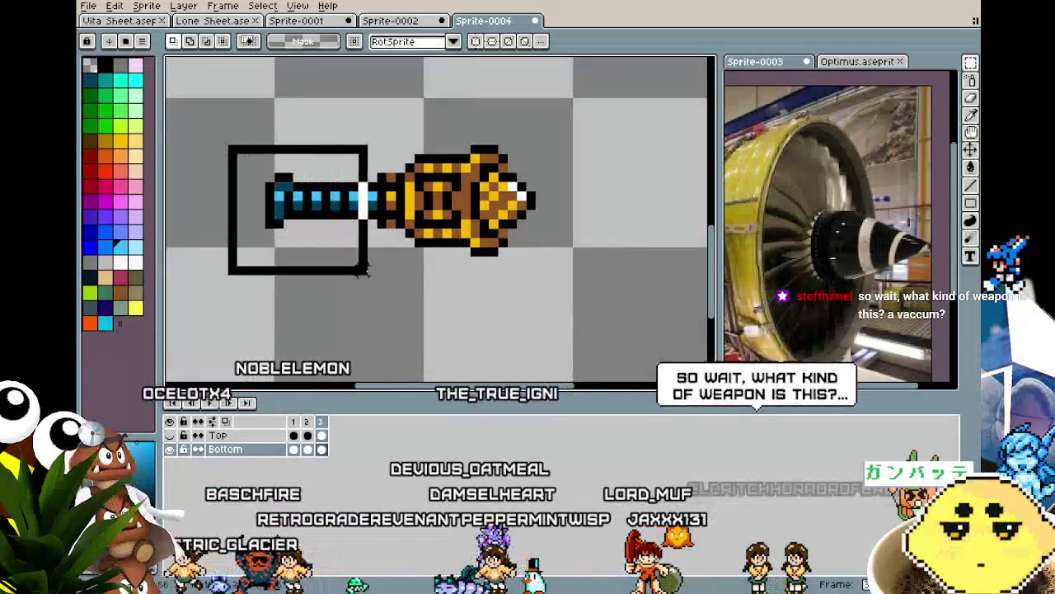
{"action": "left_click", "coordinate": [410, 345]}
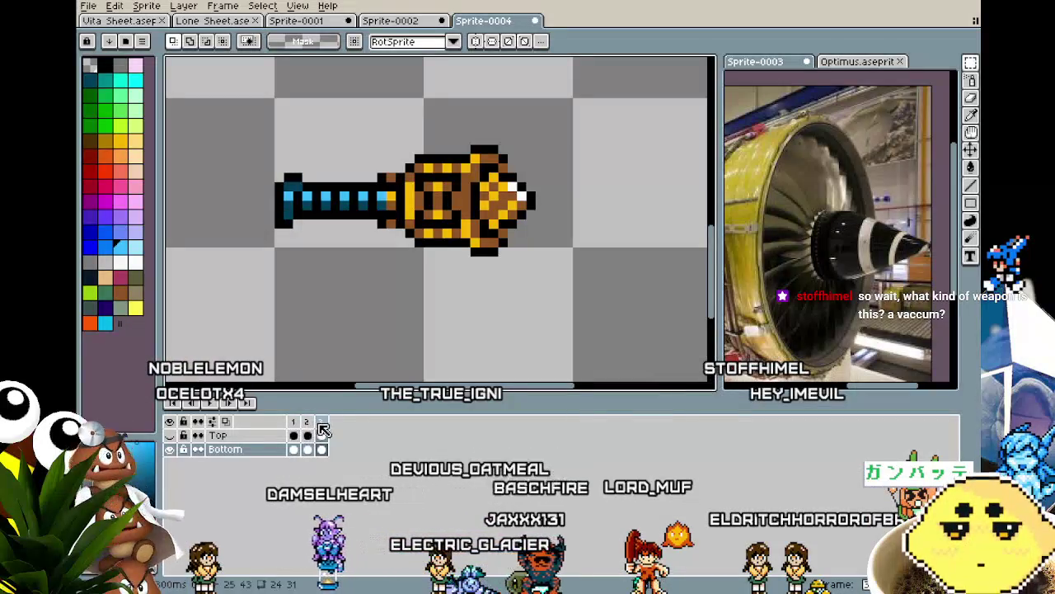
{"action": "left_click_drag", "start_coordinate": [333, 251], "coordinate": [367, 282]}
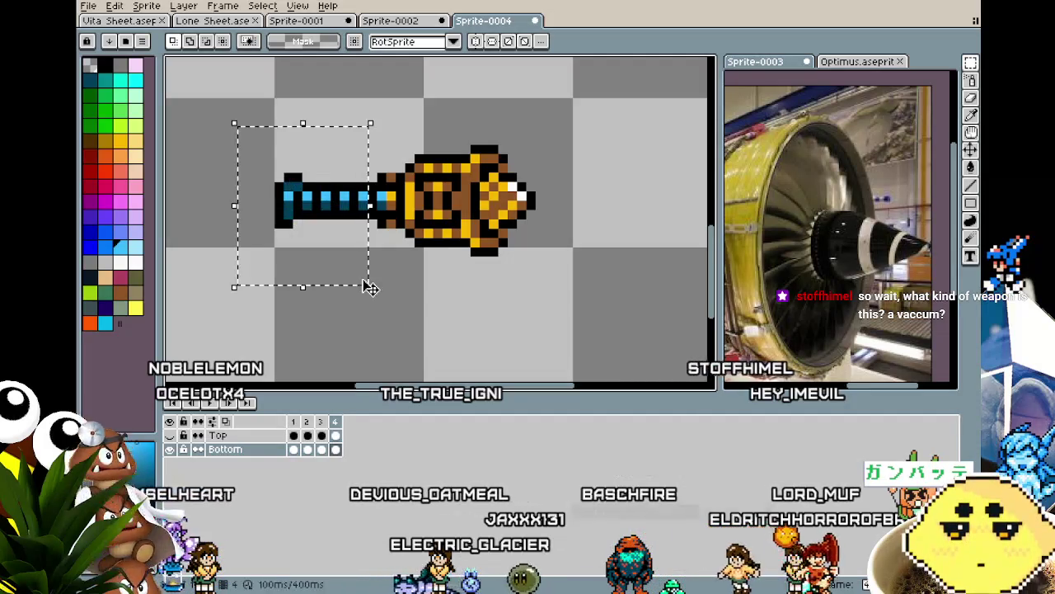
{"action": "key", "text": "Right"}
{"action": "key", "text": "Right"}
{"action": "left_click", "coordinate": [326, 353]}
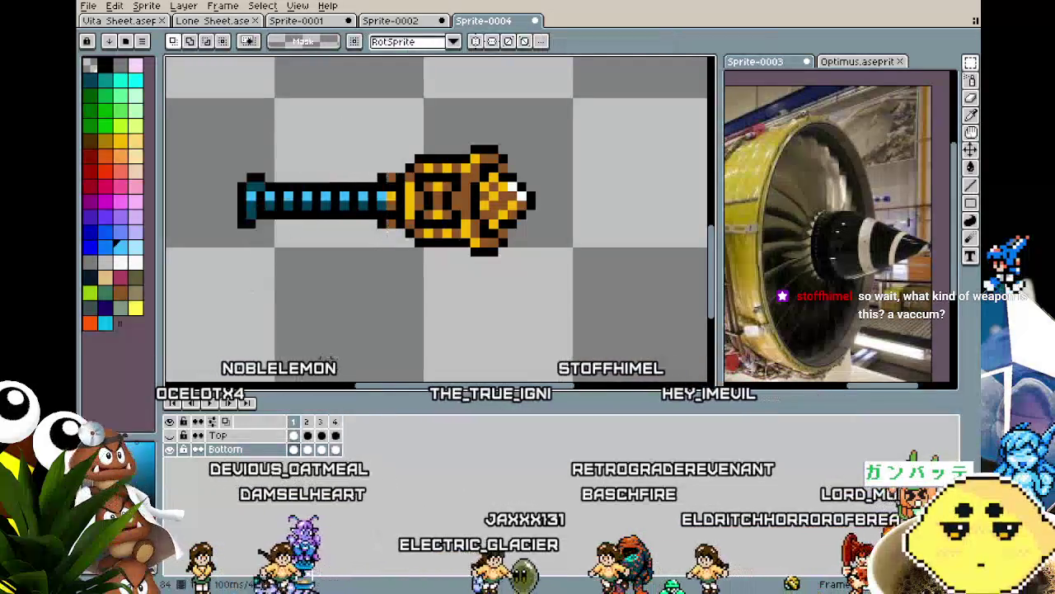
Add a fifth frame after the last one and zoom back out.
{"action": "right_click", "coordinate": [341, 423]}
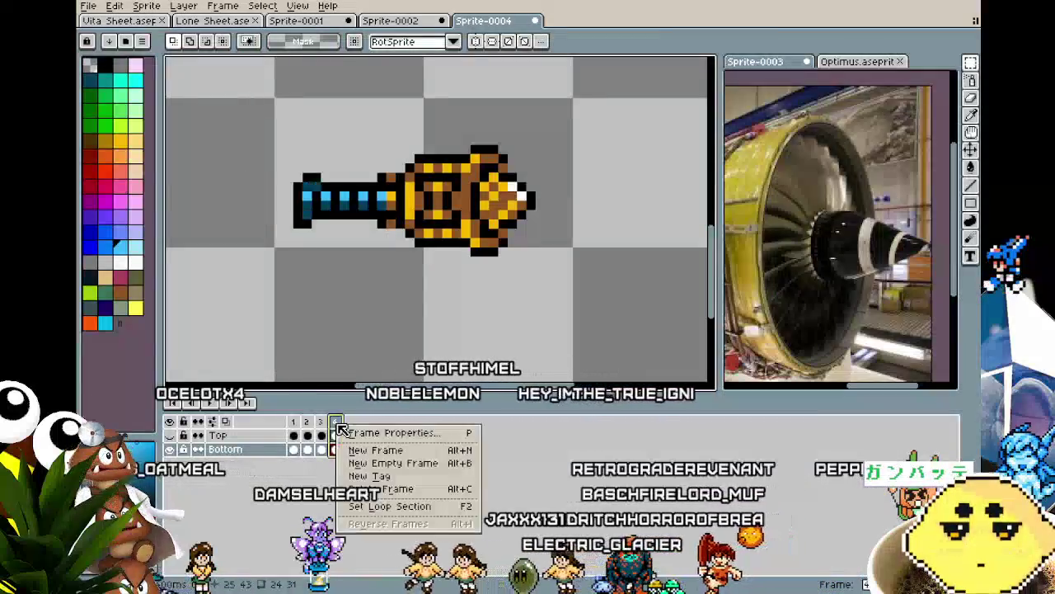
{"action": "left_click", "coordinate": [371, 448]}
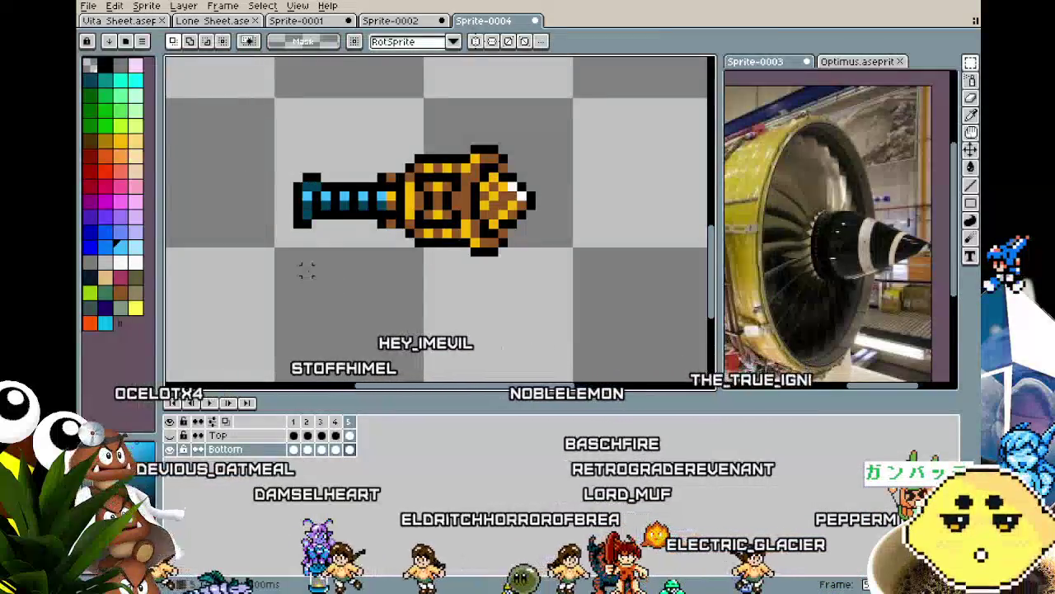
{"action": "scroll", "coordinate": [297, 239], "scroll_direction": "down", "scroll_amount": 1}
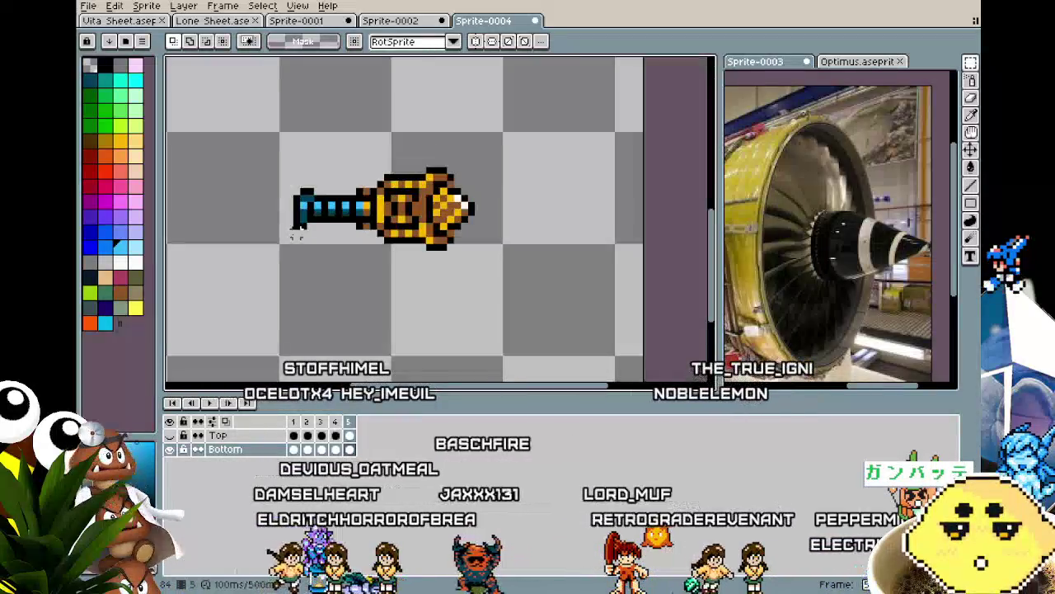
{"action": "scroll", "coordinate": [290, 330], "scroll_direction": "down", "scroll_amount": 1}
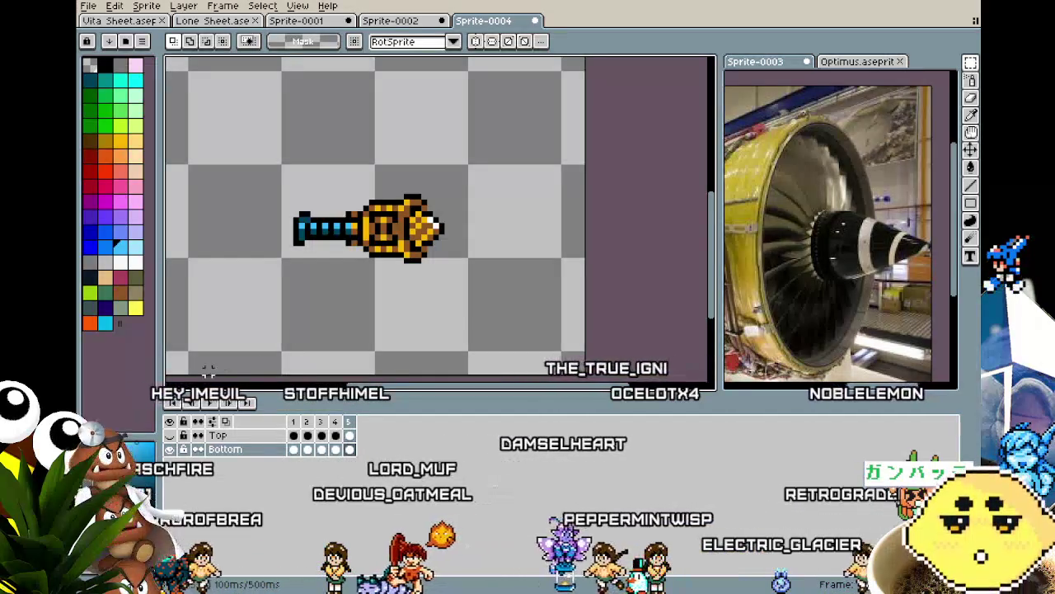
{"action": "key", "text": "ctrl+shift+Tab"}
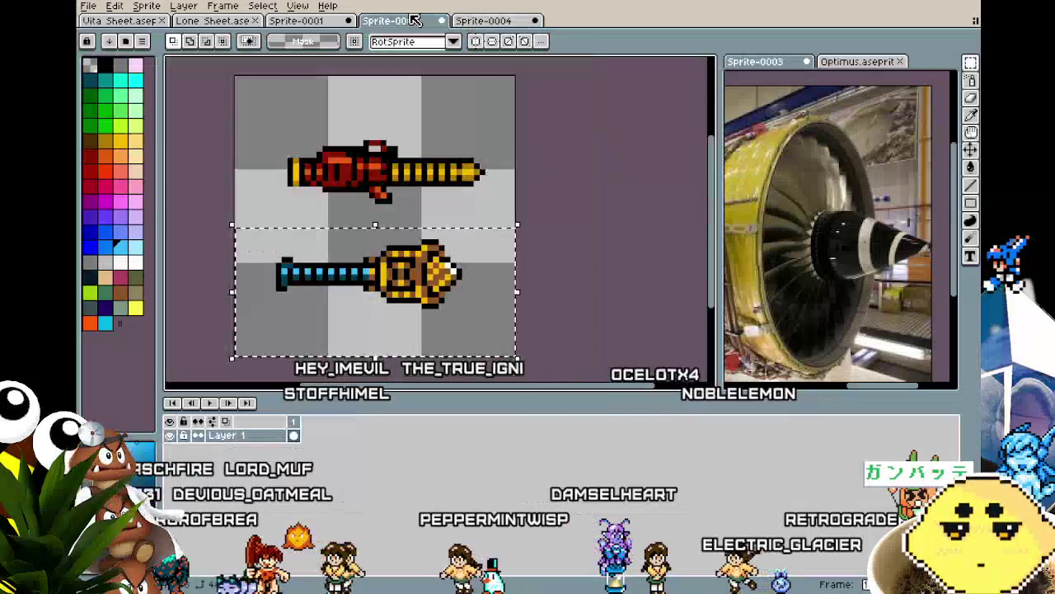
{"action": "key", "text": "ctrl+shift+Tab"}
{"action": "scroll", "coordinate": [314, 258], "scroll_direction": "up", "scroll_amount": 1}
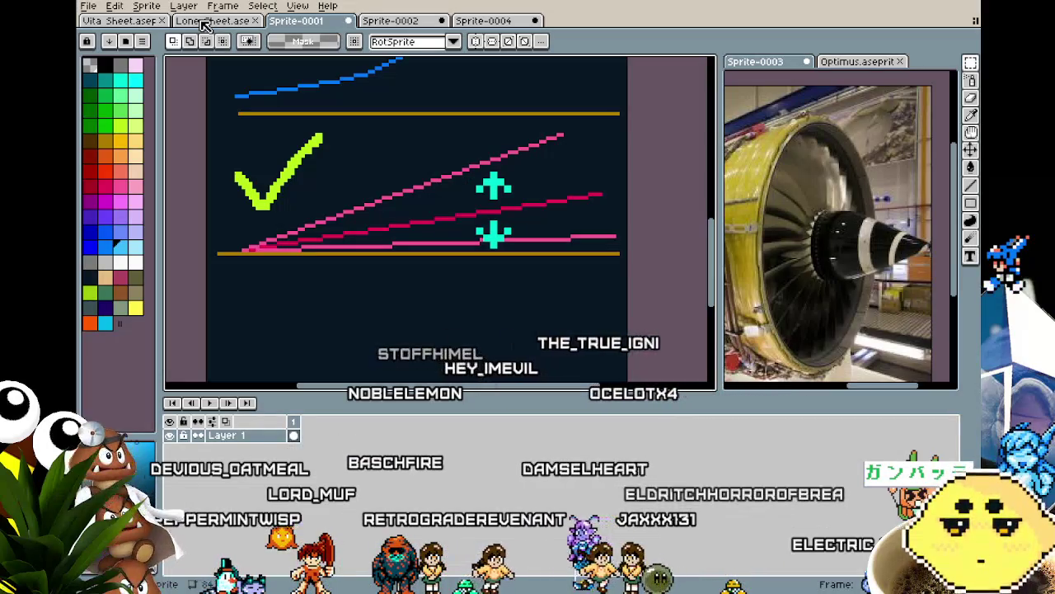
{"action": "left_click", "coordinate": [488, 18]}
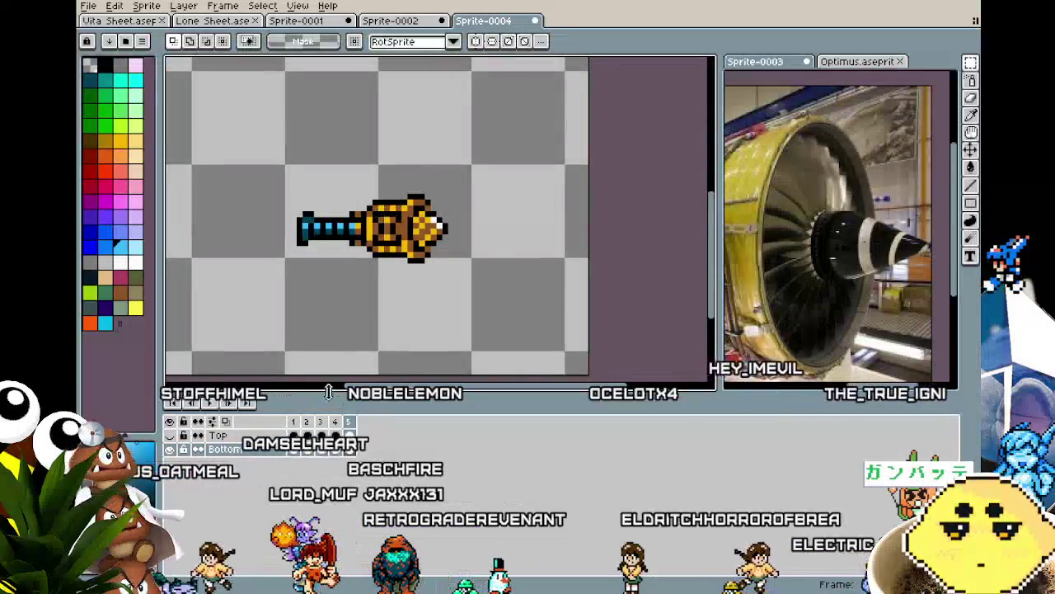
On frame 5, push the barrel's outer end one pixel toward the gold body.
{"action": "left_click", "coordinate": [321, 448]}
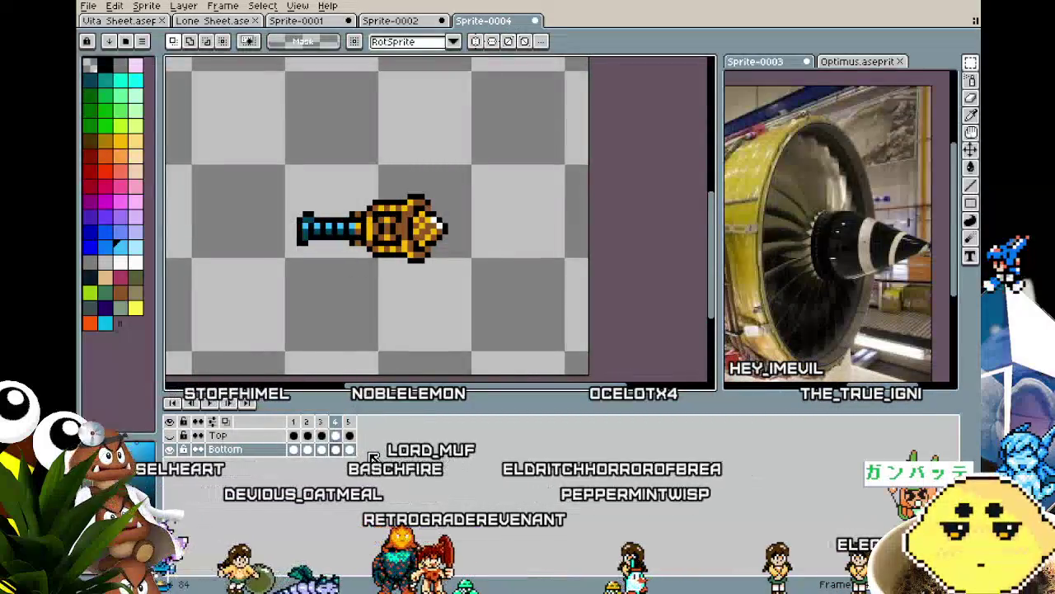
{"action": "scroll", "coordinate": [280, 198], "scroll_direction": "up", "scroll_amount": 1}
{"action": "left_click_drag", "start_coordinate": [285, 198], "coordinate": [384, 314]}
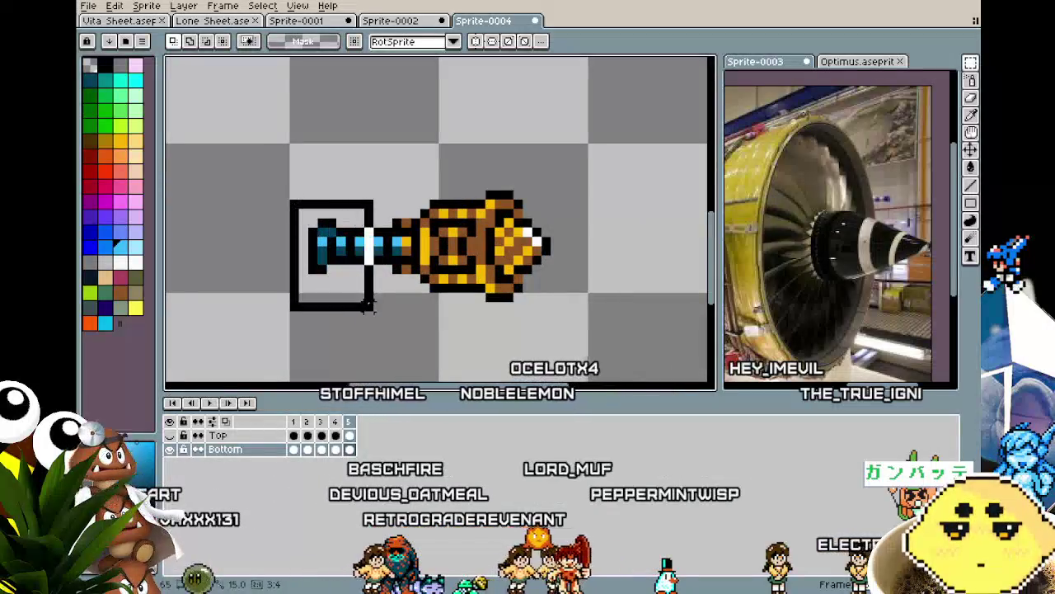
{"action": "key", "text": "Right"}
{"action": "key", "text": "Right"}
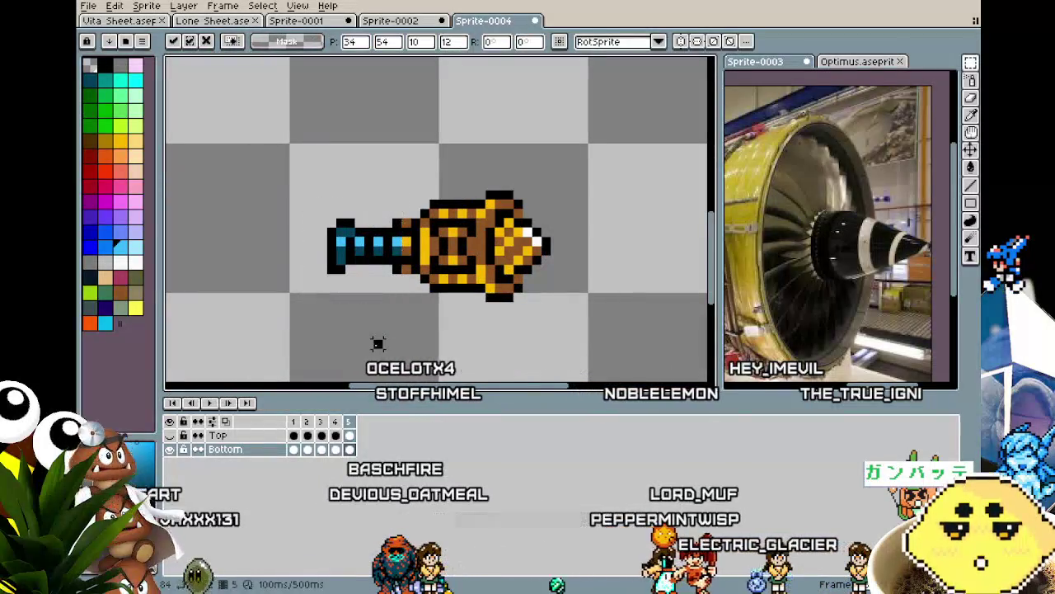
{"action": "left_click", "coordinate": [377, 343]}
{"action": "left_click_drag", "start_coordinate": [377, 343], "coordinate": [330, 337]}
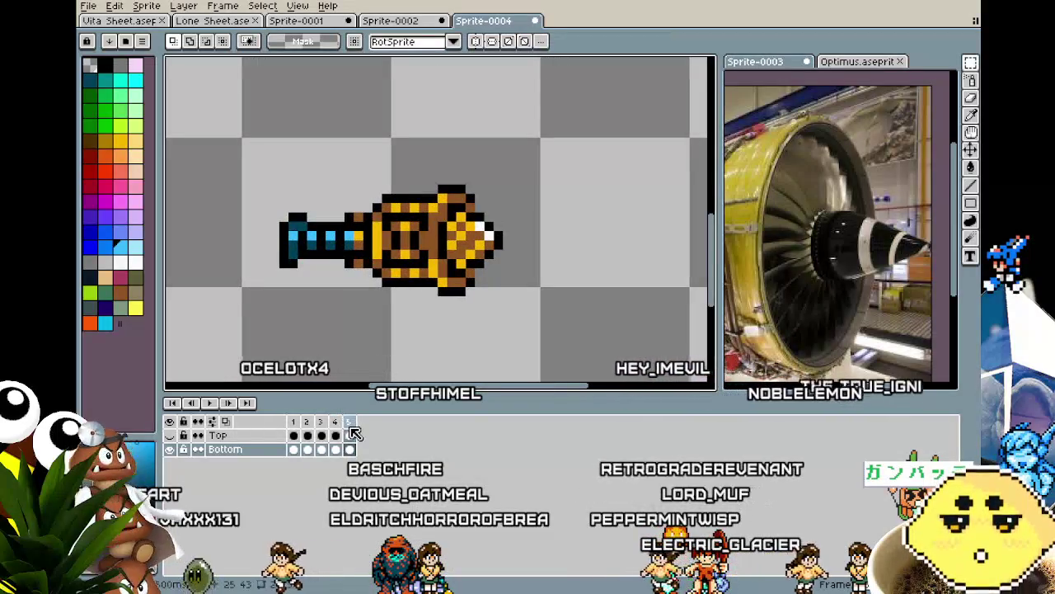
Add frames 6 and 7, sliding the barrel further into the body each time.
{"action": "right_click", "coordinate": [347, 424]}
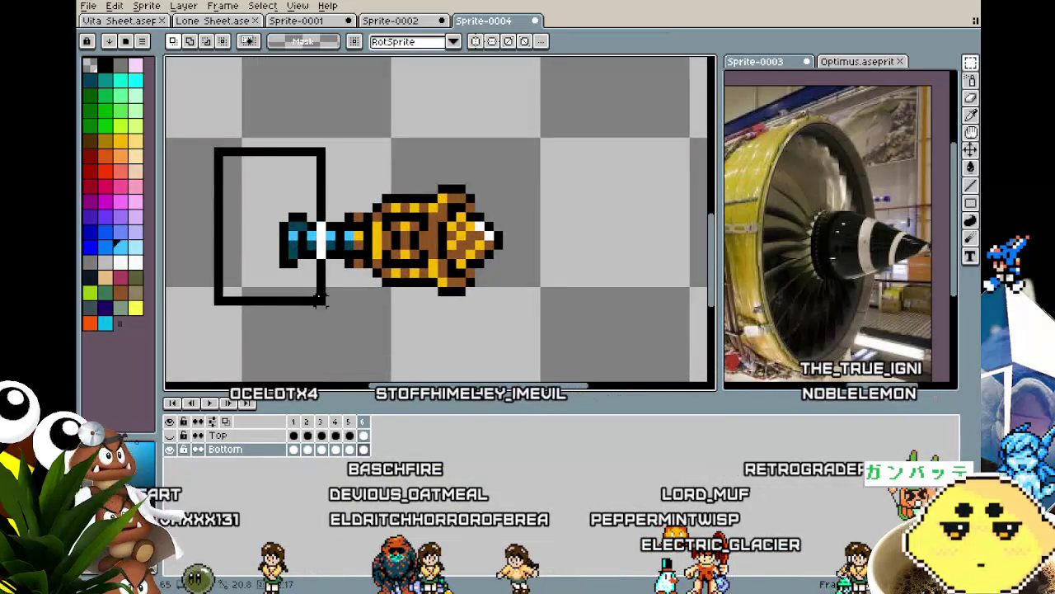
{"action": "left_click_drag", "start_coordinate": [321, 301], "coordinate": [346, 317]}
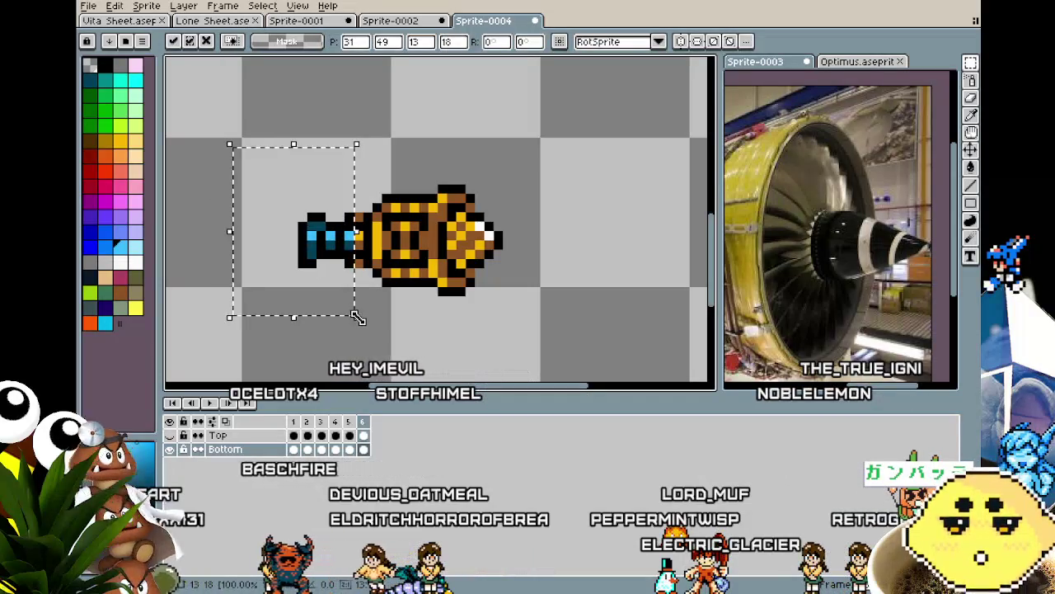
{"action": "left_click", "coordinate": [395, 329]}
{"action": "right_click", "coordinate": [367, 423]}
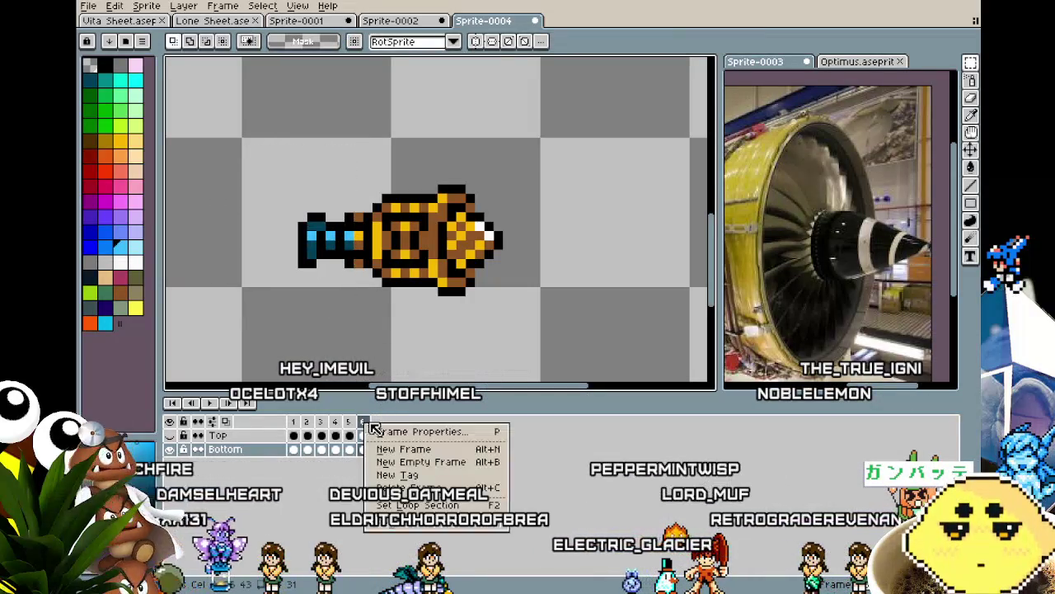
{"action": "left_click_drag", "start_coordinate": [276, 163], "coordinate": [356, 299]}
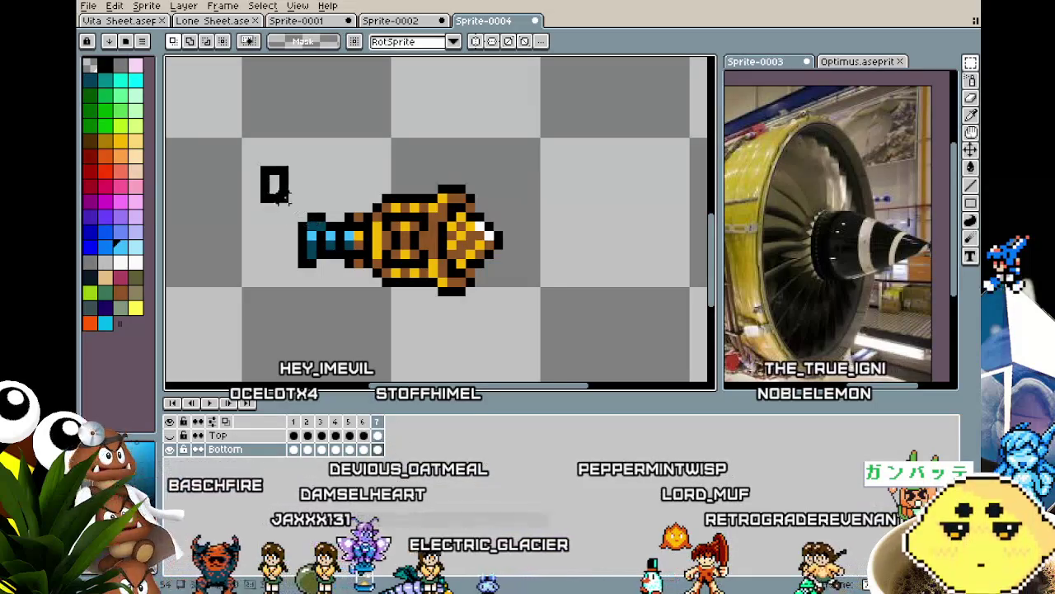
{"action": "left_click", "coordinate": [414, 328]}
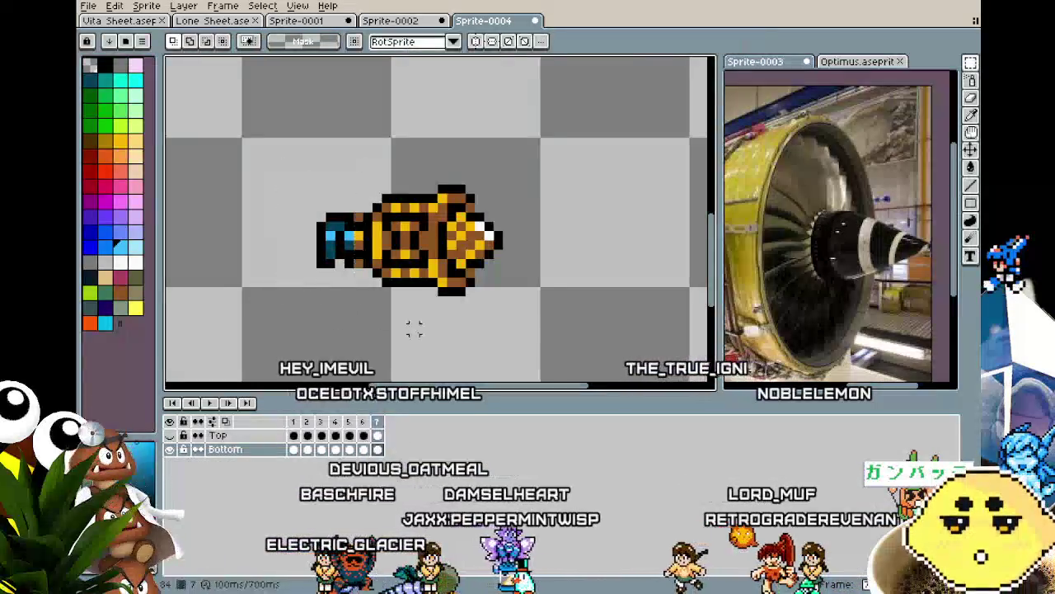
{"action": "key", "text": "ctrl+z"}
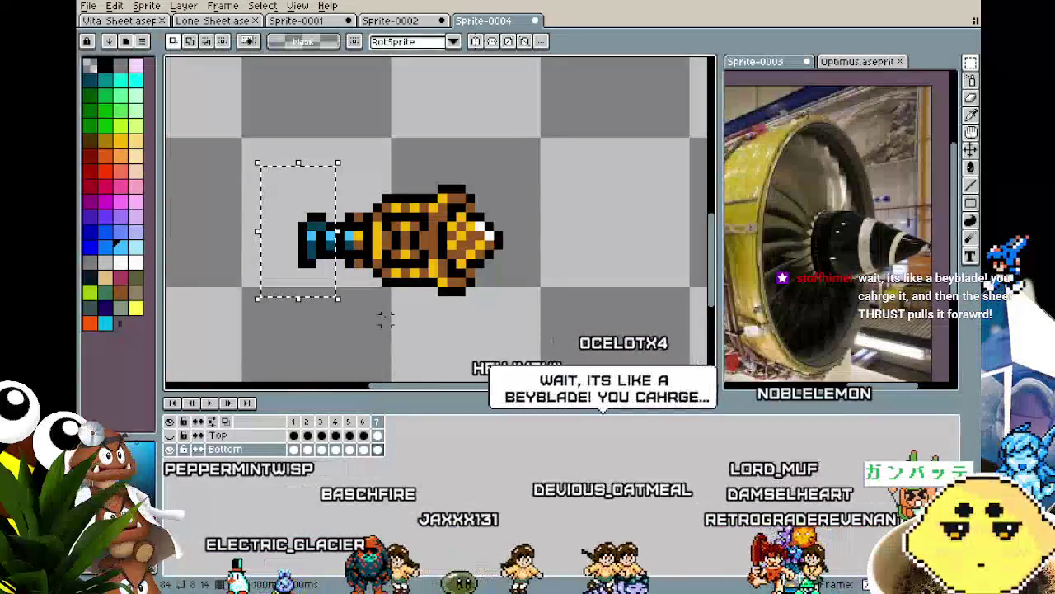
{"action": "left_click", "coordinate": [385, 319]}
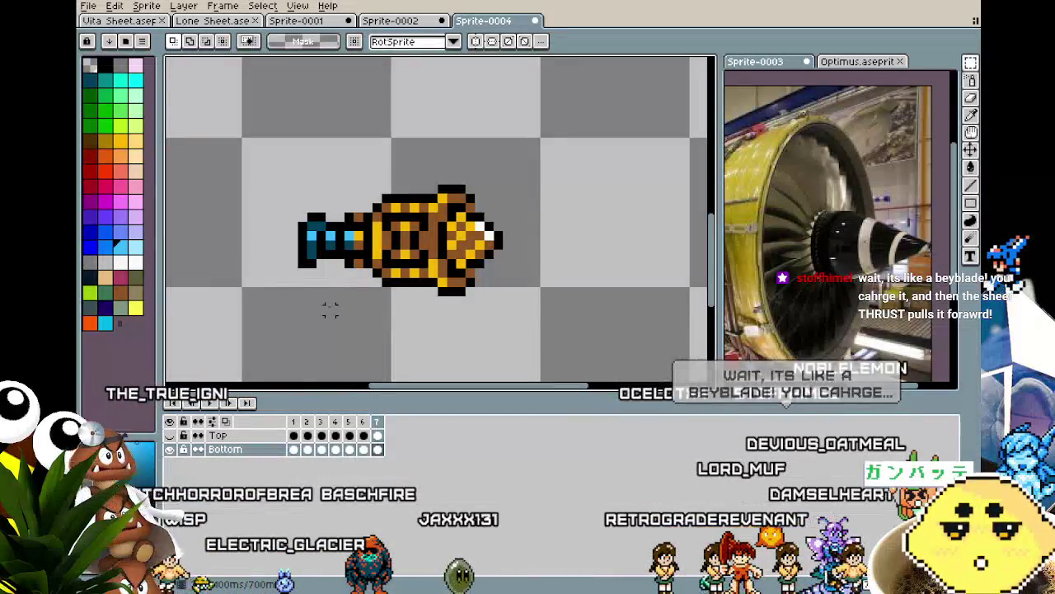
Tidy the barrel stub on frame 7, repositioning it and clearing the stray block above.
{"action": "scroll", "coordinate": [329, 310], "scroll_direction": "up", "scroll_amount": 1}
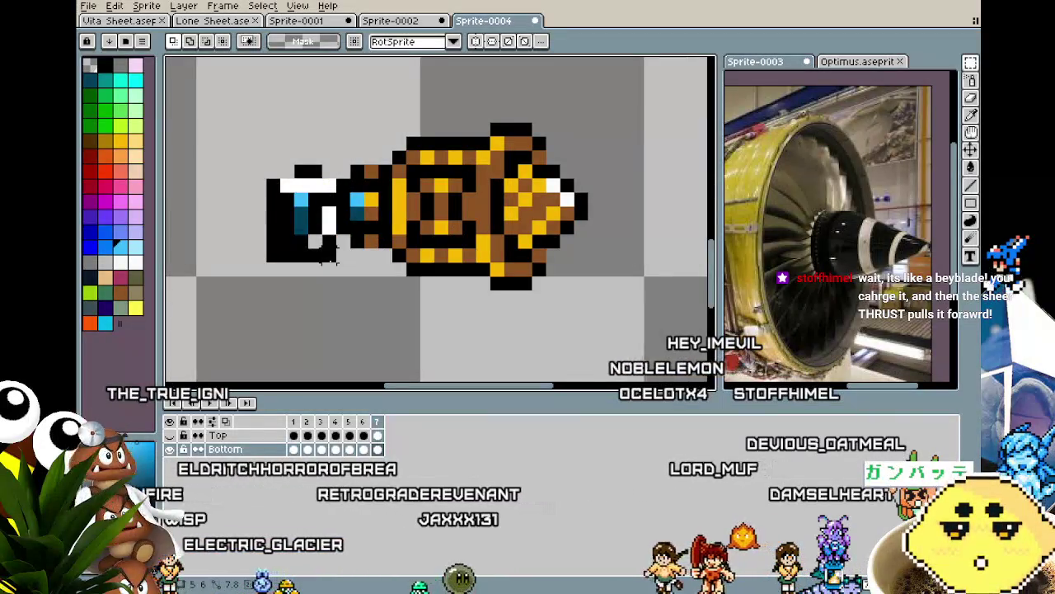
{"action": "mouse_move", "coordinate": [263, 175]}
{"action": "left_mouse_down"}
{"action": "mouse_move", "coordinate": [339, 264]}
{"action": "mouse_move", "coordinate": [306, 249]}
{"action": "mouse_move", "coordinate": [316, 251]}
{"action": "left_mouse_up"}
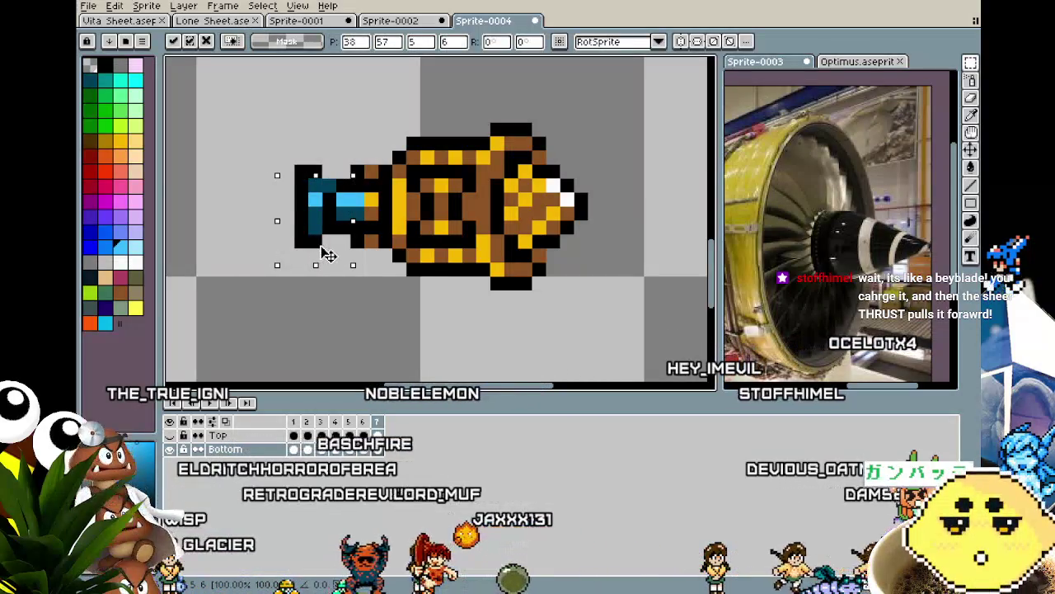
{"action": "left_click", "coordinate": [272, 294]}
{"action": "left_click_drag", "start_coordinate": [278, 157], "coordinate": [353, 180]}
{"action": "left_click", "coordinate": [272, 284]}
{"action": "left_click", "coordinate": [338, 183]}
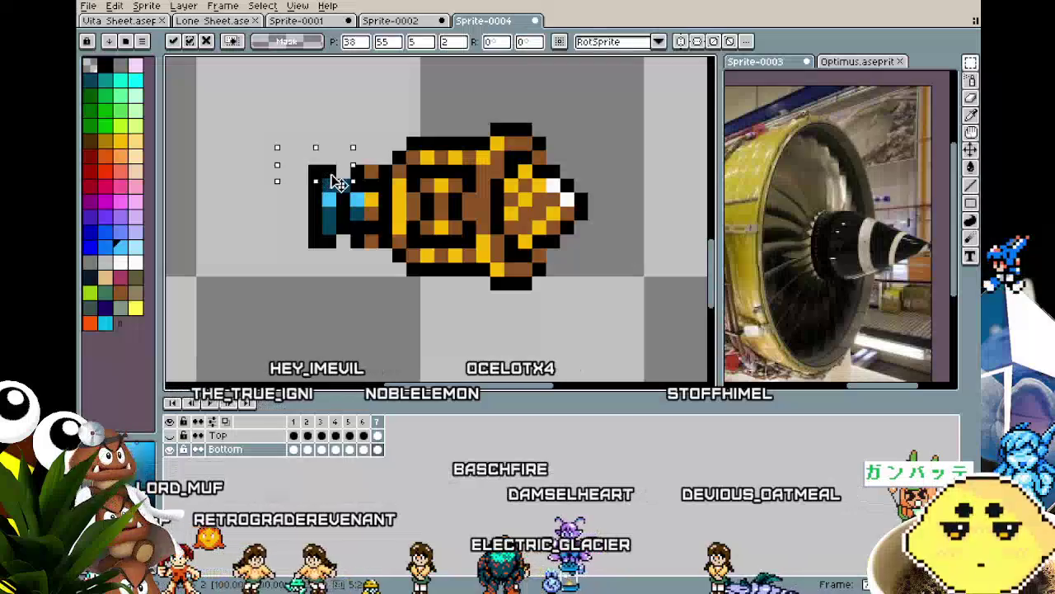
{"action": "left_click", "coordinate": [272, 288]}
{"action": "scroll", "coordinate": [330, 305], "scroll_direction": "down", "scroll_amount": 4}
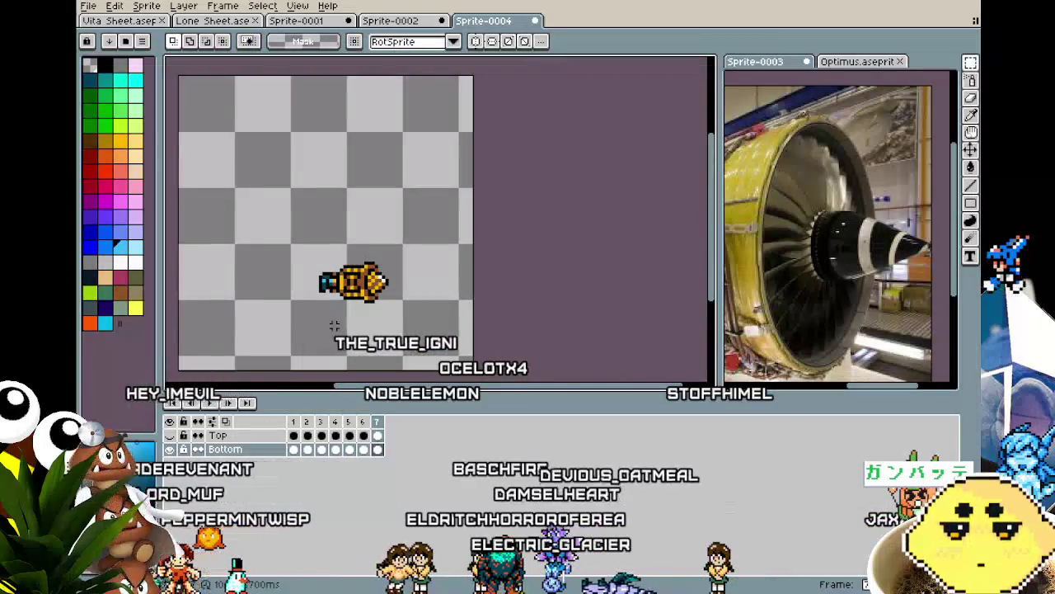
Preview the animation, then move the nose cone tip forward, separating it from the body.
{"action": "key", "text": "Return"}
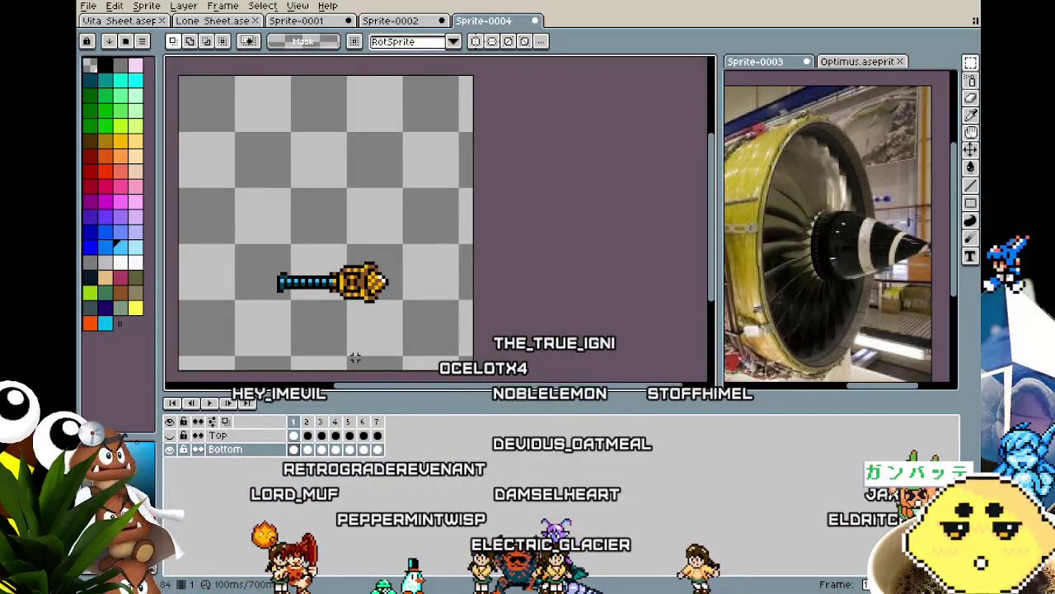
{"action": "scroll", "coordinate": [354, 357], "scroll_direction": "up", "scroll_amount": 2}
{"action": "scroll", "coordinate": [365, 322], "scroll_direction": "up", "scroll_amount": 1}
{"action": "scroll", "coordinate": [388, 206], "scroll_direction": "up", "scroll_amount": 1}
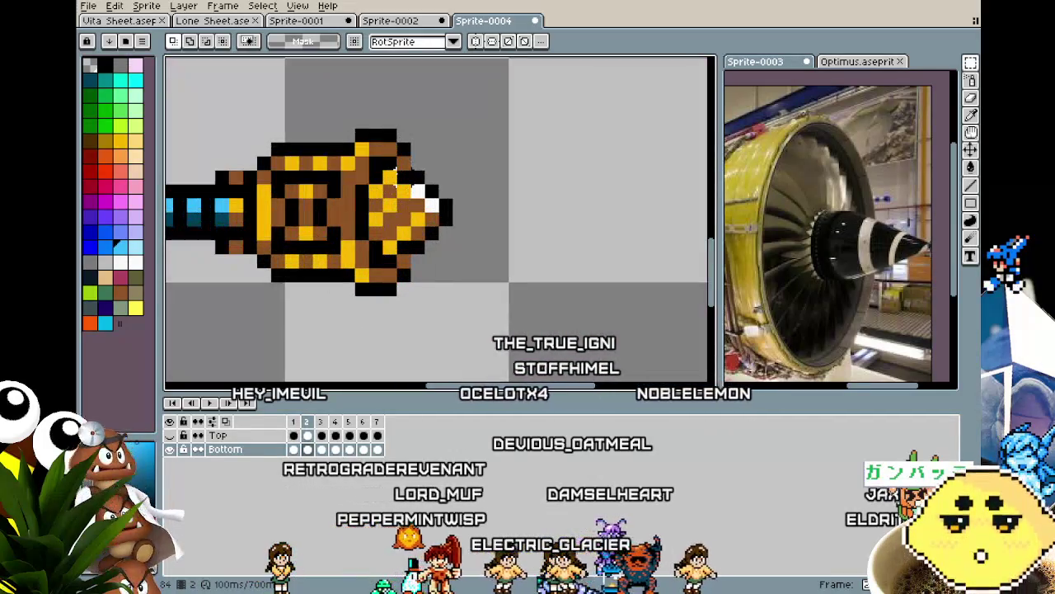
{"action": "left_click_drag", "start_coordinate": [380, 169], "coordinate": [498, 256]}
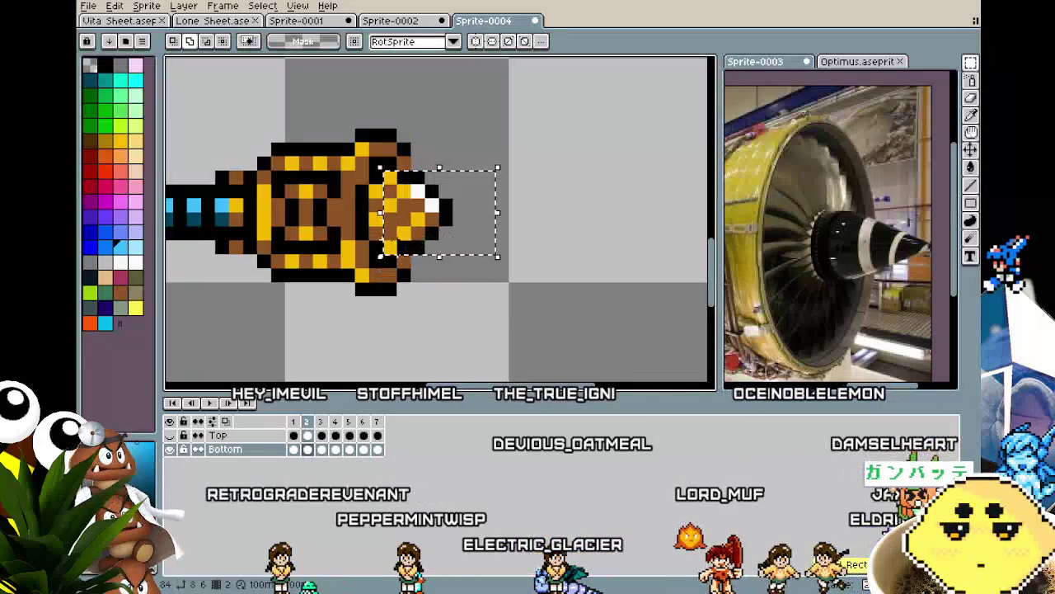
{"action": "left_click_drag", "start_coordinate": [375, 202], "coordinate": [376, 248]}
{"action": "left_click_drag", "start_coordinate": [402, 212], "coordinate": [437, 211]}
{"action": "key", "text": "Return"}
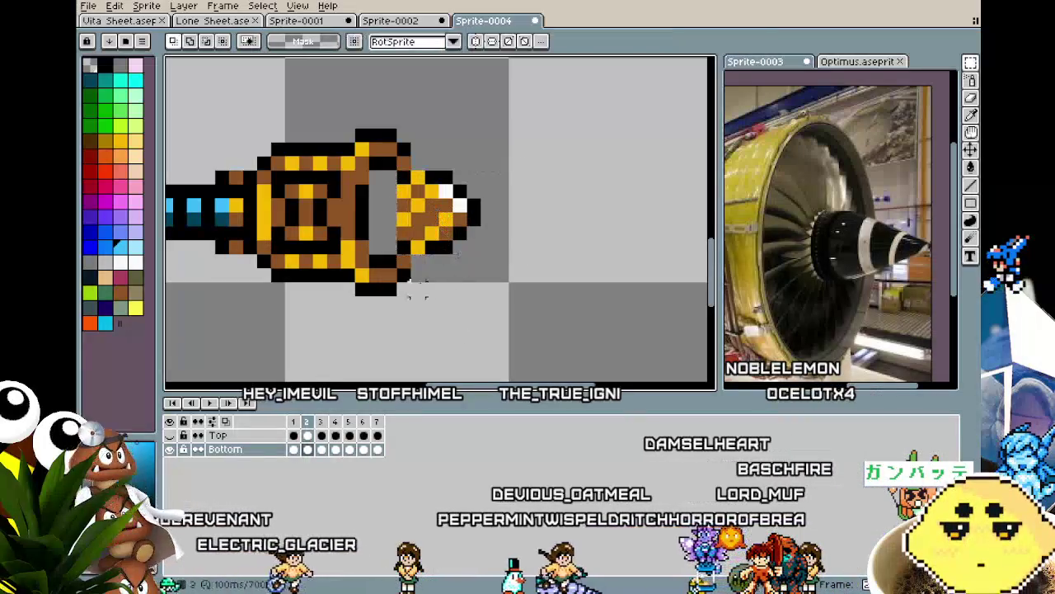
Fill the gap behind the nose cone black and repaint its edge pixels brown and orange.
{"action": "key", "text": "g"}
{"action": "left_click", "coordinate": [384, 225]}
{"action": "scroll", "coordinate": [384, 225], "scroll_direction": "down", "scroll_amount": 2}
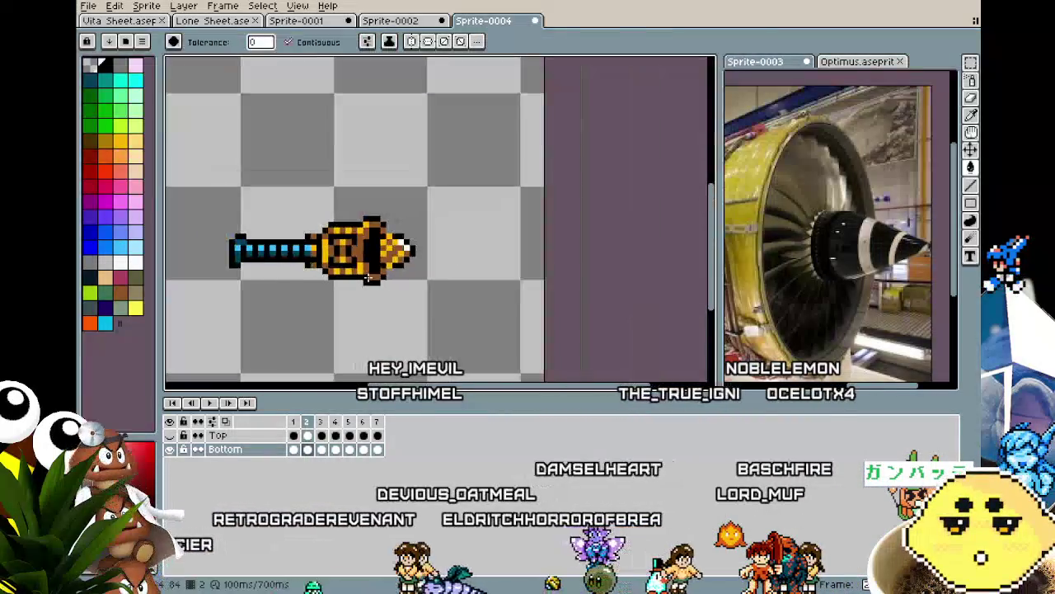
{"action": "scroll", "coordinate": [384, 225], "scroll_direction": "down", "scroll_amount": 2}
{"action": "scroll", "coordinate": [387, 224], "scroll_direction": "up", "scroll_amount": 4}
{"action": "key", "text": "i"}
{"action": "key", "text": "b"}
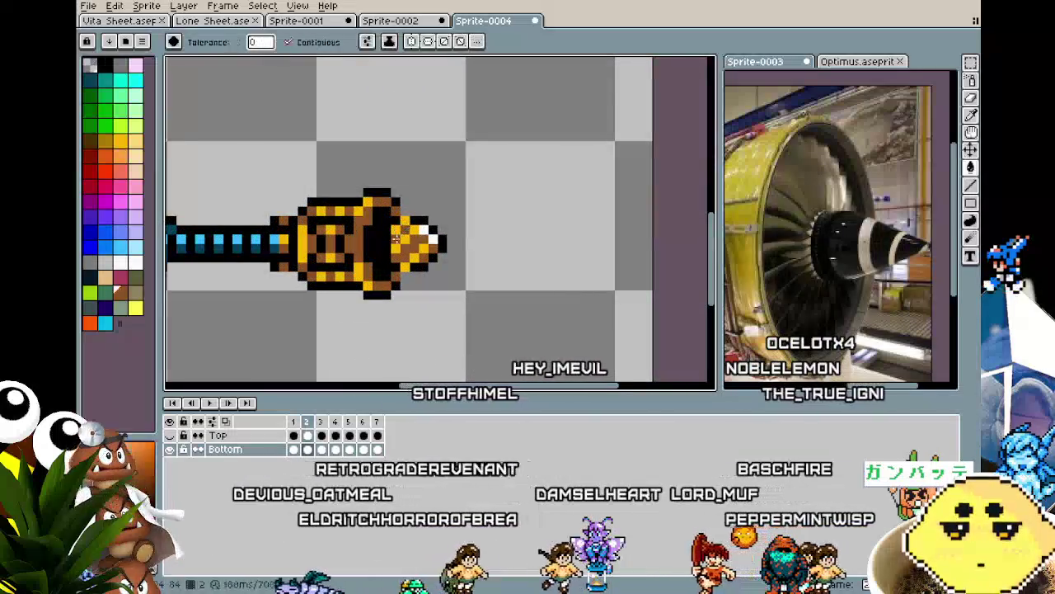
{"action": "left_click_drag", "start_coordinate": [396, 224], "coordinate": [388, 237]}
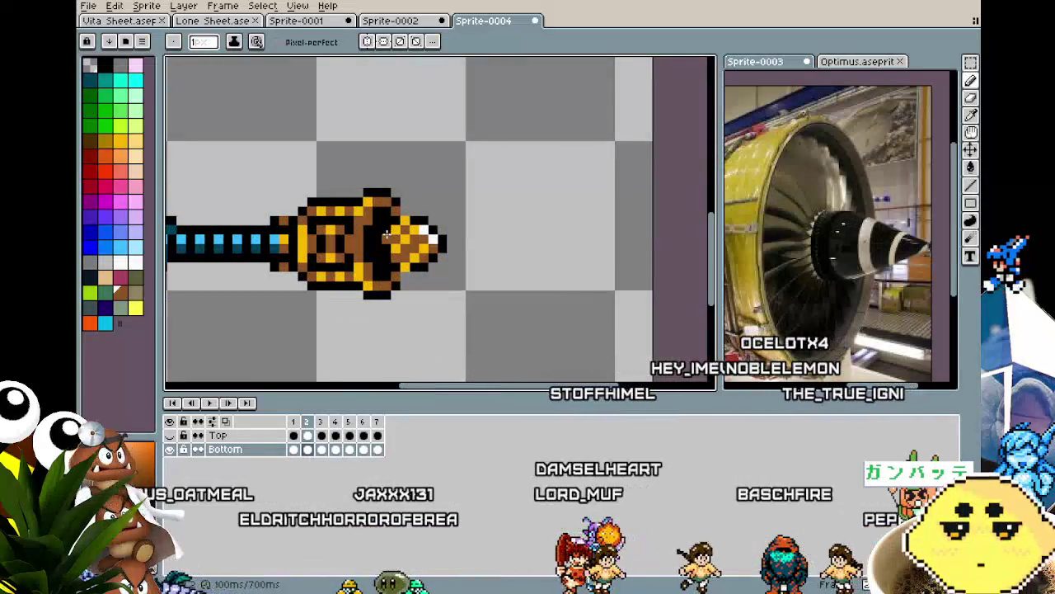
{"action": "scroll", "coordinate": [386, 249], "scroll_direction": "down", "scroll_amount": 3}
{"action": "scroll", "coordinate": [368, 323], "scroll_direction": "down", "scroll_amount": 3}
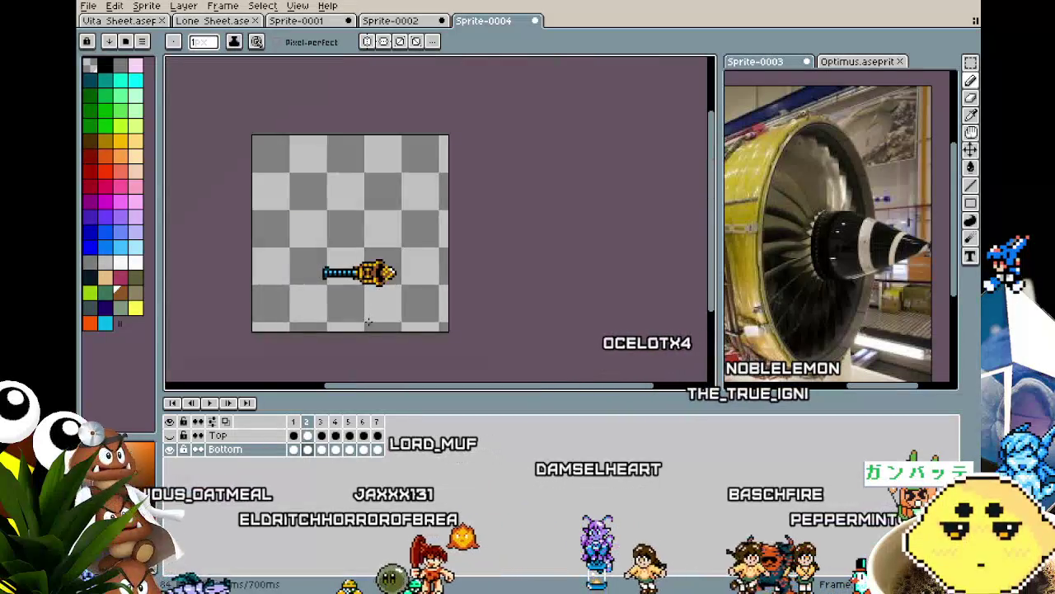
{"action": "scroll", "coordinate": [369, 322], "scroll_direction": "up", "scroll_amount": 3}
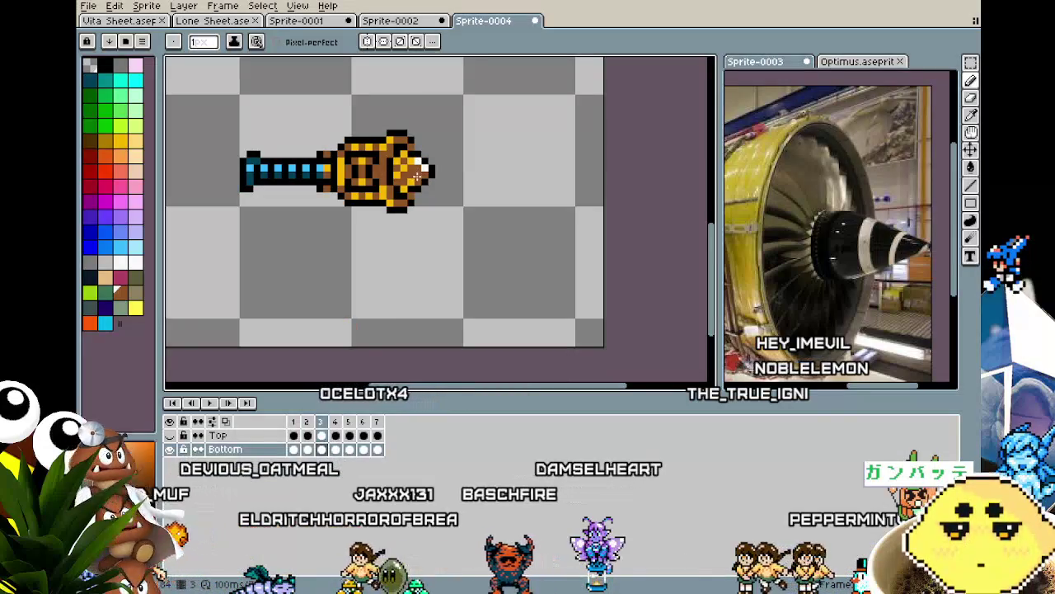
{"action": "scroll", "coordinate": [429, 150], "scroll_direction": "up", "scroll_amount": 1}
{"action": "scroll", "coordinate": [462, 231], "scroll_direction": "up", "scroll_amount": 1}
{"action": "scroll", "coordinate": [494, 313], "scroll_direction": "up", "scroll_amount": 1}
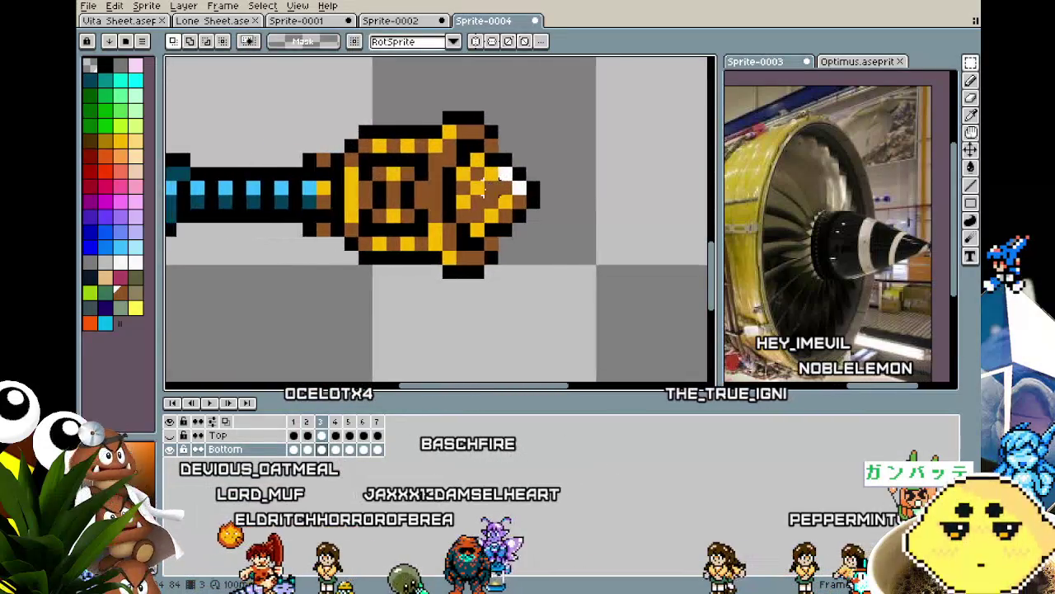
{"action": "scroll", "coordinate": [499, 346], "scroll_direction": "down", "scroll_amount": 2}
Step through frames 1 to 4 to check the barrel motion, then play the animation.
{"action": "key", "text": "period"}
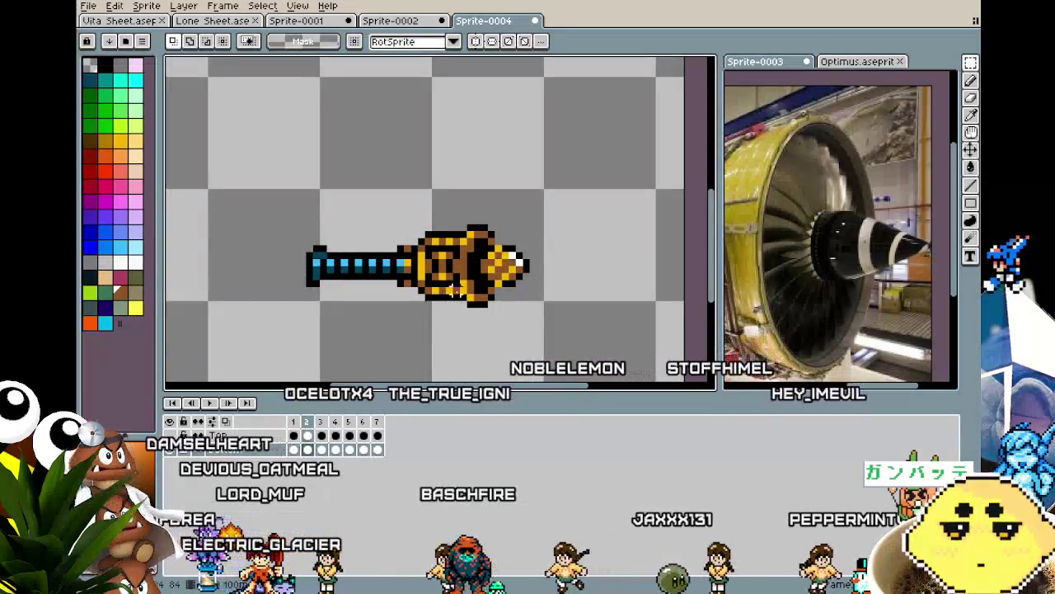
{"action": "scroll", "coordinate": [420, 319], "scroll_direction": "up", "scroll_amount": 2}
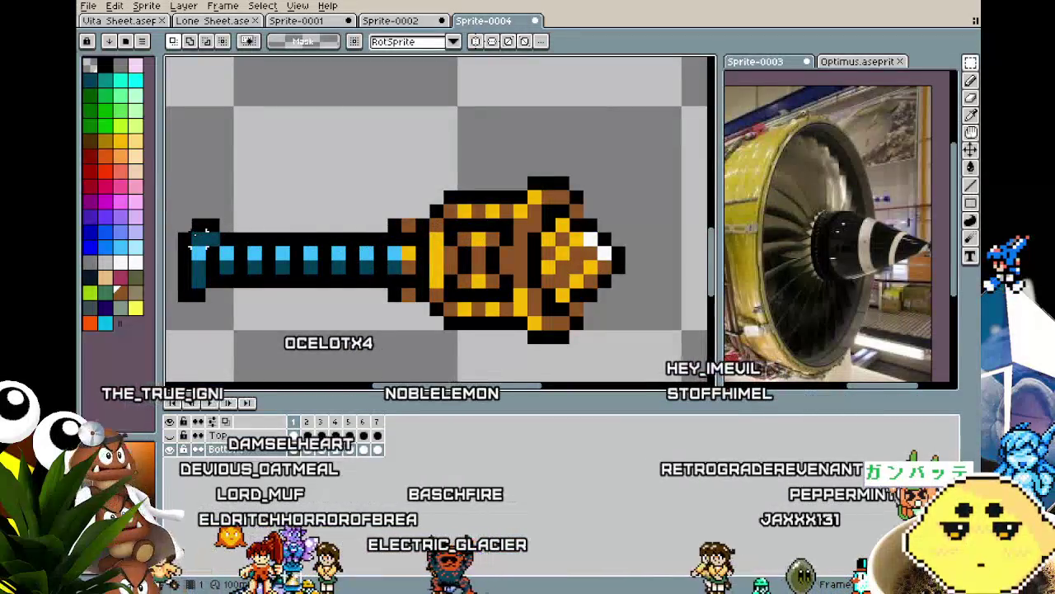
{"action": "key", "text": "period"}
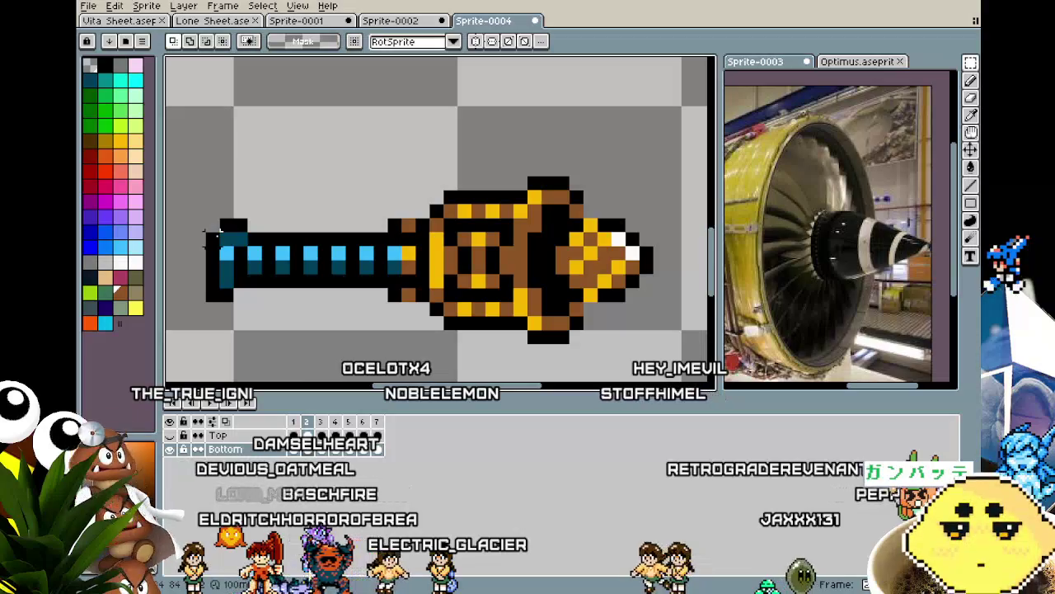
{"action": "key", "text": "period"}
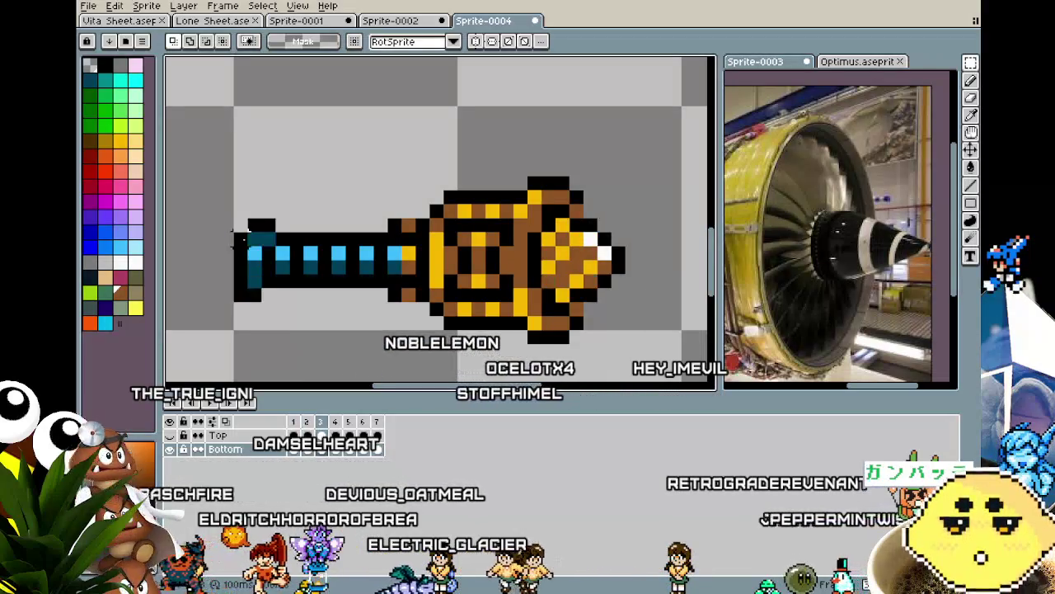
{"action": "key", "text": "period"}
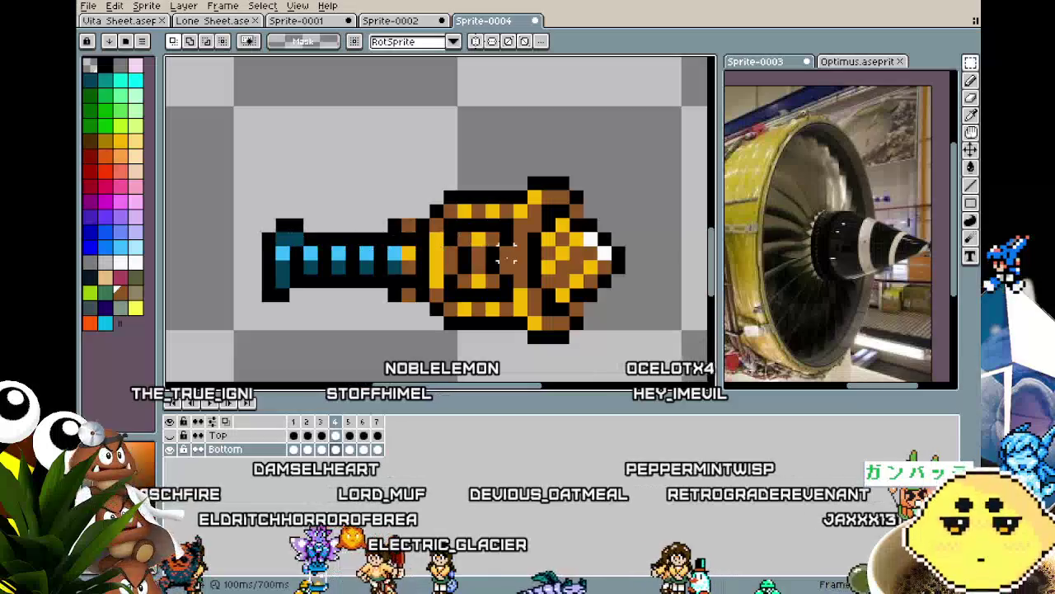
{"action": "key", "text": "Return"}
{"action": "scroll", "coordinate": [481, 312], "scroll_direction": "down", "scroll_amount": 1}
On frame 3, move the nose cone two pixels right, leaving a gap before the body.
{"action": "mouse_move", "coordinate": [481, 311]}
{"action": "left_mouse_down"}
{"action": "mouse_move", "coordinate": [389, 306]}
{"action": "mouse_move", "coordinate": [449, 301]}
{"action": "left_mouse_up"}
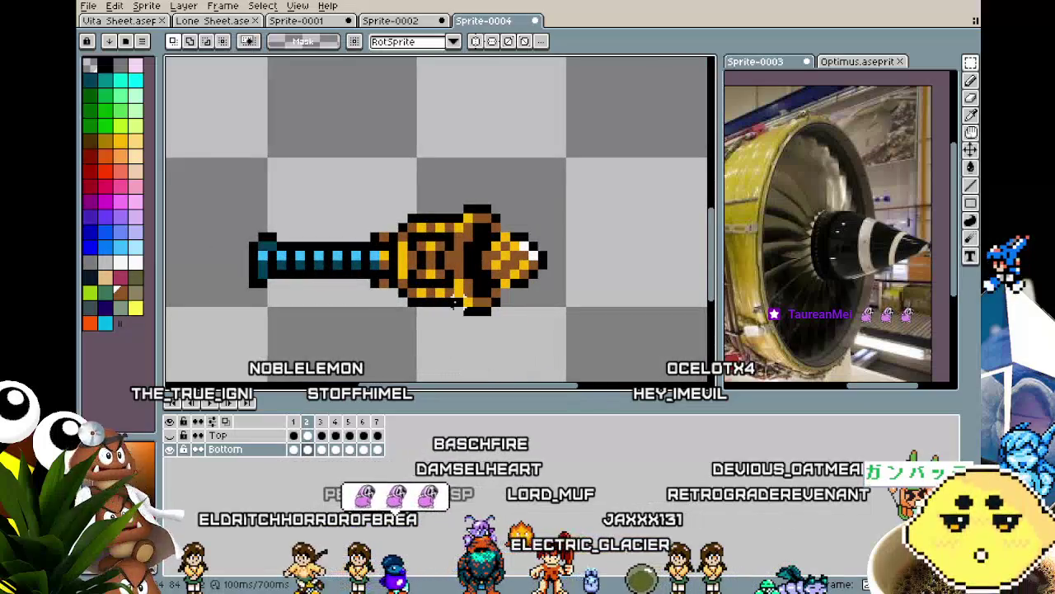
{"action": "scroll", "coordinate": [486, 285], "scroll_direction": "up", "scroll_amount": 1}
{"action": "scroll", "coordinate": [495, 278], "scroll_direction": "up", "scroll_amount": 1}
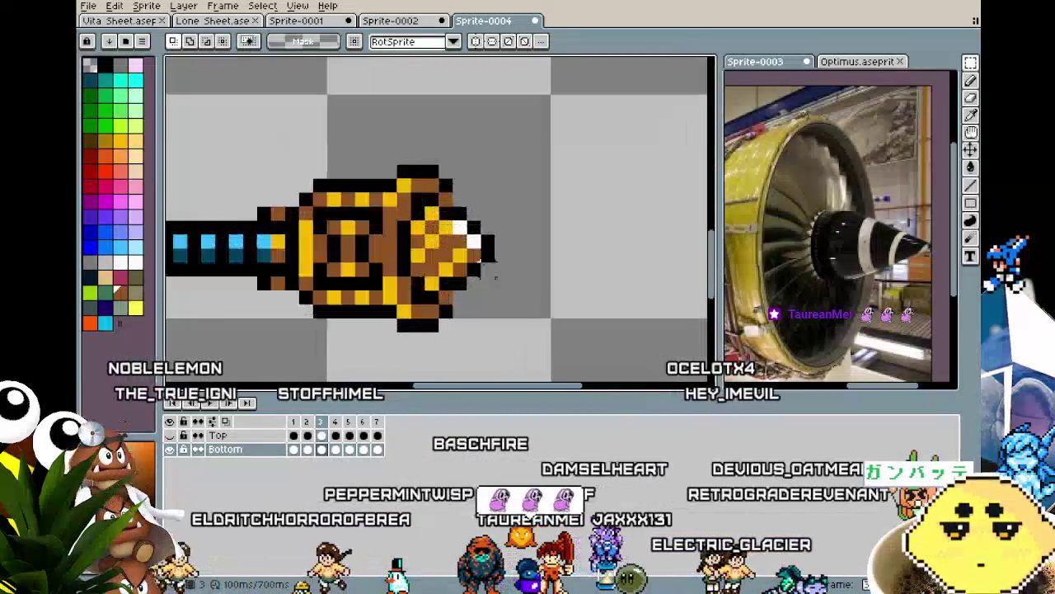
{"action": "scroll", "coordinate": [495, 277], "scroll_direction": "up", "scroll_amount": 1}
{"action": "left_click_drag", "start_coordinate": [470, 196], "coordinate": [543, 295]}
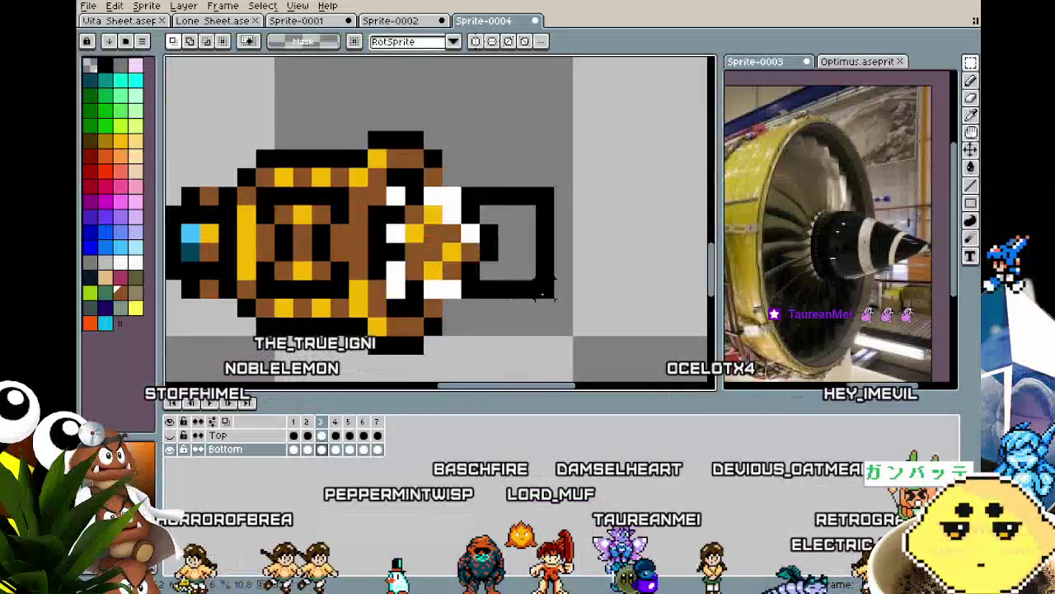
{"action": "left_click_drag", "start_coordinate": [437, 273], "coordinate": [492, 275]}
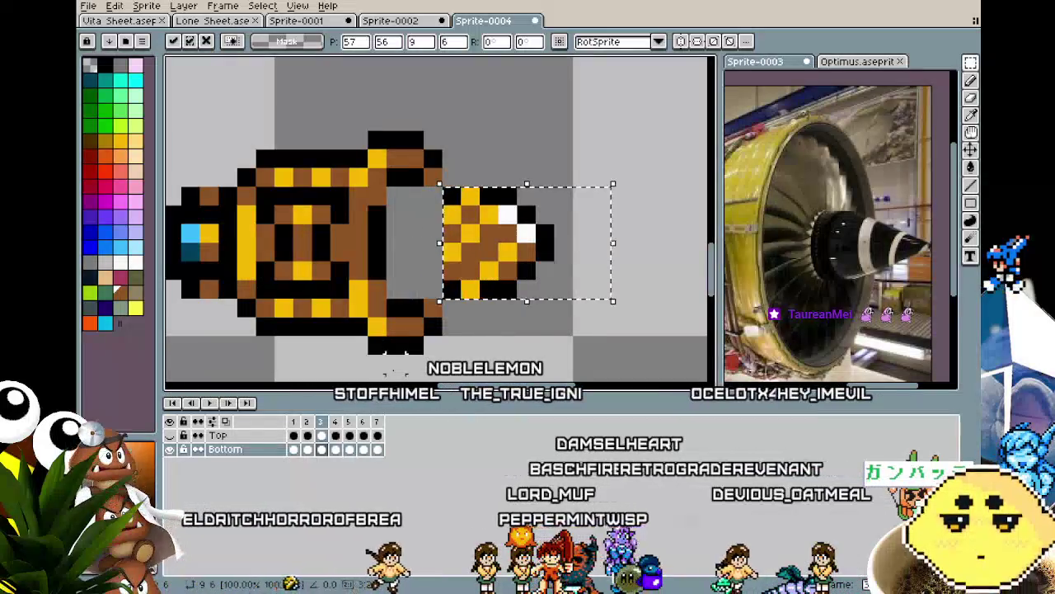
{"action": "key", "text": "Right"}
{"action": "key", "text": "Return"}
{"action": "key", "text": "b"}
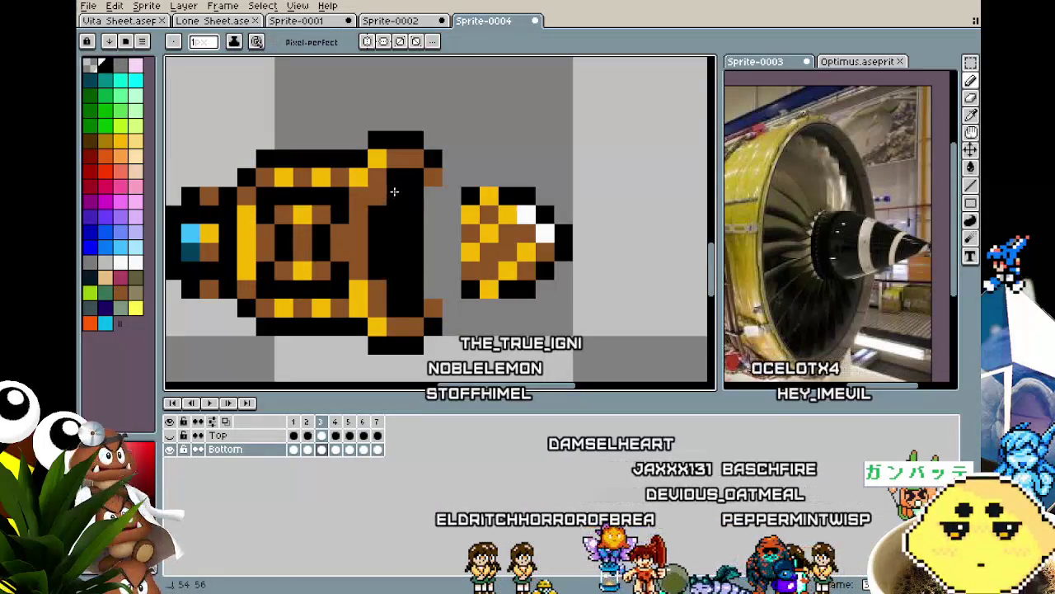
Flip between frames 2 and 3 to compare the attached and separated nose cone.
{"action": "key", "text": "comma"}
{"action": "key", "text": "period"}
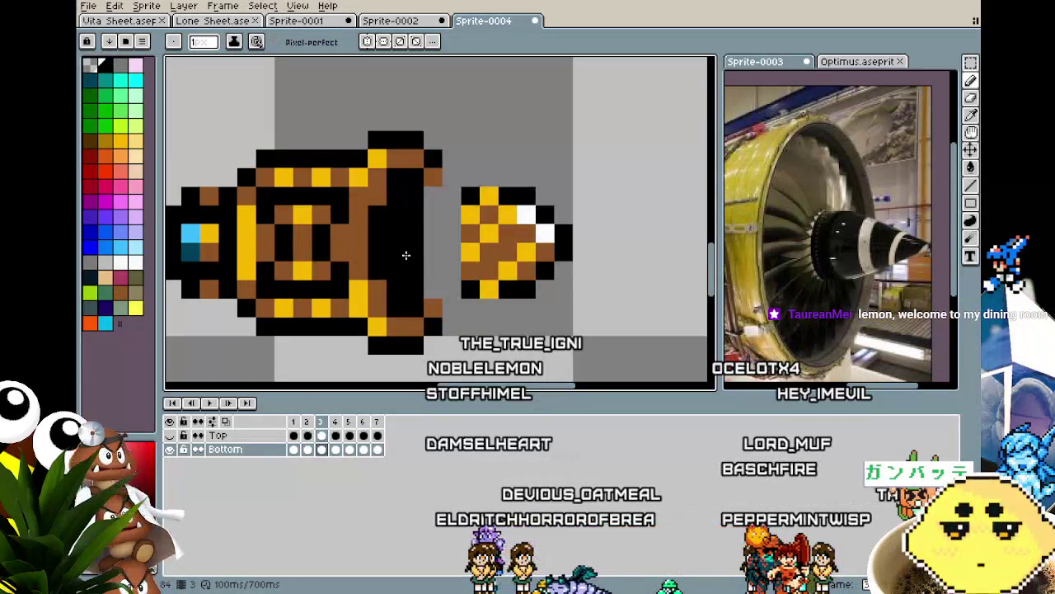
{"action": "key", "text": "comma"}
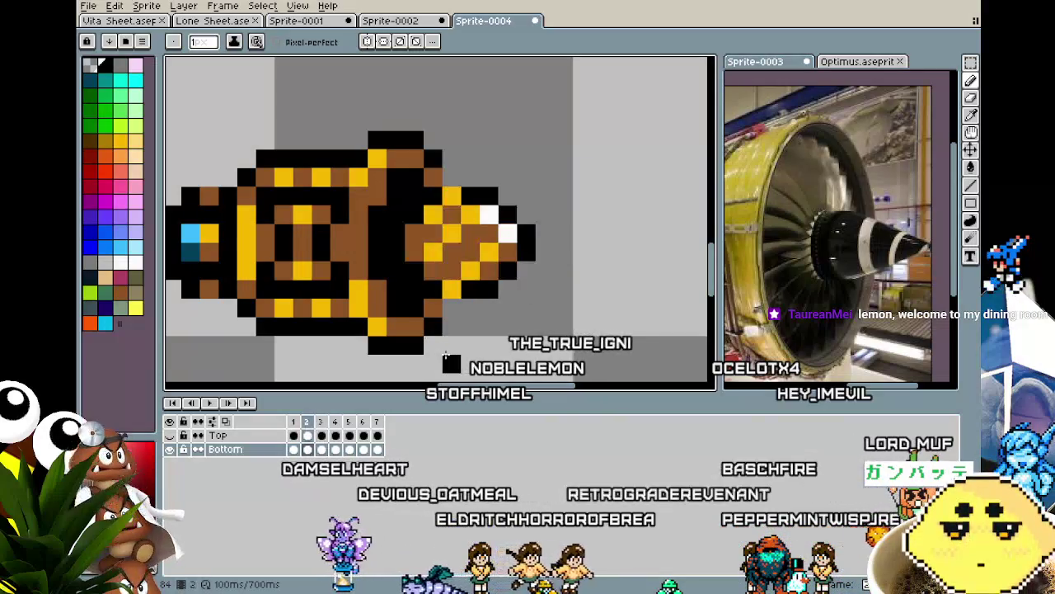
{"action": "key", "text": "period"}
{"action": "scroll", "coordinate": [438, 316], "scroll_direction": "down", "scroll_amount": 1}
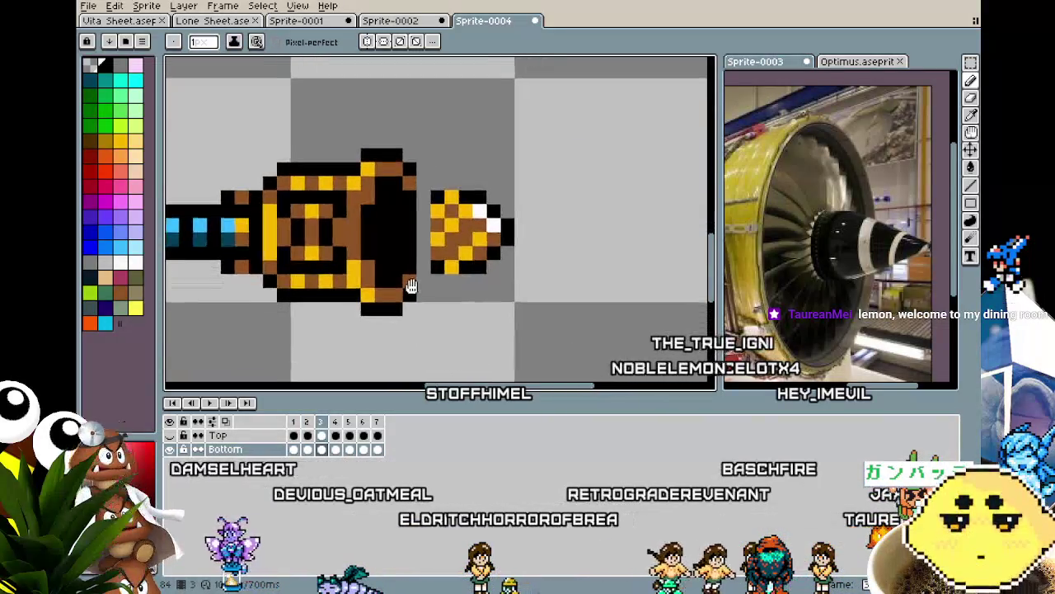
{"action": "scroll", "coordinate": [405, 278], "scroll_direction": "down", "scroll_amount": 1}
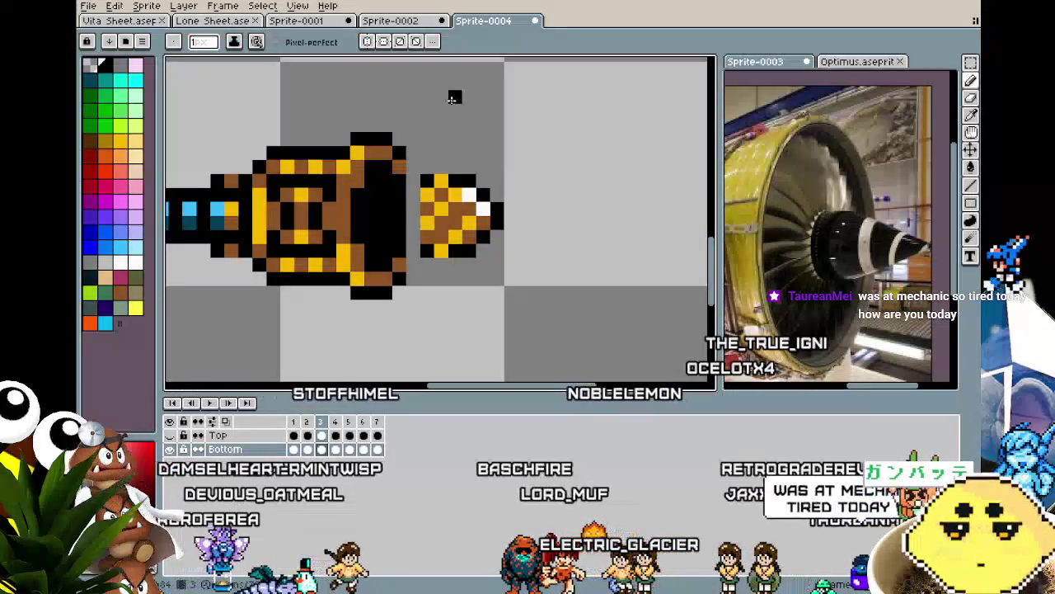
{"action": "scroll", "coordinate": [459, 297], "scroll_direction": "down", "scroll_amount": 3}
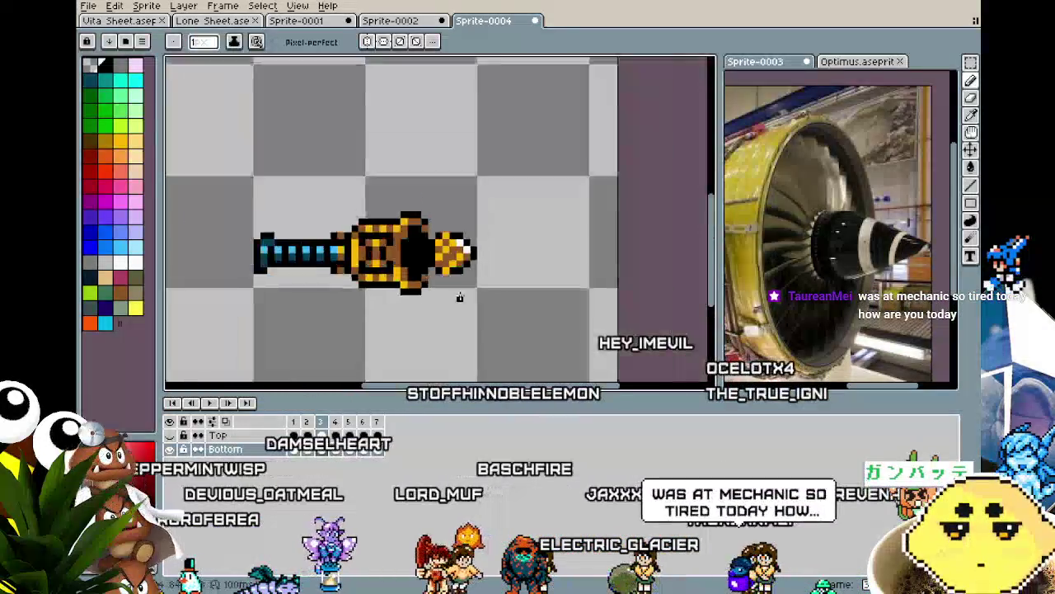
{"action": "scroll", "coordinate": [459, 297], "scroll_direction": "down", "scroll_amount": 1}
{"action": "scroll", "coordinate": [483, 310], "scroll_direction": "up", "scroll_amount": 1}
{"action": "scroll", "coordinate": [441, 284], "scroll_direction": "up", "scroll_amount": 1}
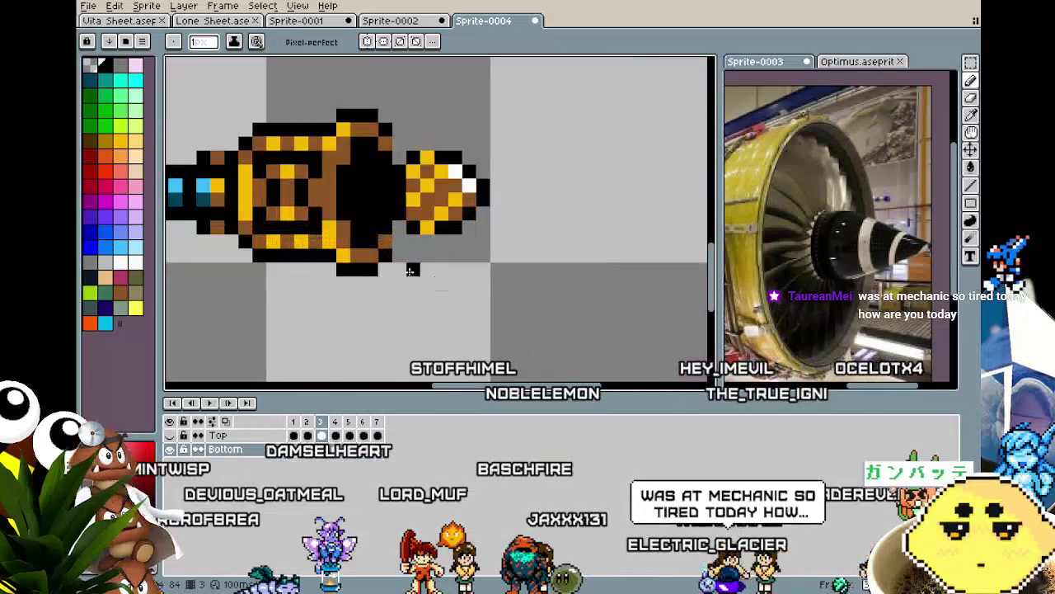
{"action": "key", "text": "i"}
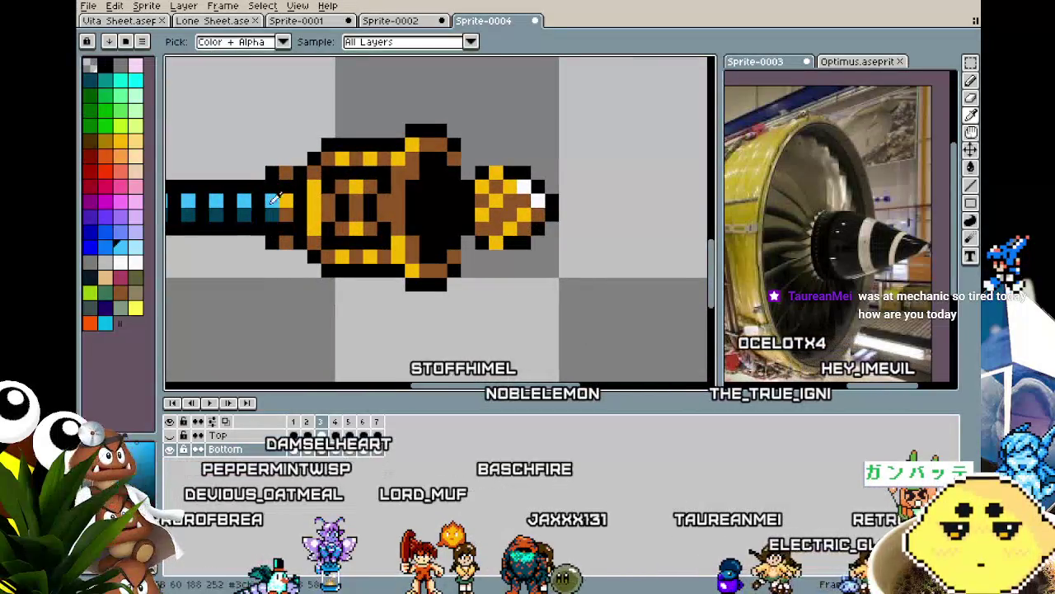
Paint a second cyan pixel in the gap behind the nose cone, then compare against frame 2.
{"action": "left_click", "coordinate": [441, 201]}
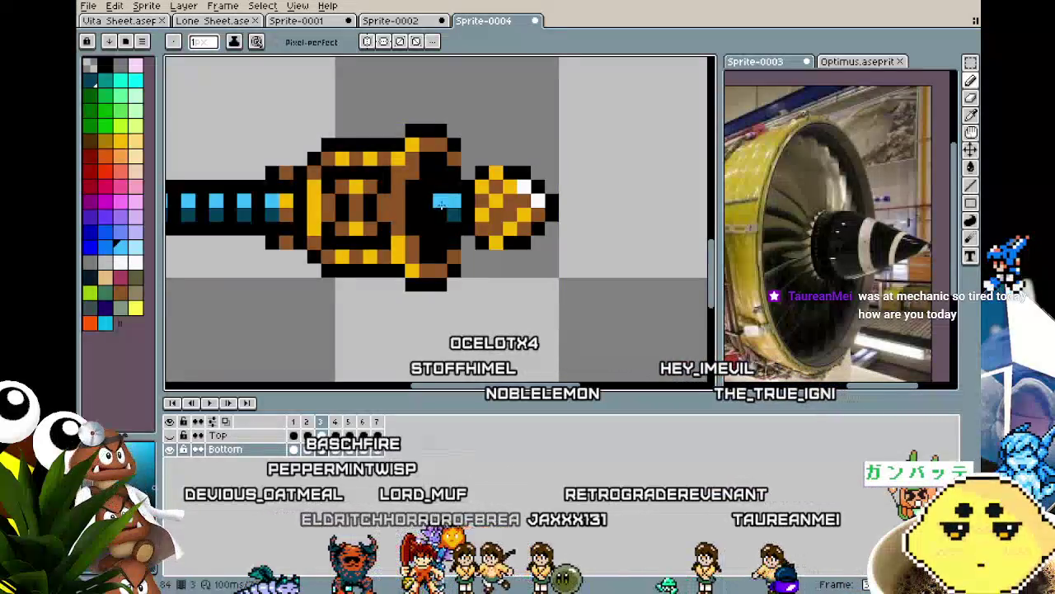
{"action": "scroll", "coordinate": [425, 213], "scroll_direction": "down", "scroll_amount": 2}
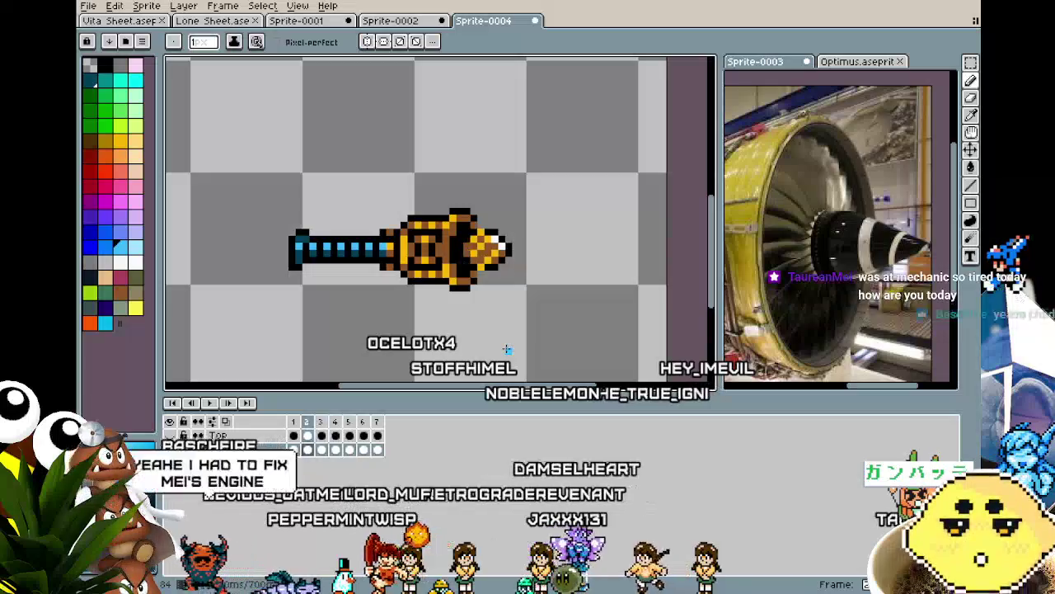
{"action": "key", "text": "comma"}
{"action": "scroll", "coordinate": [439, 213], "scroll_direction": "up", "scroll_amount": 1}
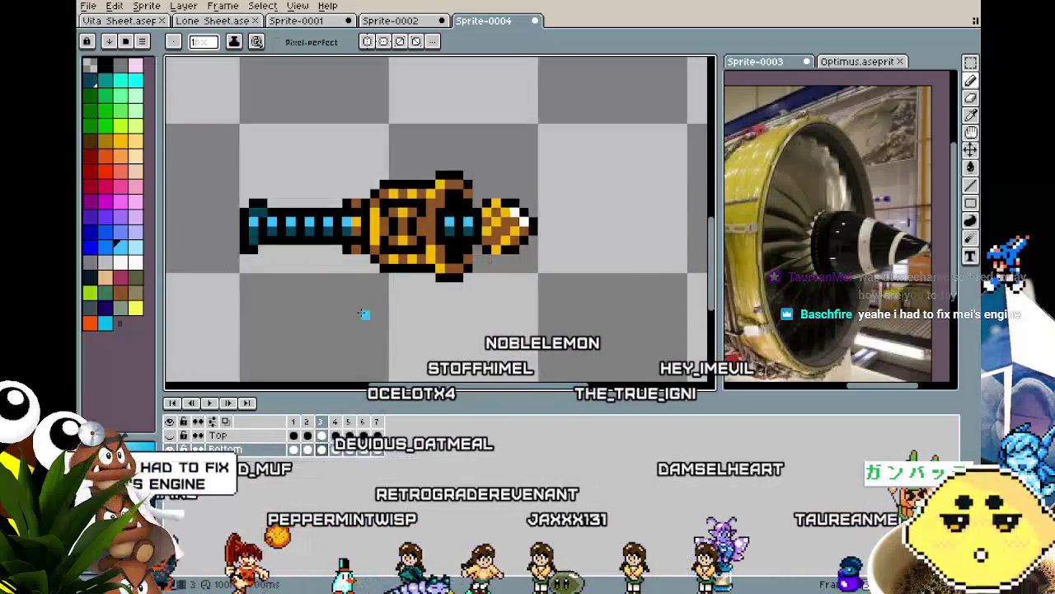
Play the animation to preview the new cyan glow behind the separating nose cone.
{"action": "scroll", "coordinate": [364, 314], "scroll_direction": "down", "scroll_amount": 1}
{"action": "scroll", "coordinate": [362, 313], "scroll_direction": "down", "scroll_amount": 1}
{"action": "key", "text": "Return"}
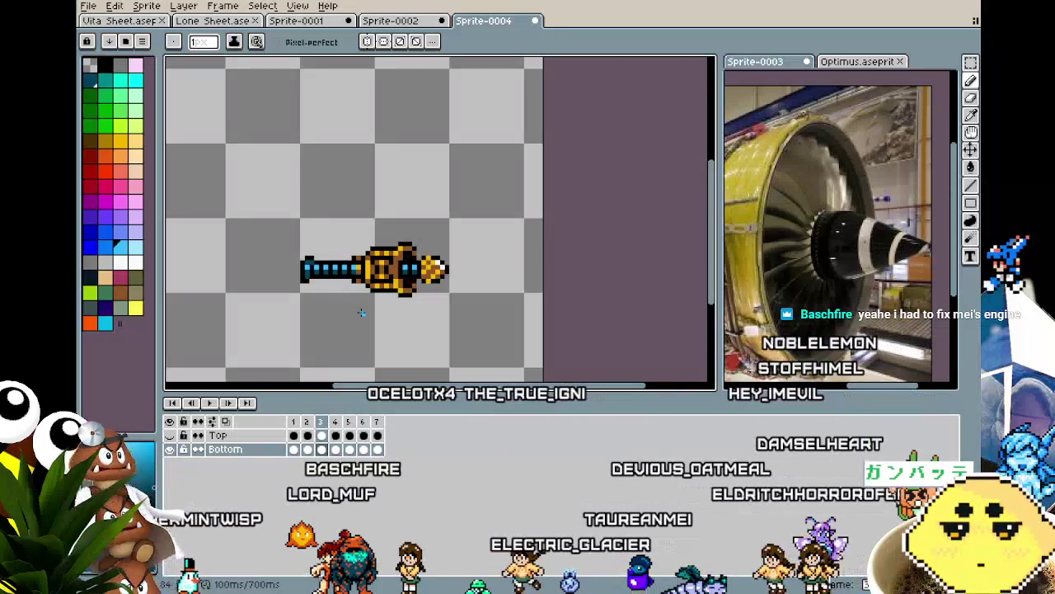
{"action": "scroll", "coordinate": [387, 284], "scroll_direction": "down", "scroll_amount": 1}
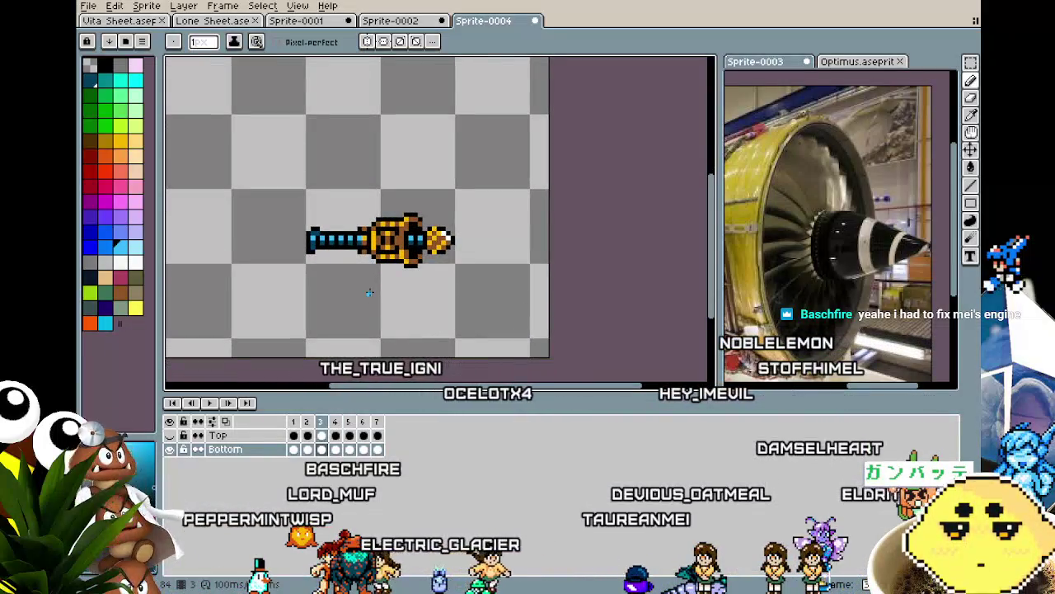
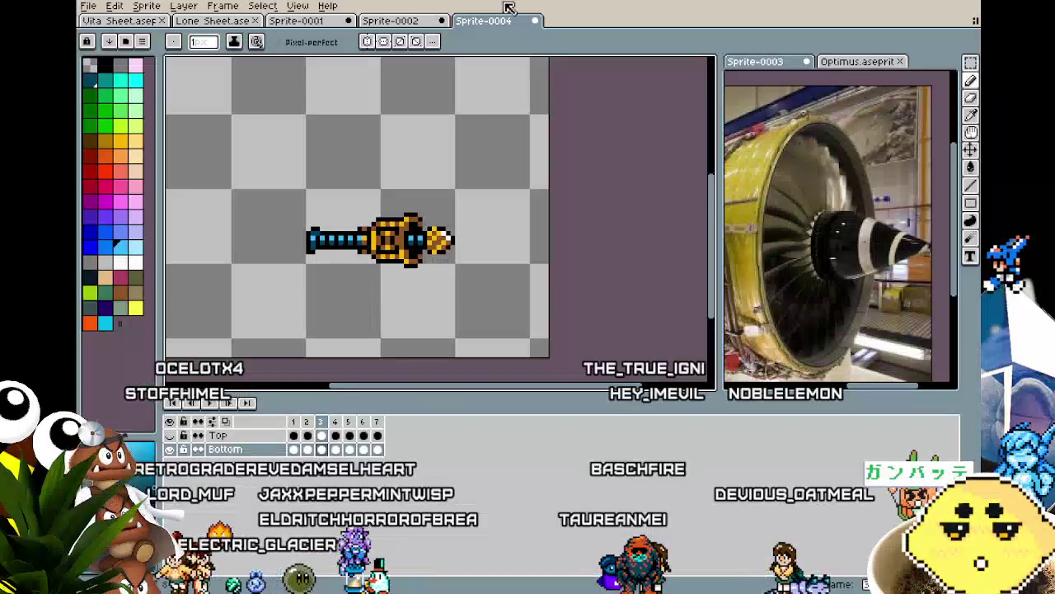
Widen the jet-engine reference pane and zoom and pan the Sprite-0003 photo into view.
{"action": "left_click_drag", "start_coordinate": [725, 258], "coordinate": [561, 286]}
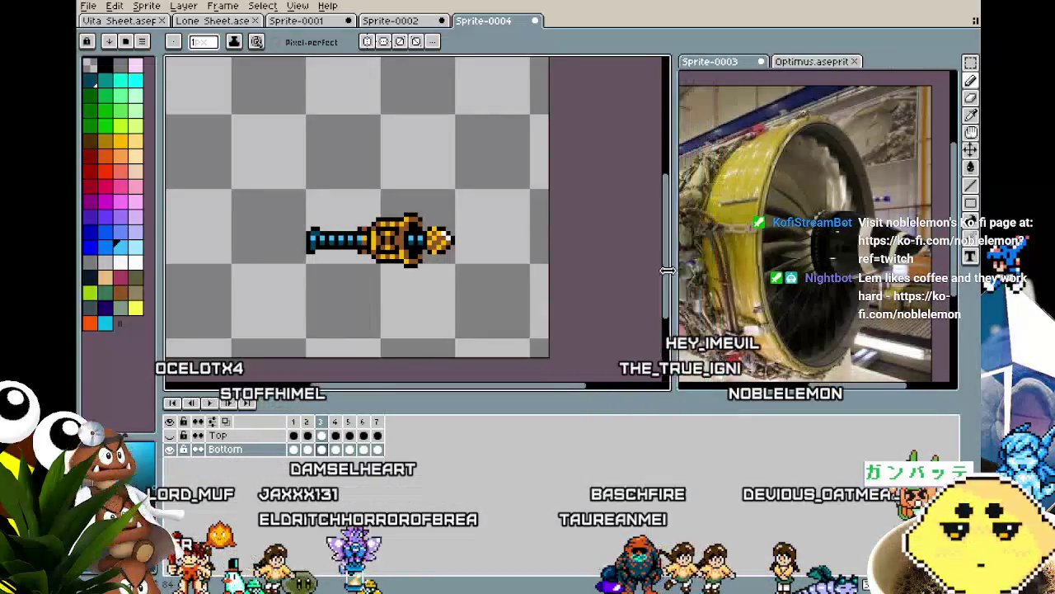
{"action": "left_click", "coordinate": [646, 298]}
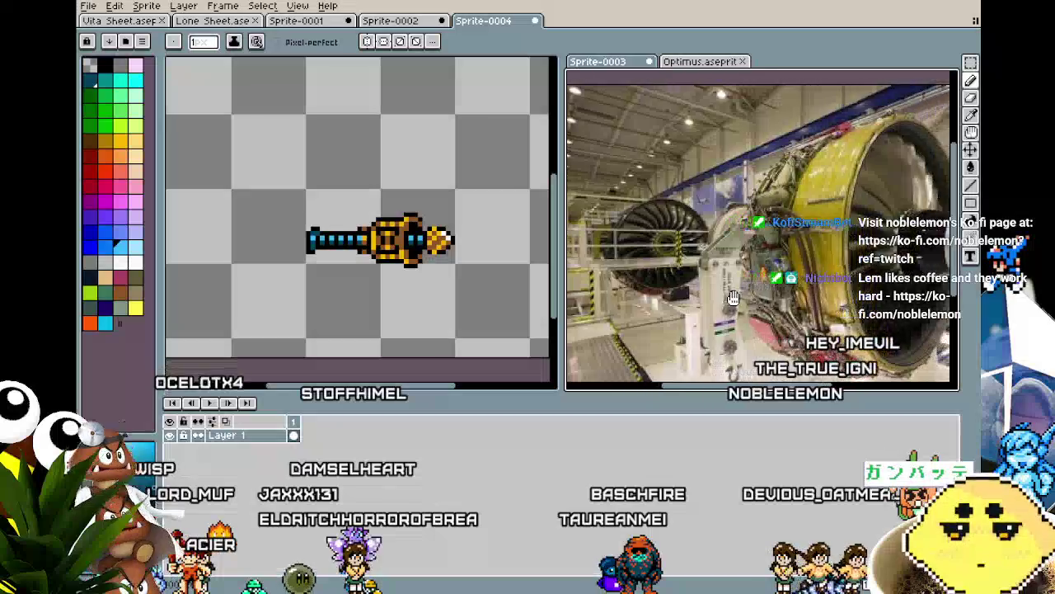
{"action": "scroll", "coordinate": [711, 294], "scroll_direction": "down", "scroll_amount": 2}
{"action": "scroll", "coordinate": [710, 295], "scroll_direction": "up", "scroll_amount": 3}
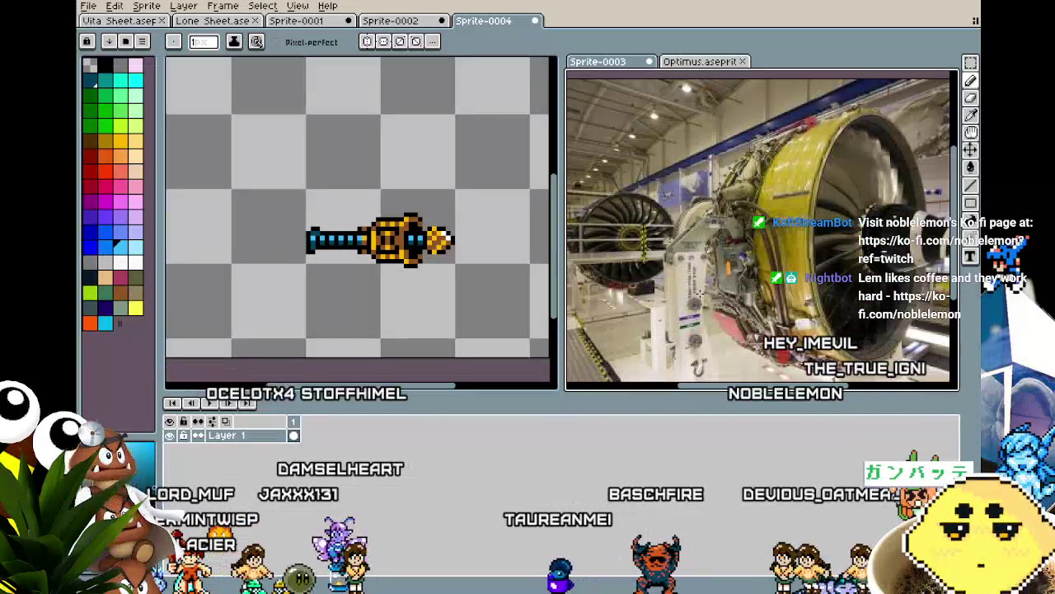
{"action": "left_click_drag", "start_coordinate": [696, 293], "coordinate": [678, 291]}
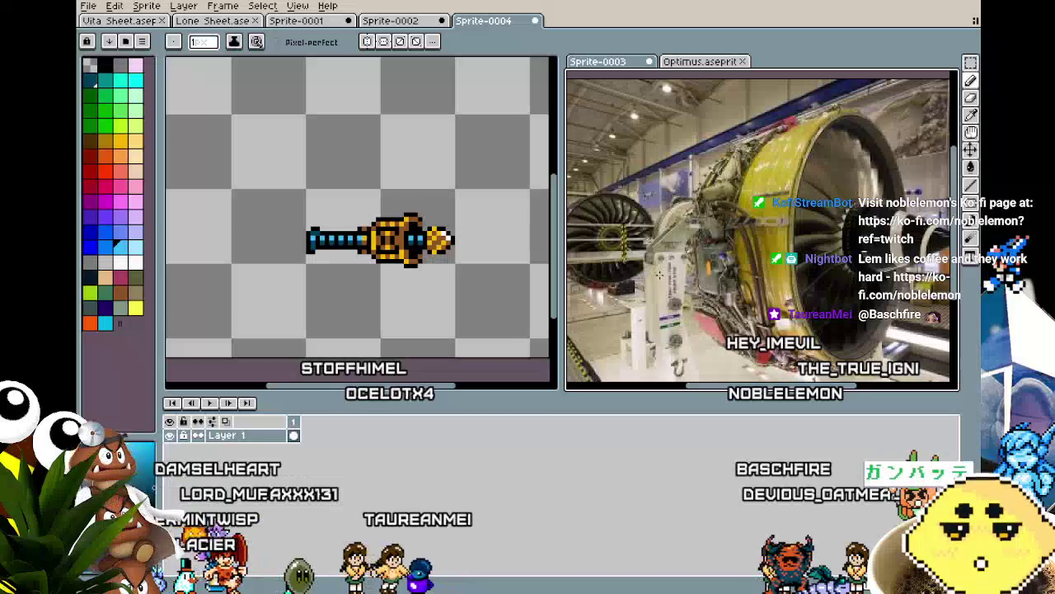
Pan the drill sprite, show the Top character layer, then switch to the Lone Sheet file.
{"action": "left_click_drag", "start_coordinate": [749, 273], "coordinate": [782, 275]}
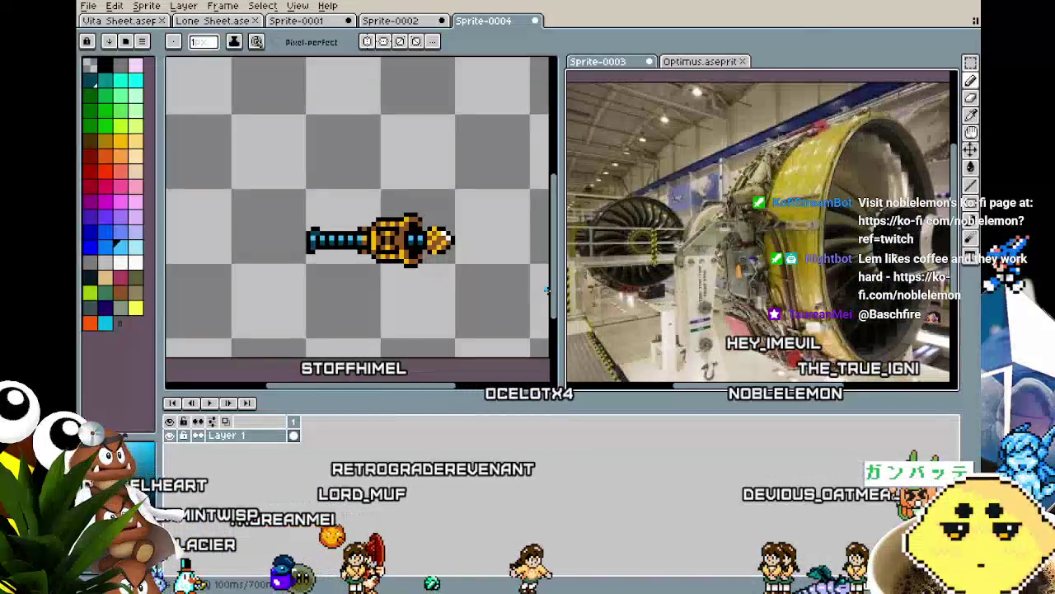
{"action": "left_click_drag", "start_coordinate": [533, 290], "coordinate": [509, 290]}
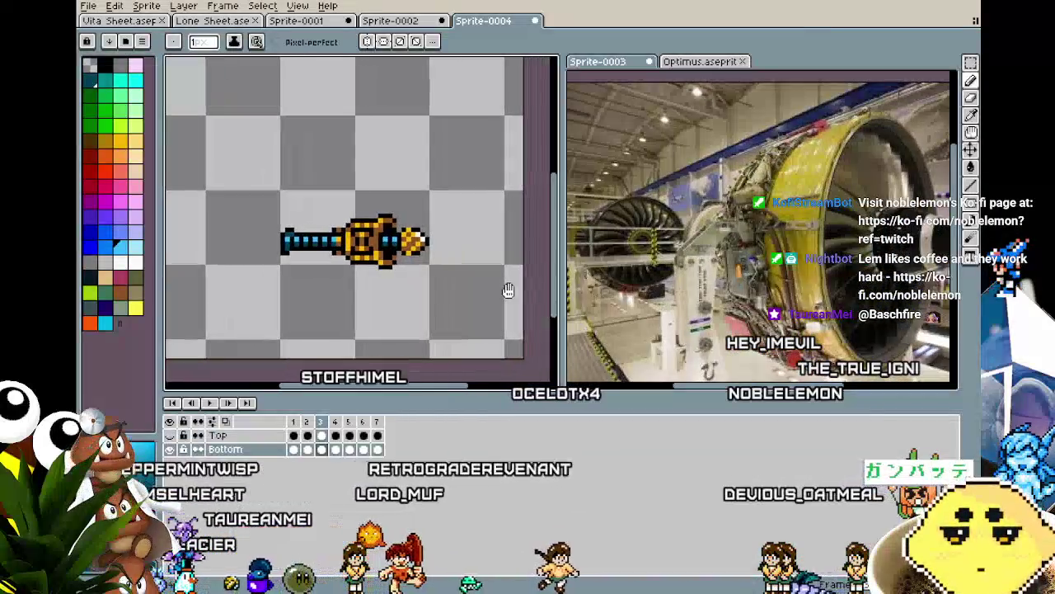
{"action": "left_click", "coordinate": [169, 436]}
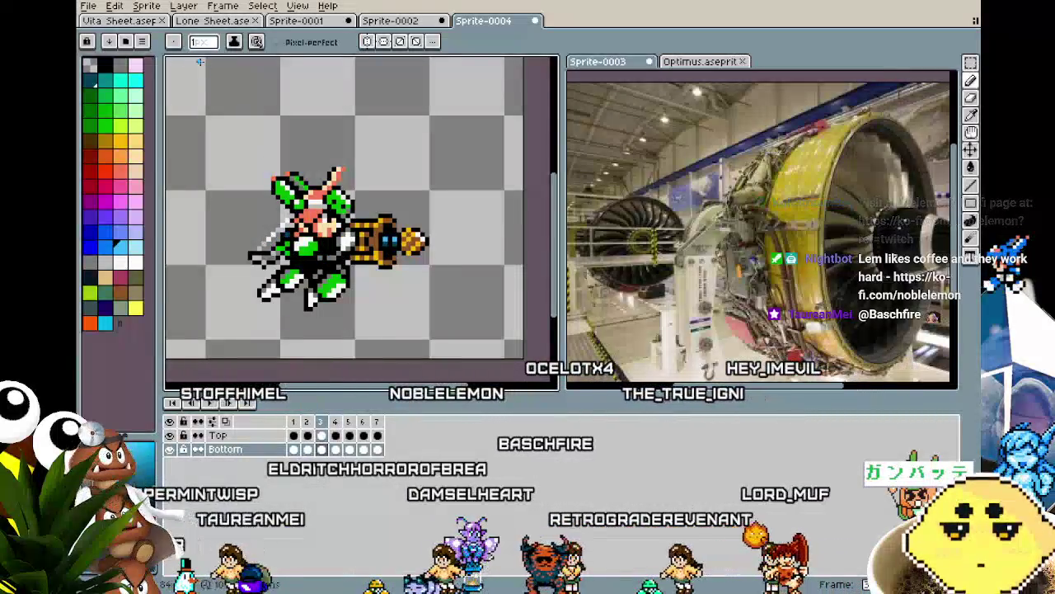
{"action": "left_click", "coordinate": [209, 29]}
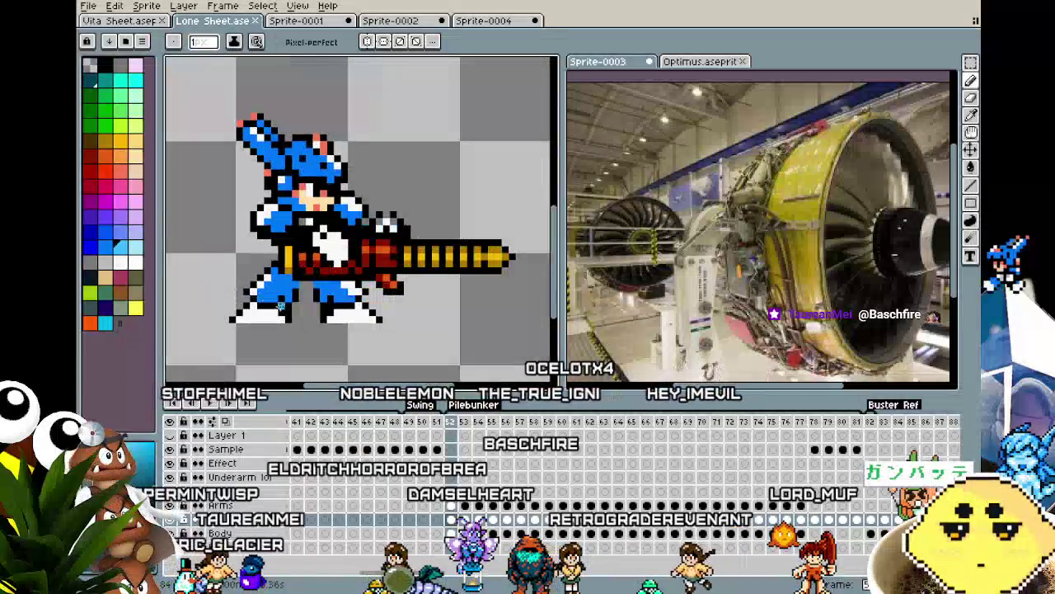
{"action": "scroll", "coordinate": [348, 373], "scroll_direction": "down", "scroll_amount": 1}
{"action": "key", "text": "Return"}
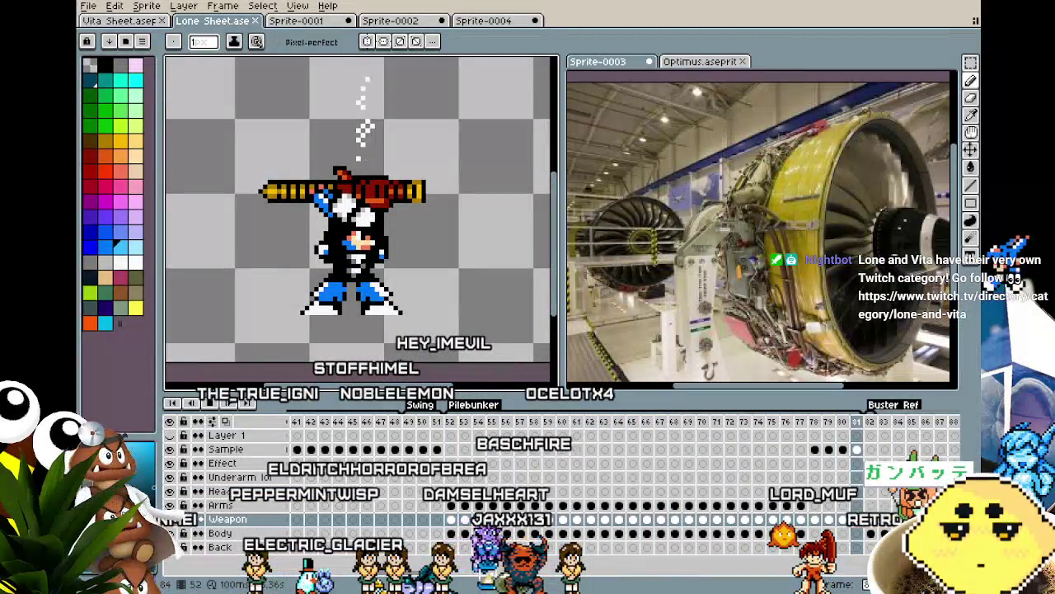
{"action": "scroll", "coordinate": [356, 356], "scroll_direction": "down", "scroll_amount": 1}
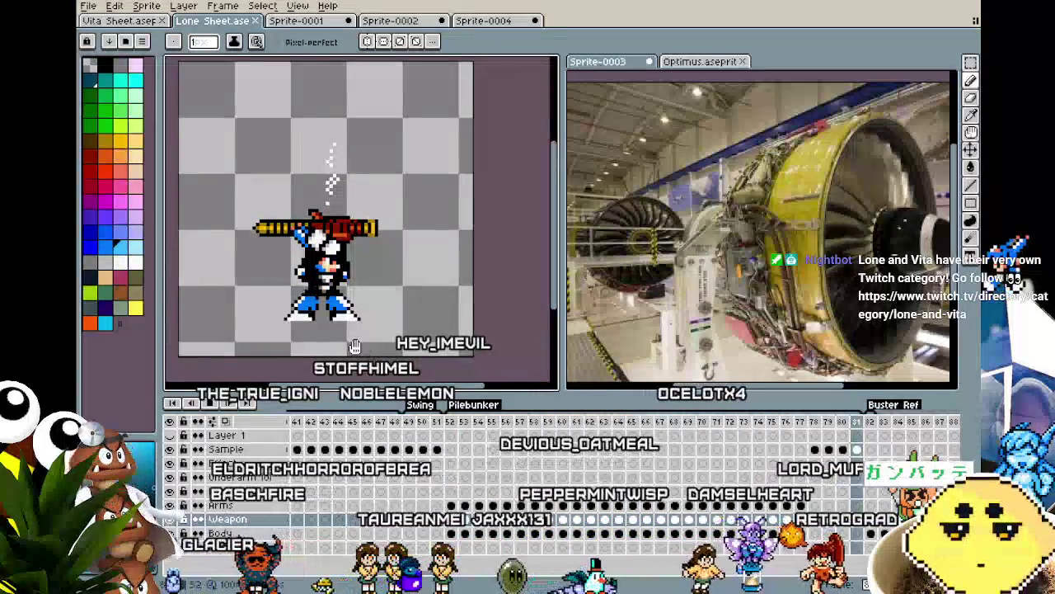
{"action": "key", "text": "ctrl+shift+Tab"}
{"action": "scroll", "coordinate": [177, 149], "scroll_direction": "right", "scroll_amount": 3}
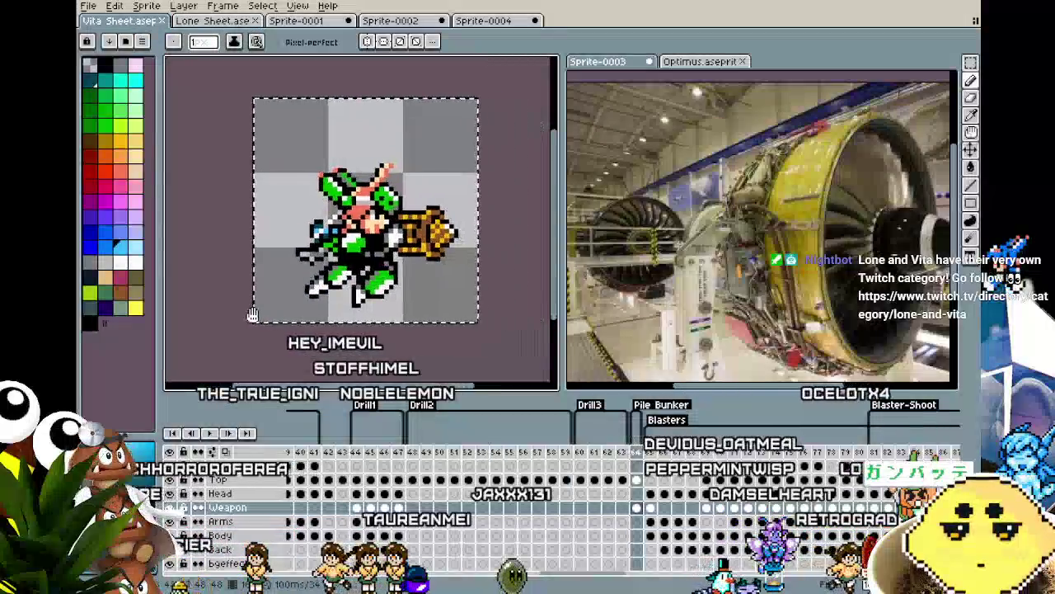
{"action": "key", "text": "ctrl+d"}
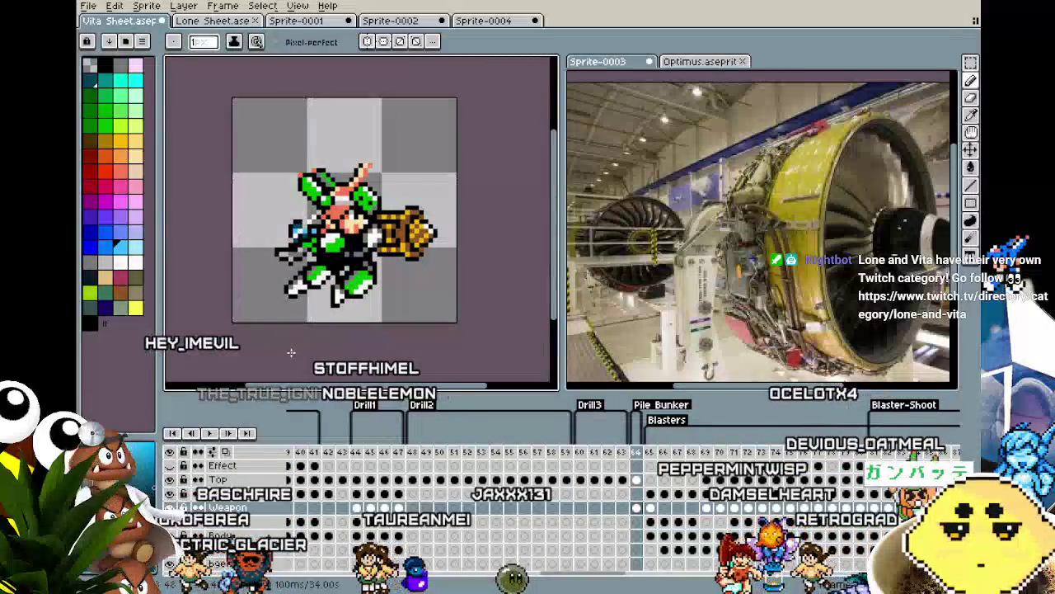
{"action": "scroll", "coordinate": [291, 352], "scroll_direction": "up", "scroll_amount": 1}
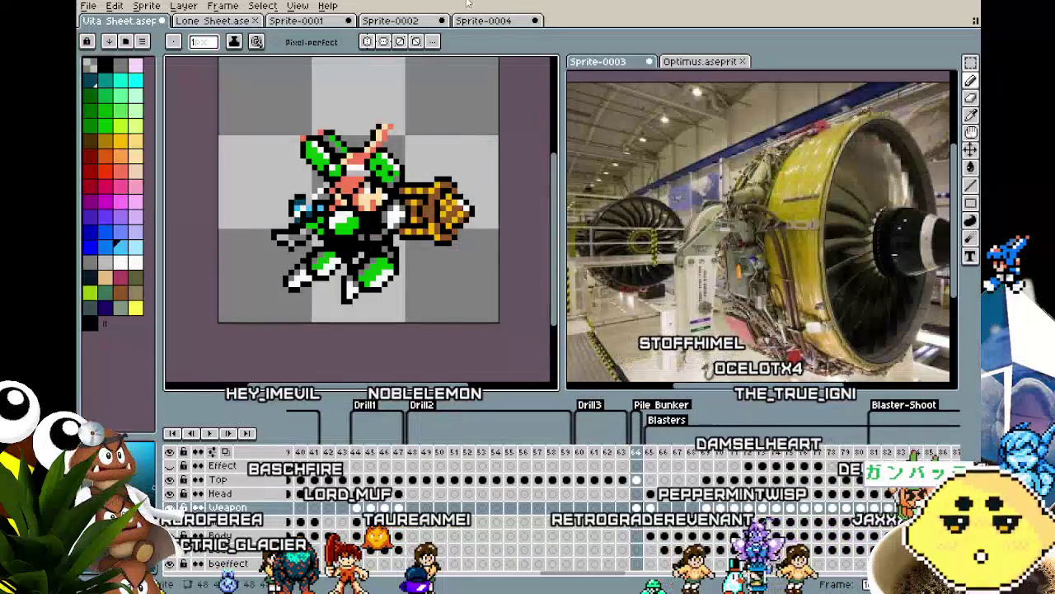
{"action": "left_click", "coordinate": [486, 22]}
{"action": "scroll", "coordinate": [314, 304], "scroll_direction": "up", "scroll_amount": 1}
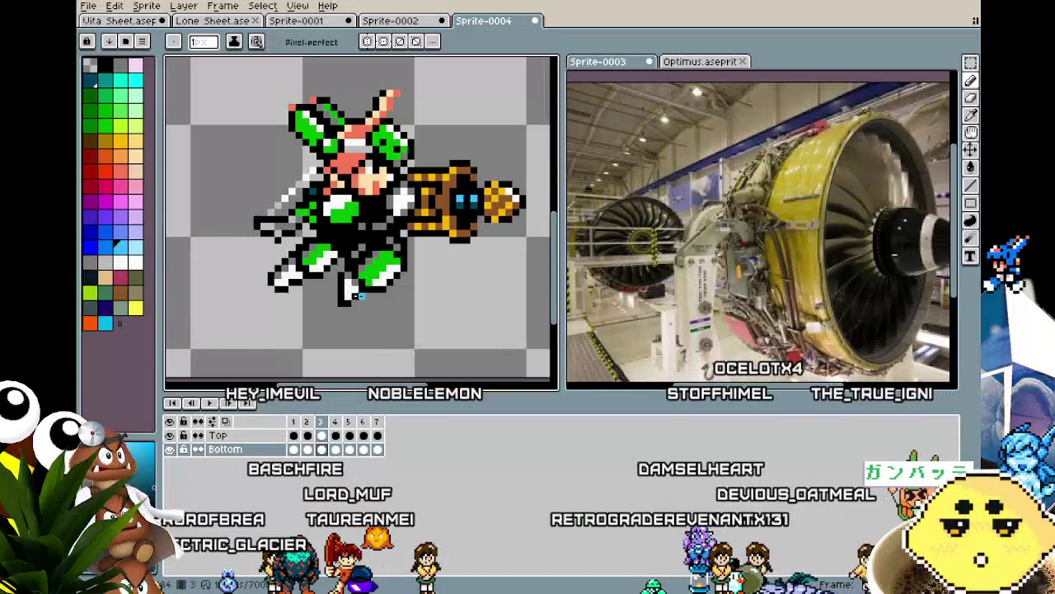
Toggle the Top character layer and step through the drill frames to compare them.
{"action": "left_click_drag", "start_coordinate": [361, 296], "coordinate": [296, 304]}
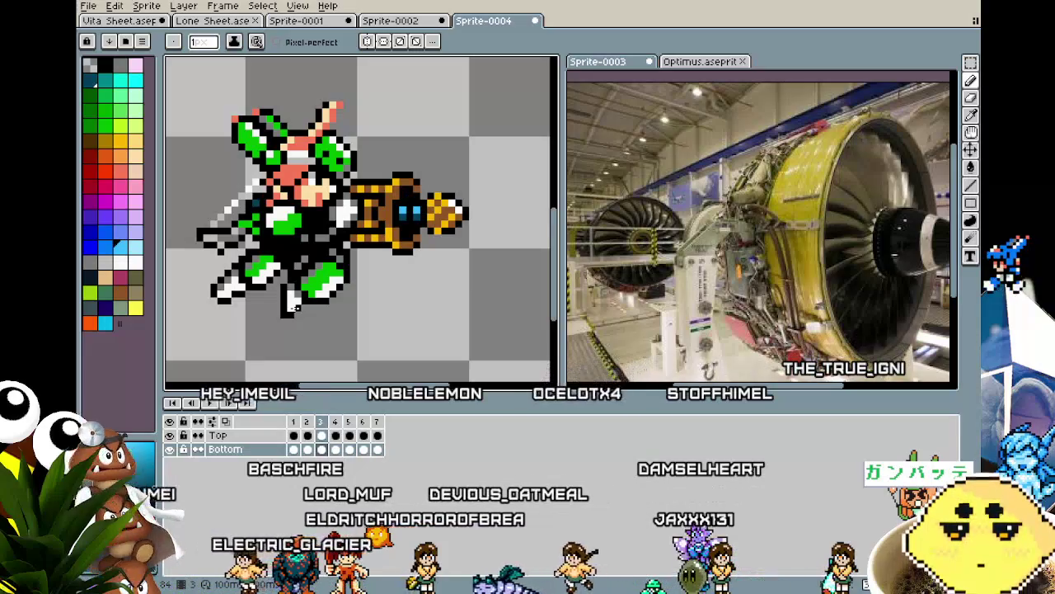
{"action": "left_click", "coordinate": [170, 435]}
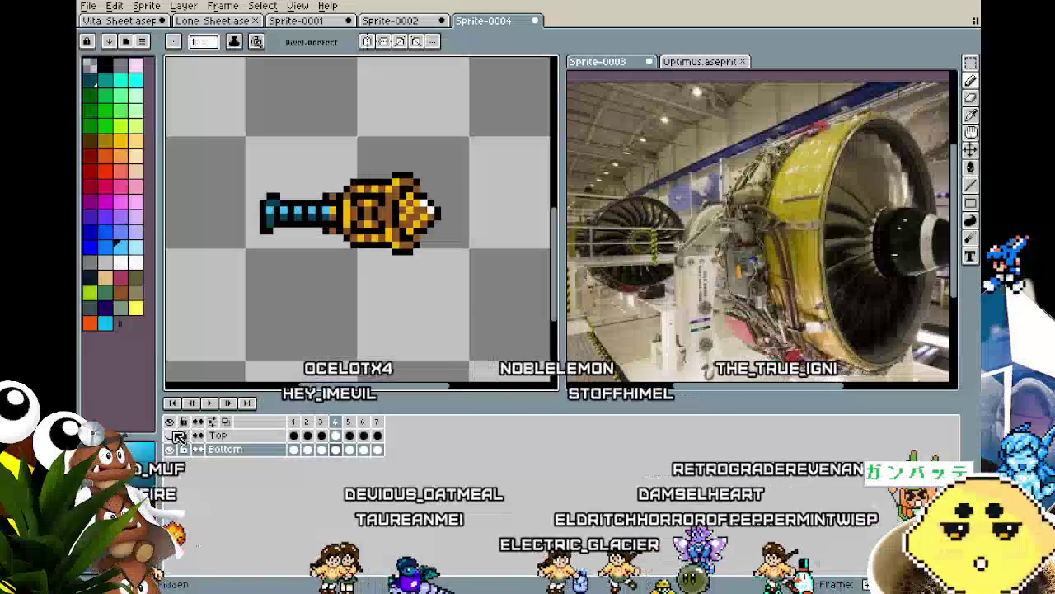
{"action": "left_click", "coordinate": [170, 434]}
{"action": "scroll", "coordinate": [341, 340], "scroll_direction": "down", "scroll_amount": 1}
{"action": "left_click_drag", "start_coordinate": [325, 340], "coordinate": [351, 340]}
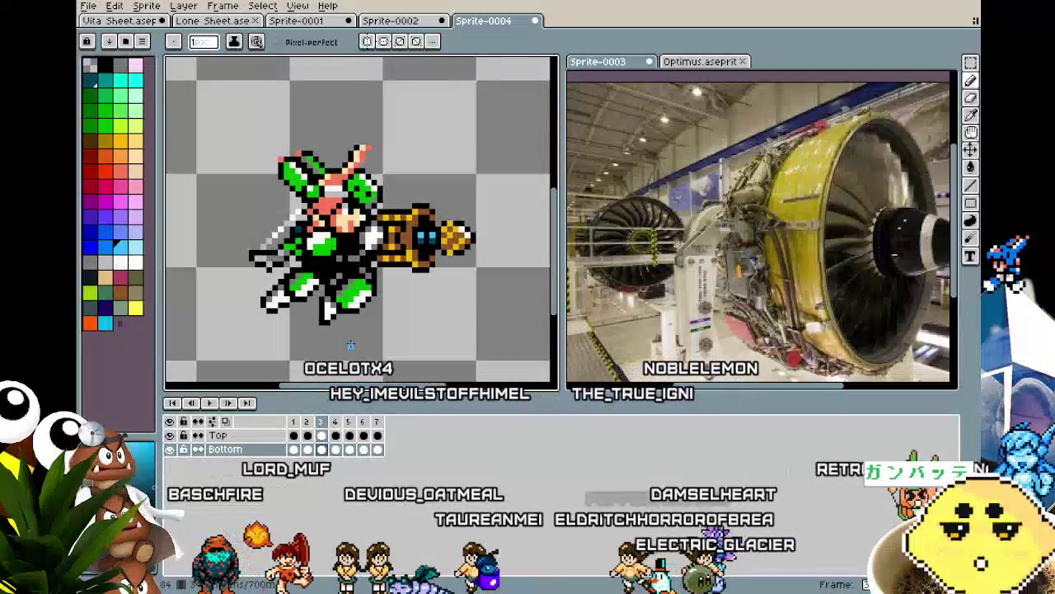
{"action": "key", "text": "Left"}
{"action": "key", "text": "Right"}
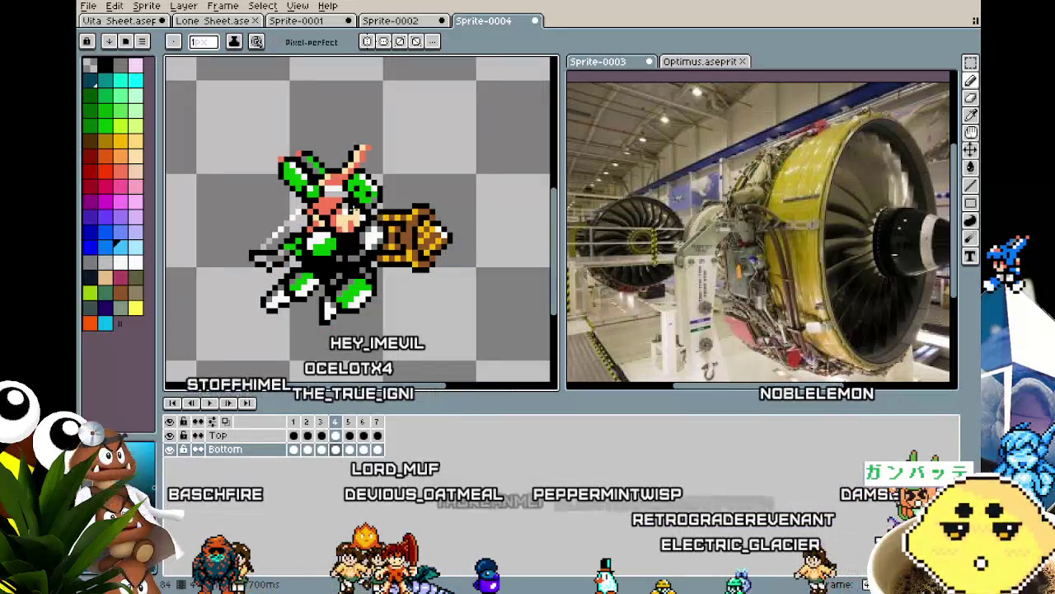
{"action": "key", "text": "Left"}
{"action": "key", "text": "Left"}
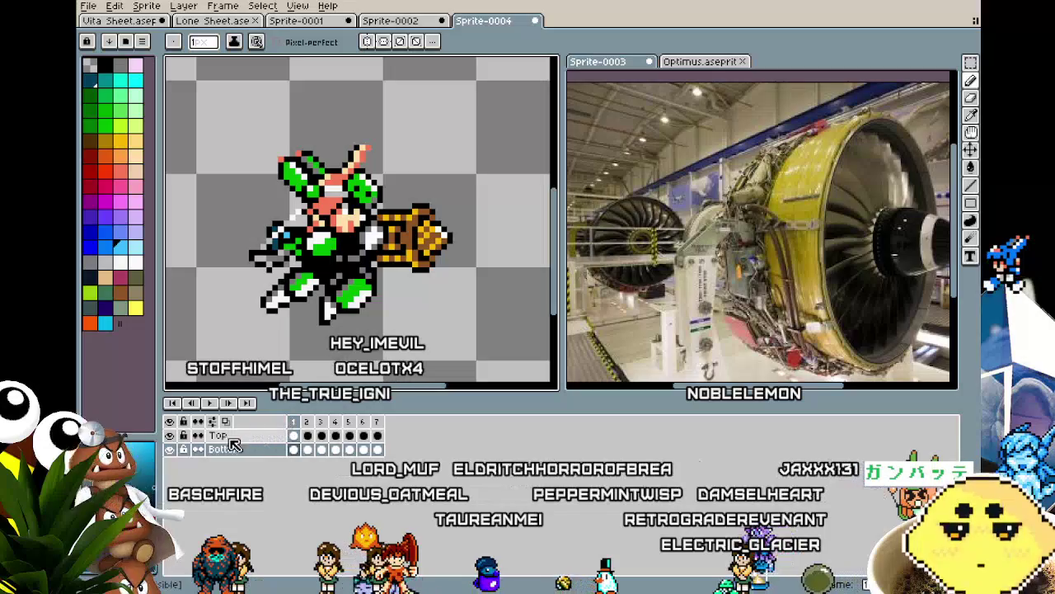
Play the drill animation while toggling the character layer on and off, then stop playback.
{"action": "left_click", "coordinate": [171, 435]}
{"action": "key", "text": "Return"}
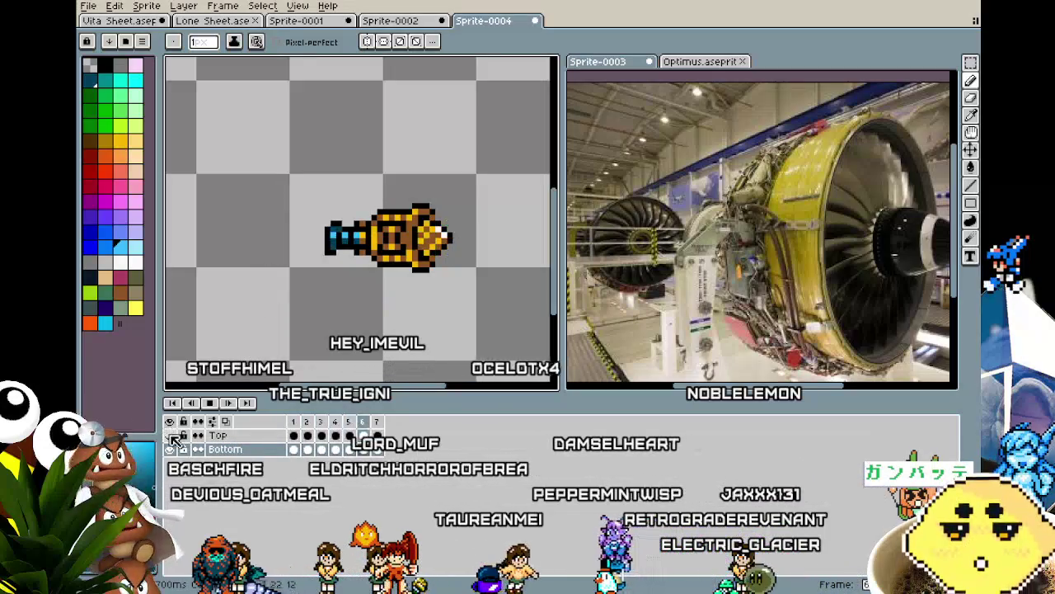
{"action": "left_click", "coordinate": [170, 435]}
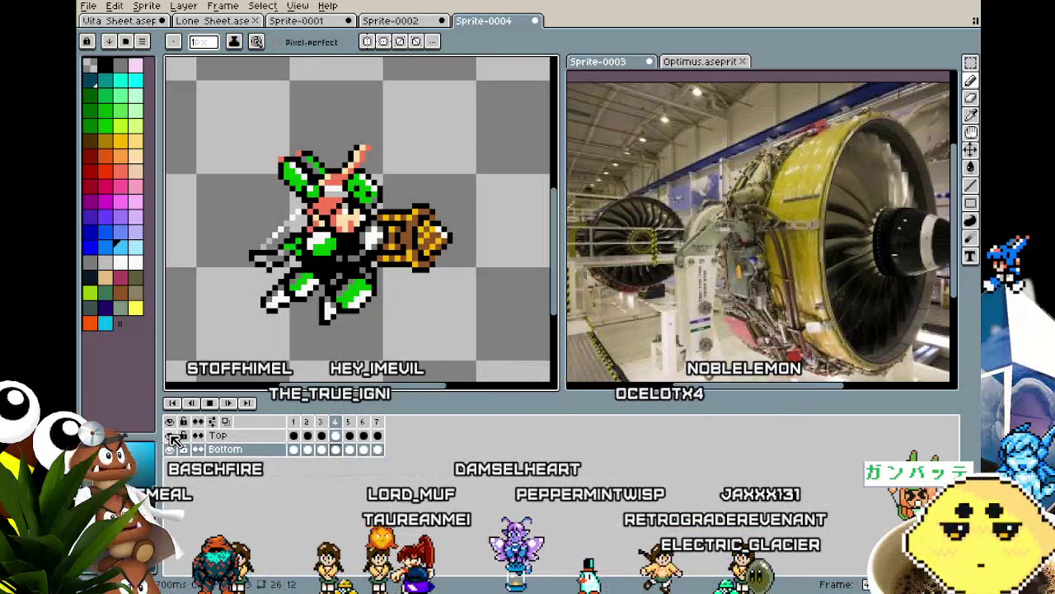
{"action": "left_click", "coordinate": [171, 436]}
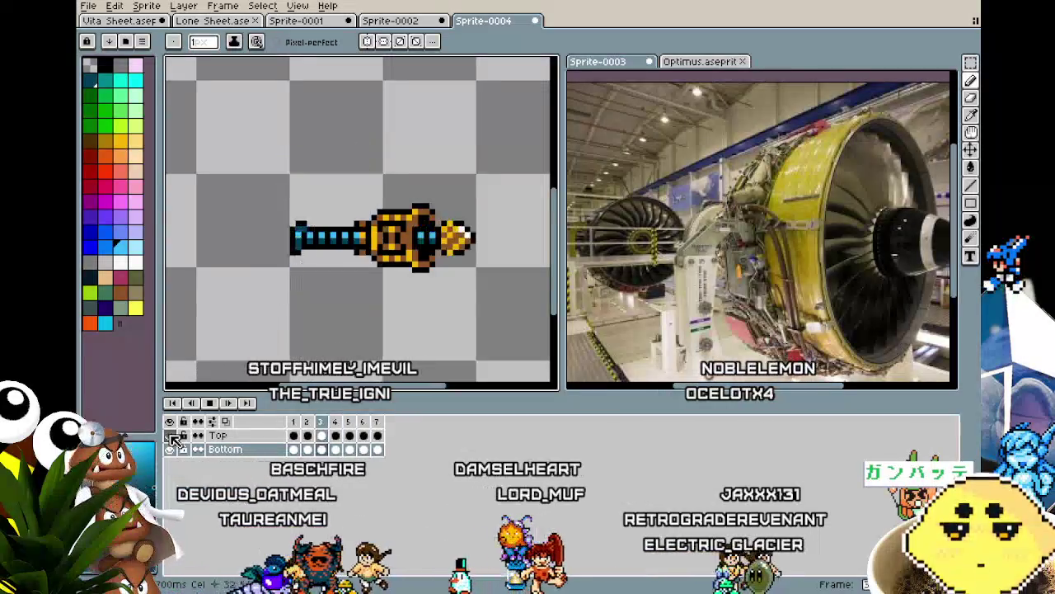
{"action": "left_click", "coordinate": [171, 436]}
{"action": "key", "text": "Return"}
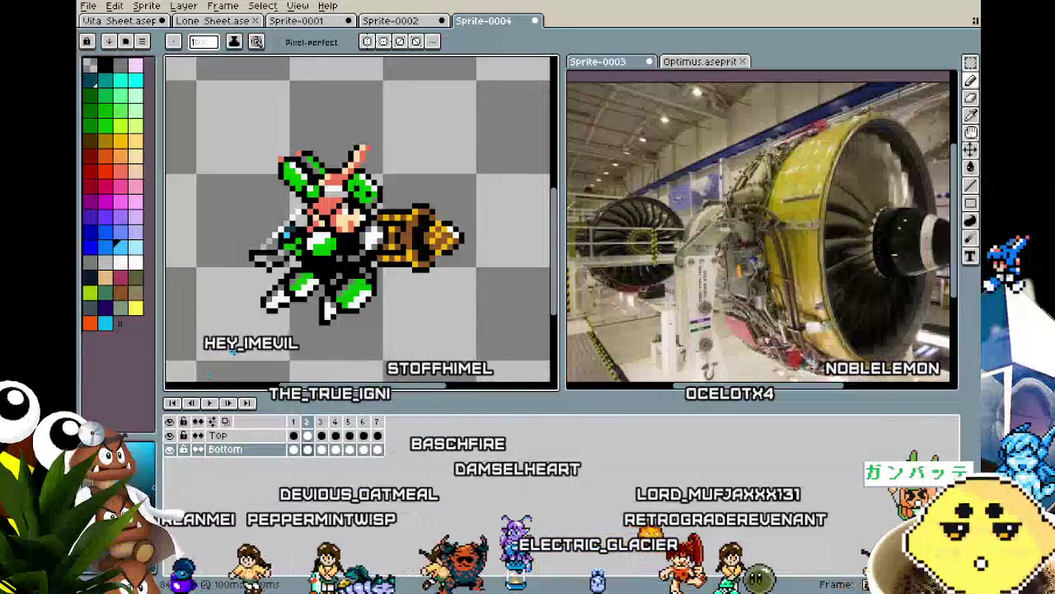
Hide the Top layer and centre the drill on frame 3.
{"action": "left_click", "coordinate": [335, 449]}
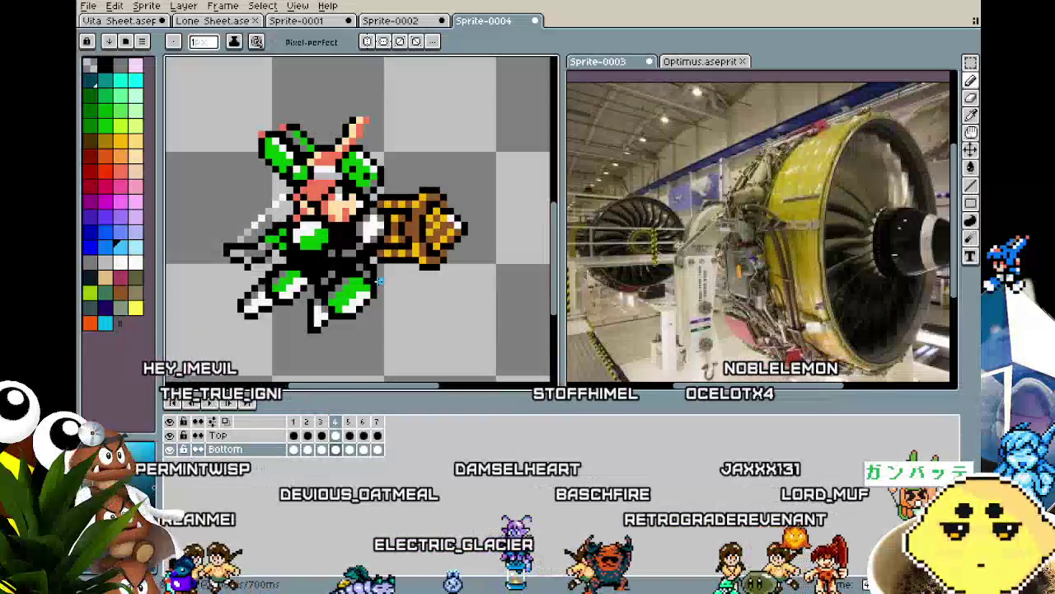
{"action": "left_click", "coordinate": [170, 435]}
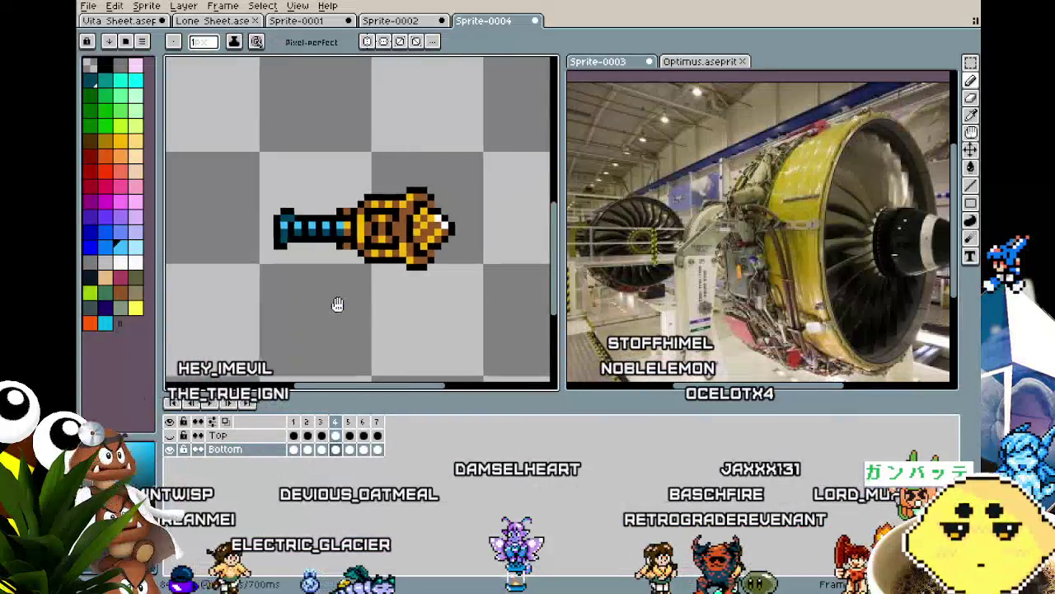
{"action": "left_click_drag", "start_coordinate": [337, 301], "coordinate": [310, 313]}
{"action": "key", "text": "Left"}
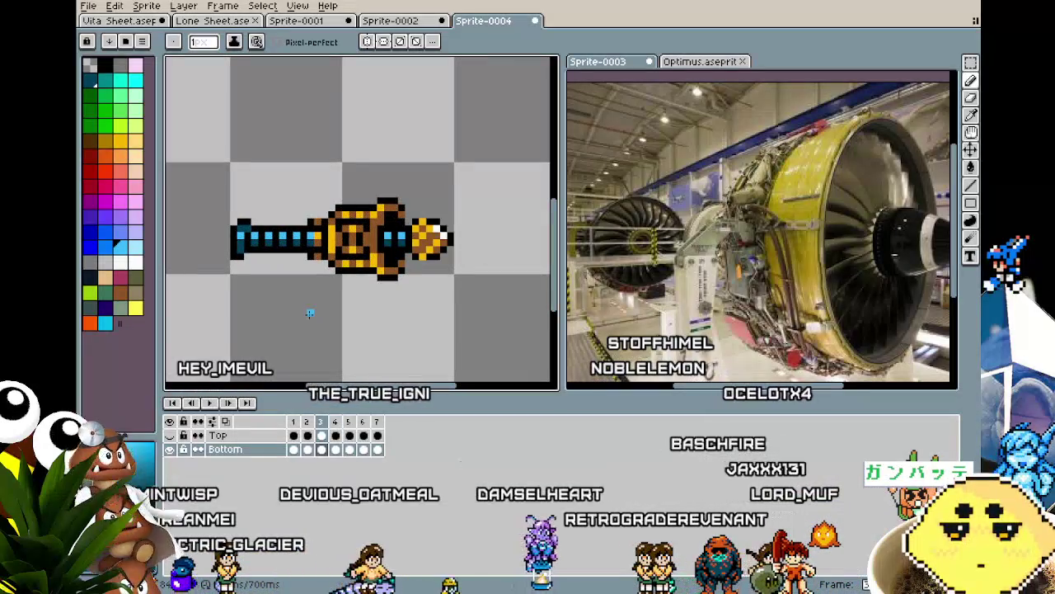
Paste the larger gold drill tip over the right part of frame 4's drill.
{"action": "key", "text": "m"}
{"action": "left_click_drag", "start_coordinate": [347, 167], "coordinate": [477, 303]}
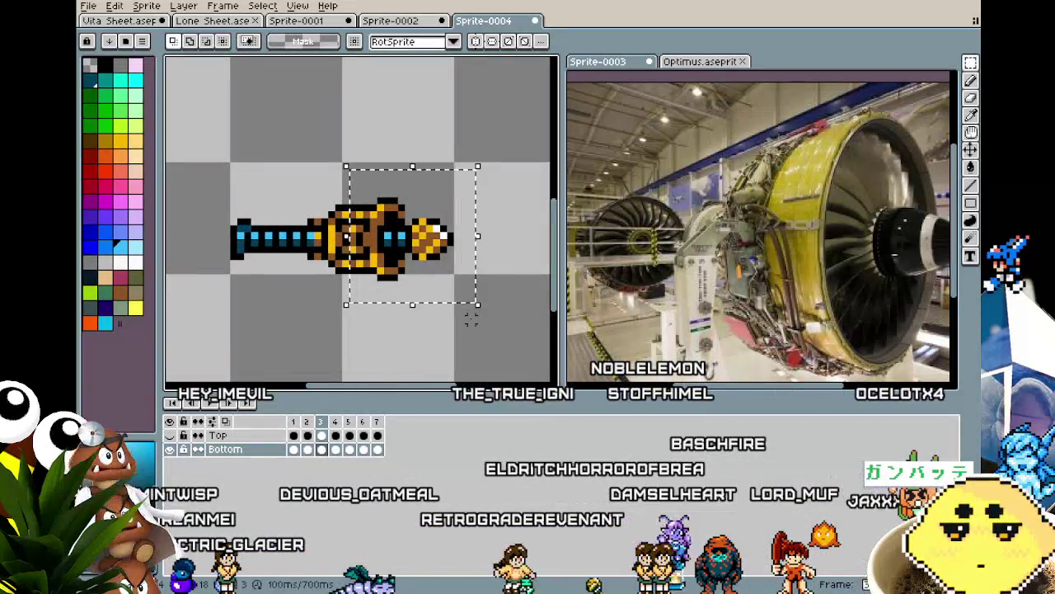
{"action": "key", "text": "Right"}
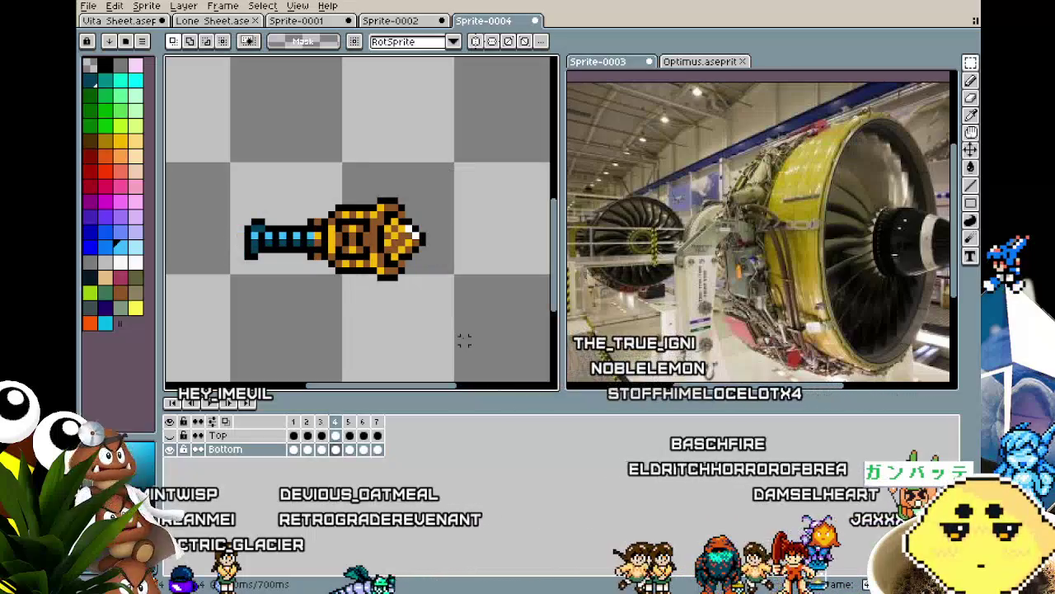
{"action": "key", "text": "ctrl+v"}
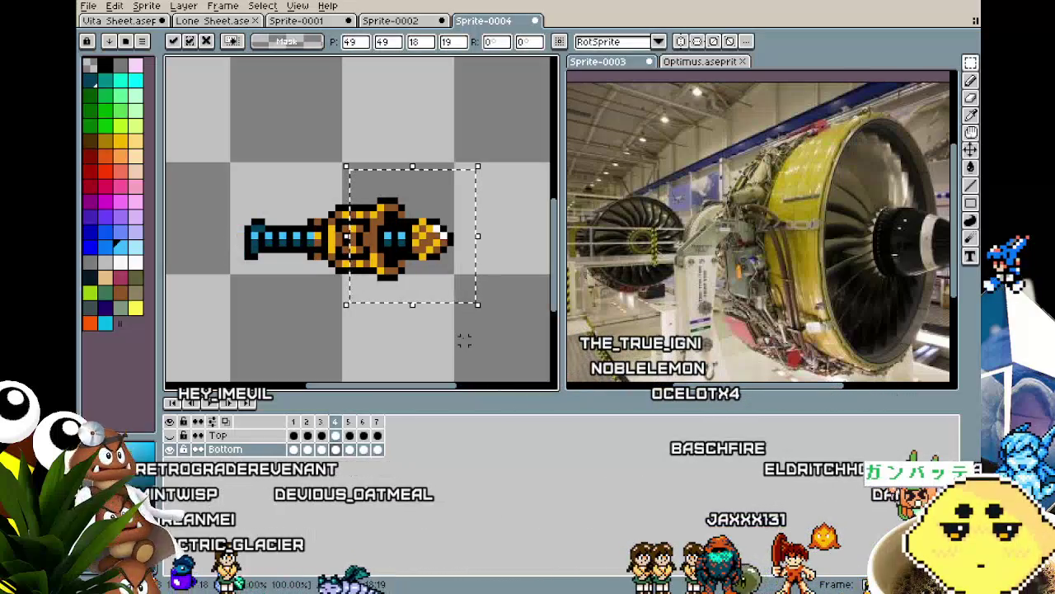
{"action": "left_click", "coordinate": [464, 341]}
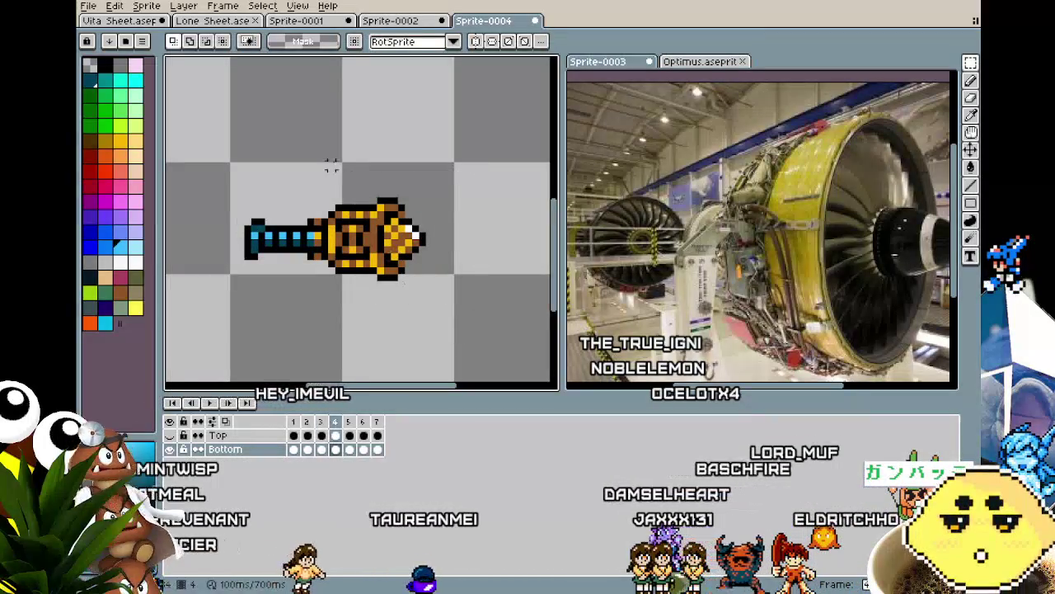
{"action": "left_click_drag", "start_coordinate": [354, 168], "coordinate": [497, 318]}
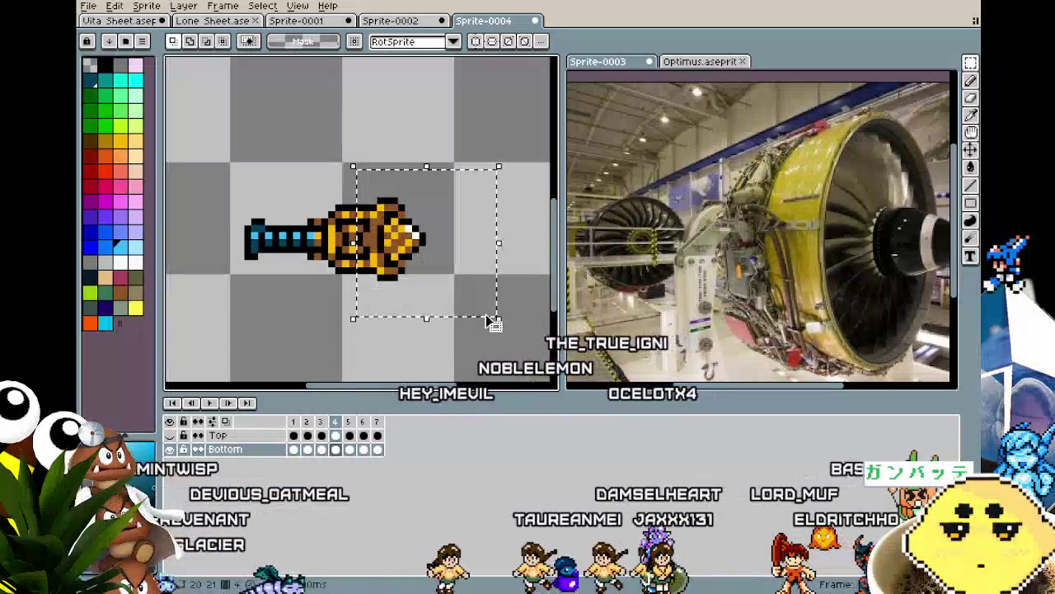
{"action": "key", "text": "ctrl+v"}
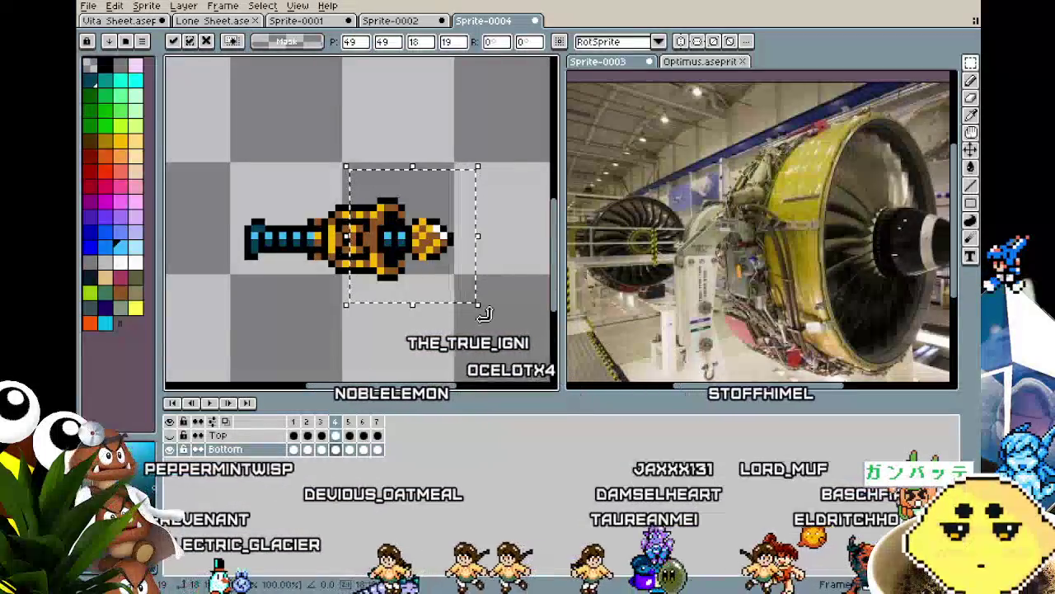
{"action": "left_click", "coordinate": [464, 353]}
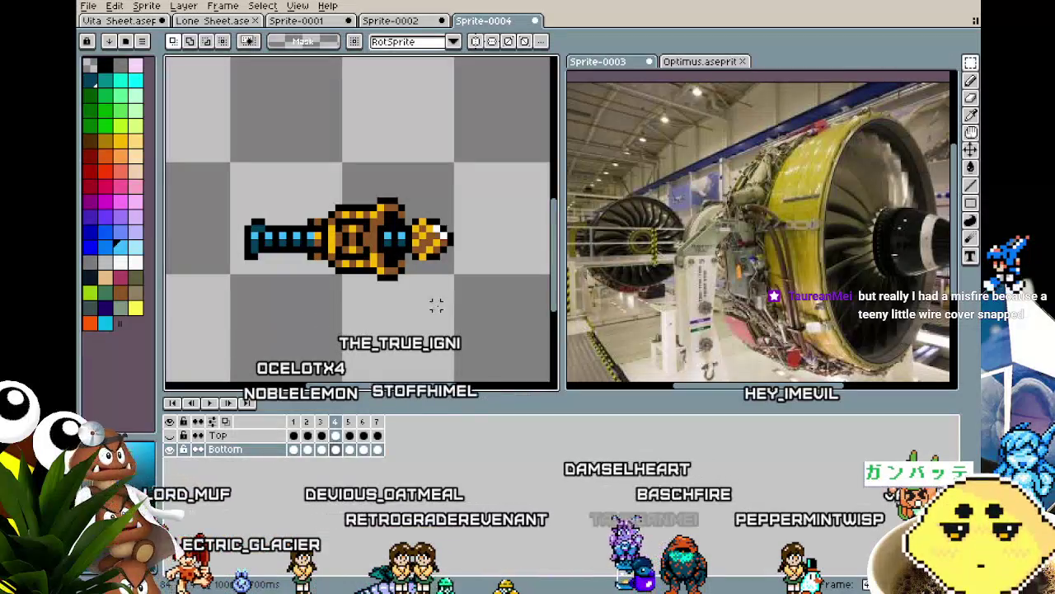
Shift the blue section and drill nose two pixels right.
{"action": "scroll", "coordinate": [458, 299], "scroll_direction": "up", "scroll_amount": 1}
{"action": "scroll", "coordinate": [386, 213], "scroll_direction": "up", "scroll_amount": 1}
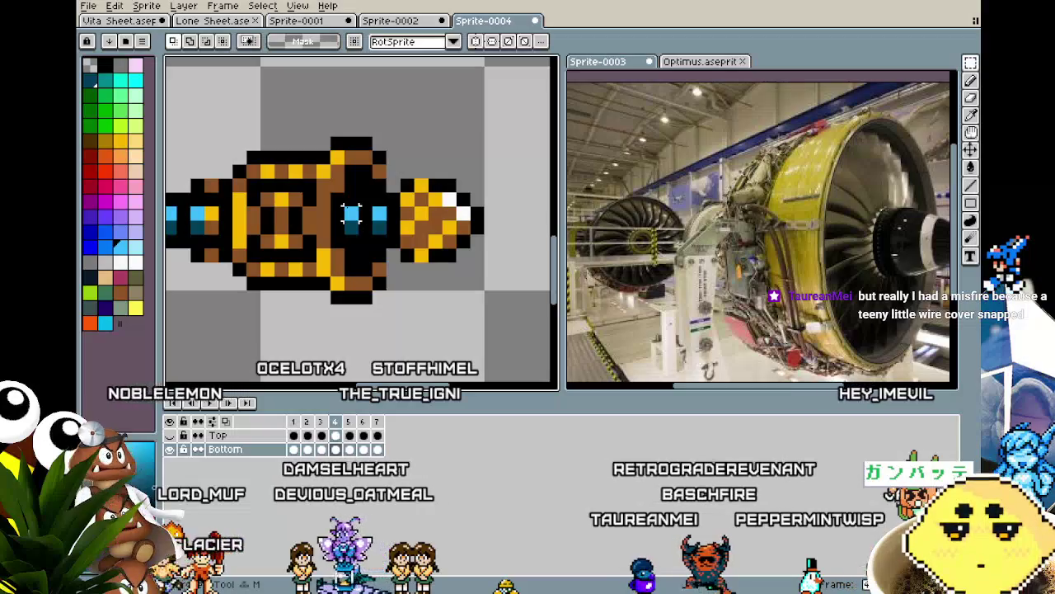
{"action": "left_click_drag", "start_coordinate": [343, 192], "coordinate": [500, 250]}
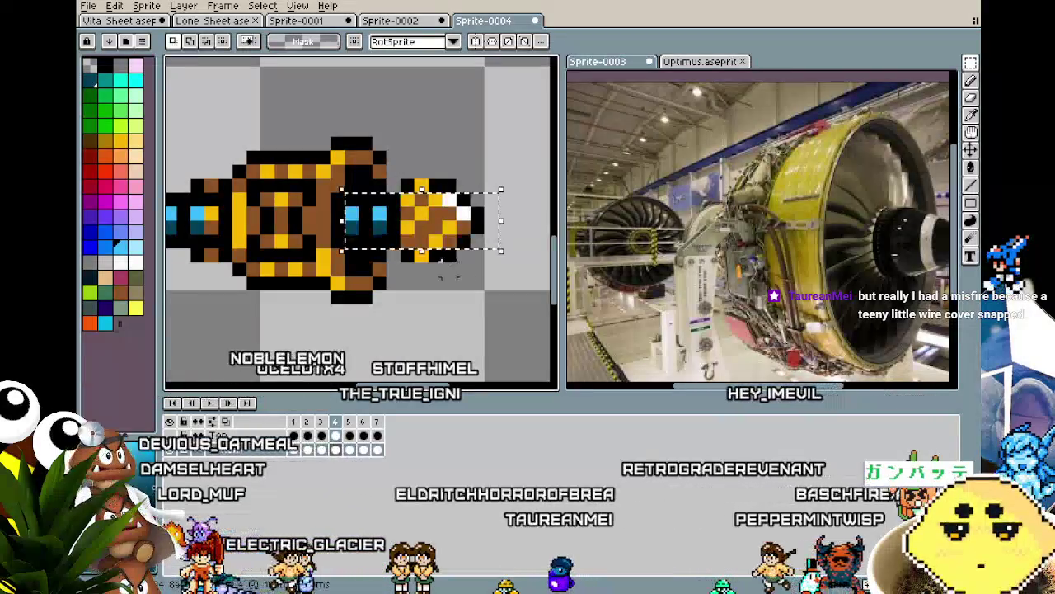
{"action": "left_click_drag", "start_coordinate": [421, 221], "coordinate": [450, 221]}
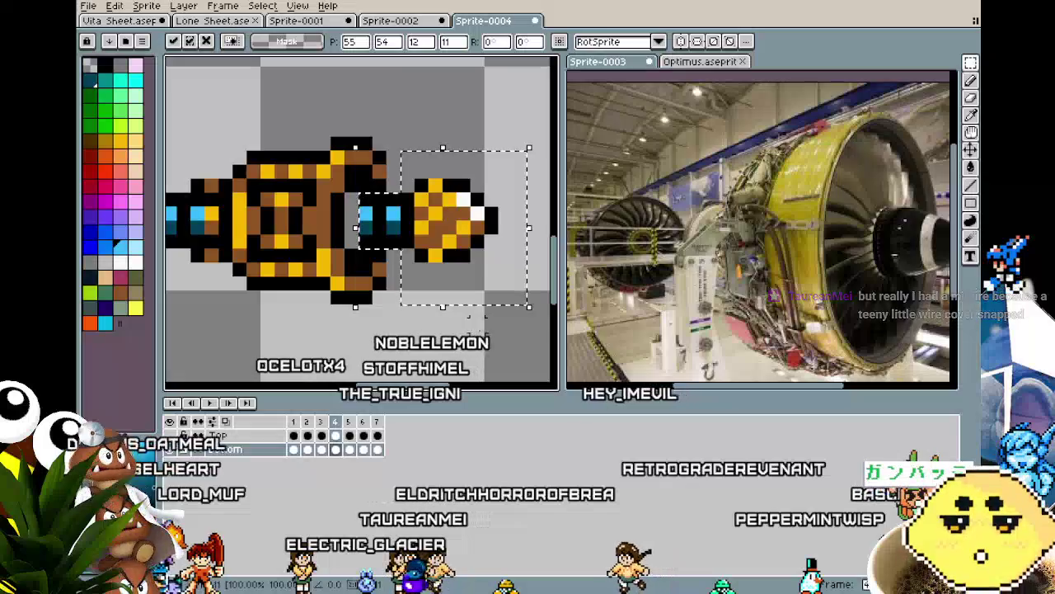
{"action": "key", "text": "Return"}
Fill the grey gap pixel with the shaft's light blue.
{"action": "key", "text": "ctrl+d"}
{"action": "key", "text": "b"}
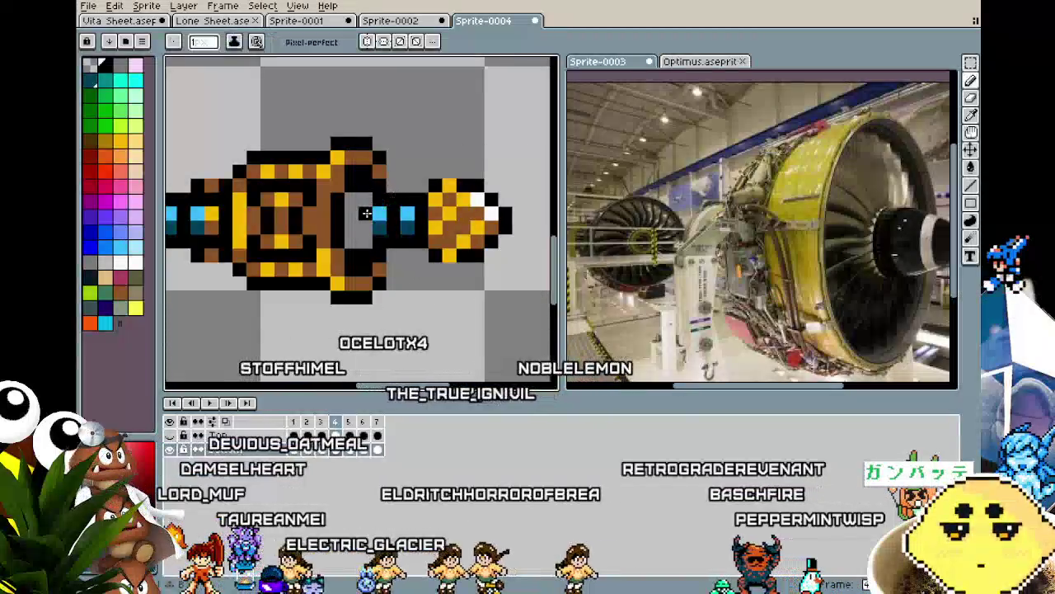
{"action": "key", "text": "i"}
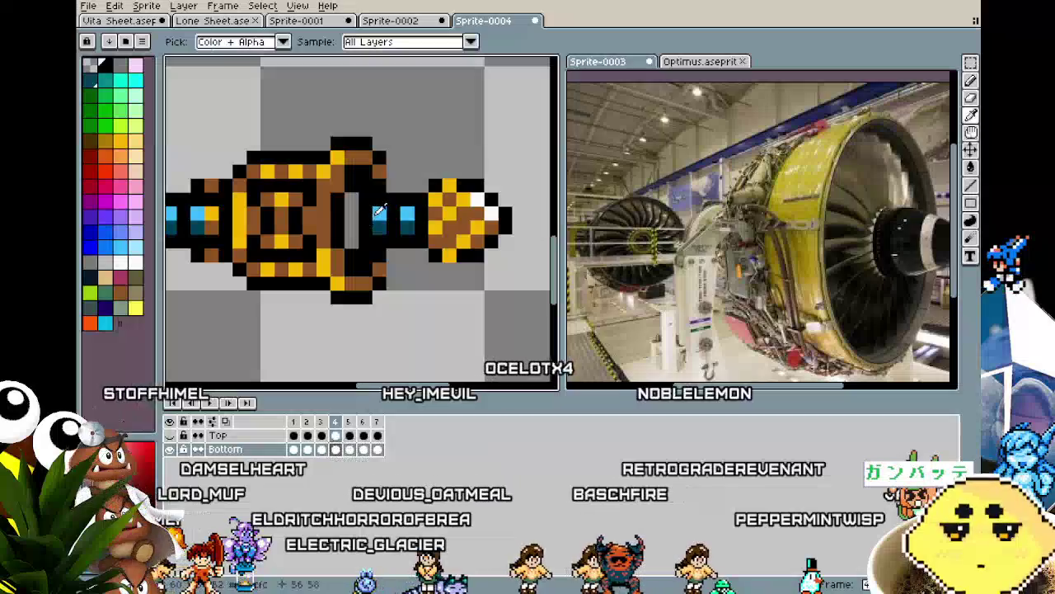
{"action": "left_click", "coordinate": [351, 213]}
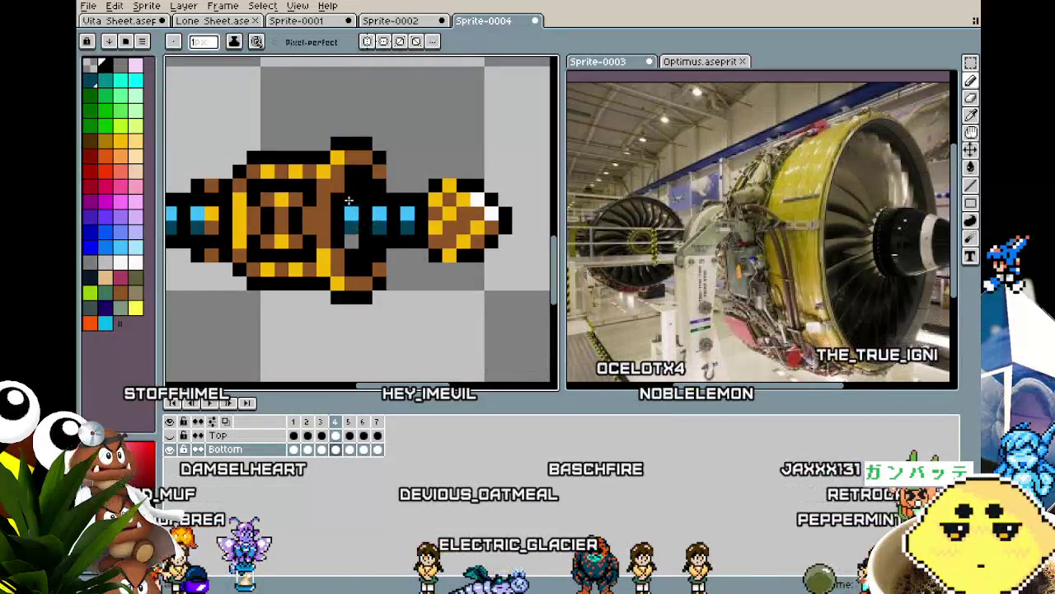
{"action": "scroll", "coordinate": [299, 323], "scroll_direction": "down", "scroll_amount": 2}
{"action": "scroll", "coordinate": [299, 330], "scroll_direction": "down", "scroll_amount": 2}
{"action": "scroll", "coordinate": [299, 346], "scroll_direction": "up", "scroll_amount": 3}
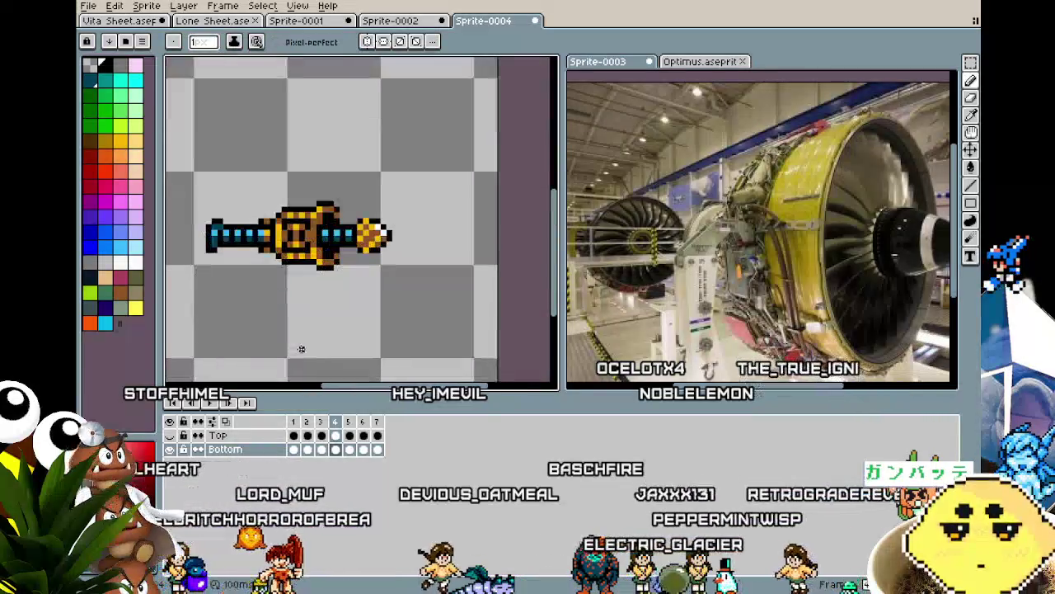
{"action": "key", "text": "Left"}
{"action": "key", "text": "Right"}
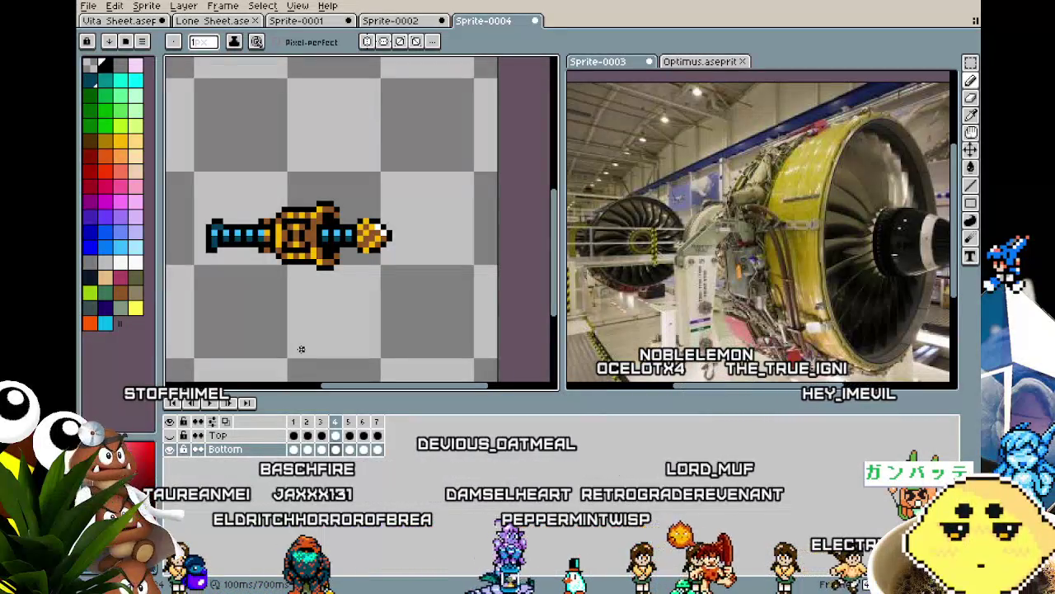
{"action": "key", "text": "Left"}
{"action": "key", "text": "Left"}
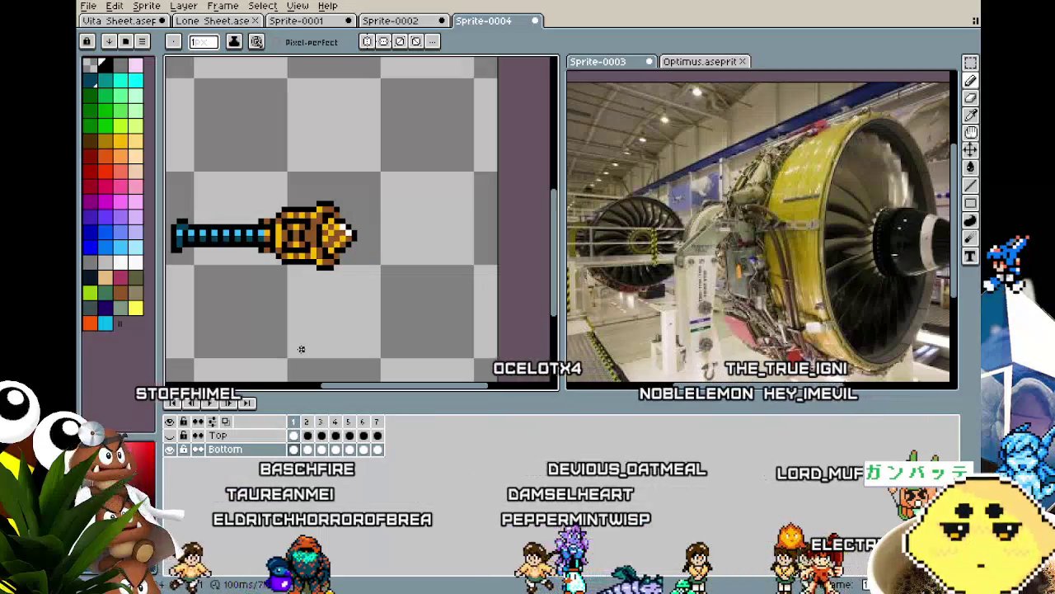
{"action": "key", "text": "Left"}
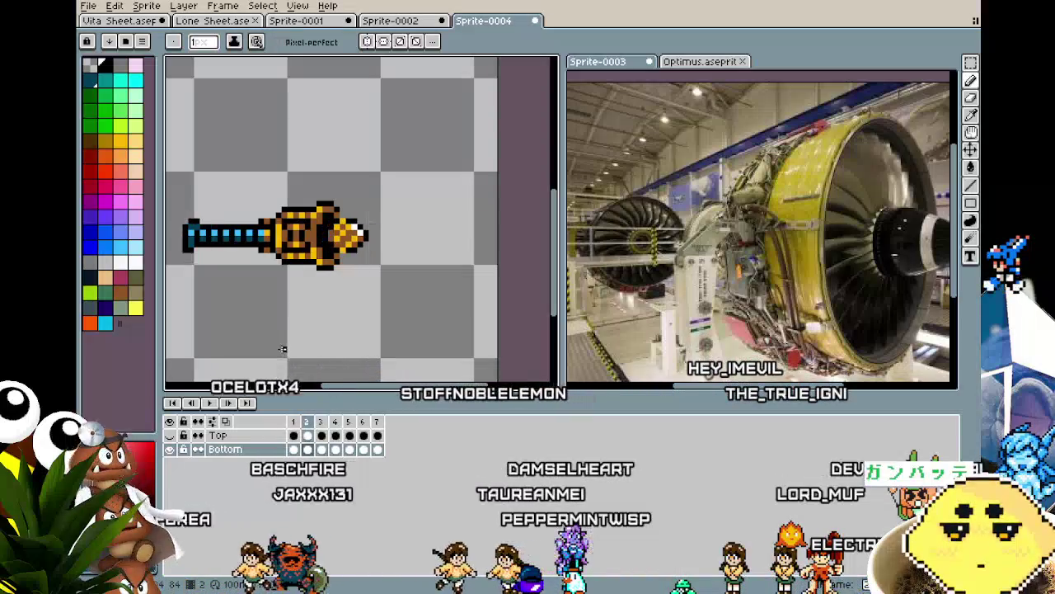
{"action": "scroll", "coordinate": [324, 262], "scroll_direction": "up", "scroll_amount": 1}
{"action": "key", "text": "Right"}
{"action": "scroll", "coordinate": [368, 199], "scroll_direction": "up", "scroll_amount": 2}
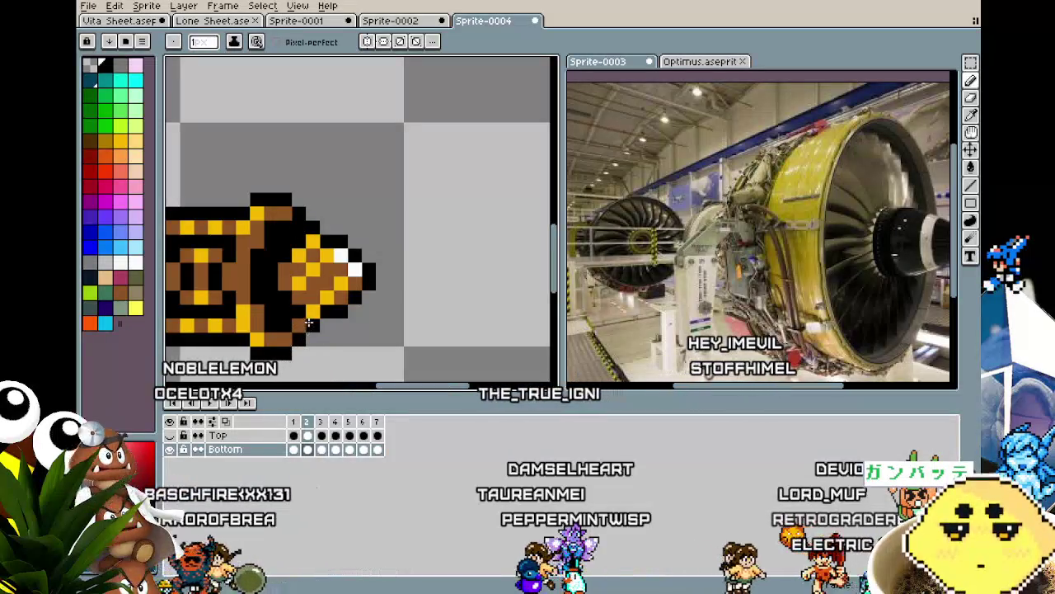
{"action": "key", "text": "Left"}
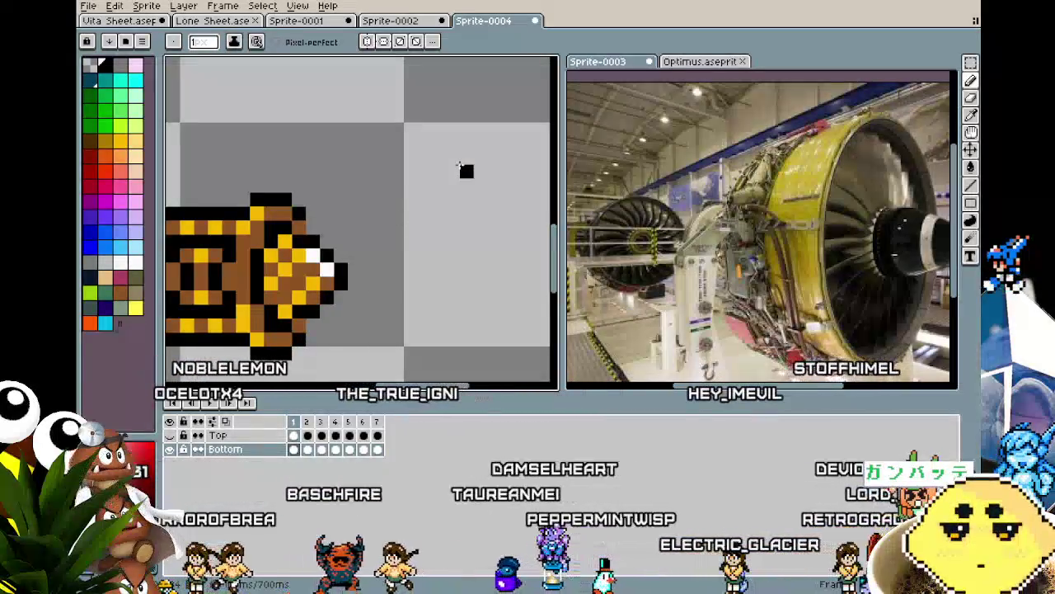
{"action": "key", "text": "Right"}
{"action": "key", "text": "Right"}
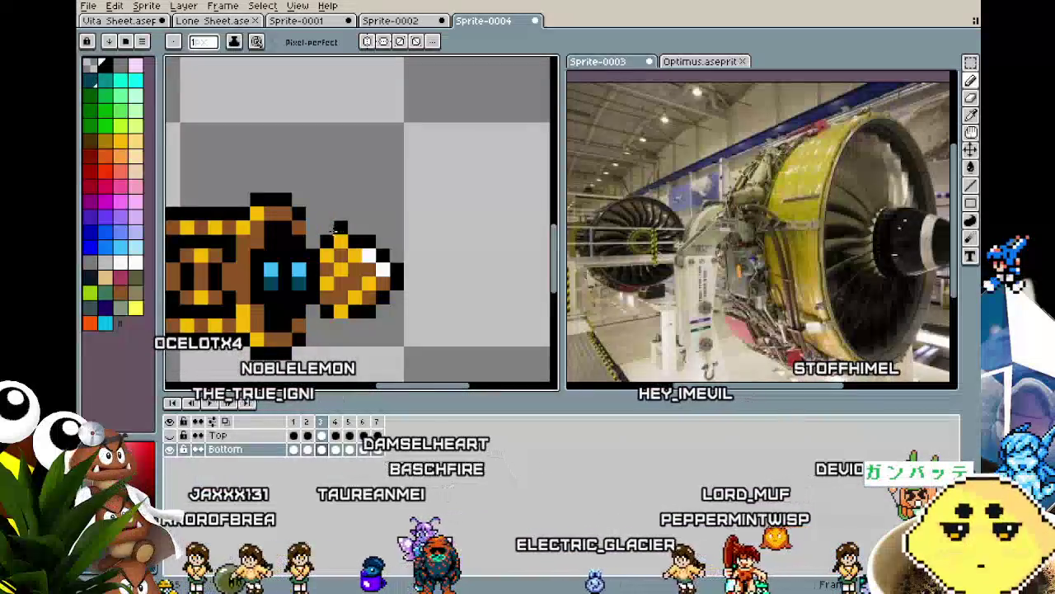
{"action": "scroll", "coordinate": [372, 152], "scroll_direction": "down", "scroll_amount": 2}
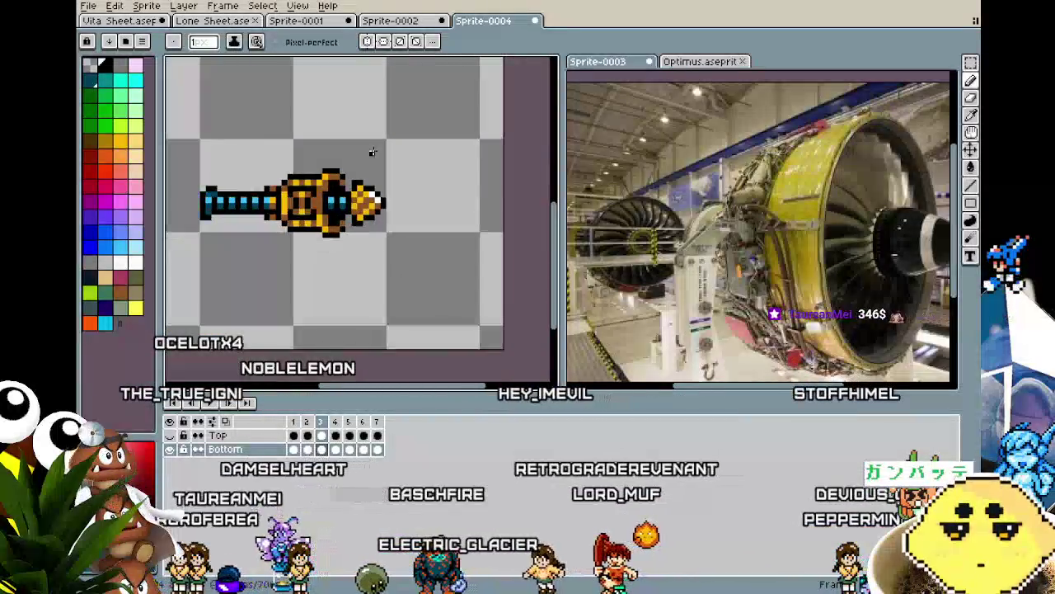
{"action": "scroll", "coordinate": [371, 152], "scroll_direction": "up", "scroll_amount": 1}
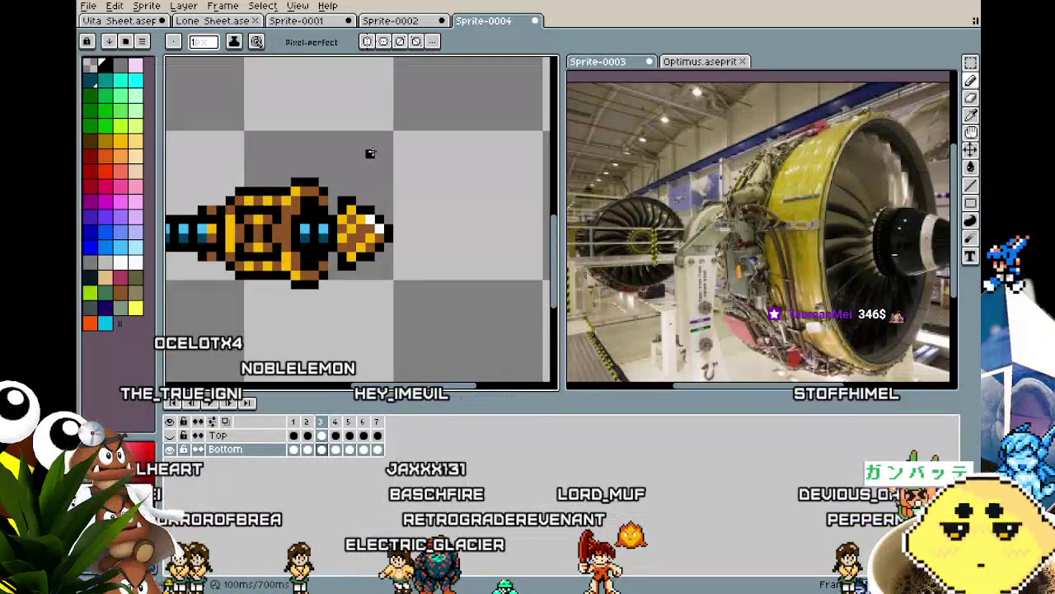
{"action": "key", "text": "Right"}
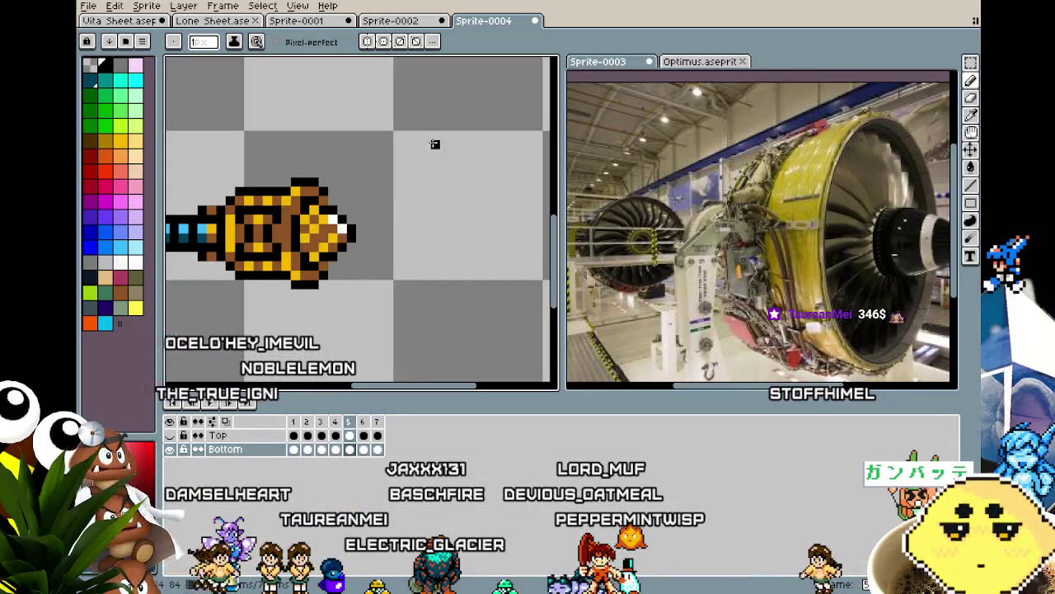
{"action": "key", "text": "Left"}
{"action": "scroll", "coordinate": [397, 209], "scroll_direction": "down", "scroll_amount": 1}
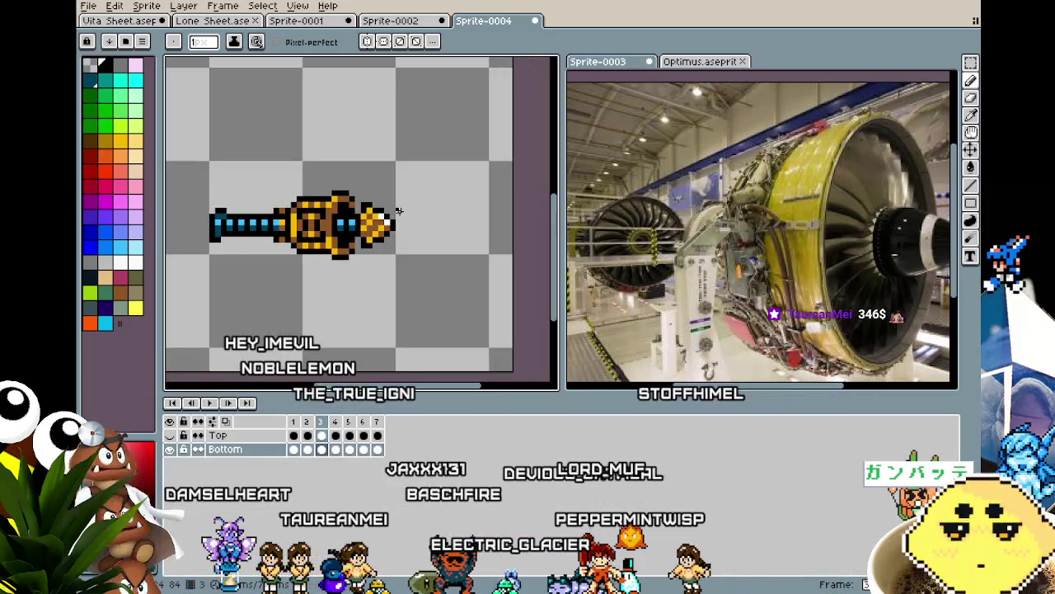
{"action": "key", "text": "Right"}
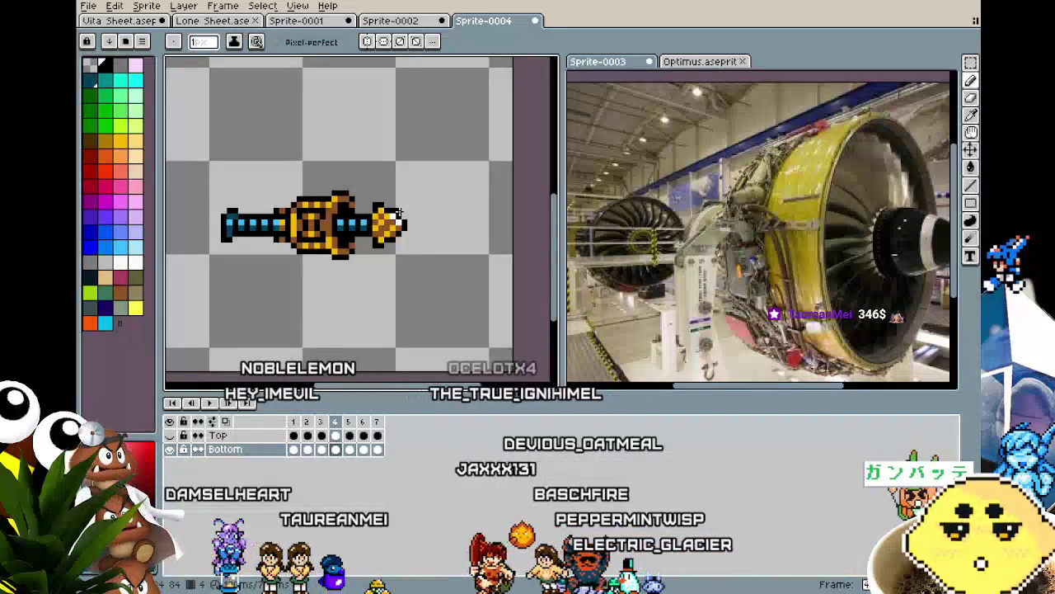
{"action": "key", "text": "Left"}
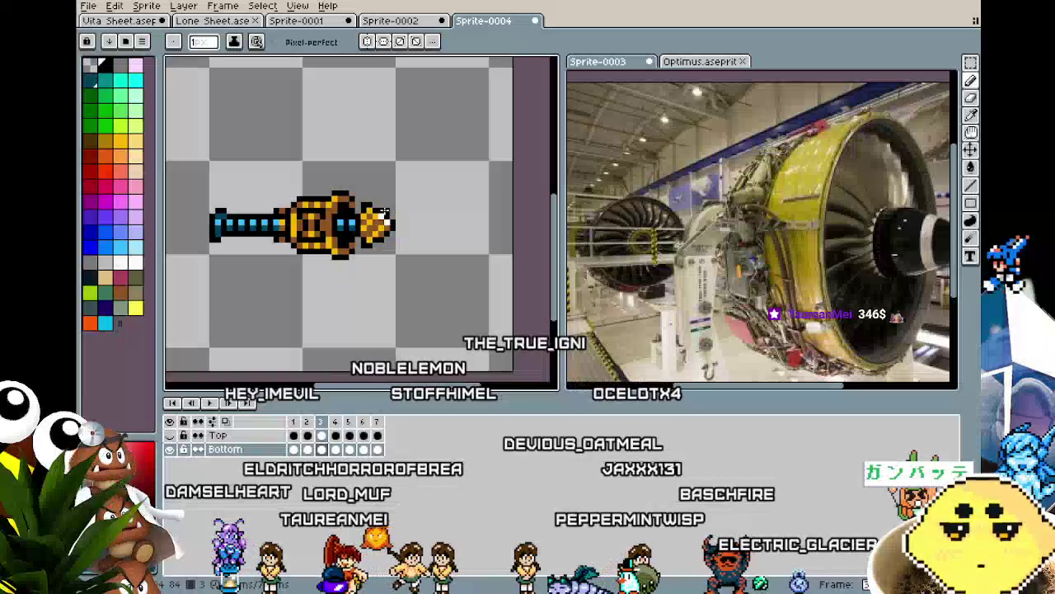
{"action": "key", "text": "Right"}
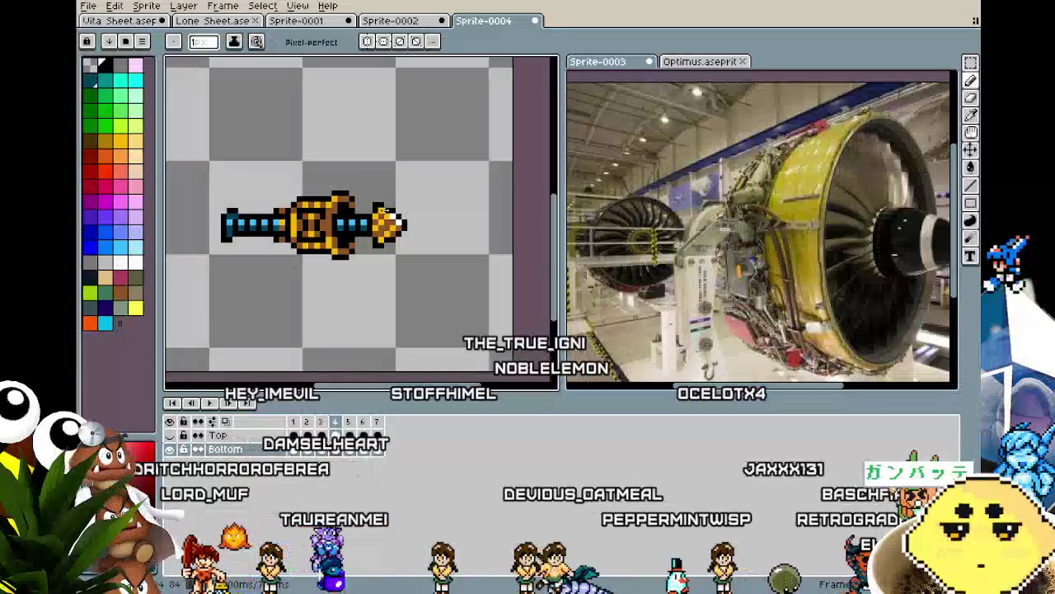
{"action": "key", "text": "Right"}
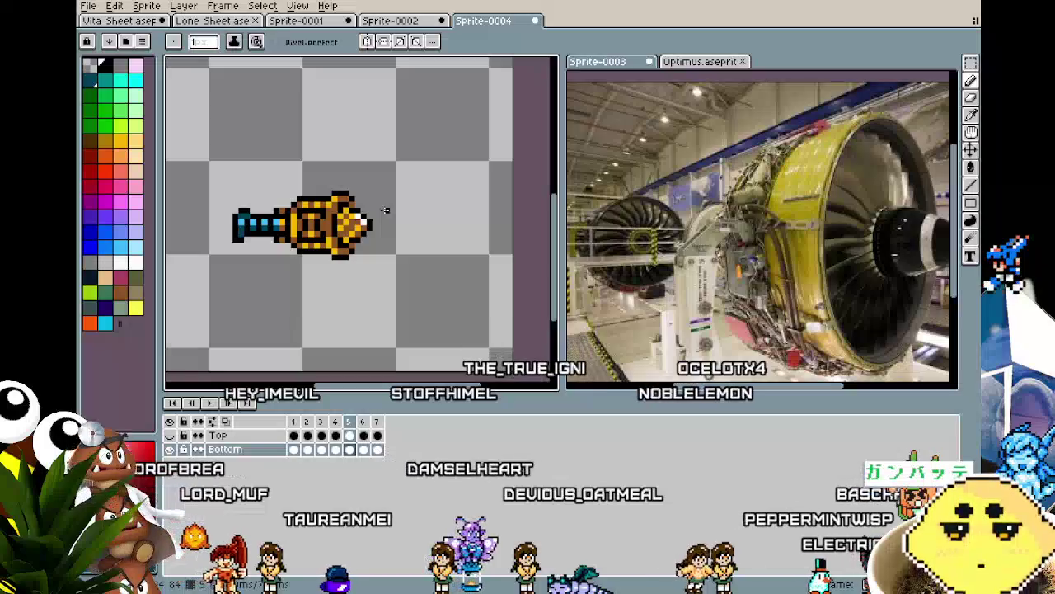
{"action": "key", "text": "Left"}
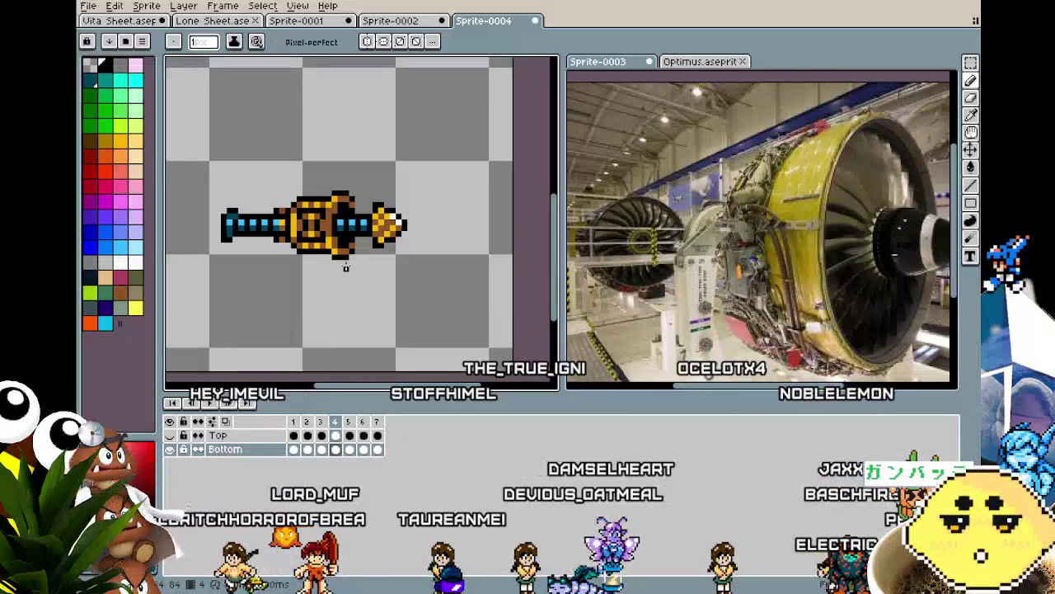
{"action": "key", "text": "m"}
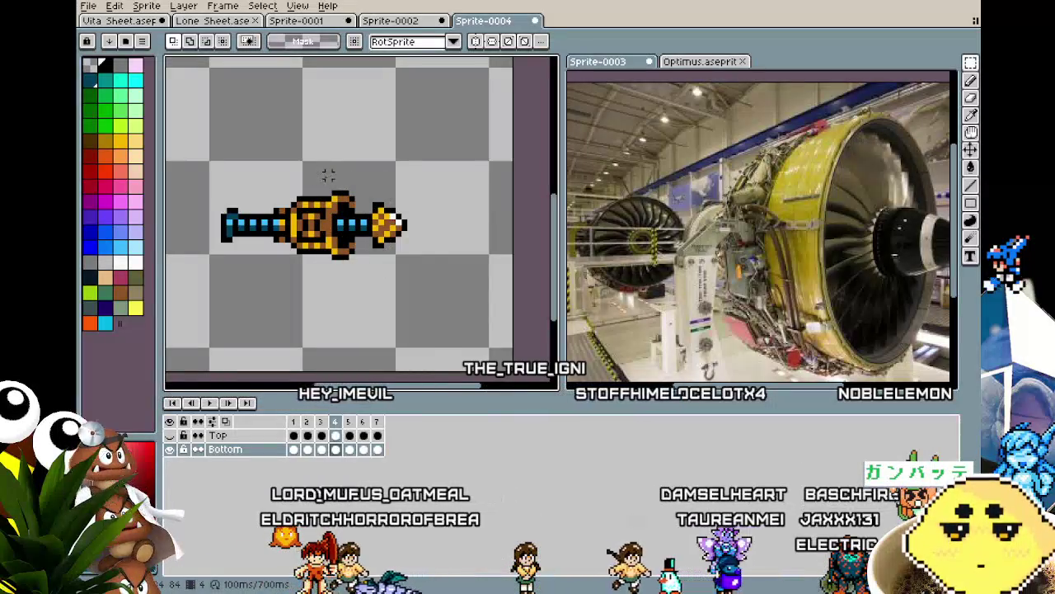
Paste the copied drill tip into frame 5.
{"action": "left_click_drag", "start_coordinate": [421, 262], "coordinate": [433, 280]}
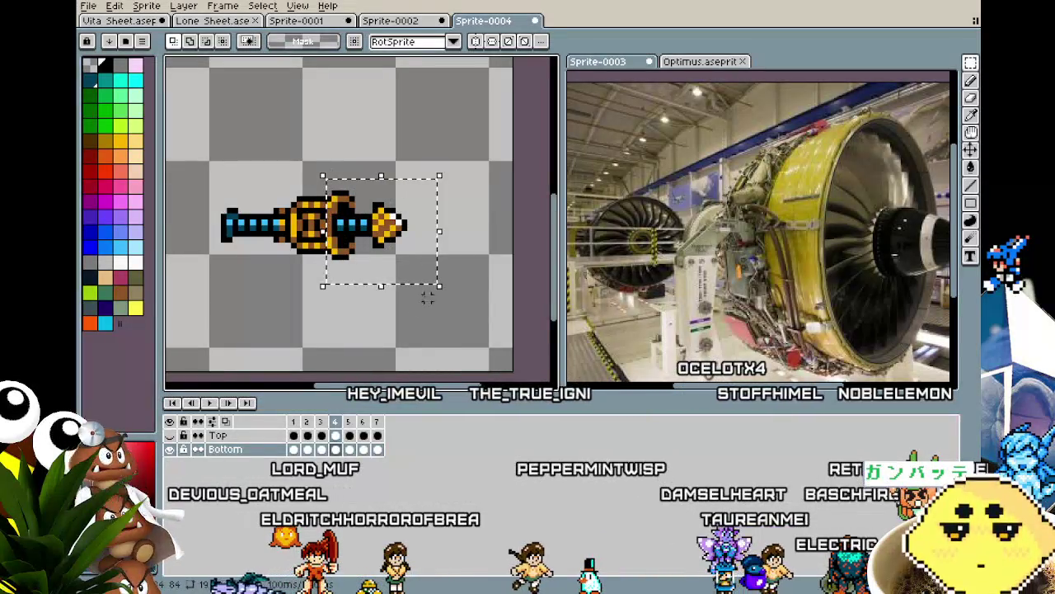
{"action": "left_click", "coordinate": [349, 449]}
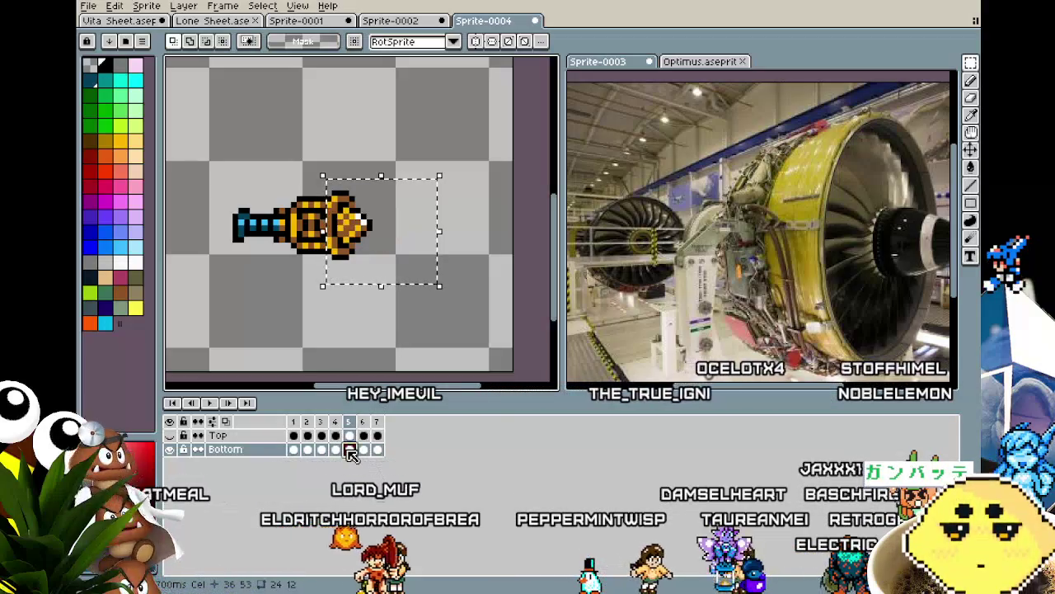
{"action": "key", "text": "ctrl+v"}
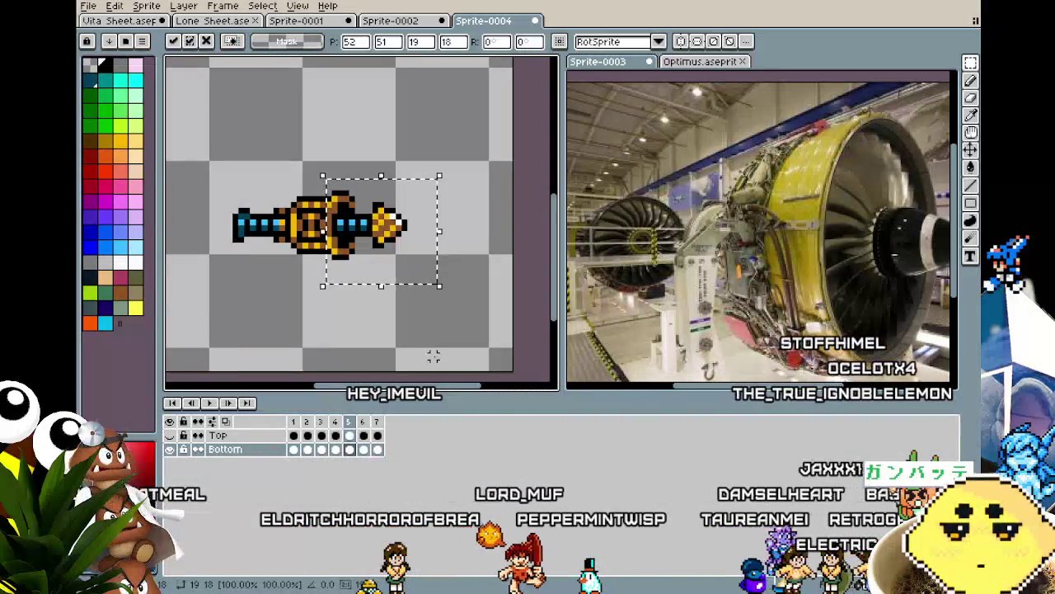
{"action": "left_click", "coordinate": [433, 356]}
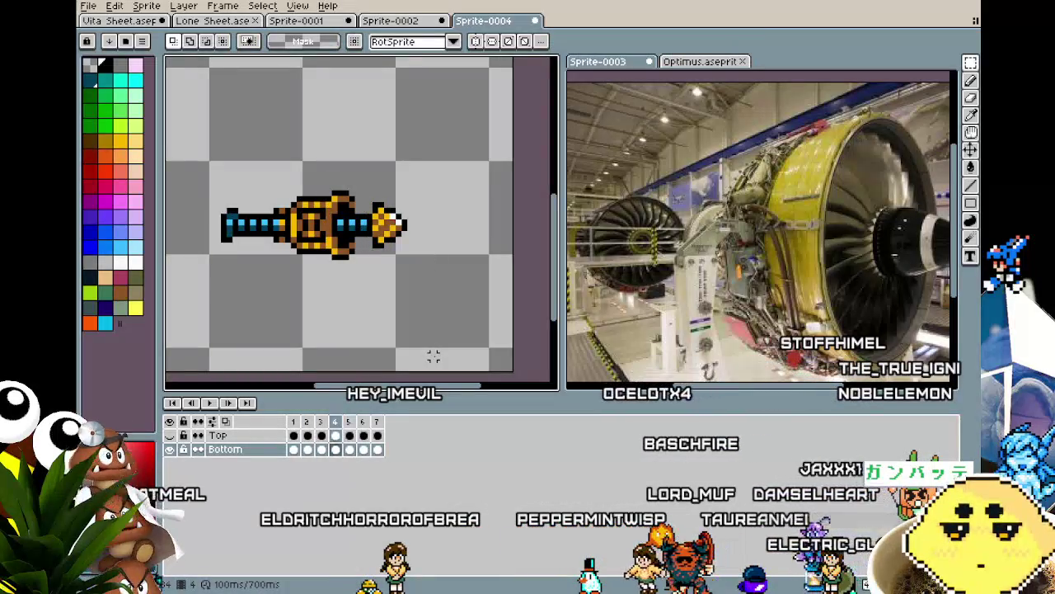
Nudge the frame-5 drill tip left and back right to realign it.
{"action": "scroll", "coordinate": [371, 247], "scroll_direction": "up", "scroll_amount": 1}
{"action": "scroll", "coordinate": [355, 214], "scroll_direction": "up", "scroll_amount": 1}
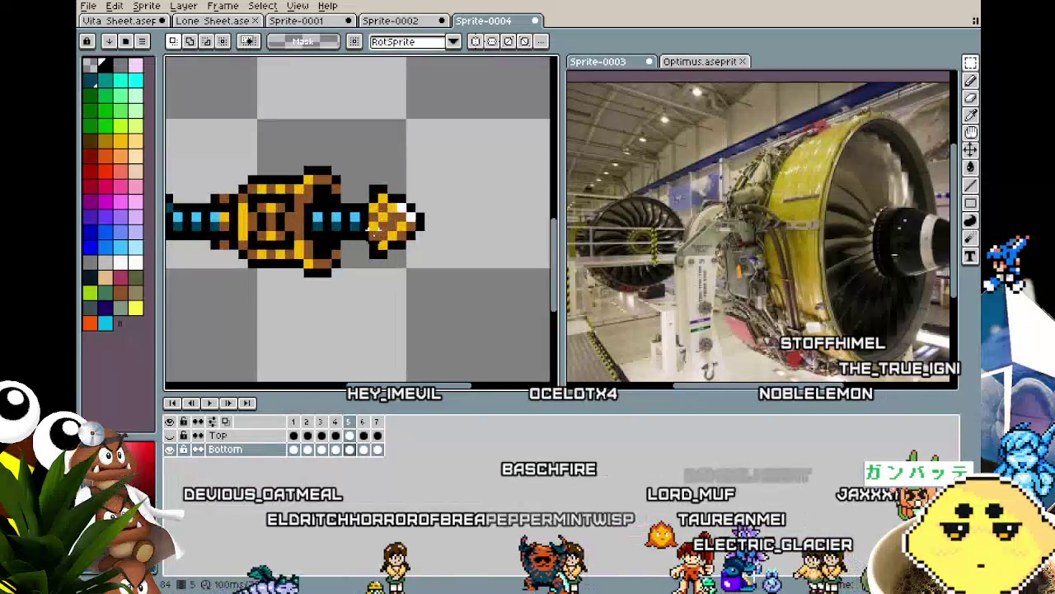
{"action": "left_click_drag", "start_coordinate": [344, 169], "coordinate": [449, 302]}
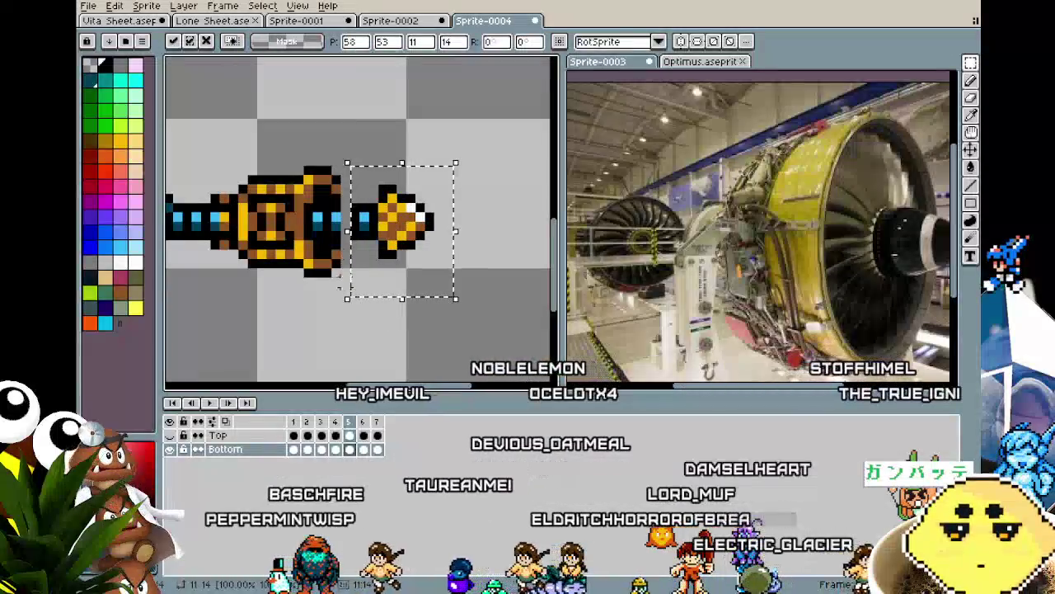
{"action": "key", "text": "Left"}
{"action": "key", "text": "Return"}
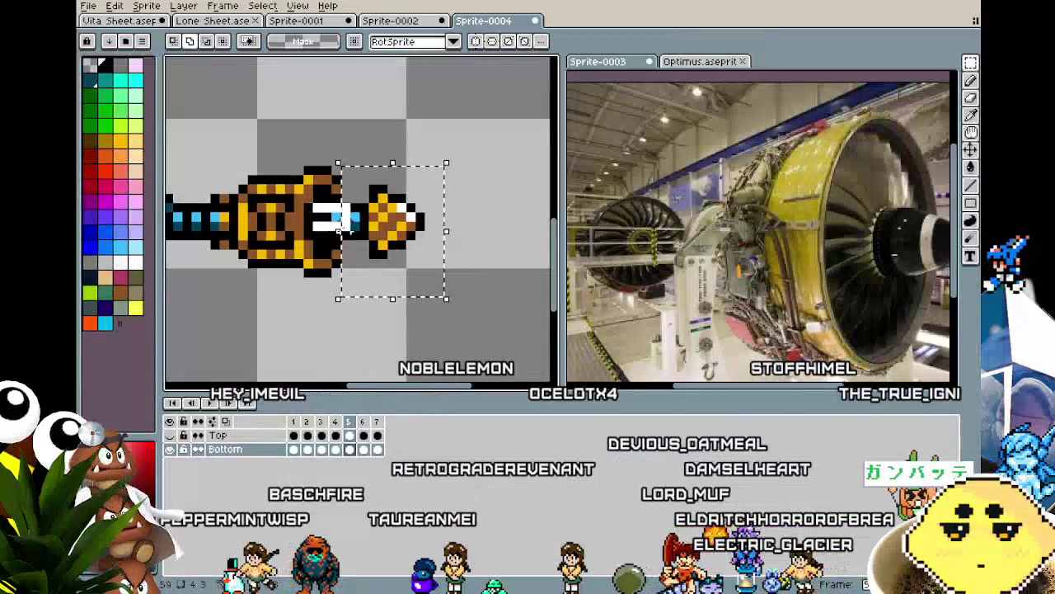
{"action": "key", "text": "Right"}
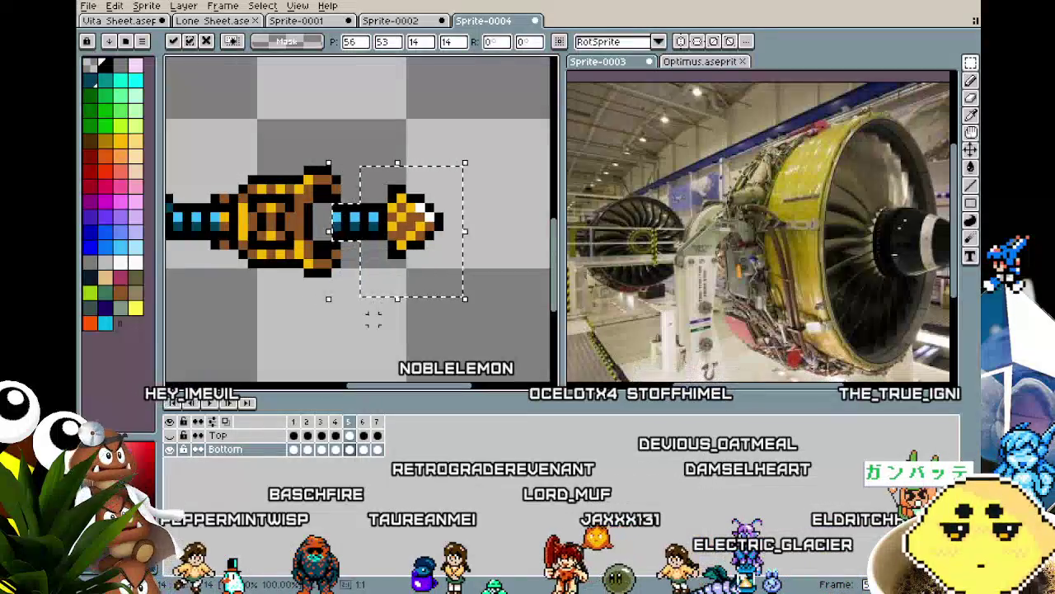
{"action": "key", "text": "Return"}
{"action": "scroll", "coordinate": [321, 264], "scroll_direction": "up", "scroll_amount": 2}
Add a cyan light pixel on the shaft to the left of the existing ones.
{"action": "key", "text": "b"}
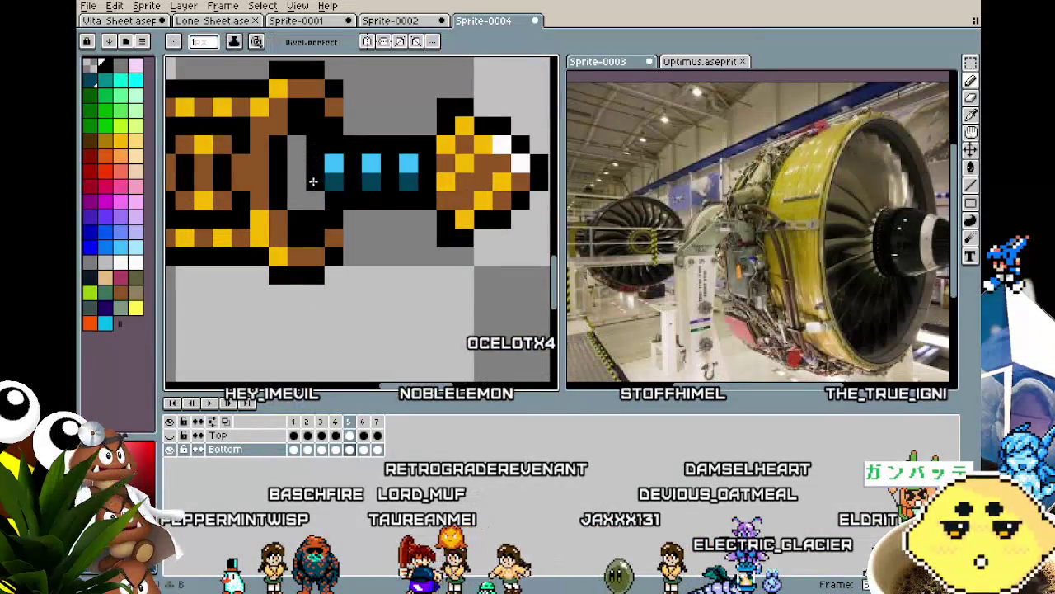
{"action": "left_click", "coordinate": [334, 162], "text": "alt"}
{"action": "left_click", "coordinate": [323, 163]}
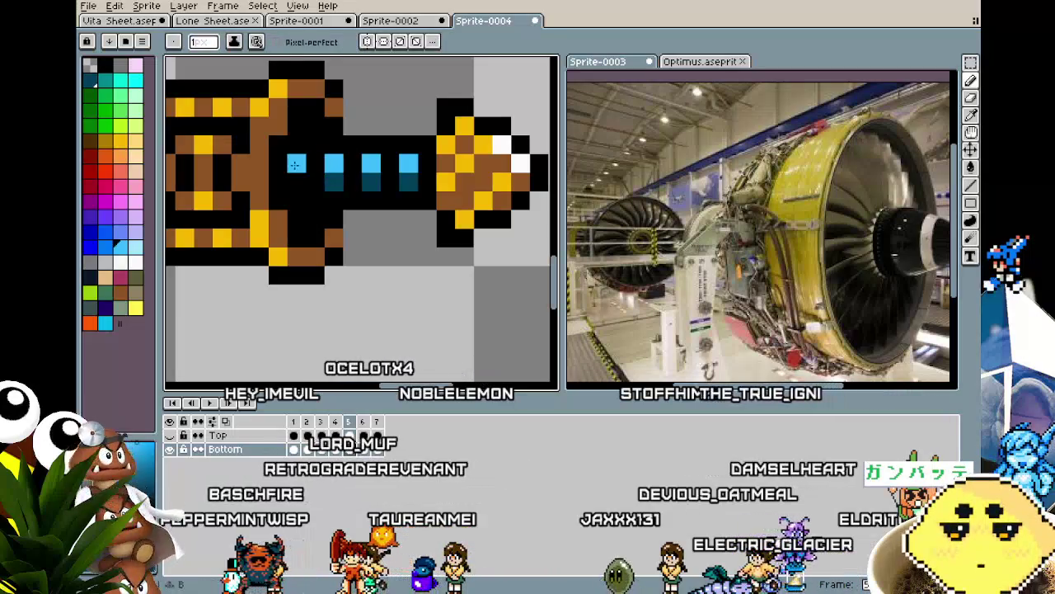
{"action": "scroll", "coordinate": [347, 289], "scroll_direction": "down", "scroll_amount": 2}
{"action": "mouse_move", "coordinate": [348, 289]}
{"action": "left_mouse_down"}
{"action": "mouse_move", "coordinate": [398, 274]}
{"action": "mouse_move", "coordinate": [349, 282]}
{"action": "left_mouse_up"}
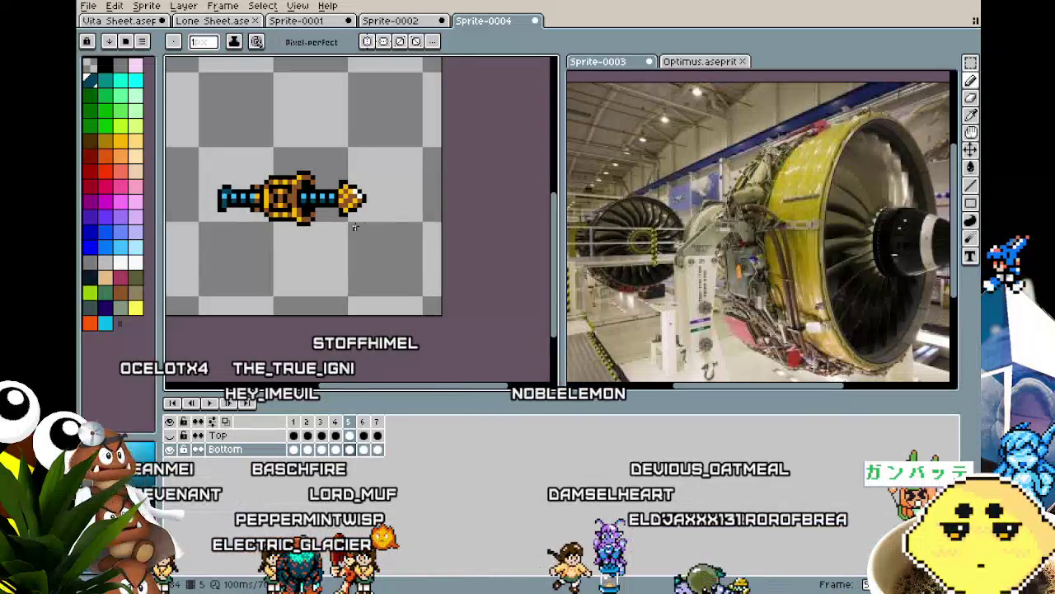
{"action": "scroll", "coordinate": [354, 227], "scroll_direction": "up", "scroll_amount": 1}
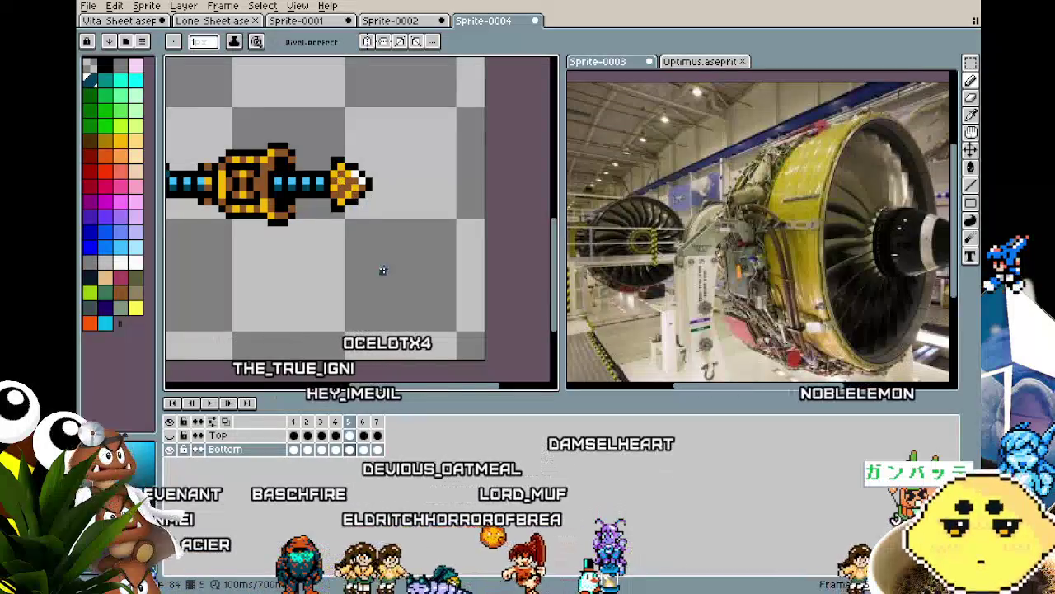
{"action": "scroll", "coordinate": [400, 252], "scroll_direction": "down", "scroll_amount": 1}
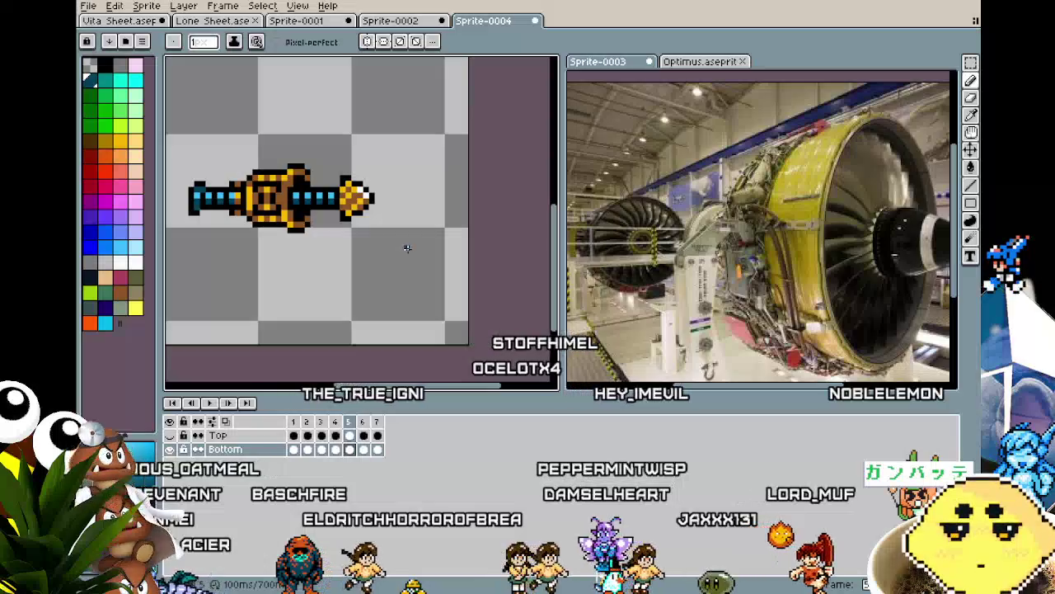
{"action": "scroll", "coordinate": [772, 262], "scroll_direction": "up", "scroll_amount": 2}
{"action": "scroll", "coordinate": [772, 262], "scroll_direction": "up", "scroll_amount": 3}
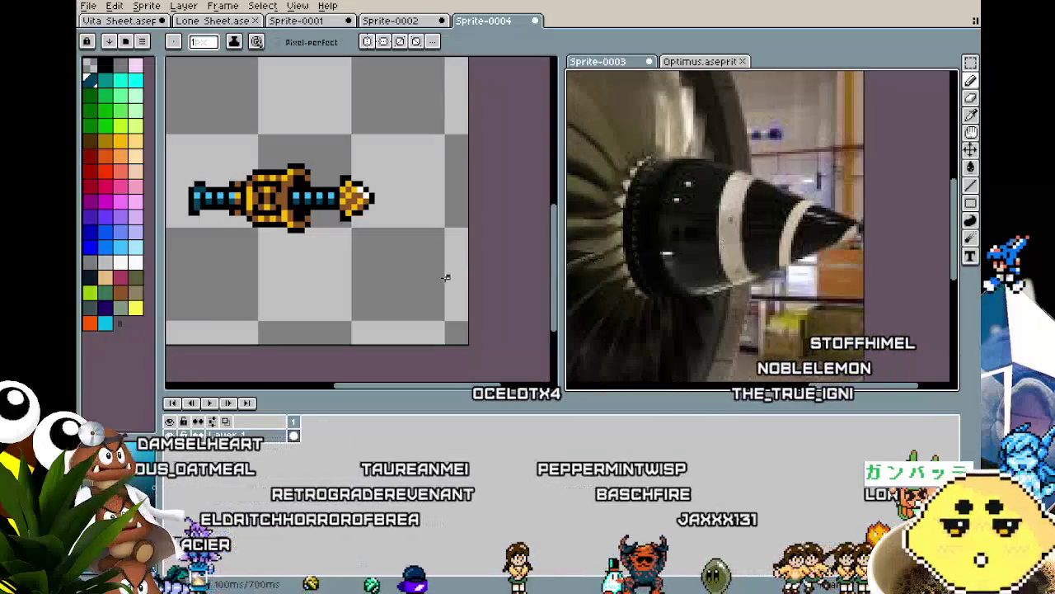
Replace frame 6's short drill front with the pasted full-length blade.
{"action": "scroll", "coordinate": [441, 276], "scroll_direction": "down", "scroll_amount": 1}
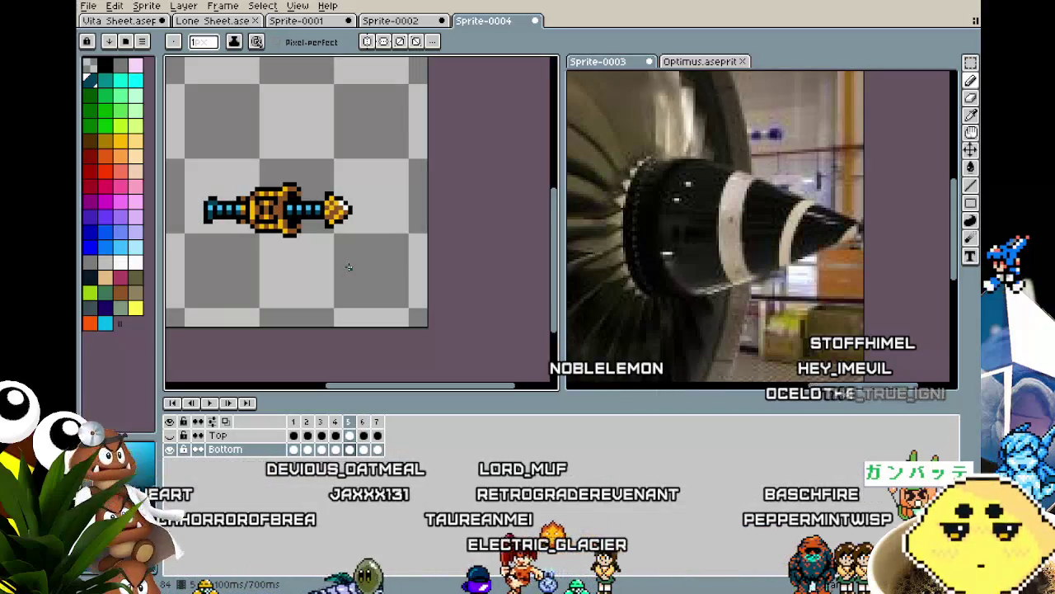
{"action": "key", "text": "m"}
{"action": "scroll", "coordinate": [348, 267], "scroll_direction": "up", "scroll_amount": 1}
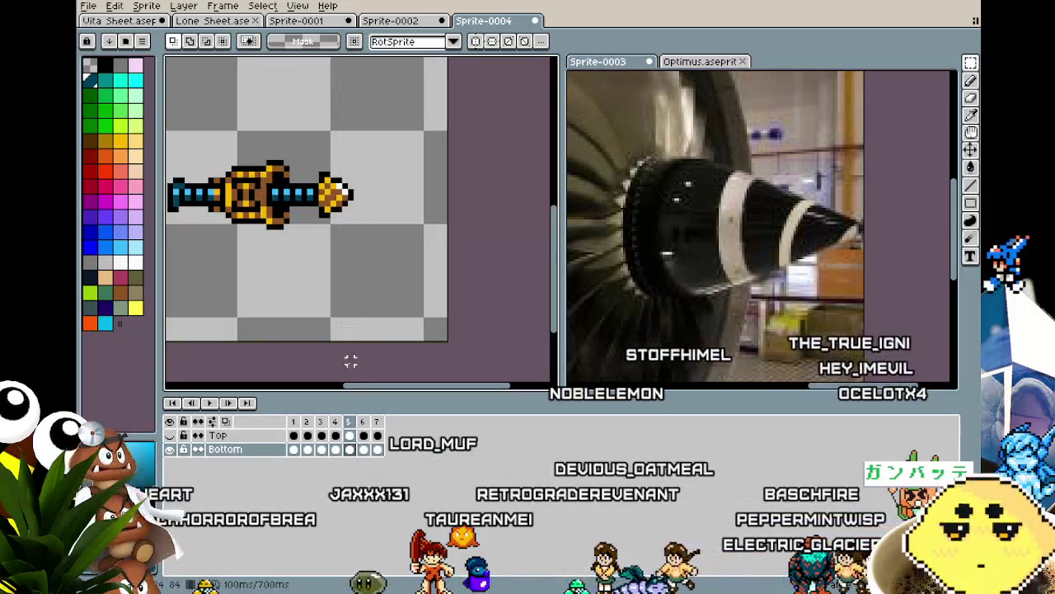
{"action": "left_click", "coordinate": [363, 449]}
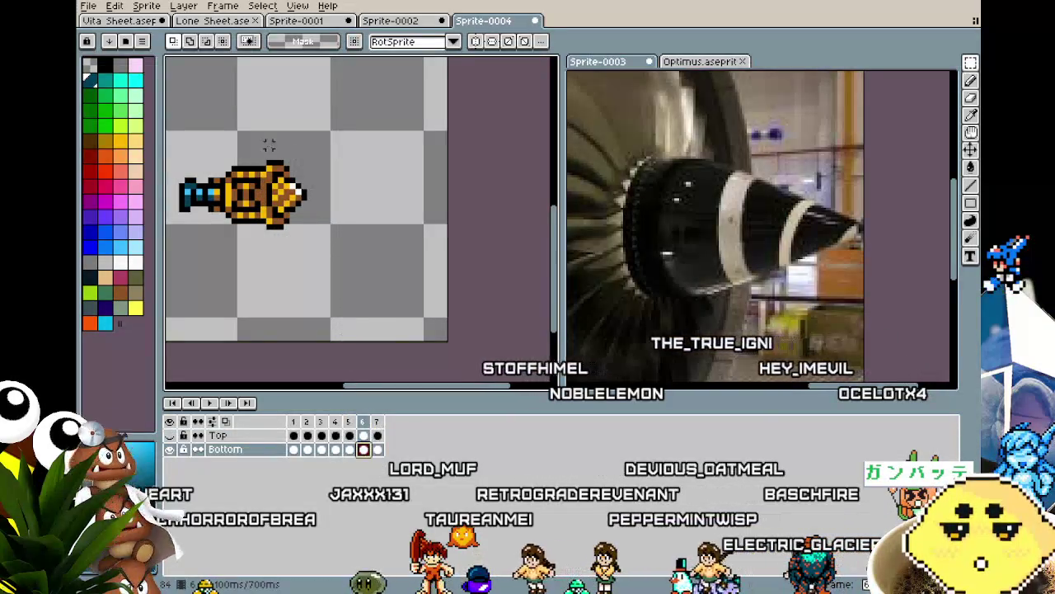
{"action": "left_click_drag", "start_coordinate": [258, 147], "coordinate": [382, 250]}
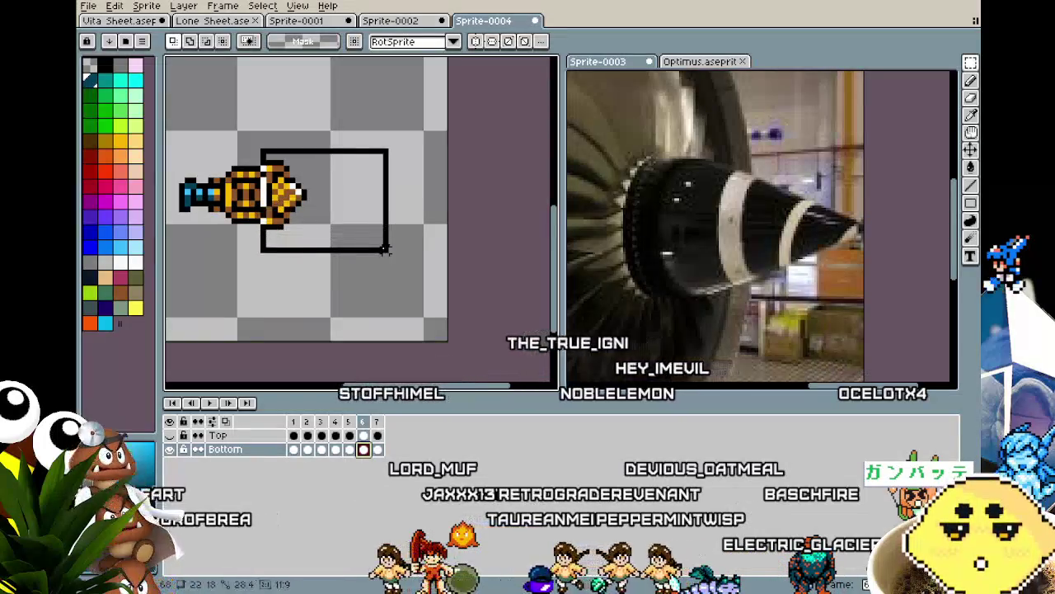
{"action": "key", "text": "Delete"}
{"action": "key", "text": "ctrl+v"}
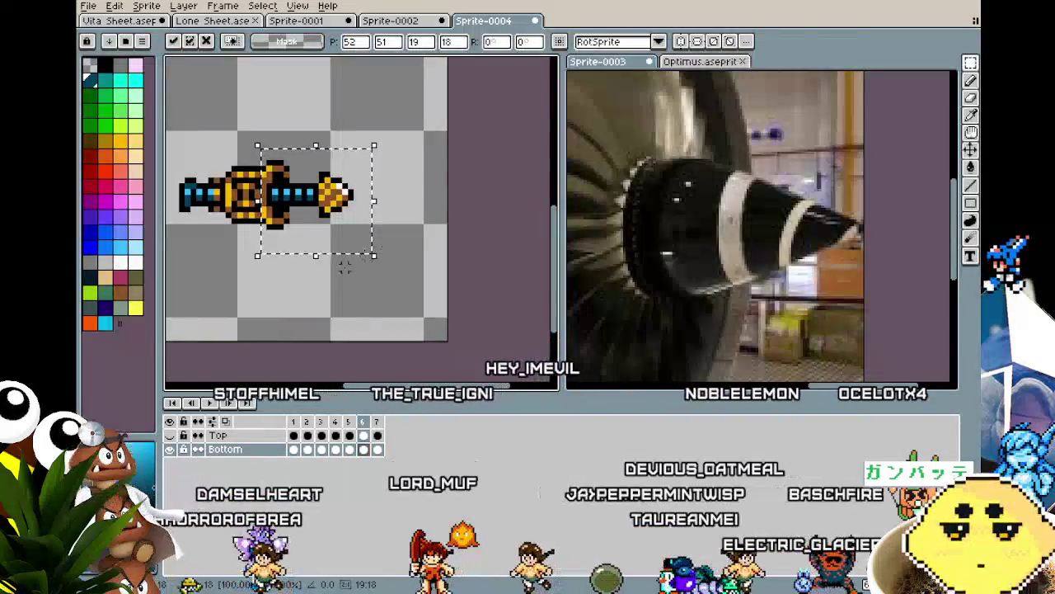
{"action": "left_click", "coordinate": [299, 314]}
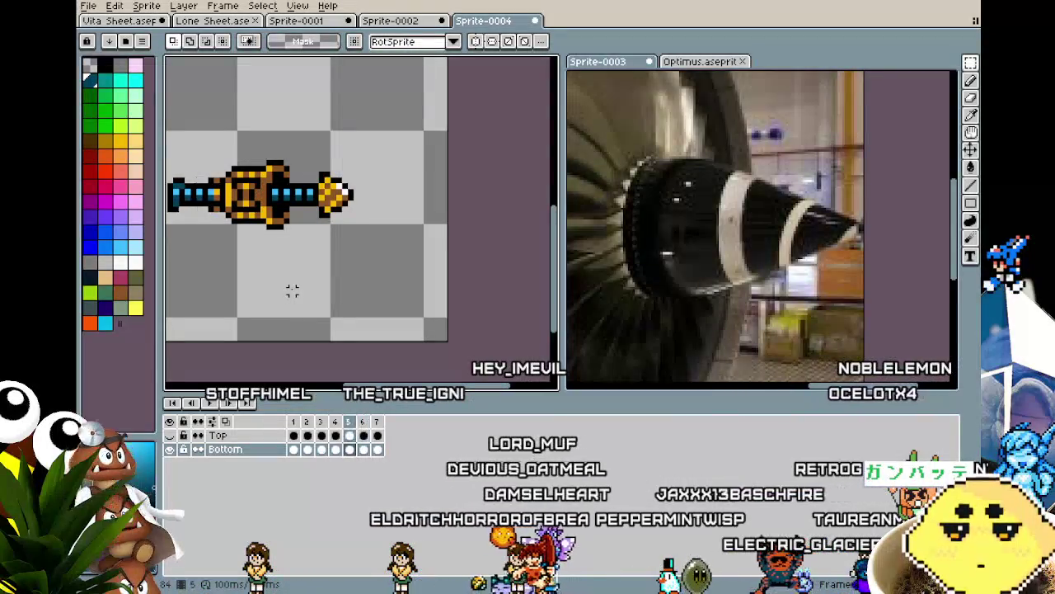
Move the frame-6 blade tip further right.
{"action": "scroll", "coordinate": [292, 290], "scroll_direction": "up", "scroll_amount": 1}
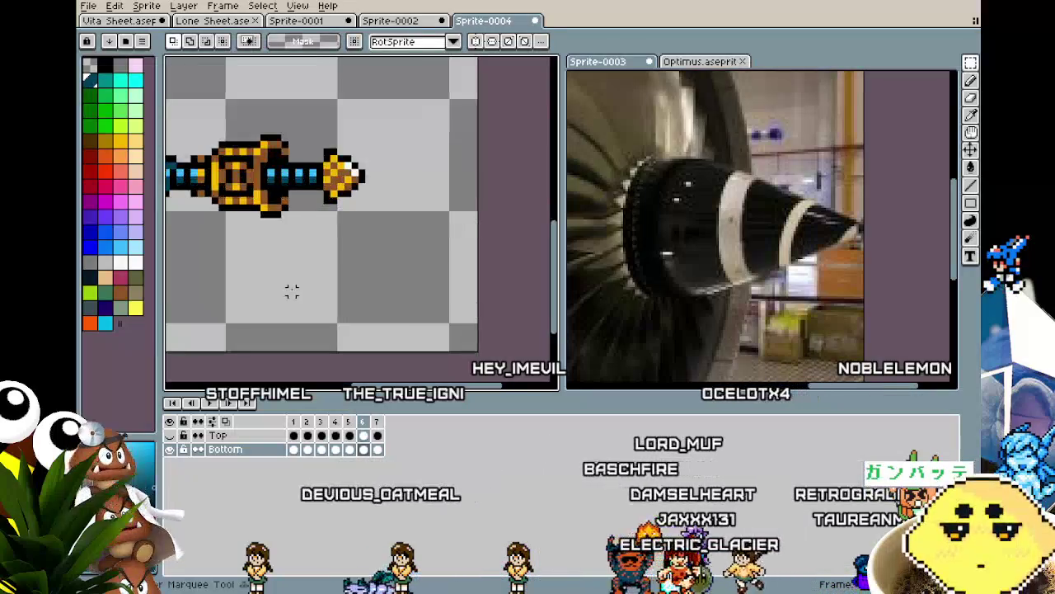
{"action": "left_click_drag", "start_coordinate": [307, 138], "coordinate": [409, 268]}
{"action": "left_click_drag", "start_coordinate": [336, 262], "coordinate": [344, 262]}
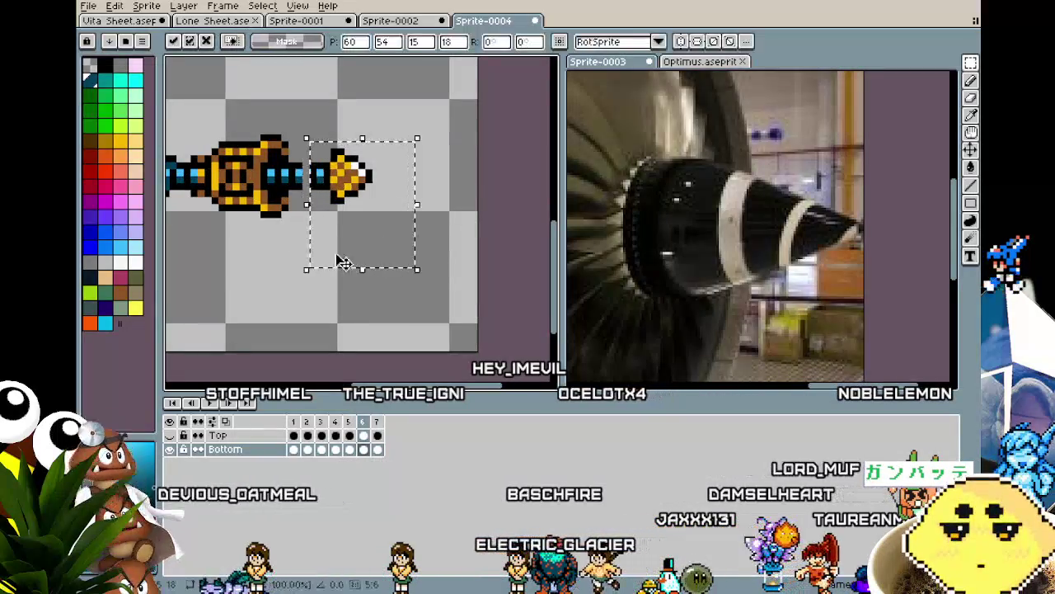
{"action": "left_click", "coordinate": [263, 236]}
Fill the gap with a copied cyan-lit shaft section, then check frame 7.
{"action": "scroll", "coordinate": [297, 198], "scroll_direction": "up", "scroll_amount": 1}
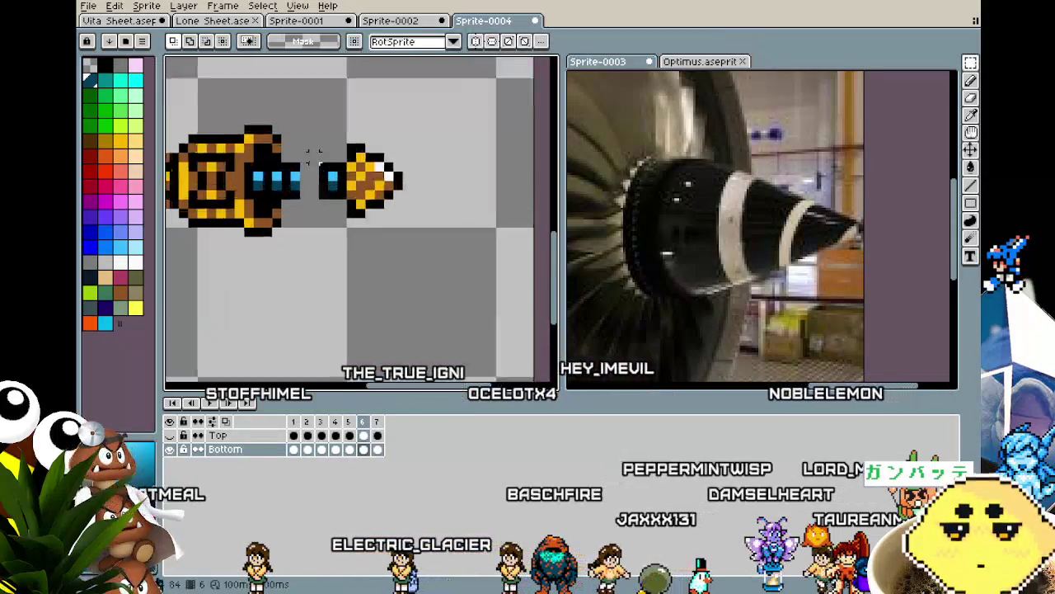
{"action": "scroll", "coordinate": [318, 170], "scroll_direction": "up", "scroll_amount": 1}
{"action": "mouse_move", "coordinate": [307, 160]}
{"action": "left_mouse_down"}
{"action": "mouse_move", "coordinate": [387, 257]}
{"action": "mouse_move", "coordinate": [323, 228]}
{"action": "left_mouse_up"}
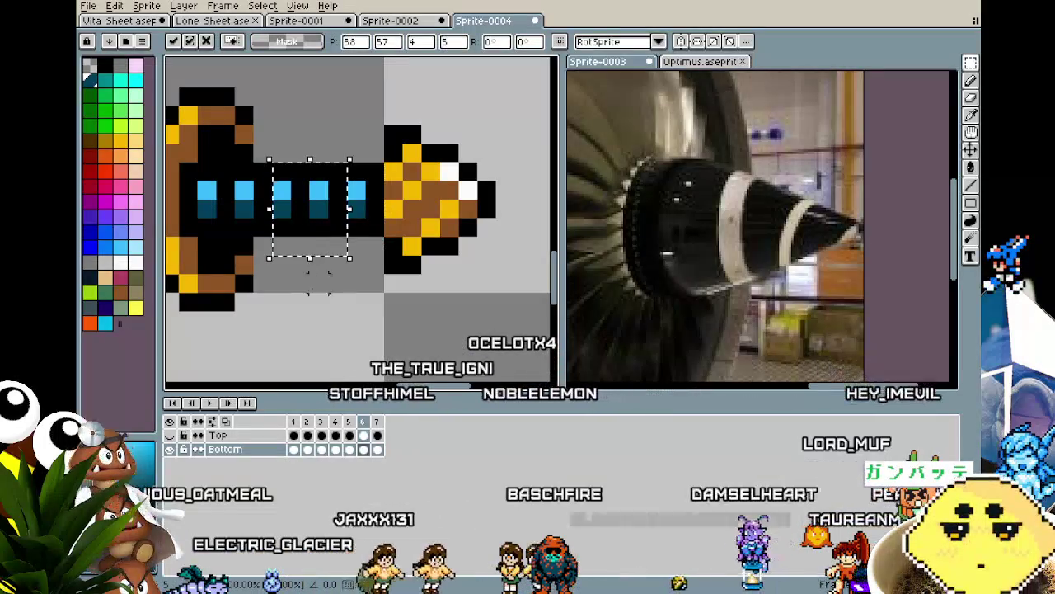
{"action": "left_click", "coordinate": [299, 302]}
{"action": "scroll", "coordinate": [300, 307], "scroll_direction": "down", "scroll_amount": 3}
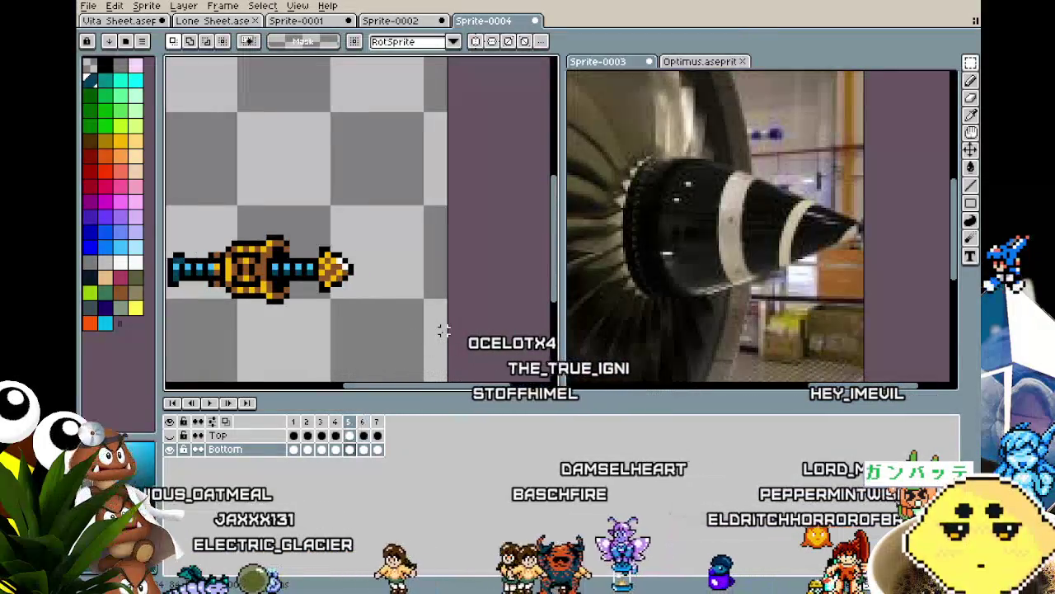
{"action": "key", "text": "period"}
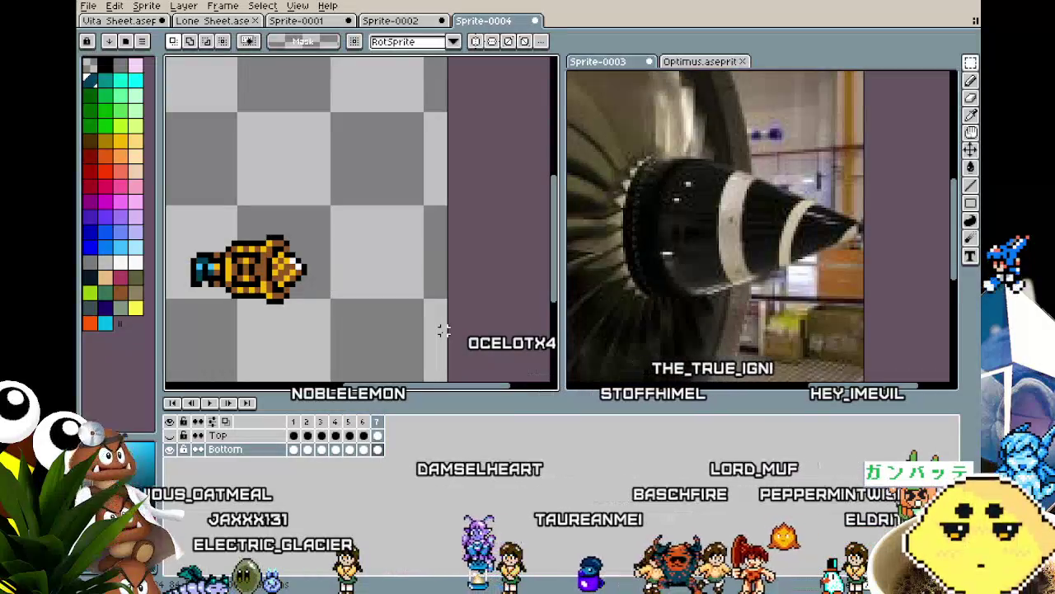
{"action": "left_click_drag", "start_coordinate": [421, 322], "coordinate": [439, 271]}
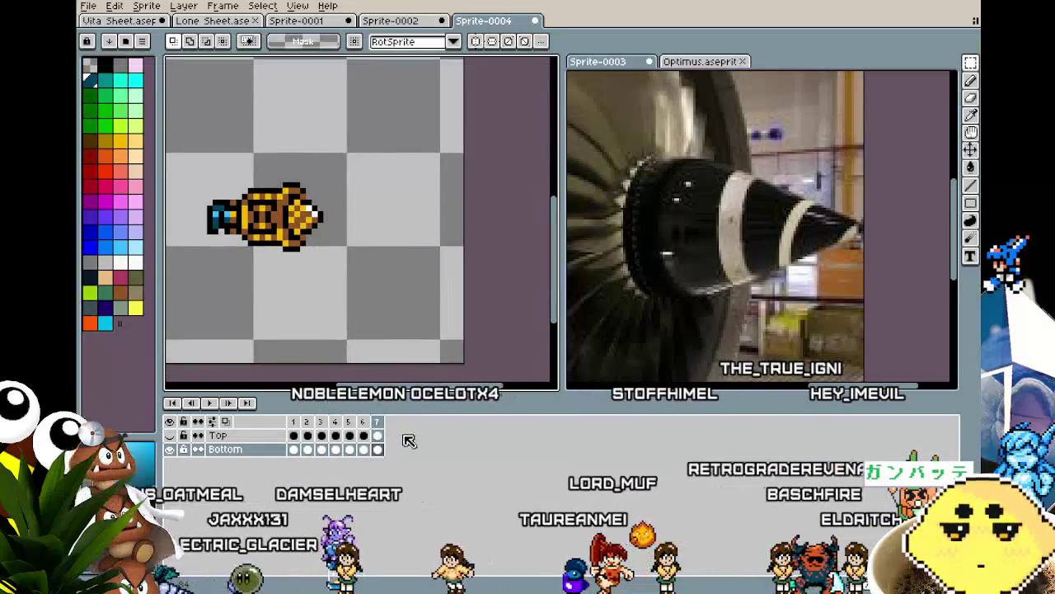
{"action": "left_click", "coordinate": [364, 423]}
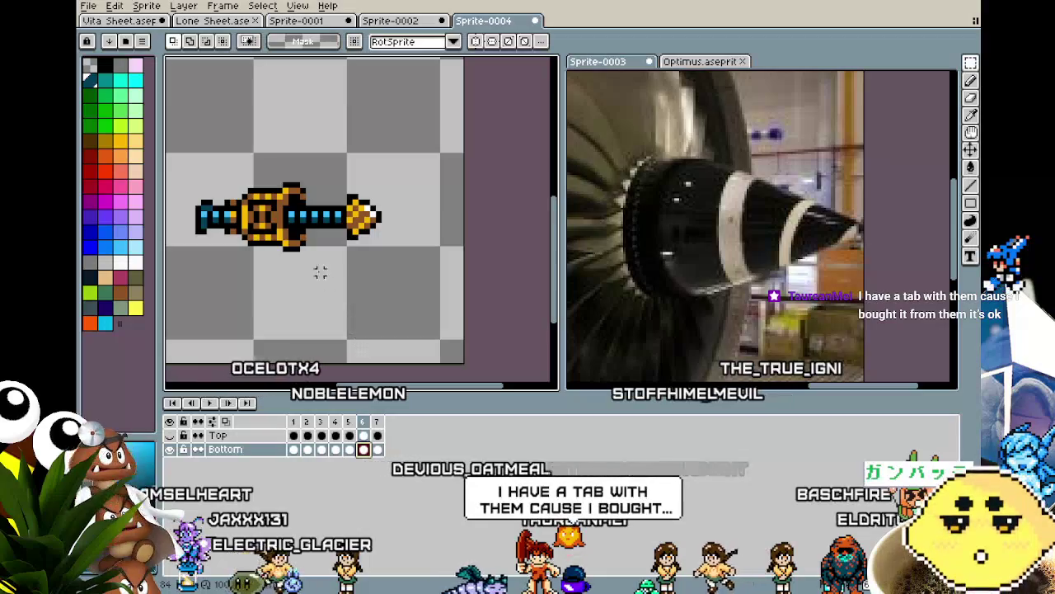
Paste the full-length blade into frame 7 and preview the animation from frame 1.
{"action": "left_click_drag", "start_coordinate": [268, 162], "coordinate": [402, 271]}
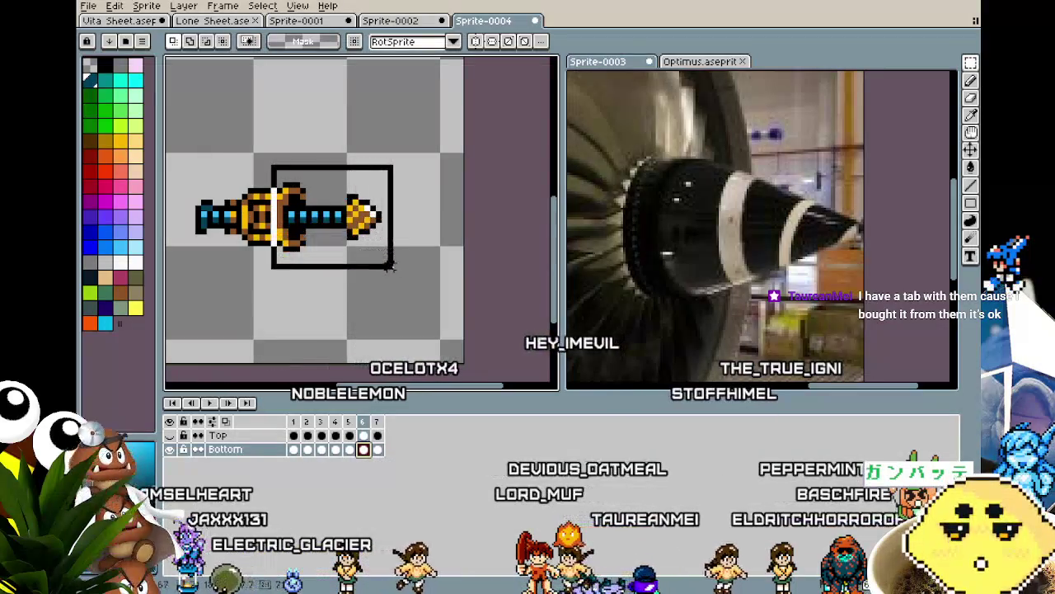
{"action": "left_click", "coordinate": [377, 449]}
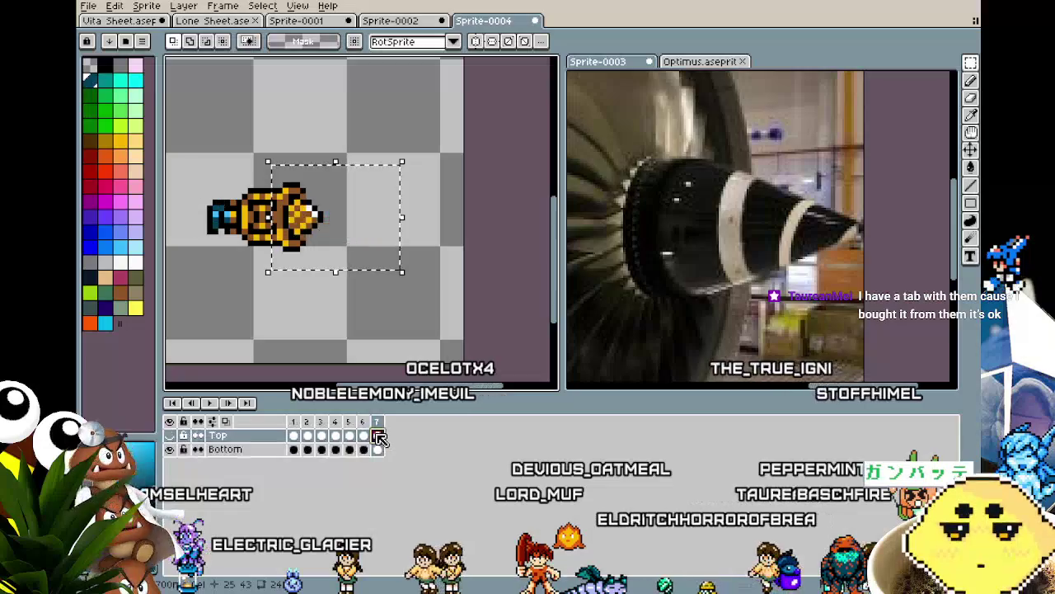
{"action": "key", "text": "Delete"}
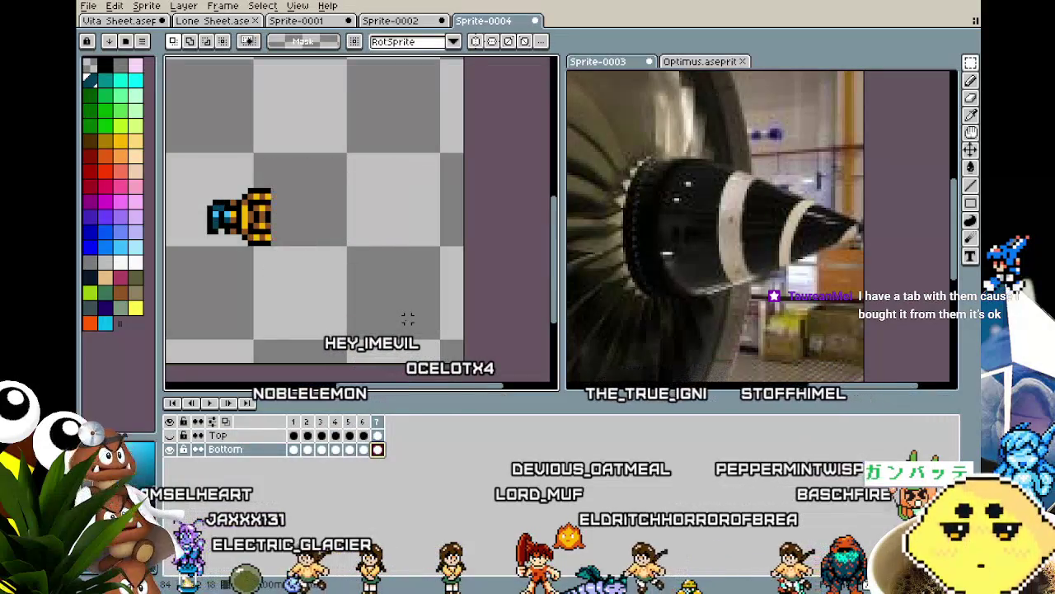
{"action": "key", "text": "ctrl+v"}
{"action": "key", "text": "Return"}
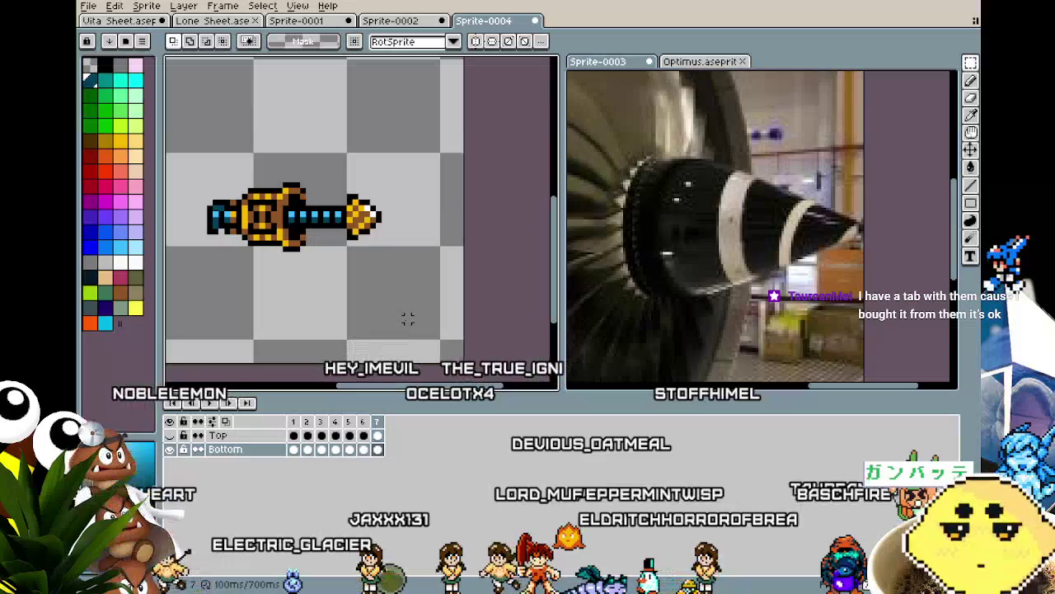
{"action": "key", "text": "Home"}
{"action": "key", "text": "Return"}
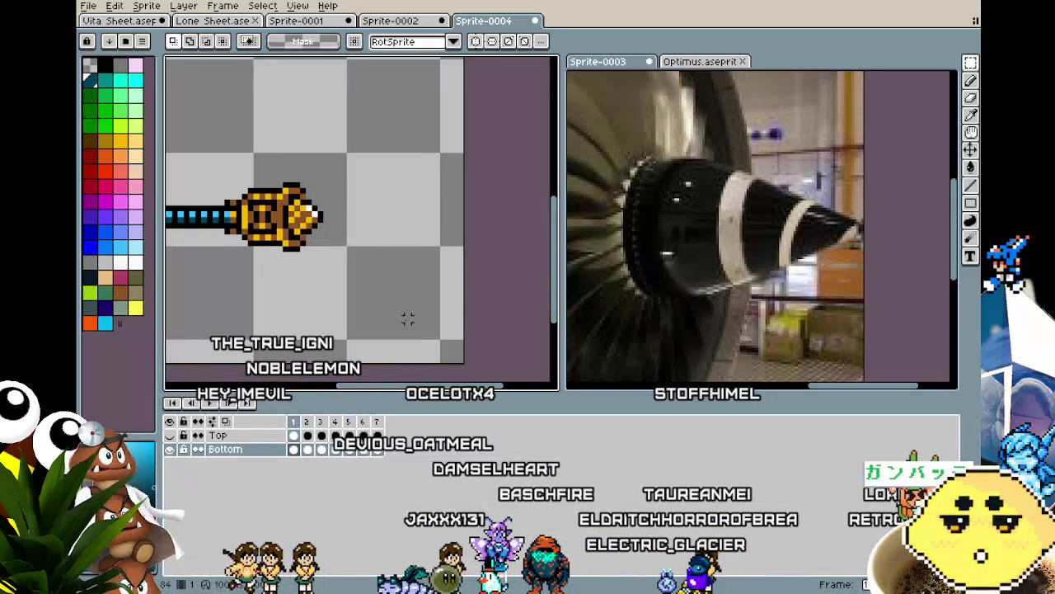
Shift frame 7's drill front one pixel right and move the stray piece back.
{"action": "left_click_drag", "start_coordinate": [407, 320], "coordinate": [498, 321]}
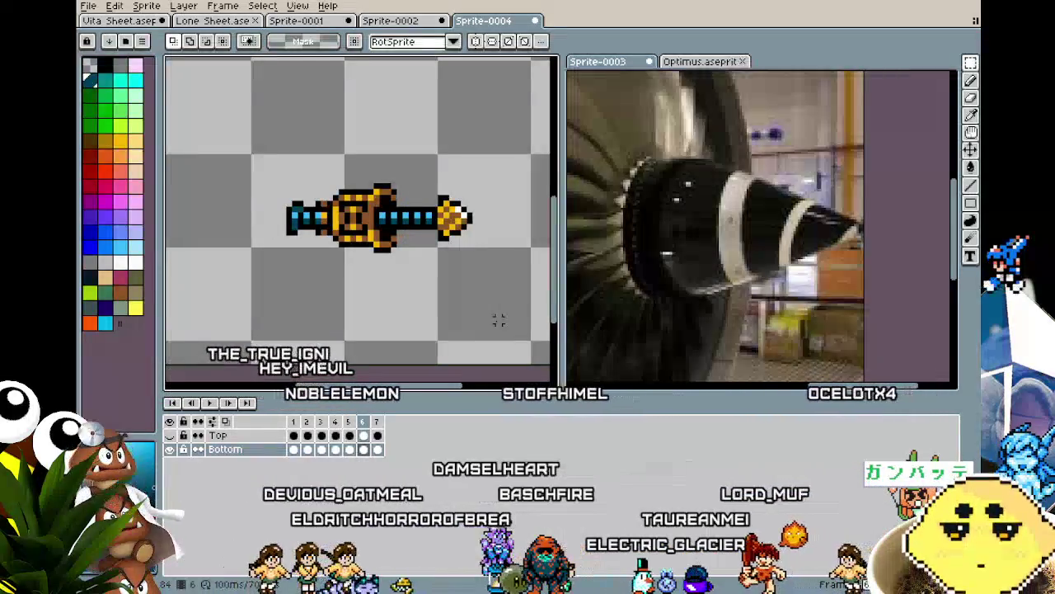
{"action": "scroll", "coordinate": [405, 271], "scroll_direction": "up", "scroll_amount": 1}
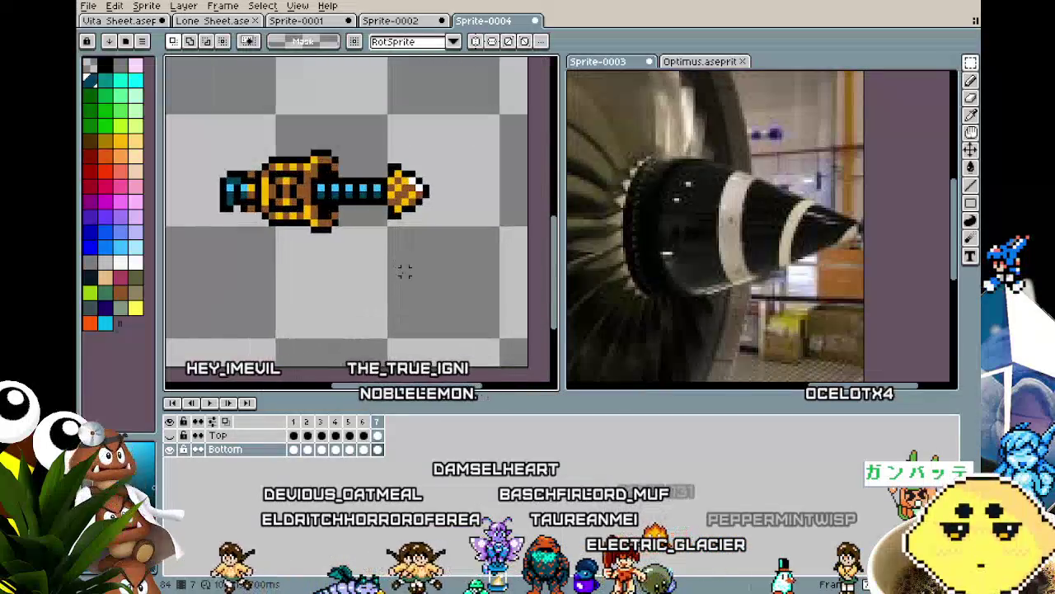
{"action": "scroll", "coordinate": [362, 152], "scroll_direction": "up", "scroll_amount": 1}
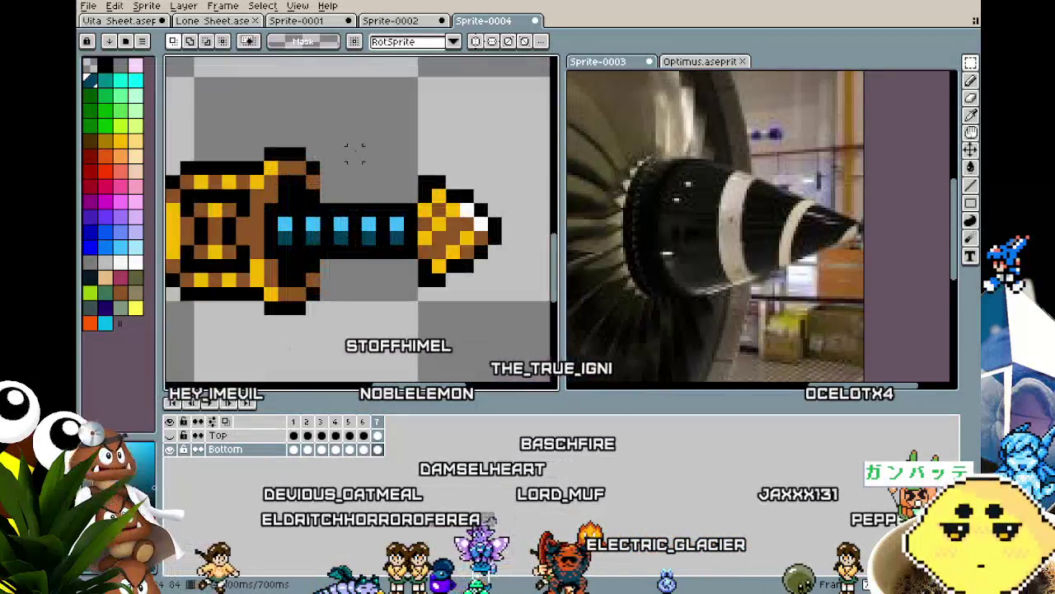
{"action": "left_click_drag", "start_coordinate": [373, 146], "coordinate": [532, 316]}
{"action": "left_click_drag", "start_coordinate": [376, 257], "coordinate": [389, 257]}
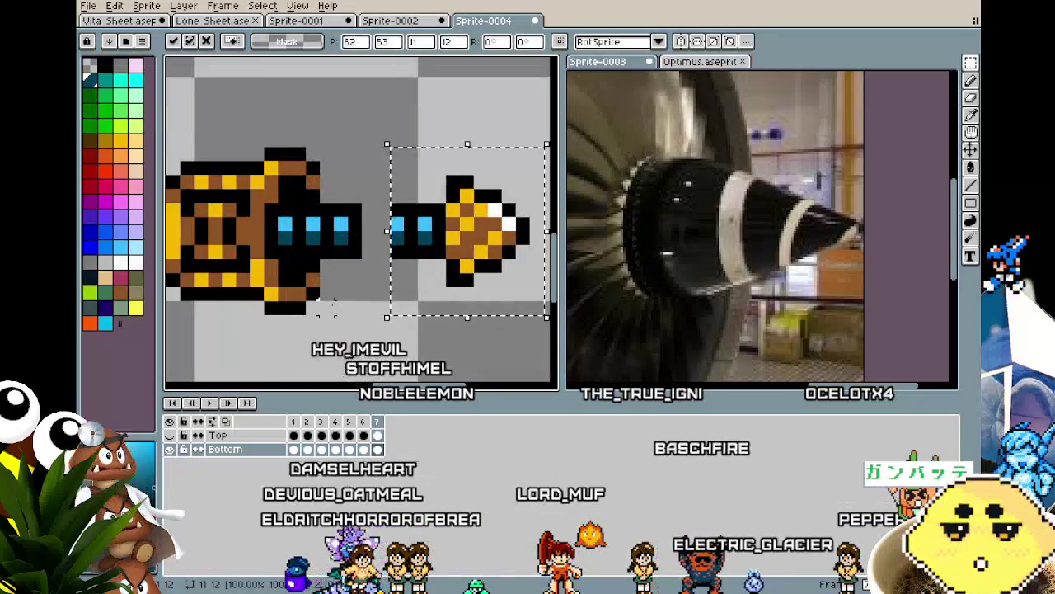
{"action": "key", "text": "ctrl+d"}
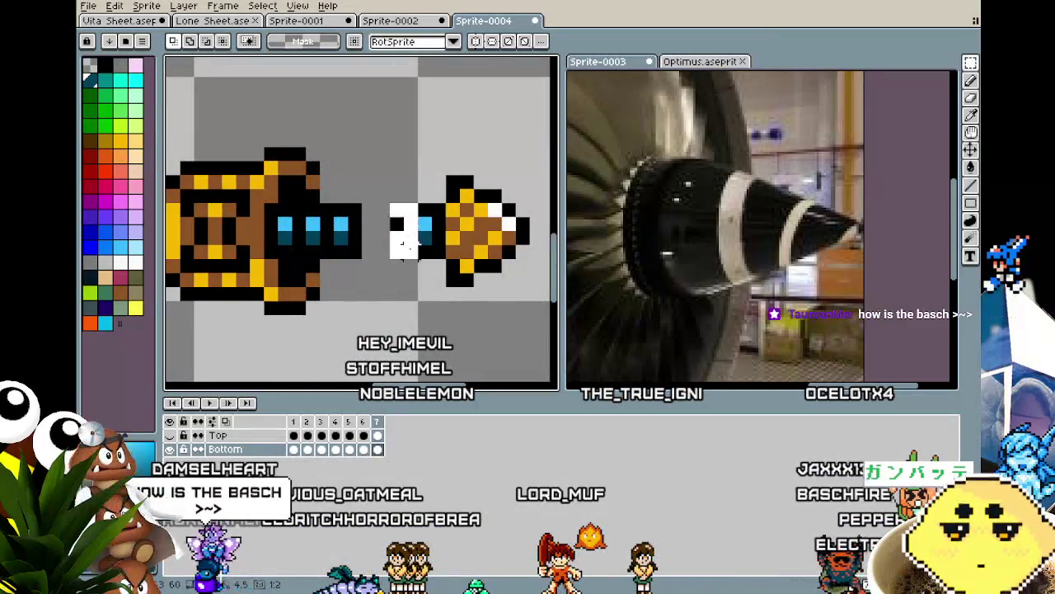
{"action": "left_click_drag", "start_coordinate": [408, 250], "coordinate": [384, 252]}
{"action": "key", "text": "ctrl+d"}
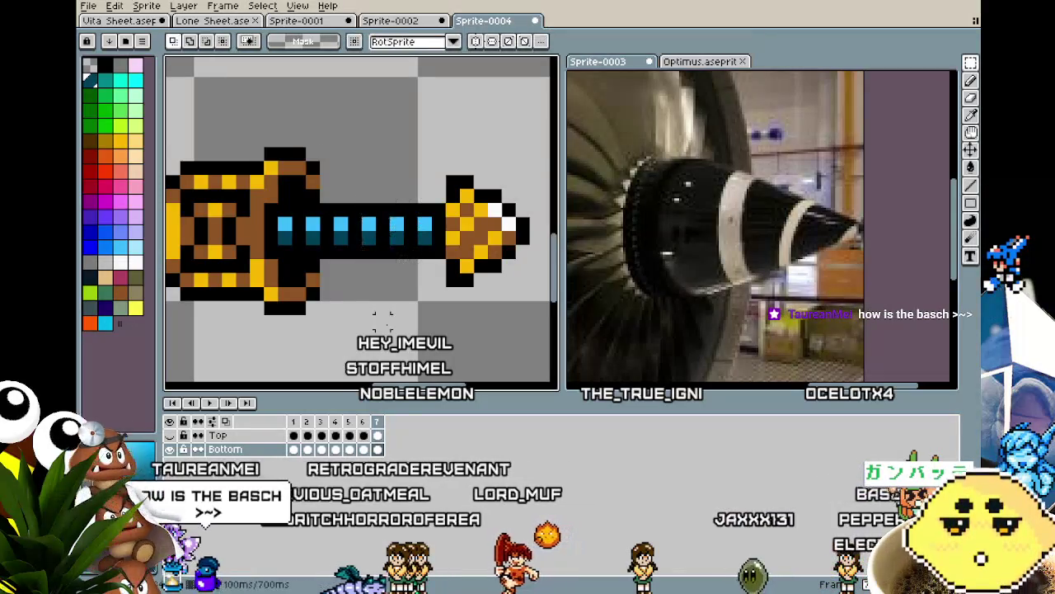
Play the drill animation and pan around the drill to review it.
{"action": "scroll", "coordinate": [388, 272], "scroll_direction": "down", "scroll_amount": 1}
{"action": "scroll", "coordinate": [393, 265], "scroll_direction": "down", "scroll_amount": 1}
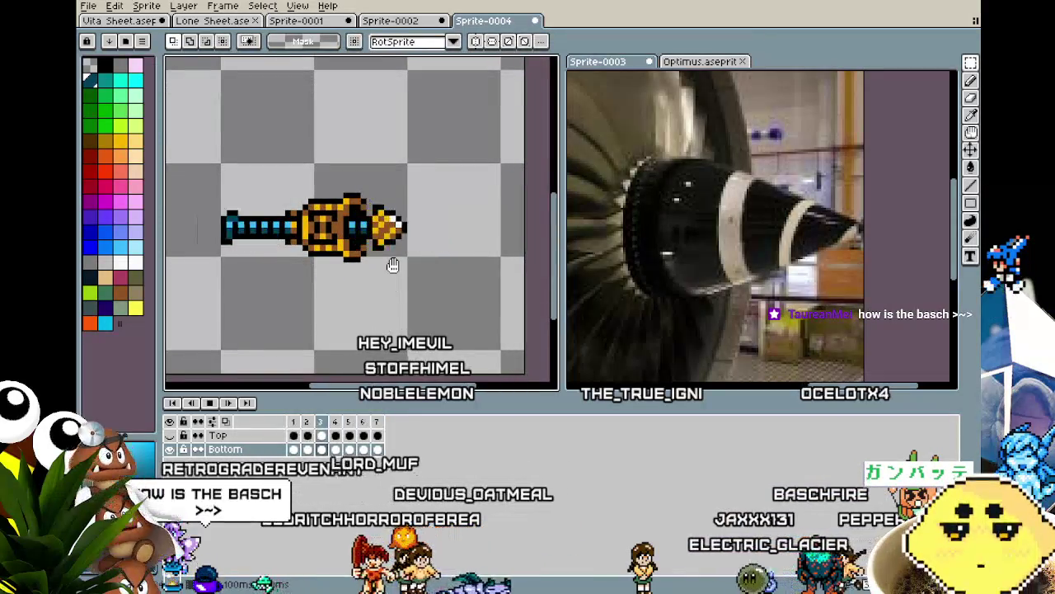
{"action": "key", "text": "Return"}
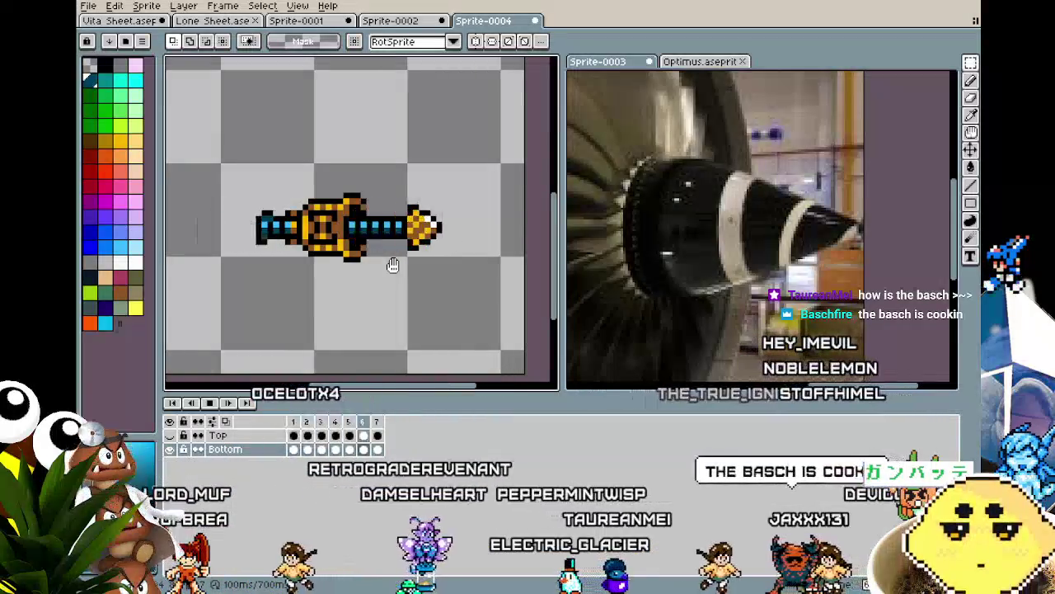
{"action": "left_click_drag", "start_coordinate": [364, 314], "coordinate": [342, 284]}
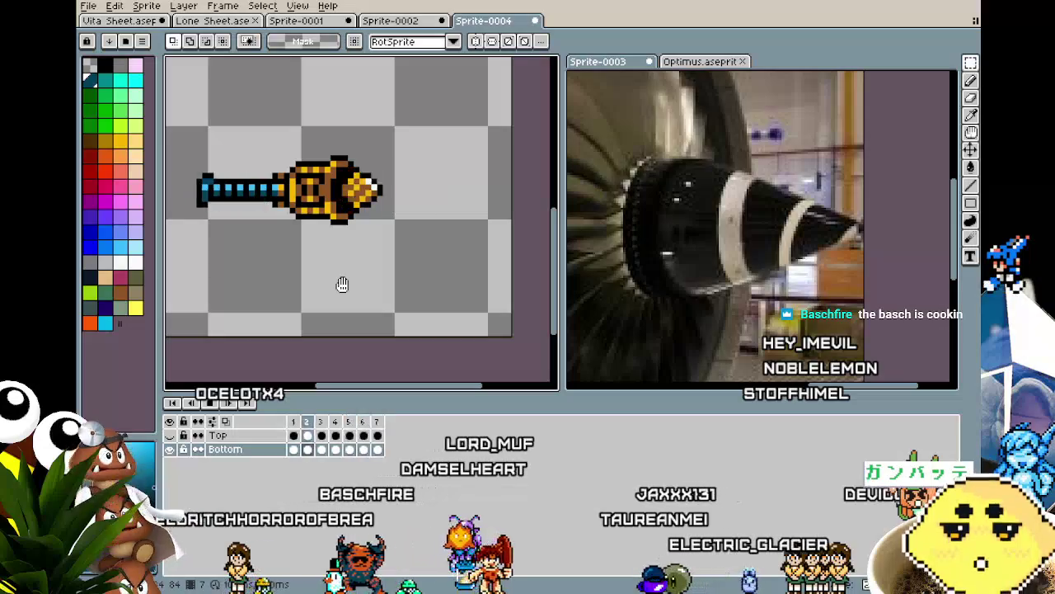
{"action": "left_click_drag", "start_coordinate": [342, 284], "coordinate": [368, 283]}
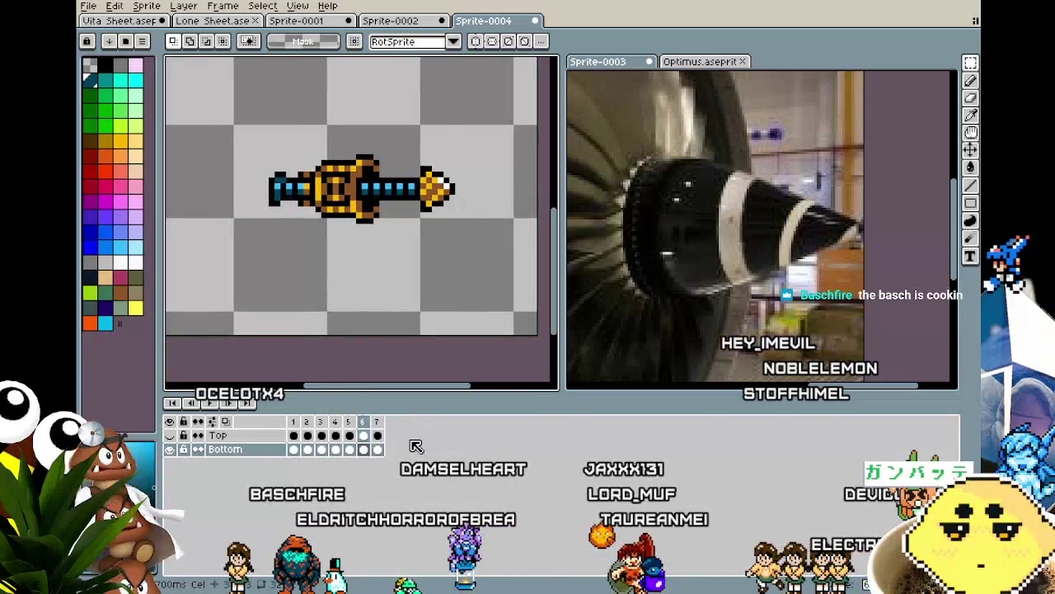
{"action": "scroll", "coordinate": [363, 320], "scroll_direction": "down", "scroll_amount": 2}
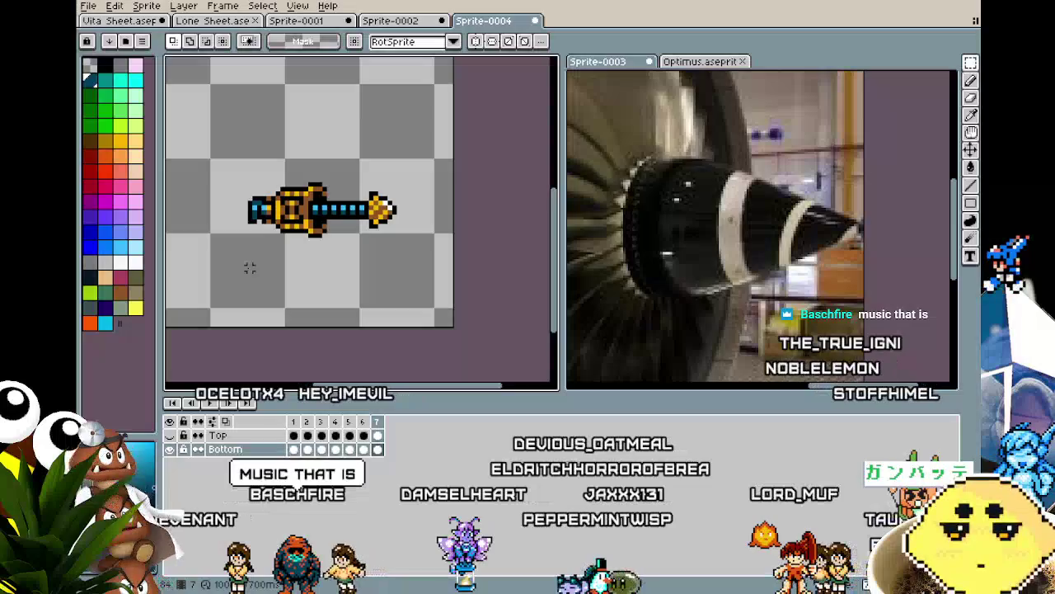
{"action": "scroll", "coordinate": [380, 245], "scroll_direction": "up", "scroll_amount": 2}
{"action": "scroll", "coordinate": [404, 281], "scroll_direction": "up", "scroll_amount": 1}
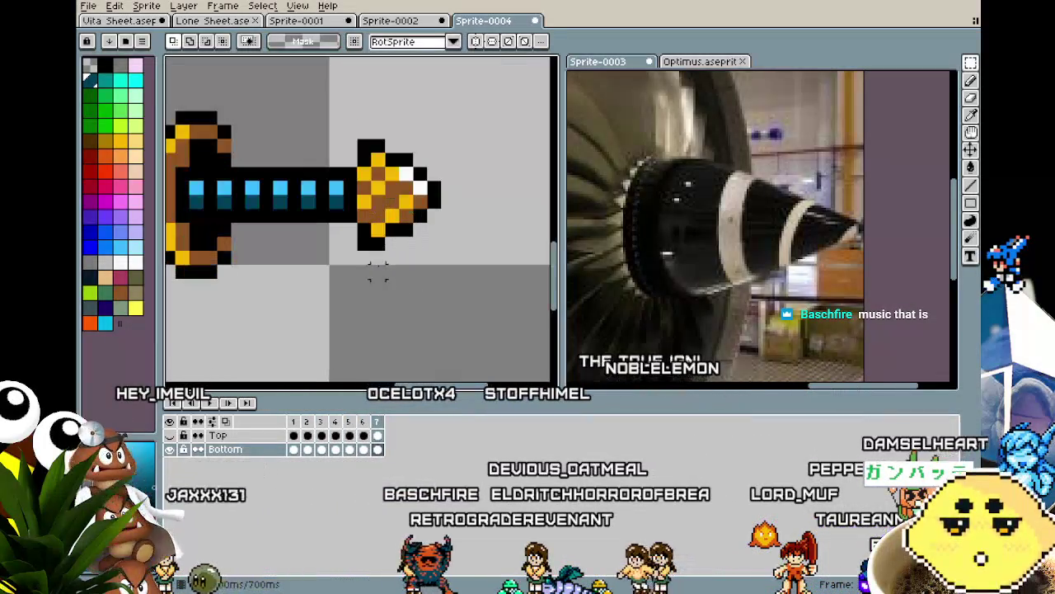
{"action": "key", "text": "i"}
{"action": "key", "text": "b"}
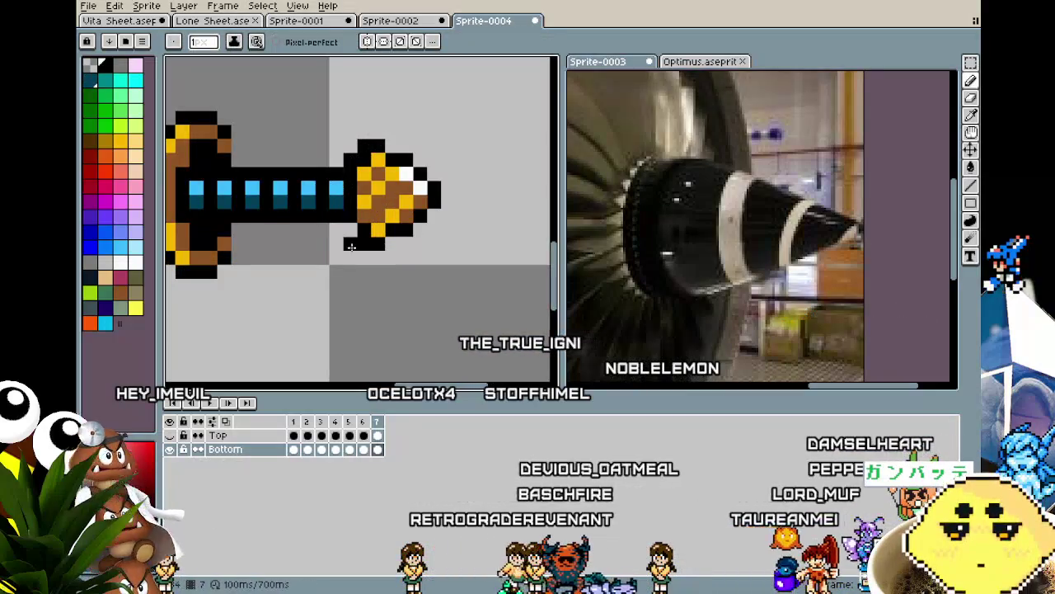
{"action": "scroll", "coordinate": [346, 237], "scroll_direction": "down", "scroll_amount": 3}
{"action": "scroll", "coordinate": [297, 361], "scroll_direction": "up", "scroll_amount": 1}
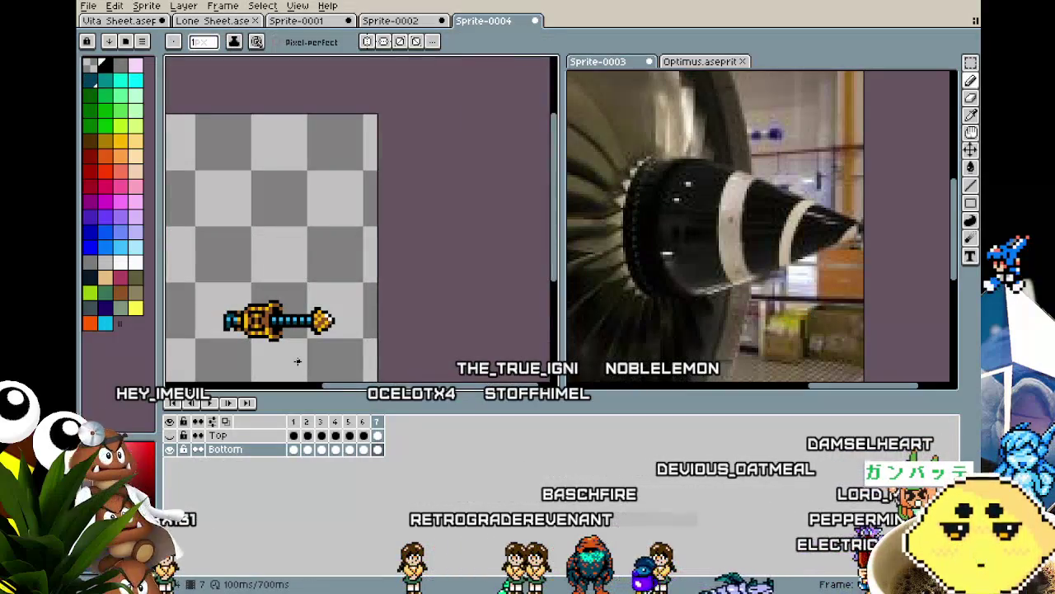
{"action": "scroll", "coordinate": [297, 361], "scroll_direction": "up", "scroll_amount": 1}
{"action": "scroll", "coordinate": [306, 341], "scroll_direction": "up", "scroll_amount": 2}
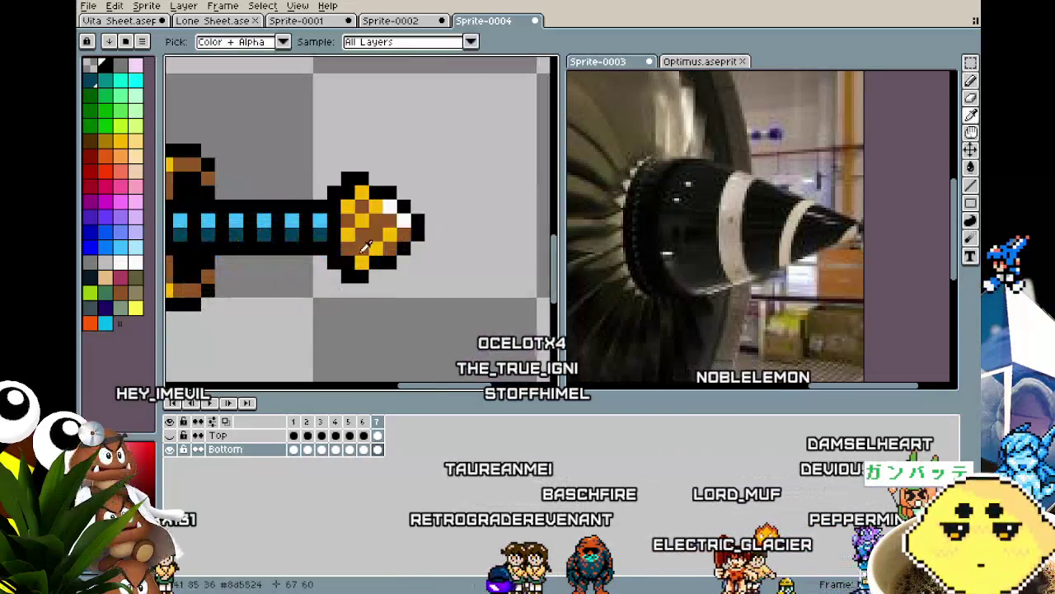
{"action": "scroll", "coordinate": [272, 313], "scroll_direction": "down", "scroll_amount": 1}
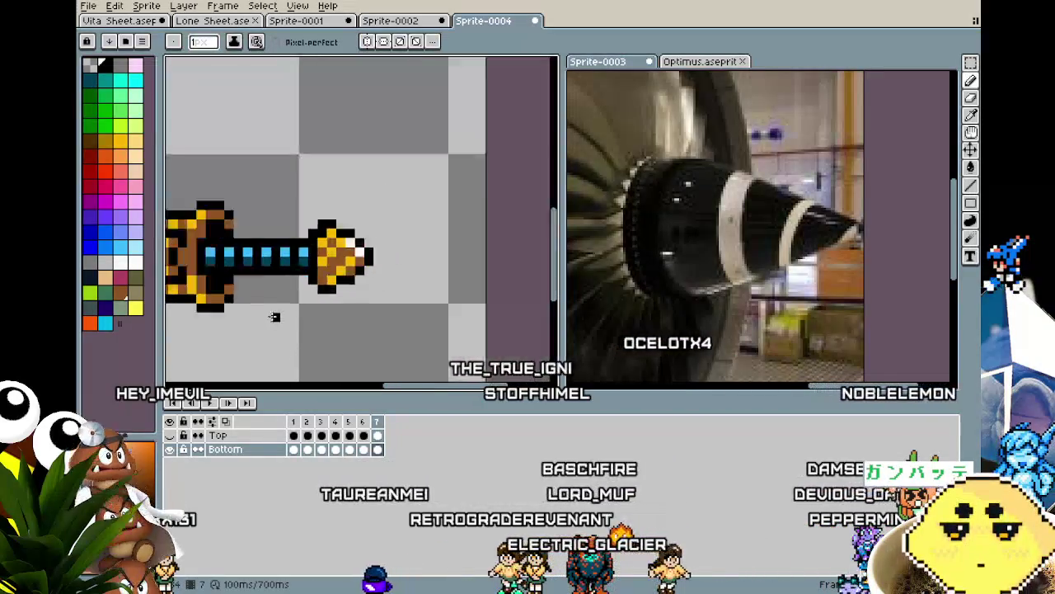
{"action": "scroll", "coordinate": [272, 316], "scroll_direction": "down", "scroll_amount": 2}
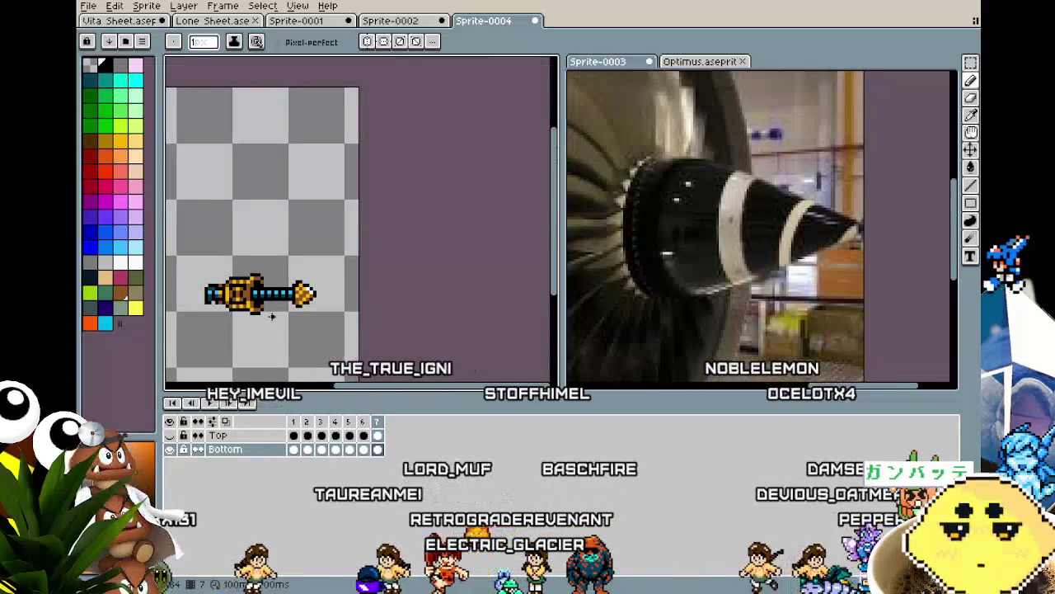
{"action": "scroll", "coordinate": [273, 316], "scroll_direction": "up", "scroll_amount": 1}
{"action": "scroll", "coordinate": [272, 316], "scroll_direction": "up", "scroll_amount": 1}
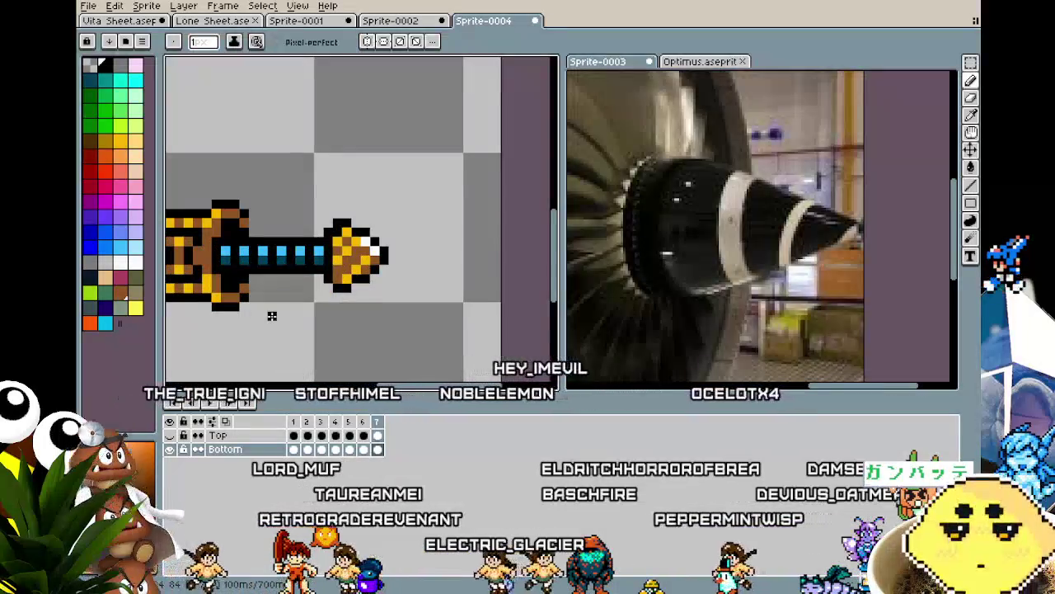
{"action": "scroll", "coordinate": [272, 316], "scroll_direction": "down", "scroll_amount": 1}
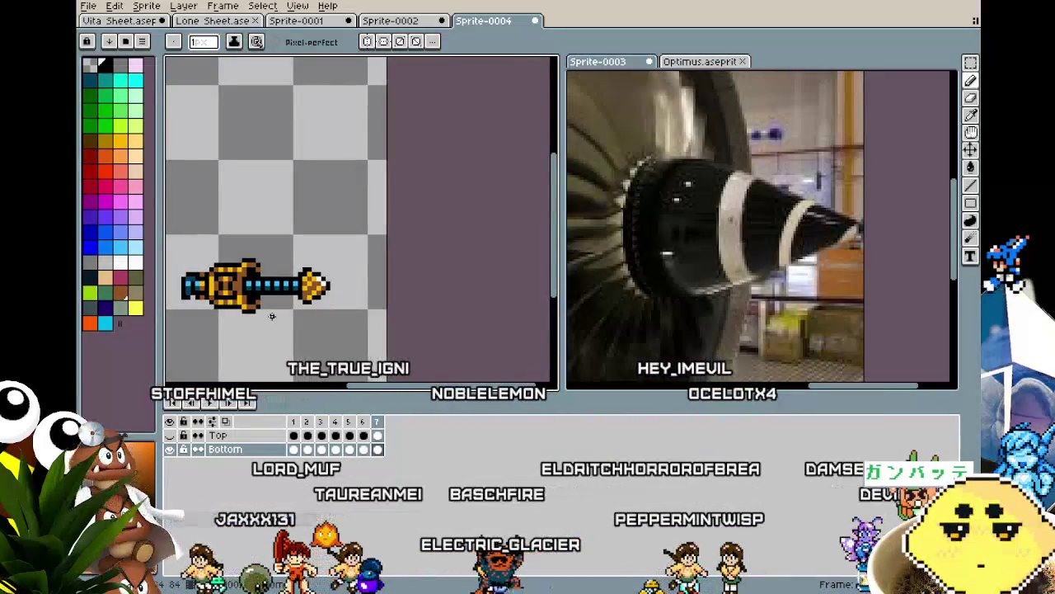
{"action": "key", "text": "m"}
{"action": "scroll", "coordinate": [272, 316], "scroll_direction": "down", "scroll_amount": 1}
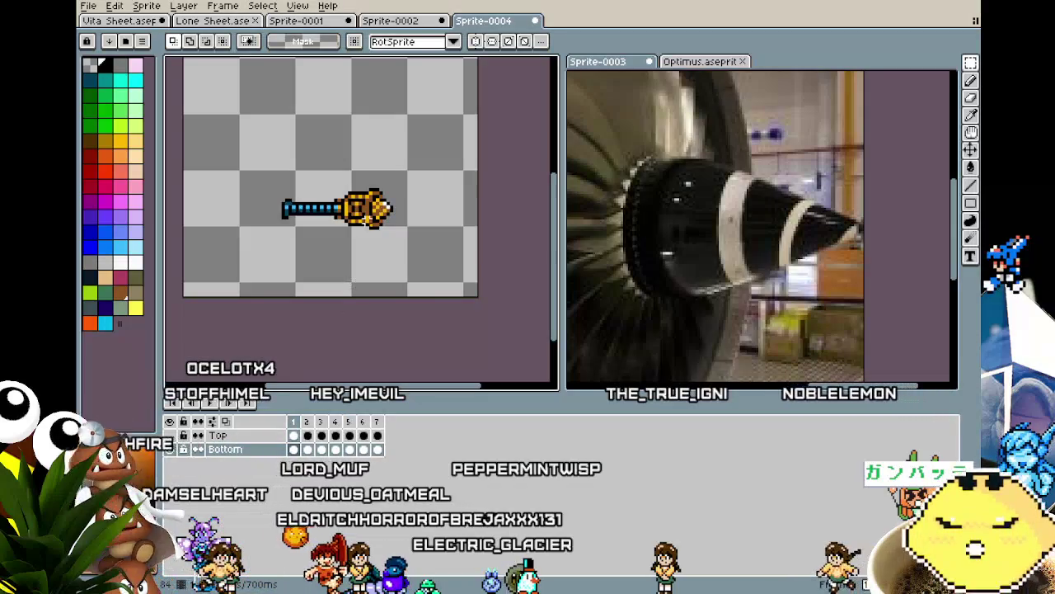
Paint a brown-and-yellow checker dither on frame 2's drill tip.
{"action": "scroll", "coordinate": [437, 214], "scroll_direction": "up", "scroll_amount": 1}
{"action": "scroll", "coordinate": [431, 215], "scroll_direction": "up", "scroll_amount": 1}
{"action": "scroll", "coordinate": [363, 220], "scroll_direction": "up", "scroll_amount": 2}
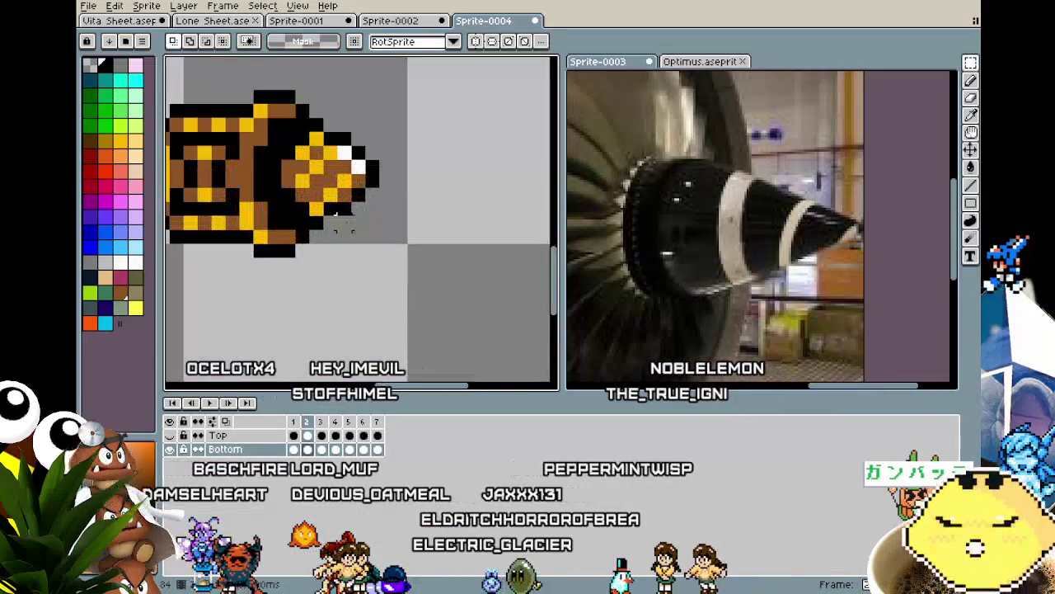
{"action": "key", "text": "b"}
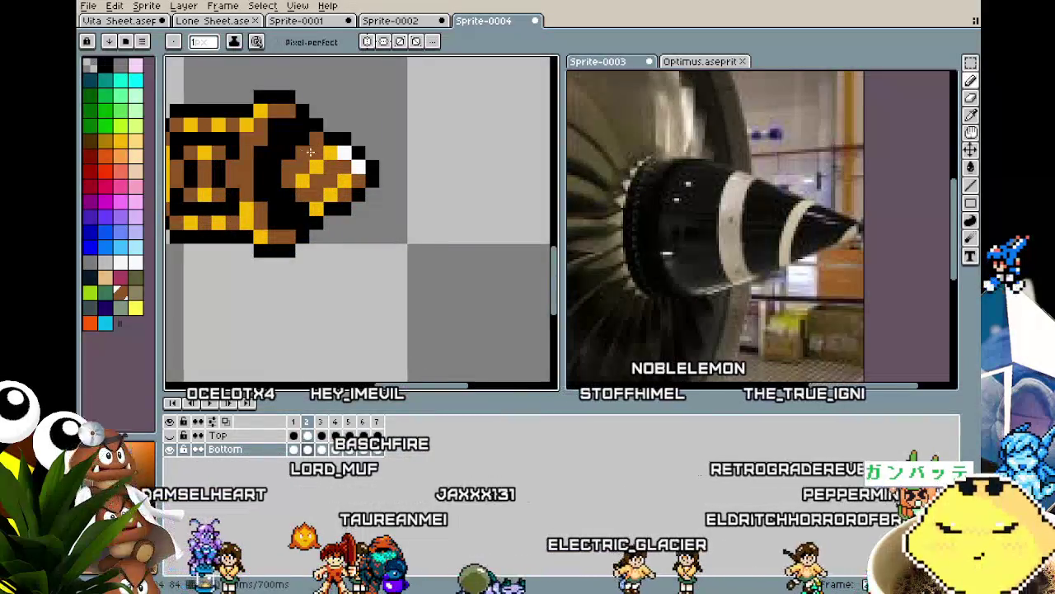
{"action": "left_click", "coordinate": [333, 148], "text": "alt"}
{"action": "mouse_move", "coordinate": [333, 149]}
{"action": "left_mouse_down"}
{"action": "mouse_move", "coordinate": [303, 193]}
{"action": "mouse_move", "coordinate": [316, 204]}
{"action": "left_mouse_up"}
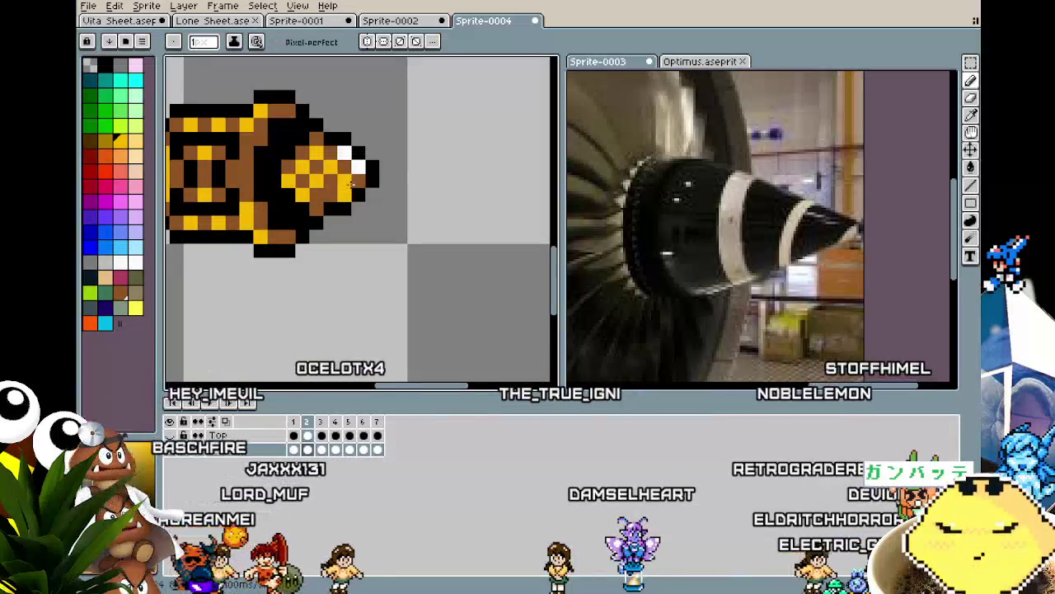
{"action": "left_click_drag", "start_coordinate": [317, 204], "coordinate": [337, 189]}
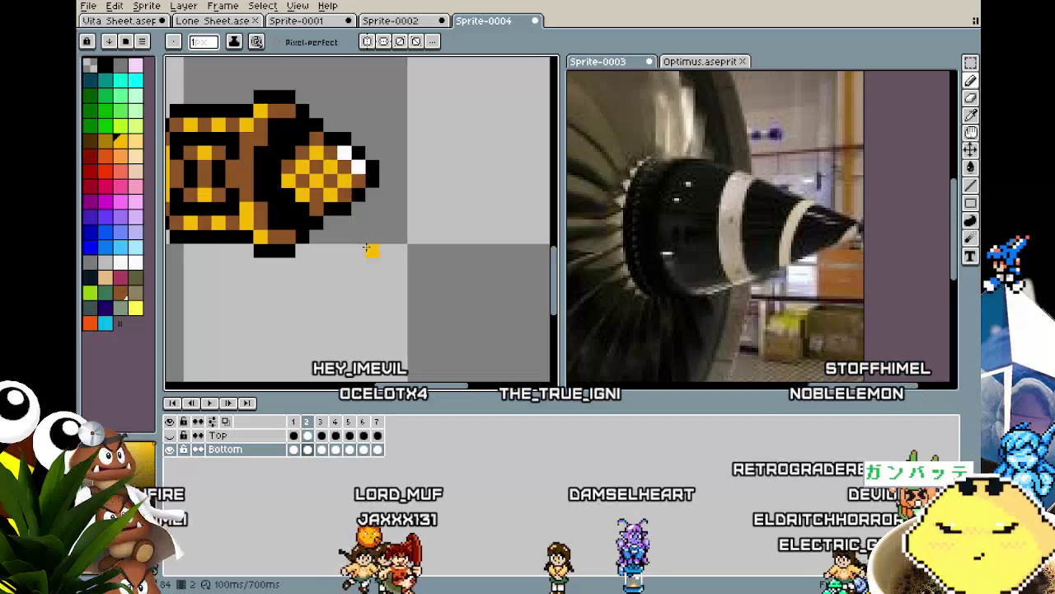
Compare frames 1–3, undo the last two changes, and open Vita Sheet.ase.
{"action": "scroll", "coordinate": [372, 247], "scroll_direction": "down", "scroll_amount": 2}
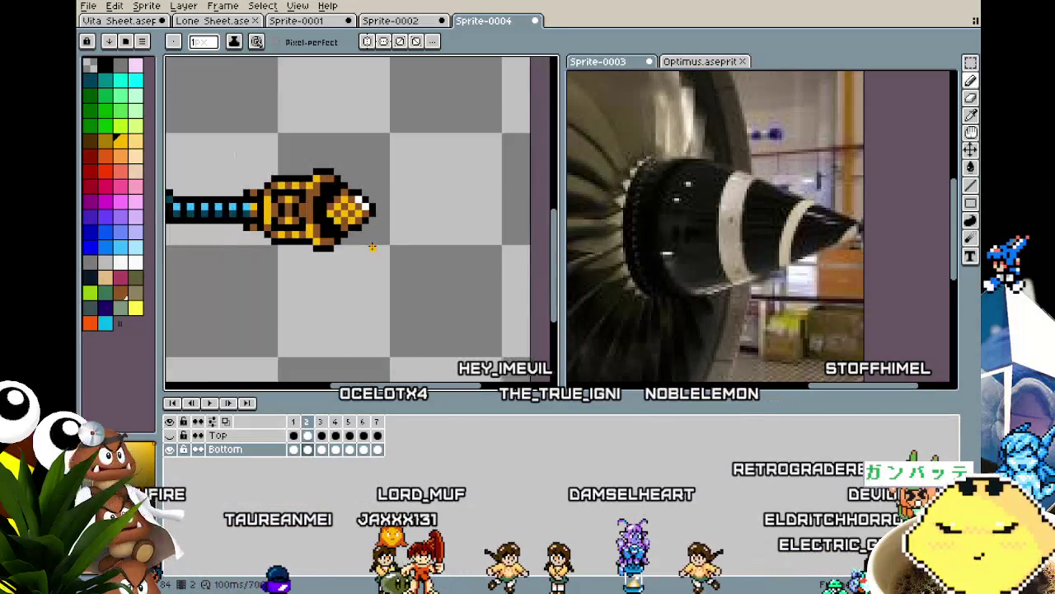
{"action": "scroll", "coordinate": [373, 248], "scroll_direction": "down", "scroll_amount": 1}
{"action": "key", "text": "Right"}
{"action": "key", "text": "Left"}
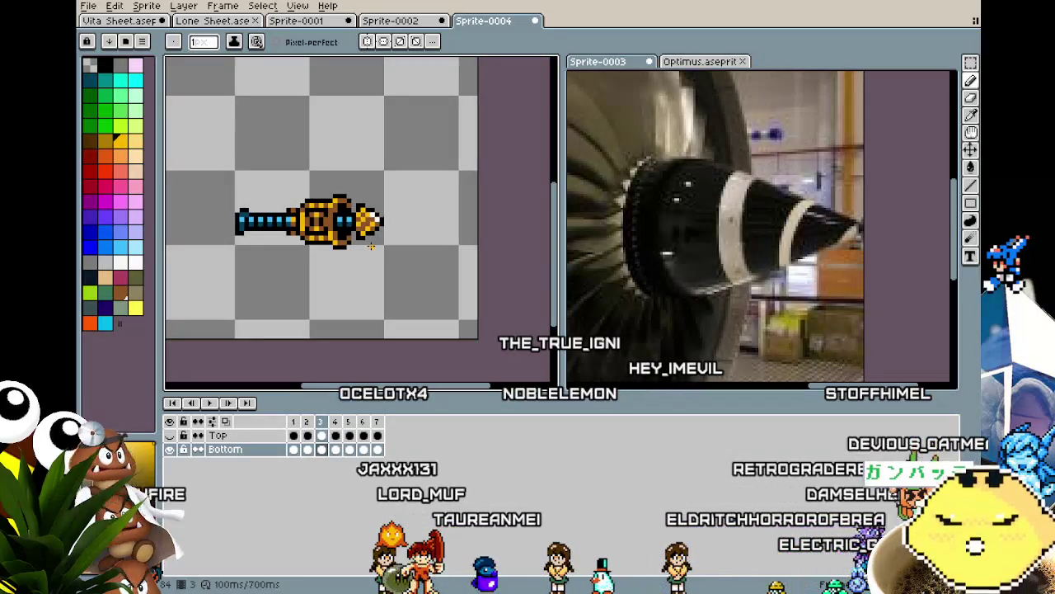
{"action": "key", "text": "Right"}
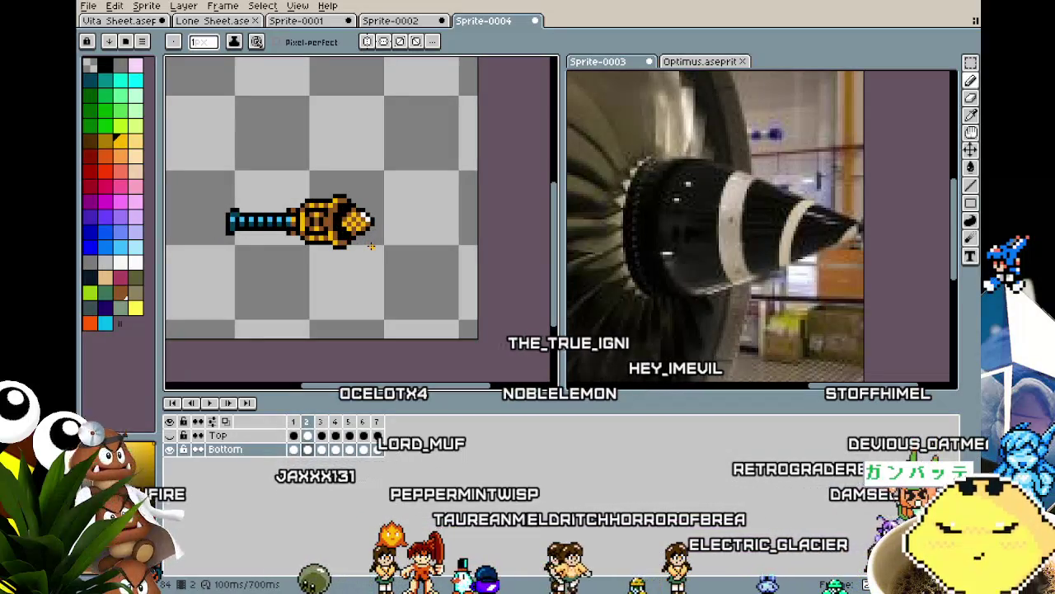
{"action": "key", "text": "v"}
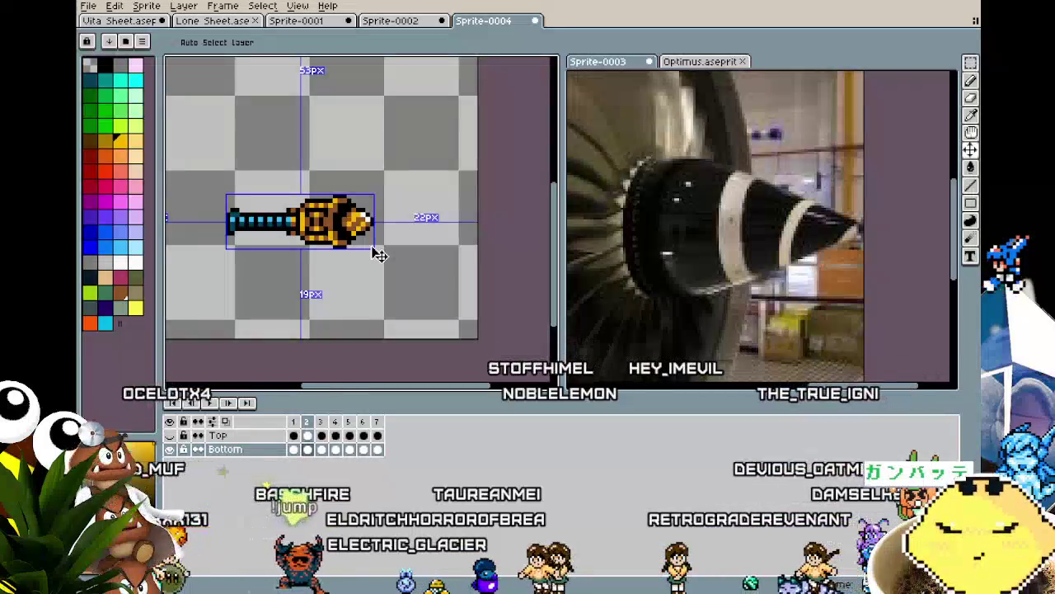
{"action": "key", "text": "ctrl+z"}
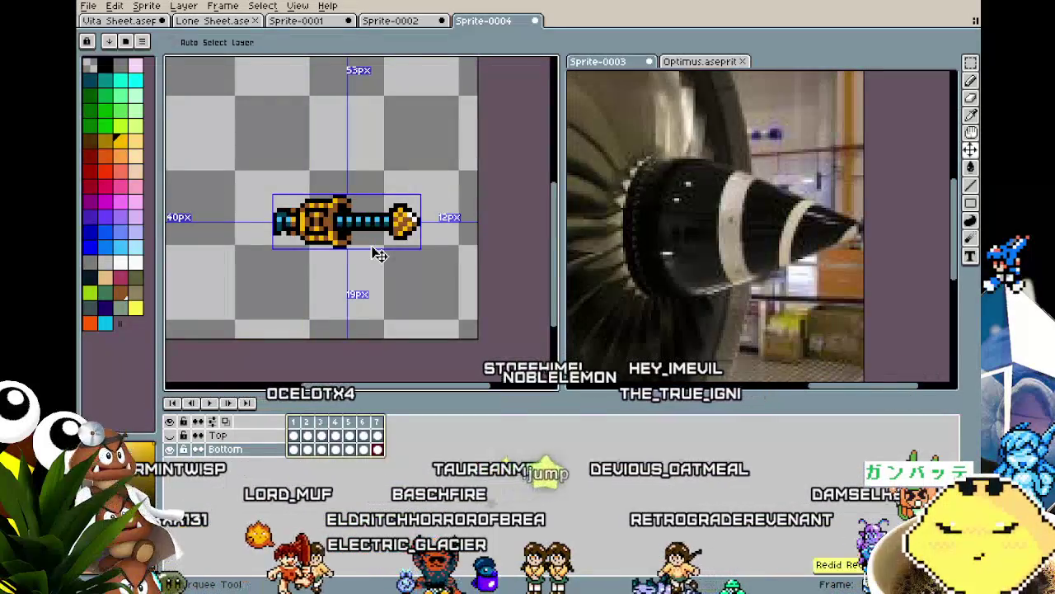
{"action": "key", "text": "ctrl+z"}
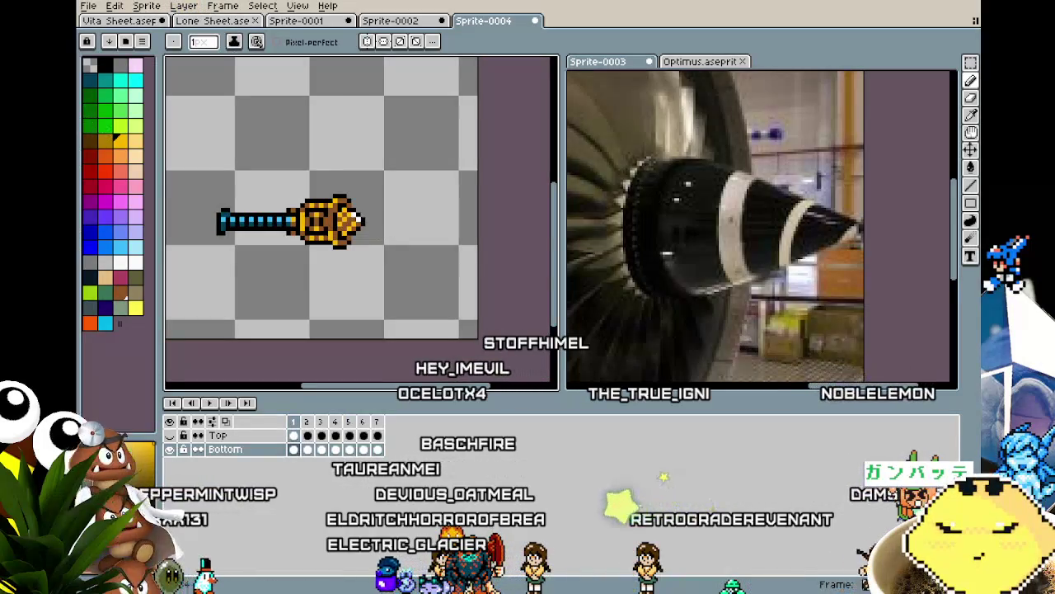
{"action": "left_click", "coordinate": [115, 20]}
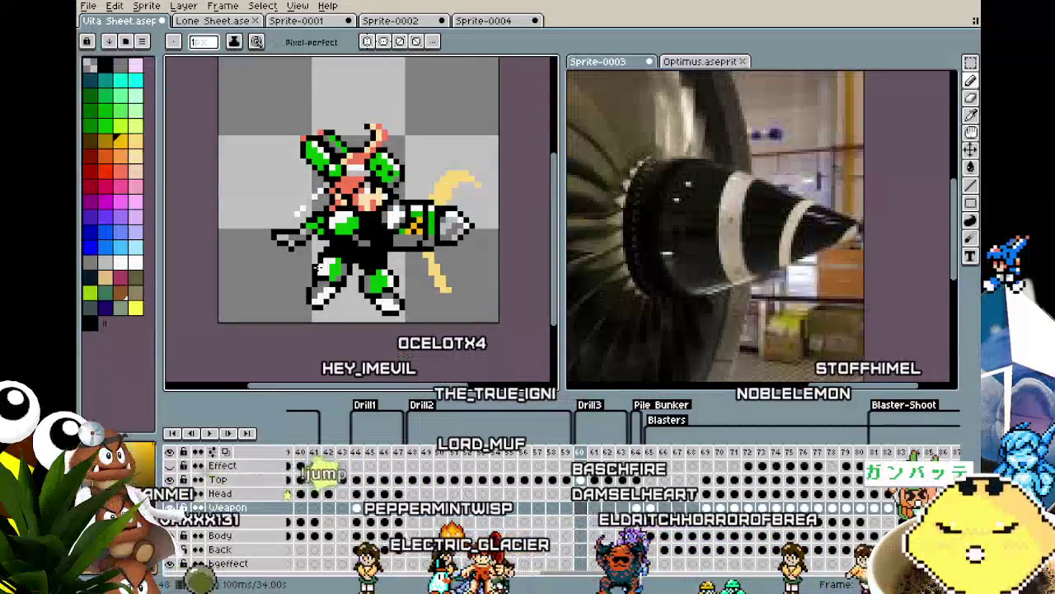
Step through and play the Drill3 animation, then return to Sprite-0004.
{"action": "key", "text": "Right"}
{"action": "key", "text": "Right"}
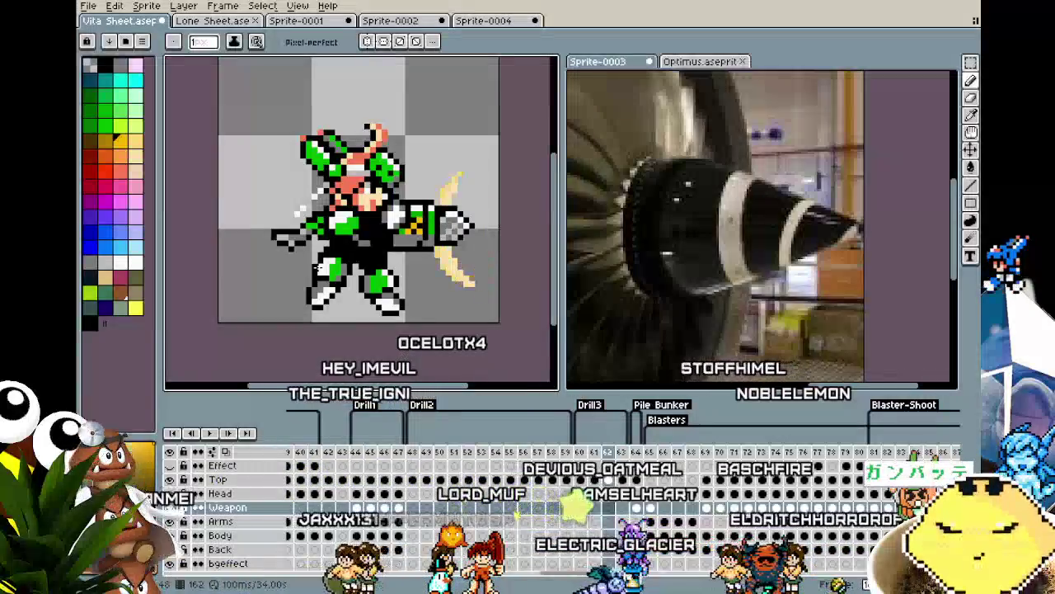
{"action": "key", "text": "Right"}
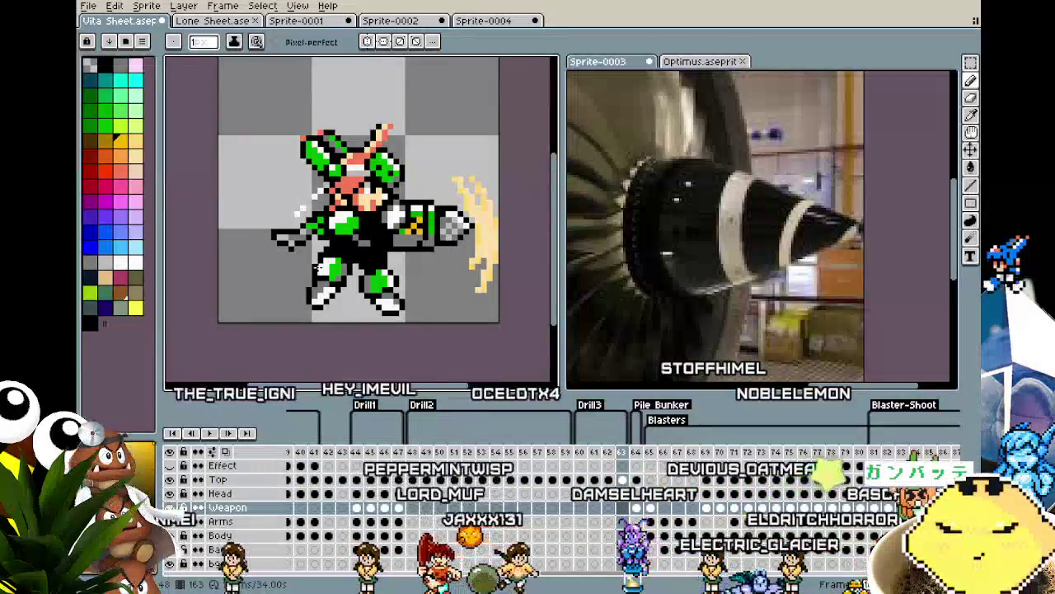
{"action": "key", "text": "Return"}
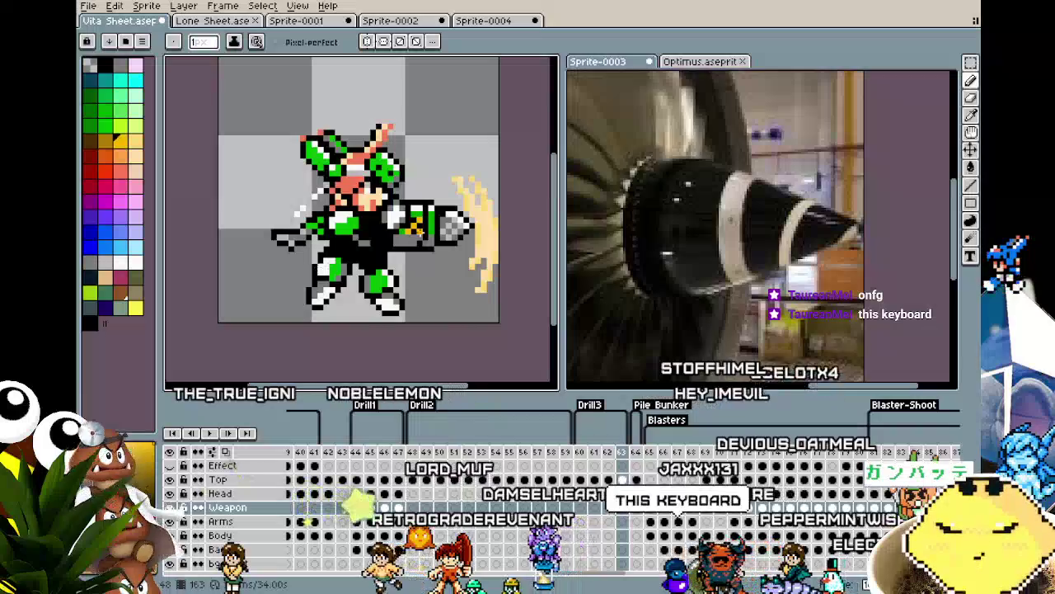
{"action": "left_click", "coordinate": [487, 21]}
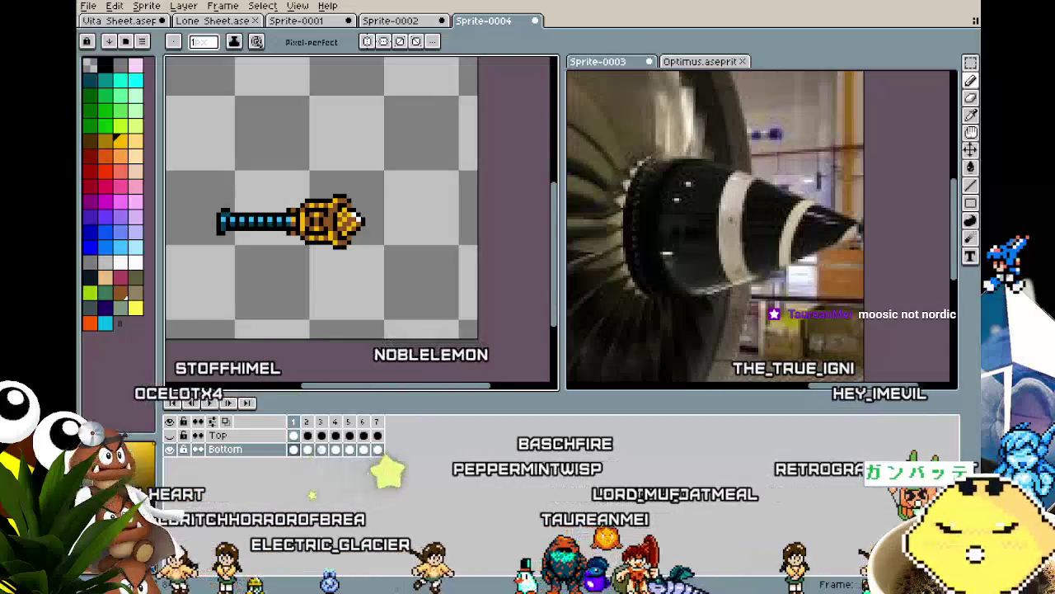
Play the drill animation and zoom in and out to inspect the spinning tip.
{"action": "key", "text": "Return"}
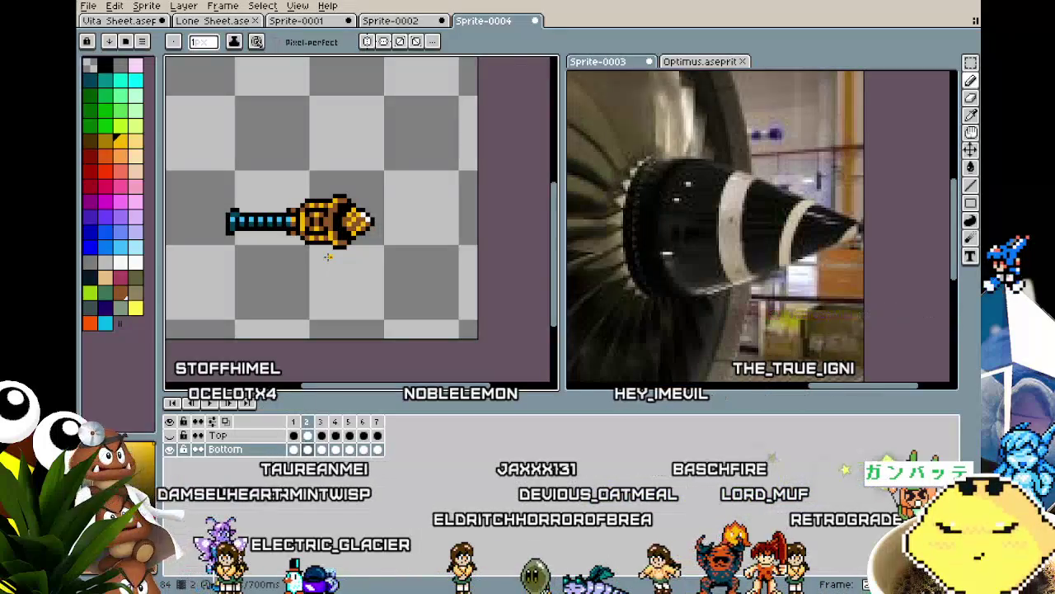
{"action": "scroll", "coordinate": [329, 257], "scroll_direction": "up", "scroll_amount": 5}
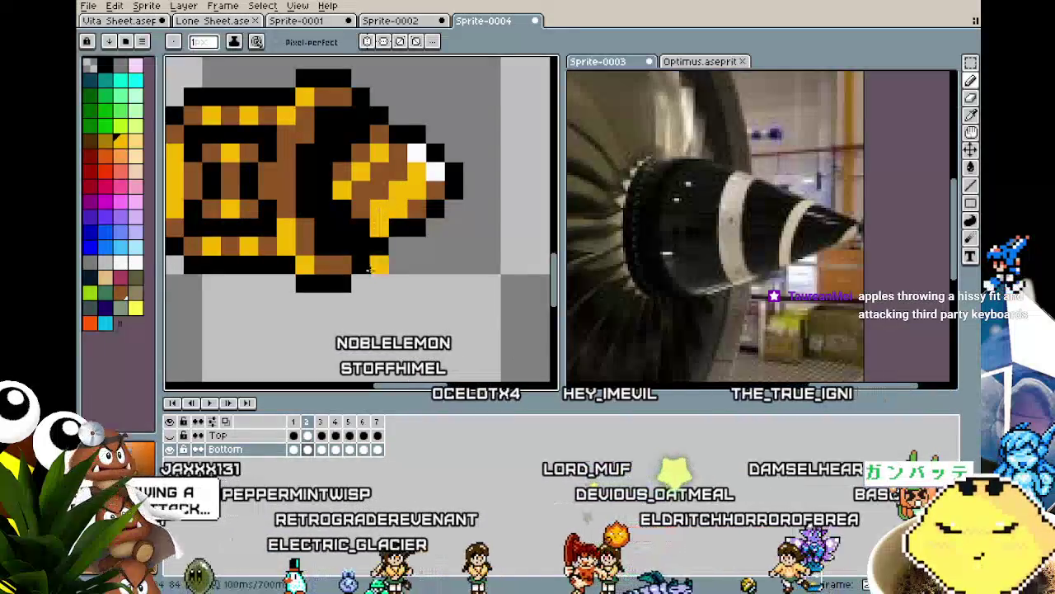
{"action": "scroll", "coordinate": [374, 285], "scroll_direction": "down", "scroll_amount": 3}
{"action": "scroll", "coordinate": [374, 285], "scroll_direction": "up", "scroll_amount": 1}
{"action": "scroll", "coordinate": [373, 272], "scroll_direction": "up", "scroll_amount": 1}
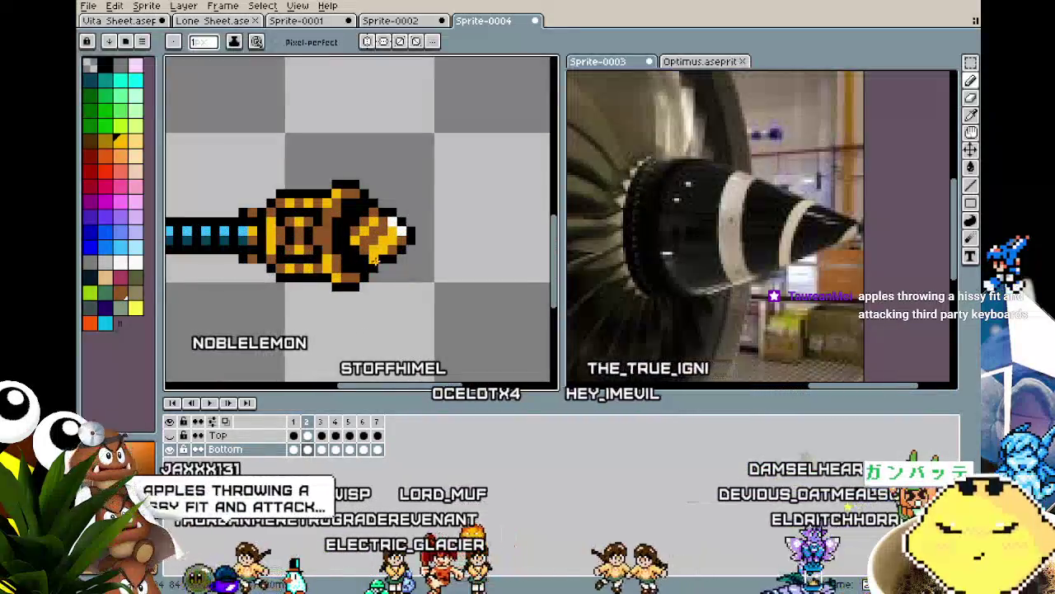
{"action": "scroll", "coordinate": [373, 260], "scroll_direction": "down", "scroll_amount": 1}
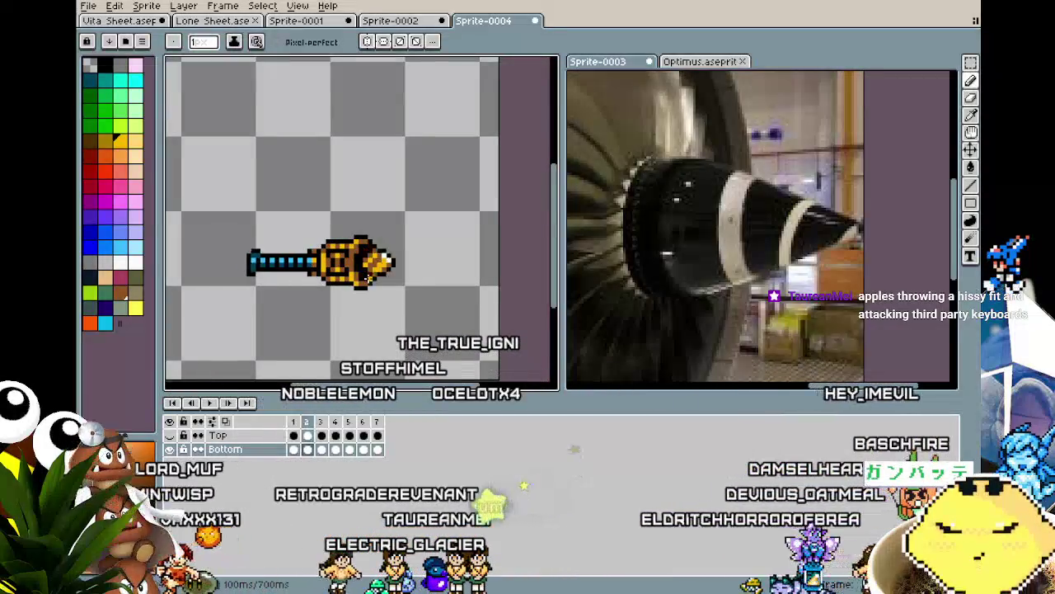
{"action": "scroll", "coordinate": [387, 215], "scroll_direction": "up", "scroll_amount": 2}
{"action": "scroll", "coordinate": [396, 173], "scroll_direction": "up", "scroll_amount": 2}
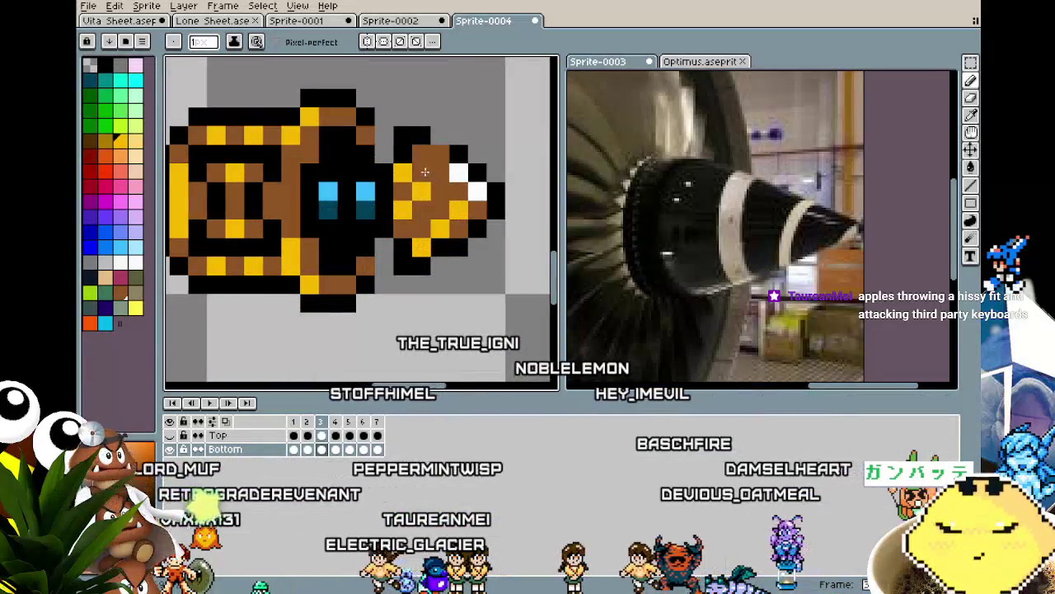
Paint frame 3's yellow tip-fin pixels brown with the Pencil.
{"action": "key", "text": "v"}
{"action": "key", "text": "b"}
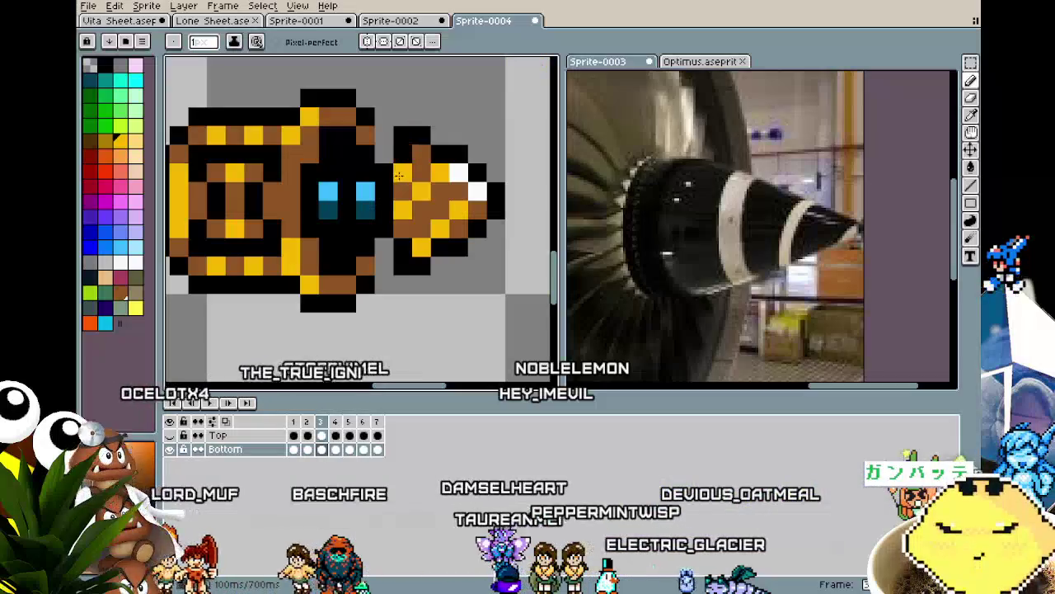
{"action": "mouse_move", "coordinate": [410, 175]}
{"action": "left_mouse_down"}
{"action": "mouse_move", "coordinate": [421, 238]}
{"action": "mouse_move", "coordinate": [413, 248]}
{"action": "left_mouse_up"}
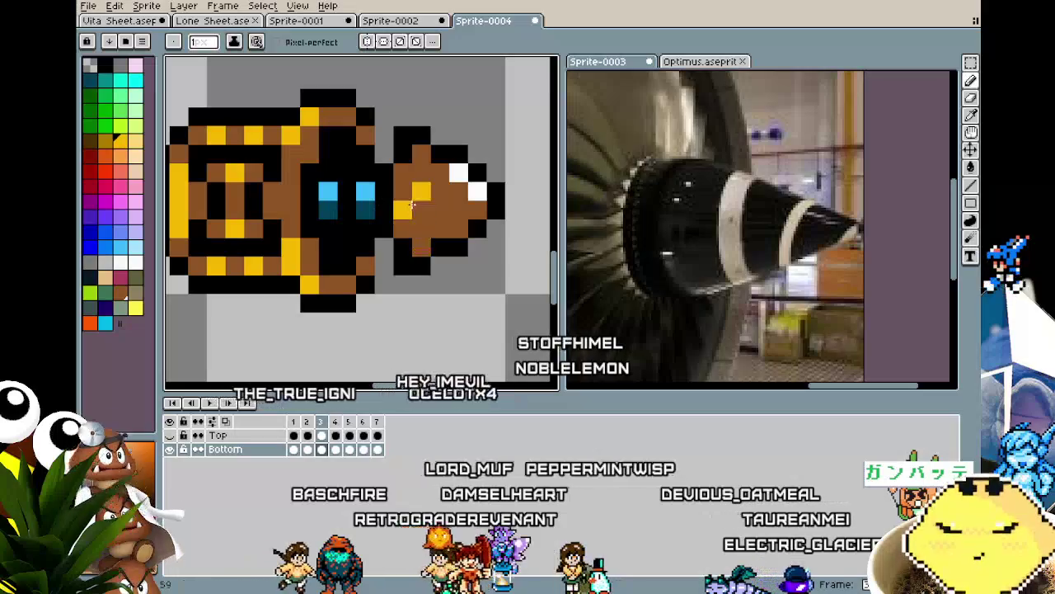
{"action": "left_click_drag", "start_coordinate": [412, 204], "coordinate": [421, 196]}
Compare with frame 2, then draw a diagonal yellow stripe across frame 3's brown tip.
{"action": "key", "text": "comma"}
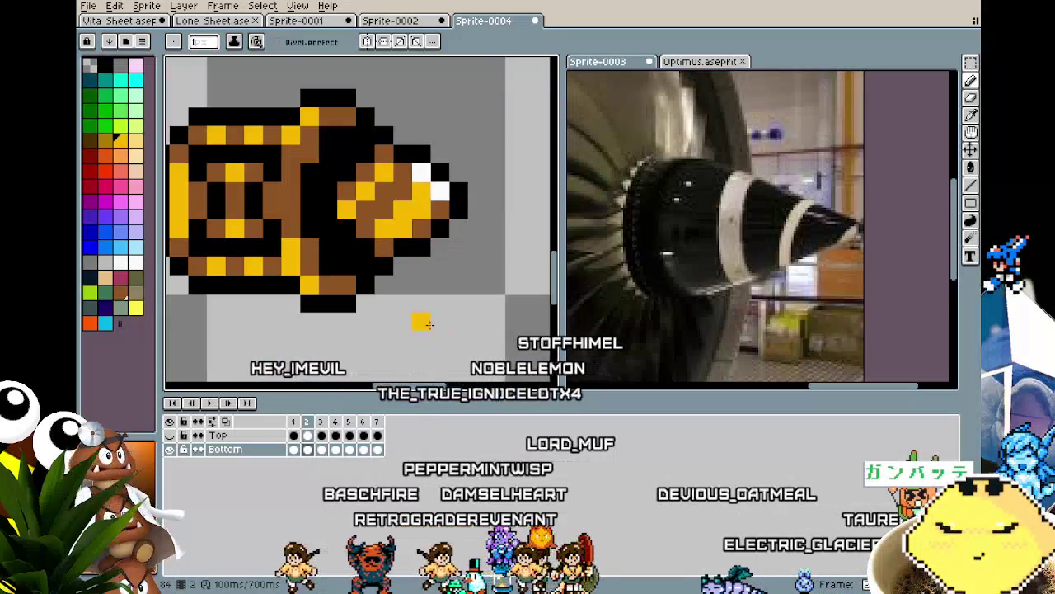
{"action": "scroll", "coordinate": [423, 323], "scroll_direction": "down", "scroll_amount": 3}
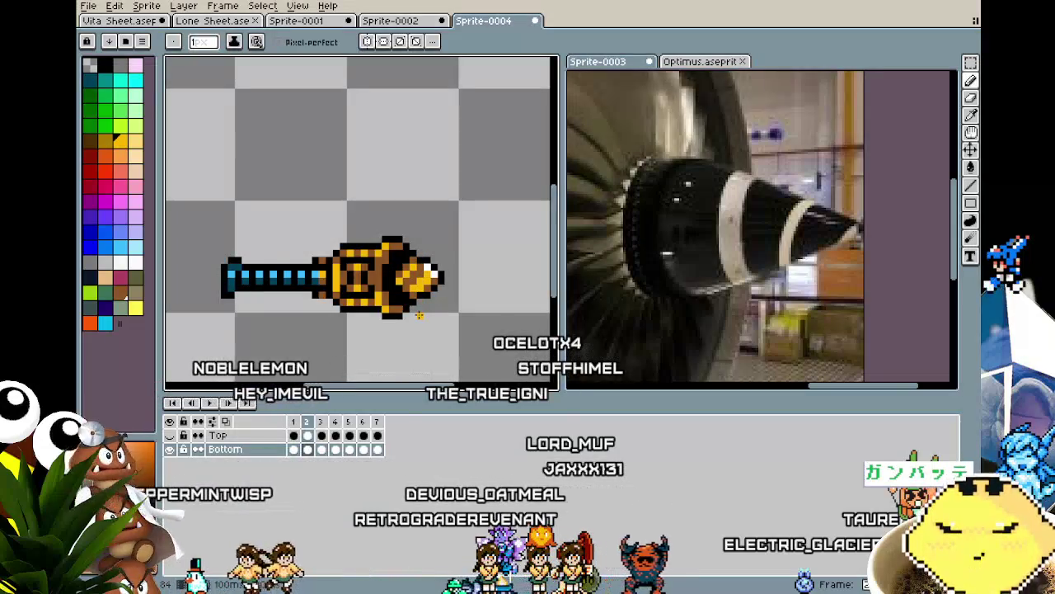
{"action": "scroll", "coordinate": [419, 314], "scroll_direction": "up", "scroll_amount": 2}
{"action": "key", "text": "period"}
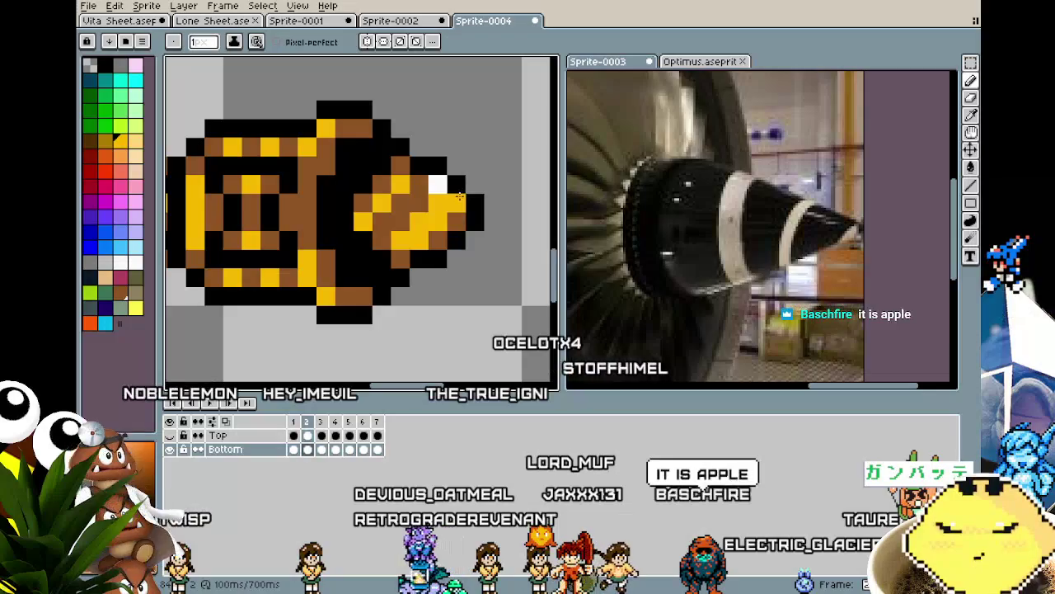
{"action": "key", "text": "comma"}
{"action": "left_click_drag", "start_coordinate": [450, 191], "coordinate": [419, 223]}
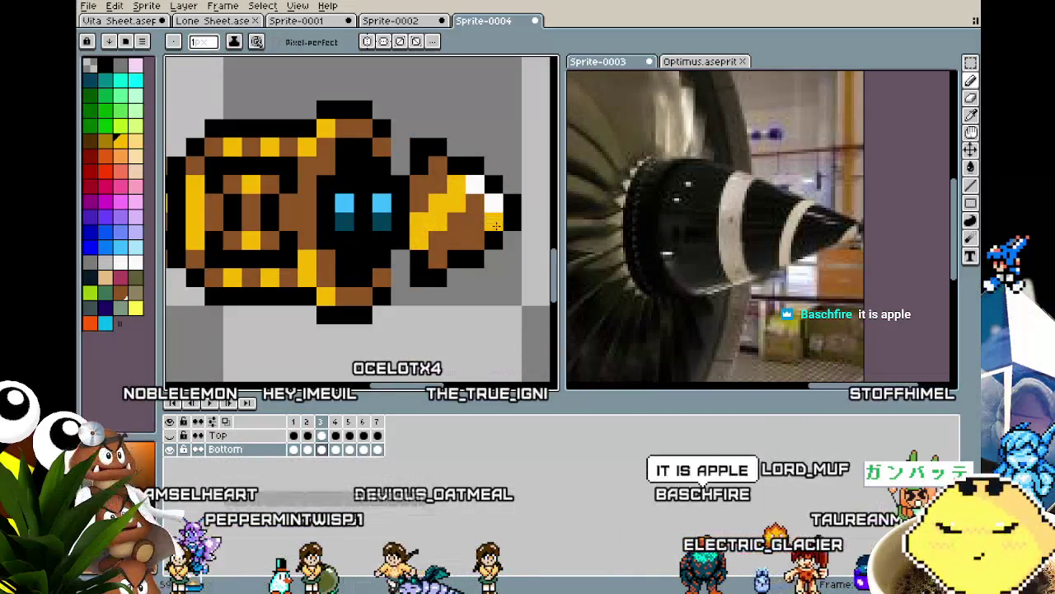
Flip between frames 2, 3 and 4 to compare the recoloured tip.
{"action": "key", "text": "comma"}
{"action": "key", "text": "period"}
{"action": "key", "text": "comma"}
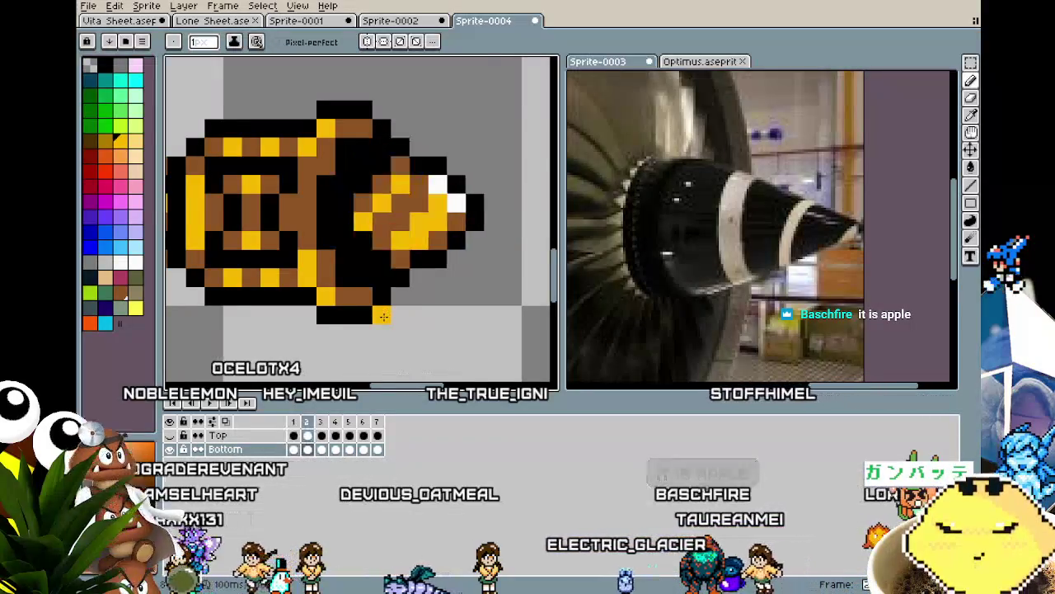
{"action": "scroll", "coordinate": [396, 329], "scroll_direction": "down", "scroll_amount": 2}
{"action": "key", "text": "period"}
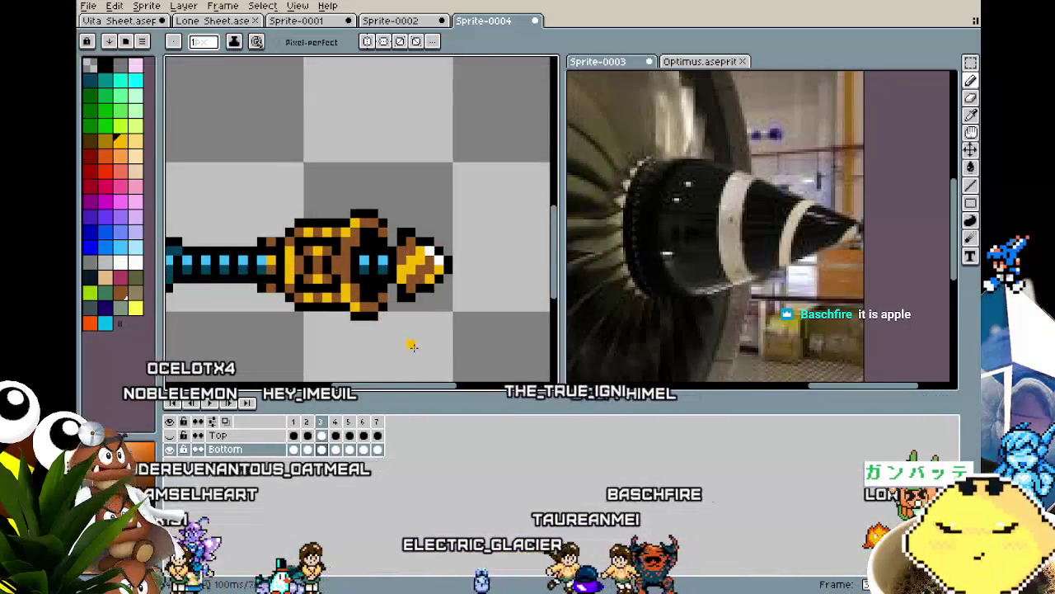
{"action": "key", "text": "period"}
{"action": "scroll", "coordinate": [420, 324], "scroll_direction": "up", "scroll_amount": 1}
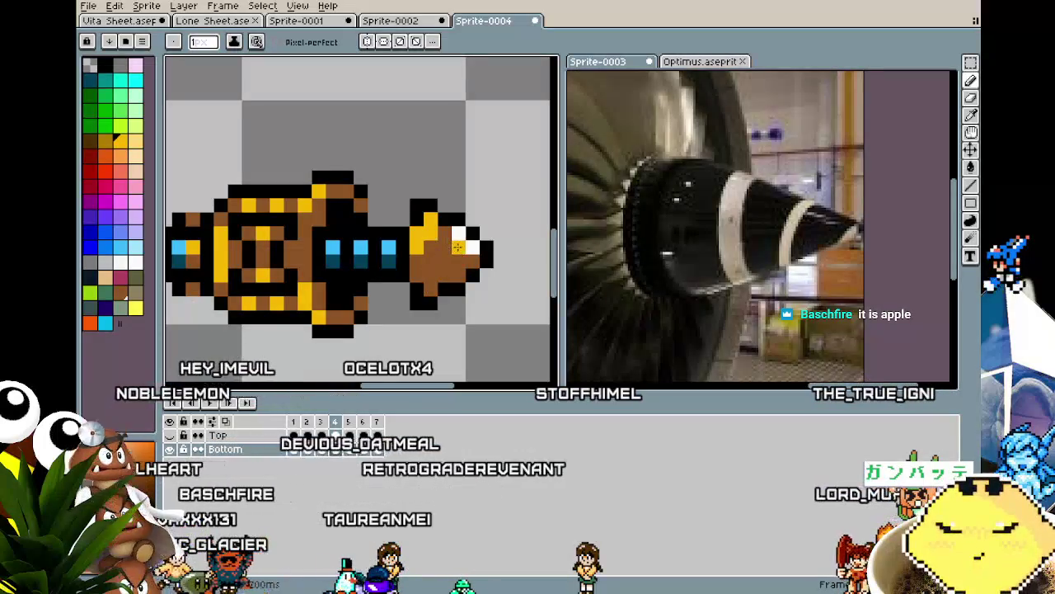
Play the animation and zoom around to check the drill's spin.
{"action": "key", "text": "Return"}
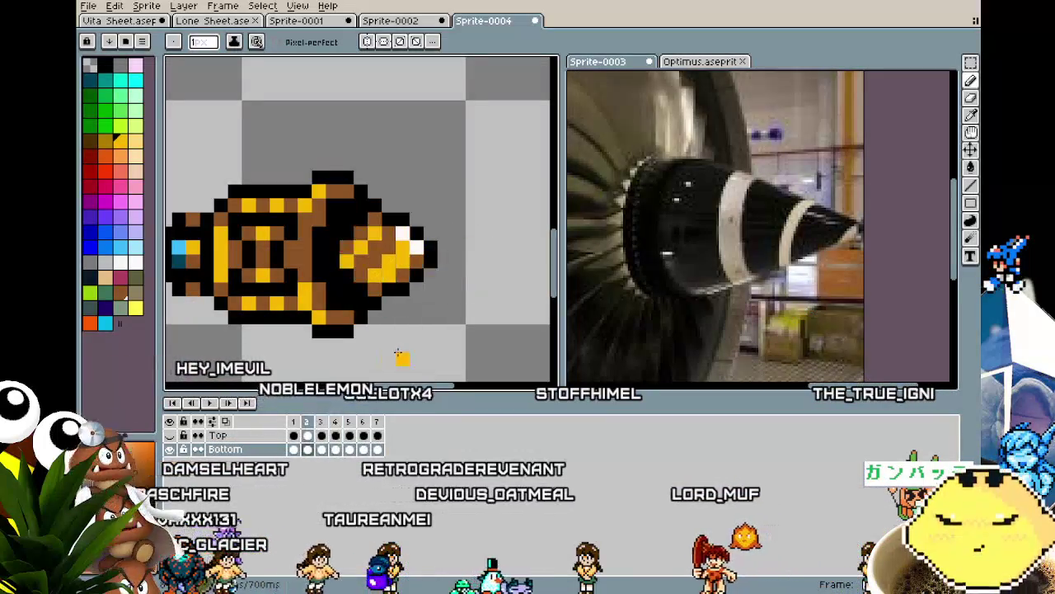
{"action": "scroll", "coordinate": [396, 353], "scroll_direction": "down", "scroll_amount": 2}
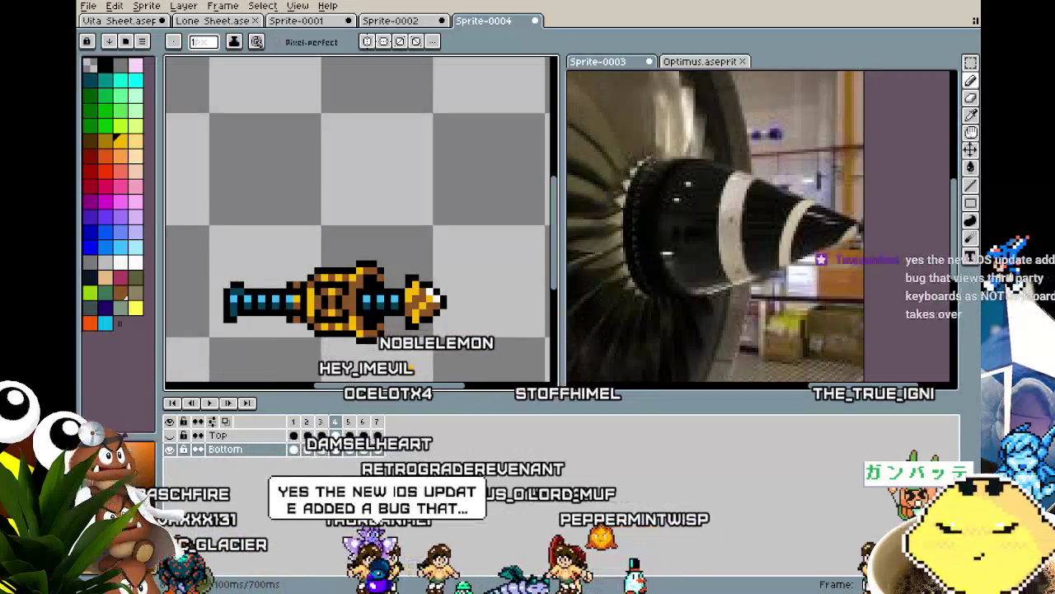
{"action": "scroll", "coordinate": [418, 324], "scroll_direction": "up", "scroll_amount": 2}
{"action": "scroll", "coordinate": [418, 326], "scroll_direction": "down", "scroll_amount": 4}
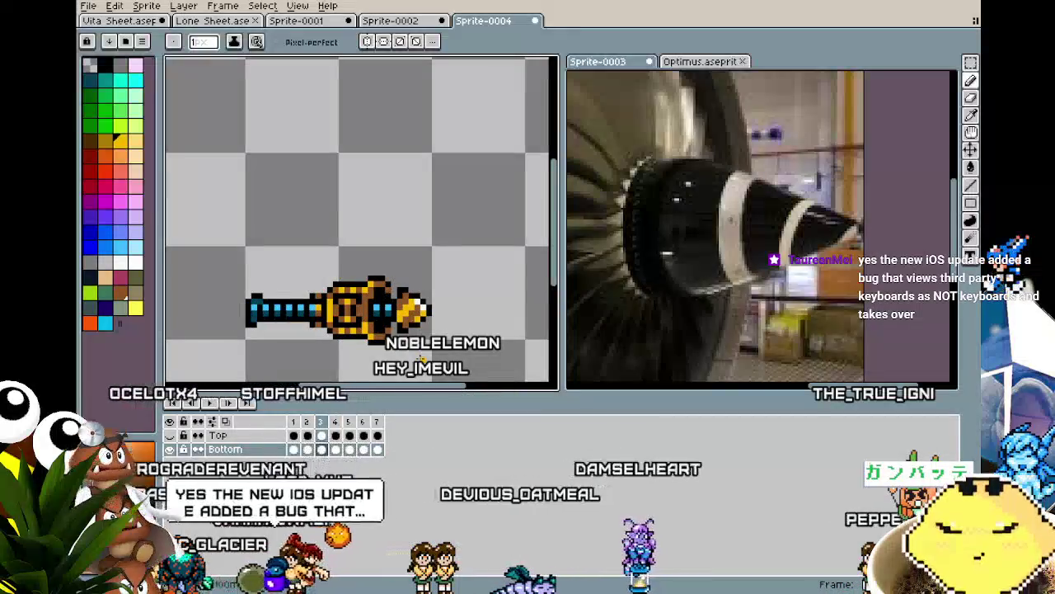
{"action": "scroll", "coordinate": [420, 357], "scroll_direction": "up", "scroll_amount": 1}
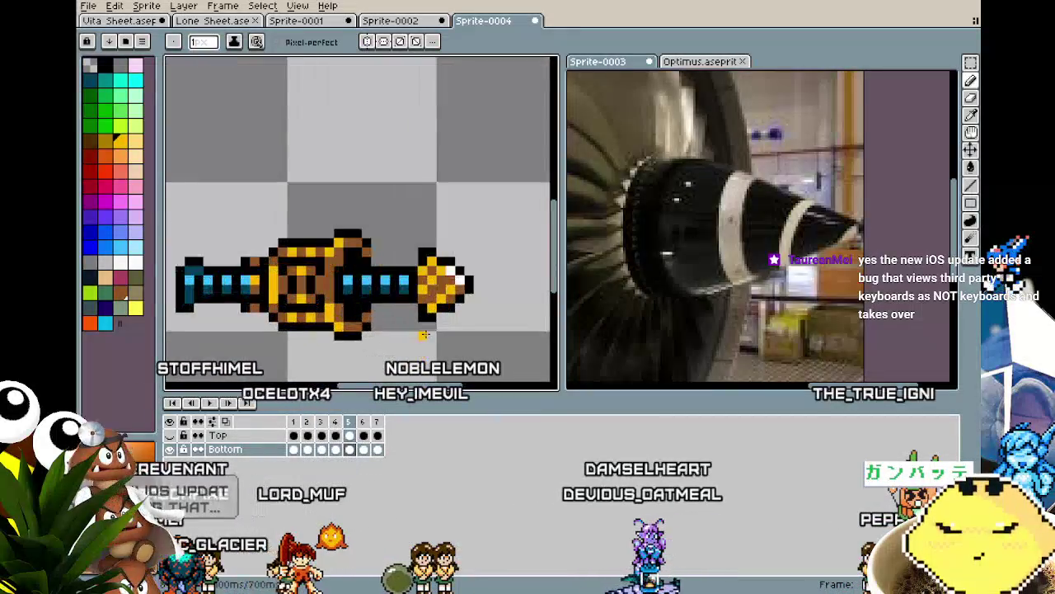
{"action": "scroll", "coordinate": [425, 351], "scroll_direction": "up", "scroll_amount": 1}
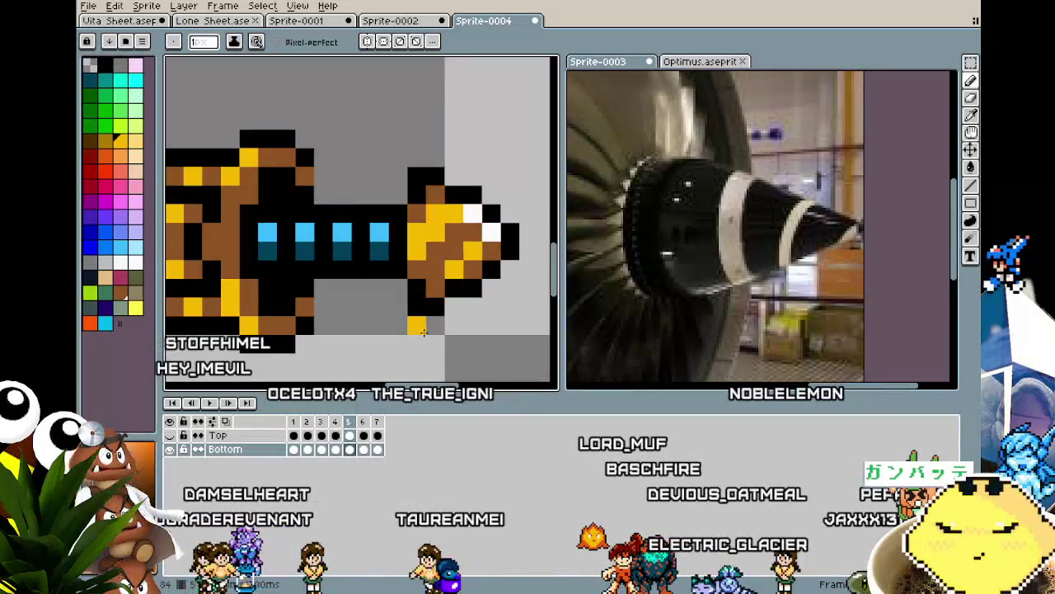
{"action": "scroll", "coordinate": [422, 331], "scroll_direction": "down", "scroll_amount": 2}
{"action": "scroll", "coordinate": [433, 296], "scroll_direction": "up", "scroll_amount": 1}
{"action": "scroll", "coordinate": [445, 261], "scroll_direction": "up", "scroll_amount": 1}
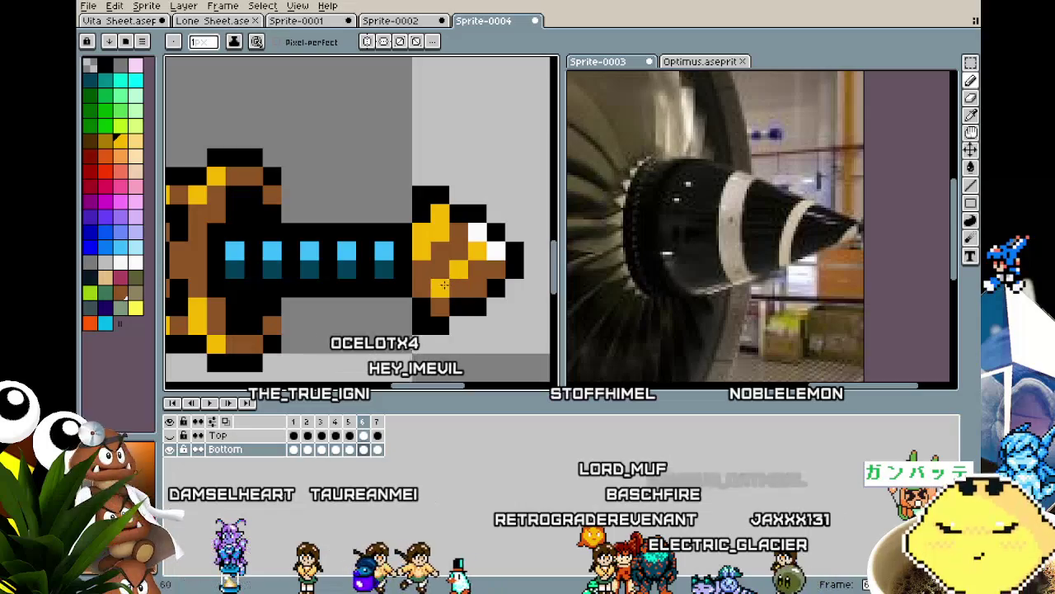
{"action": "scroll", "coordinate": [384, 380], "scroll_direction": "down", "scroll_amount": 5}
Step through frames 5, 6 and 7 to review the drill tip.
{"action": "key", "text": "comma"}
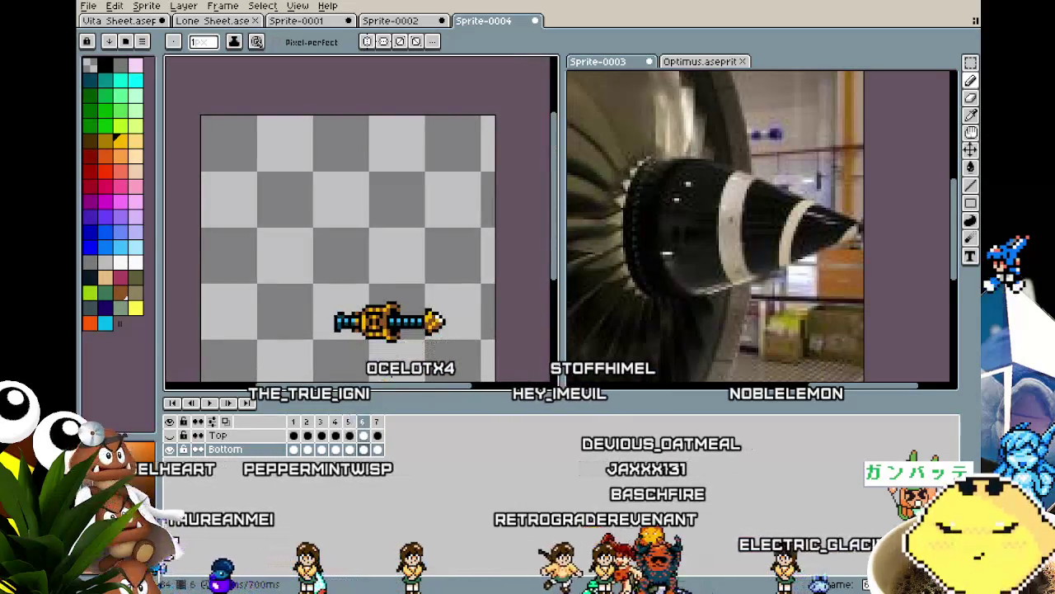
{"action": "scroll", "coordinate": [438, 329], "scroll_direction": "up", "scroll_amount": 5}
{"action": "key", "text": "period"}
{"action": "scroll", "coordinate": [427, 349], "scroll_direction": "down", "scroll_amount": 2}
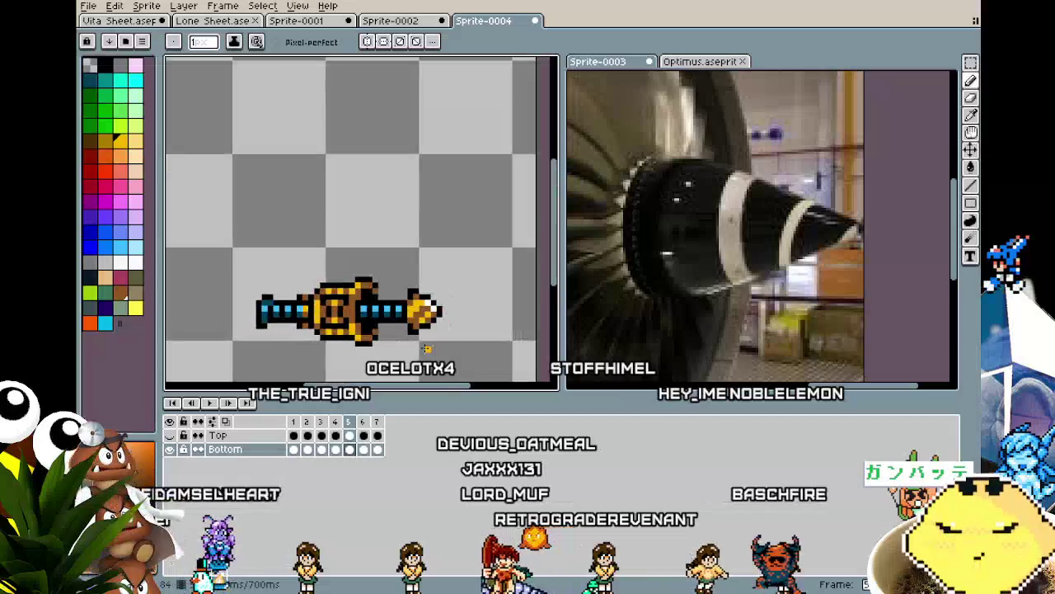
{"action": "key", "text": "period"}
{"action": "scroll", "coordinate": [427, 349], "scroll_direction": "up", "scroll_amount": 2}
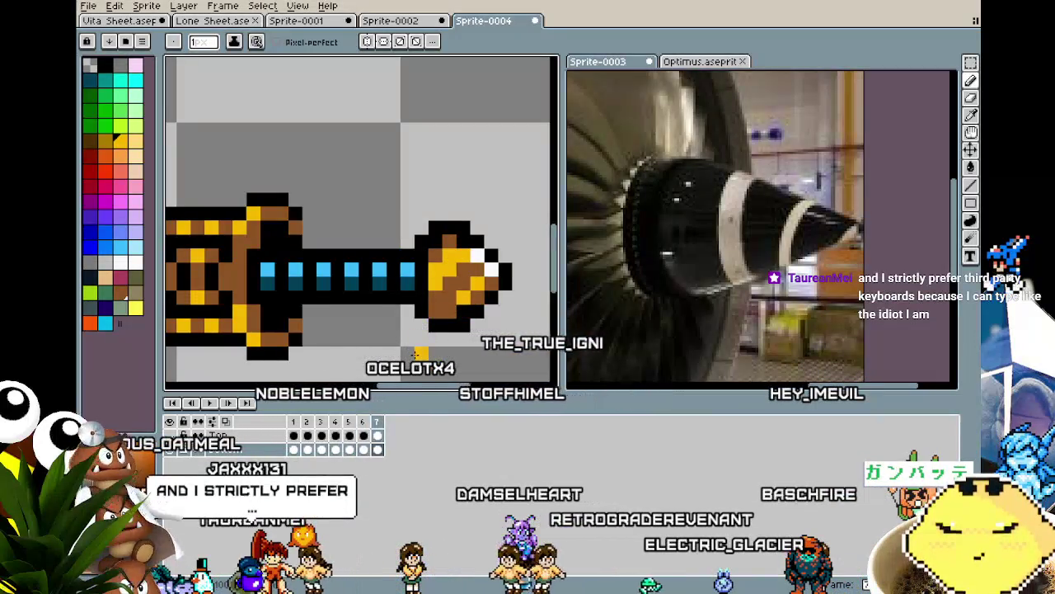
Return to the first frame, replay the animation and pan to centre the drill.
{"action": "key", "text": "i"}
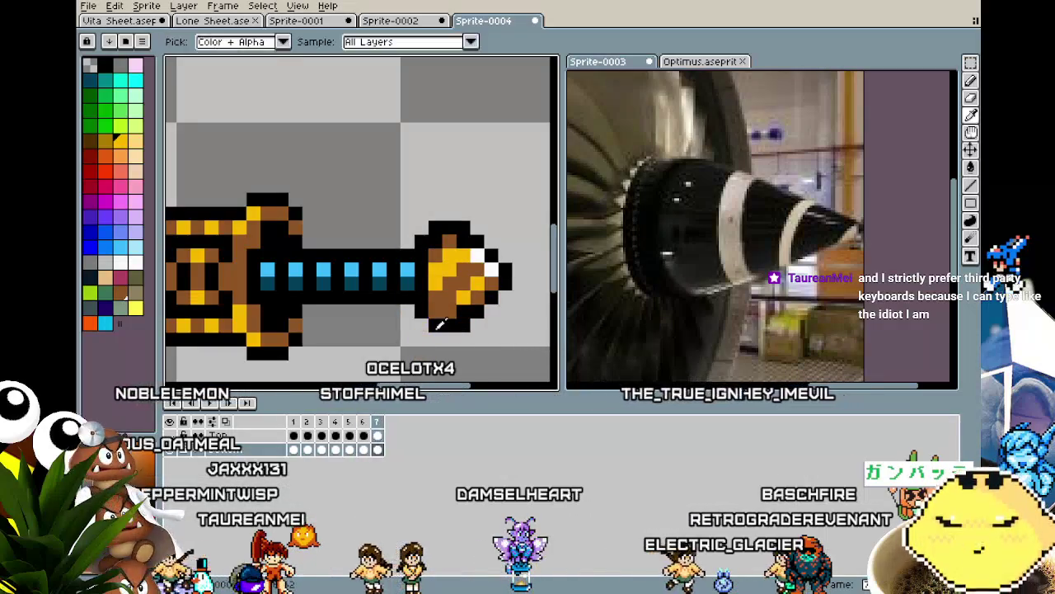
{"action": "key", "text": "b"}
{"action": "scroll", "coordinate": [437, 326], "scroll_direction": "down", "scroll_amount": 3}
{"action": "key", "text": "Right"}
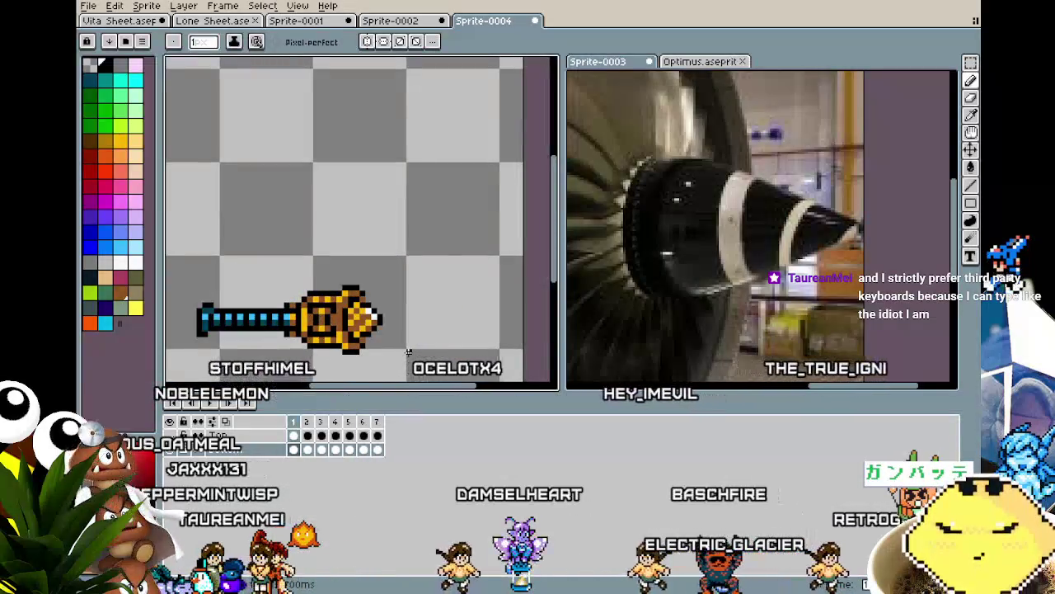
{"action": "key", "text": "Right"}
{"action": "key", "text": "Right"}
{"action": "key", "text": "Right"}
{"action": "scroll", "coordinate": [412, 362], "scroll_direction": "down", "scroll_amount": 2}
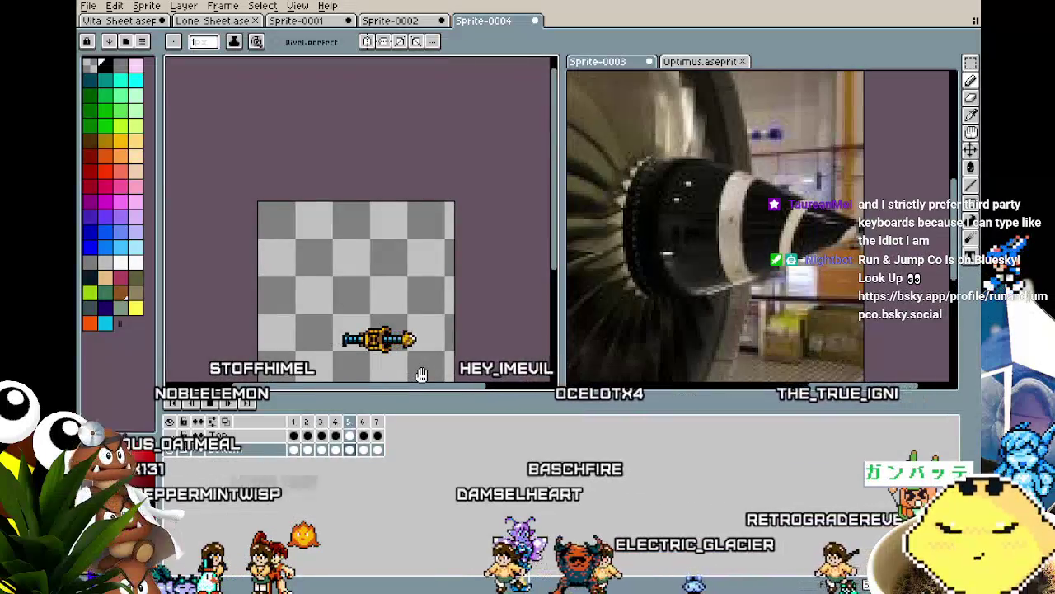
{"action": "scroll", "coordinate": [422, 375], "scroll_direction": "up", "scroll_amount": 3}
{"action": "key", "text": "Right"}
{"action": "key", "text": "Right"}
{"action": "key", "text": "Right"}
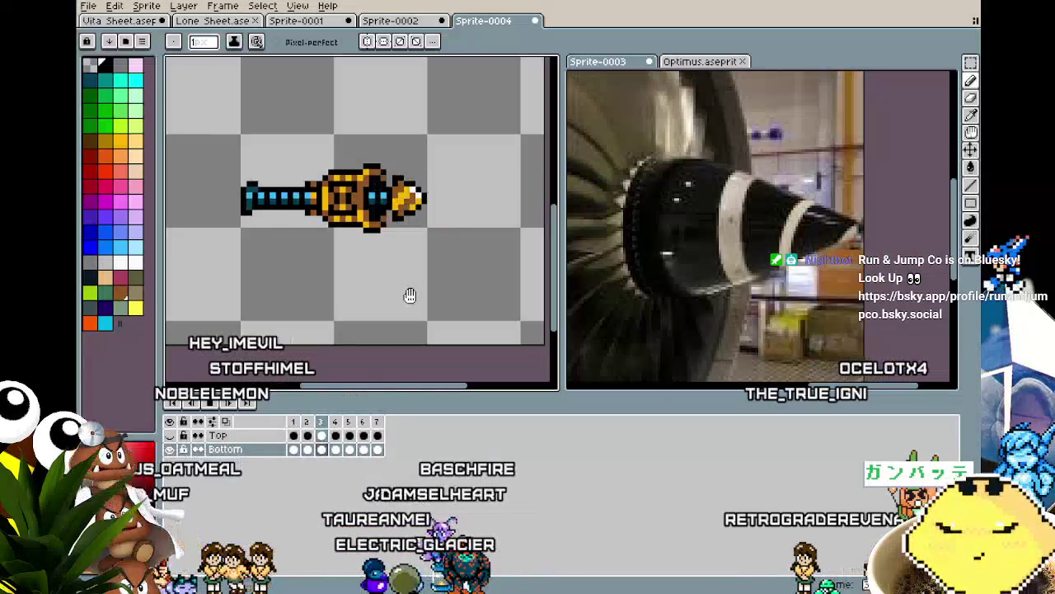
{"action": "mouse_move", "coordinate": [410, 295]}
{"action": "left_mouse_down"}
{"action": "mouse_move", "coordinate": [341, 319]}
{"action": "mouse_move", "coordinate": [211, 326]}
{"action": "mouse_move", "coordinate": [497, 313]}
{"action": "mouse_move", "coordinate": [298, 316]}
{"action": "mouse_move", "coordinate": [494, 313]}
{"action": "mouse_move", "coordinate": [355, 312]}
{"action": "left_mouse_up"}
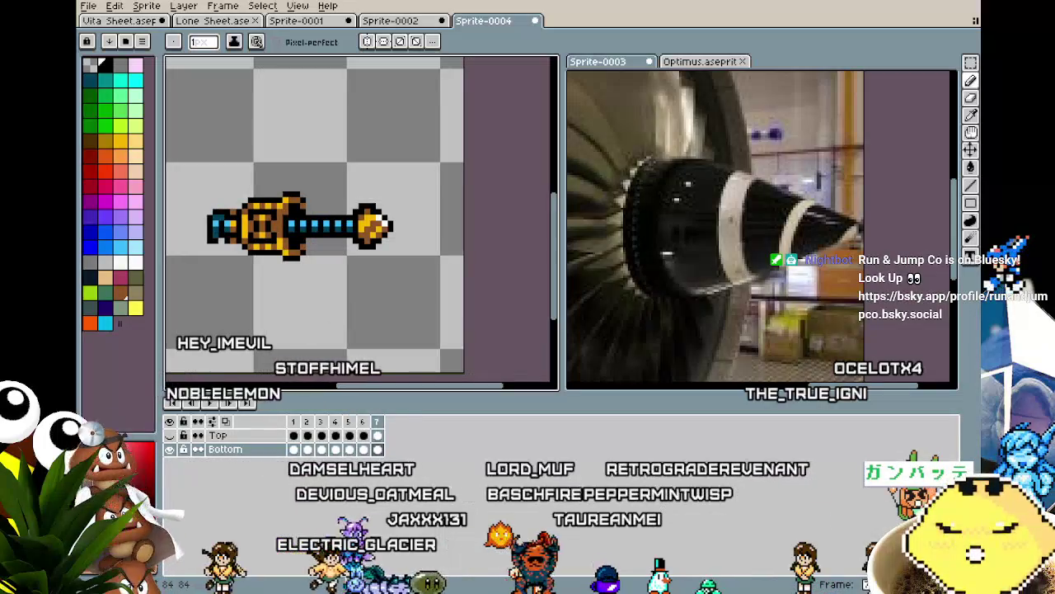
{"action": "key", "text": "v"}
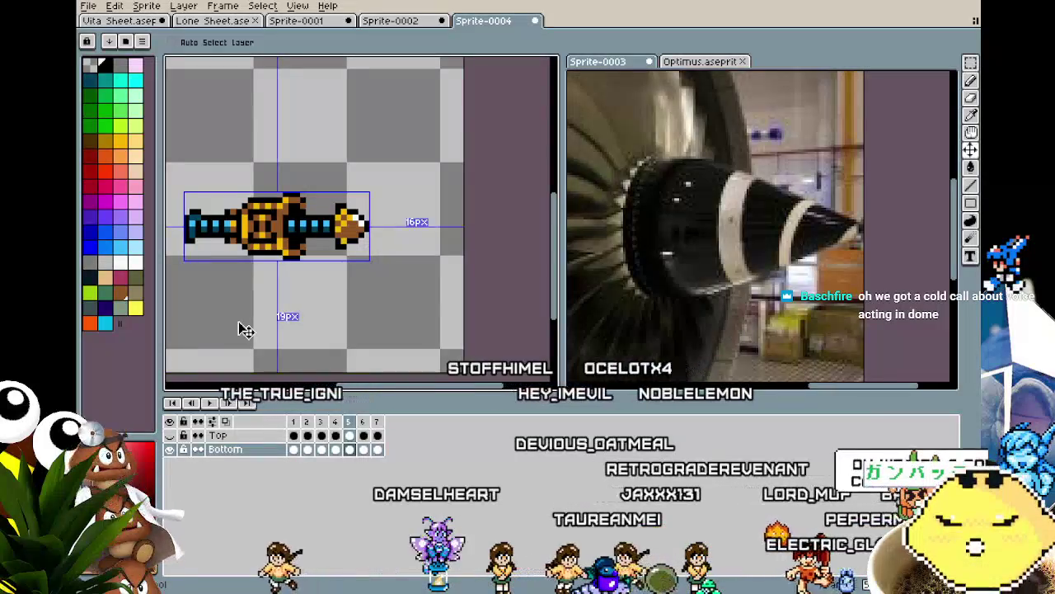
Step back to frame 2, undo the drill sprite's last move, and return to the Pencil.
{"action": "key", "text": "Left"}
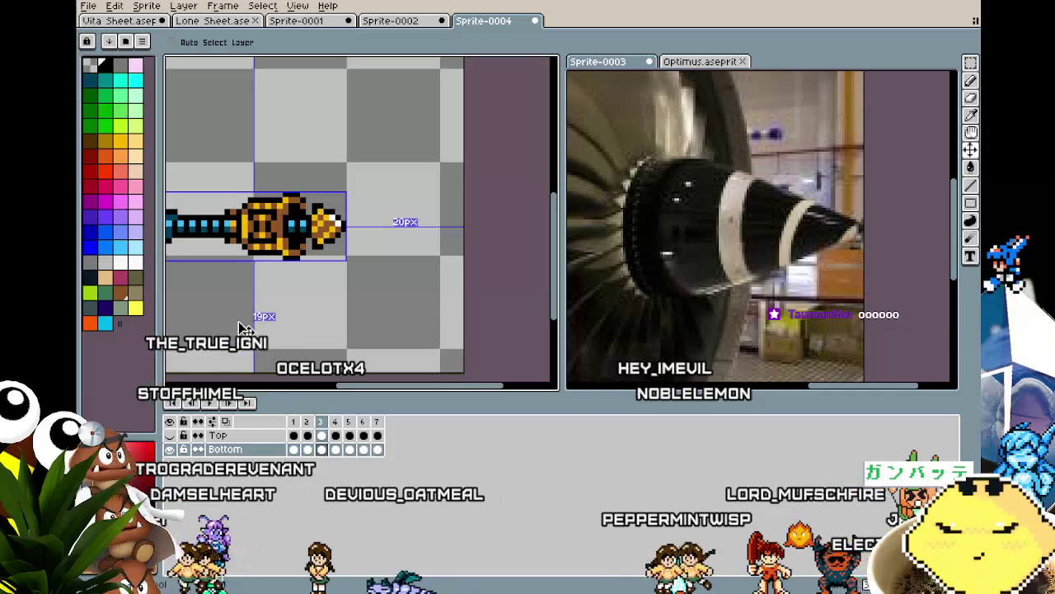
{"action": "key", "text": "comma"}
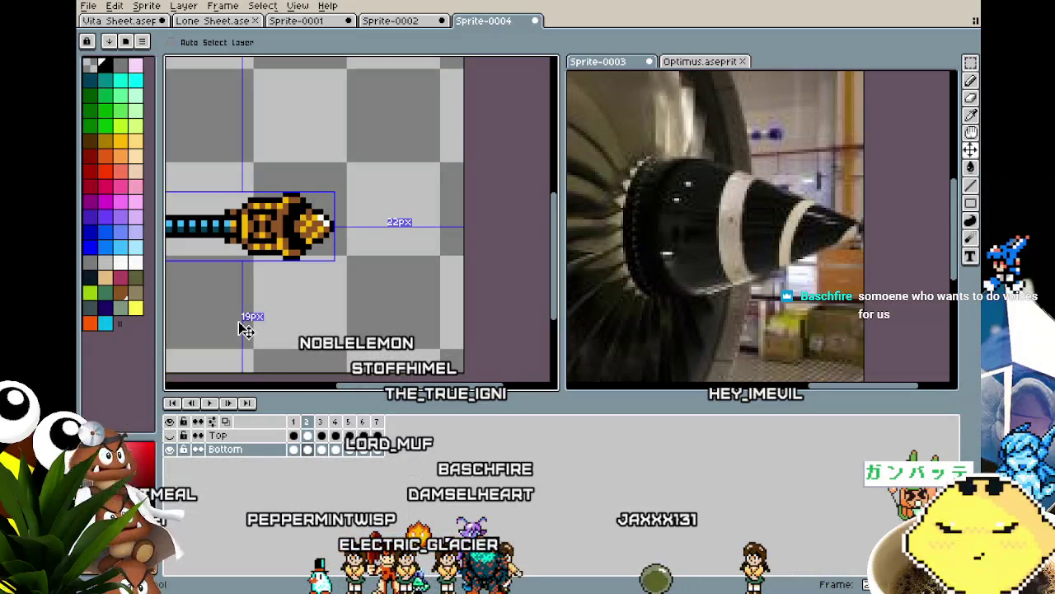
{"action": "key", "text": "ctrl+z"}
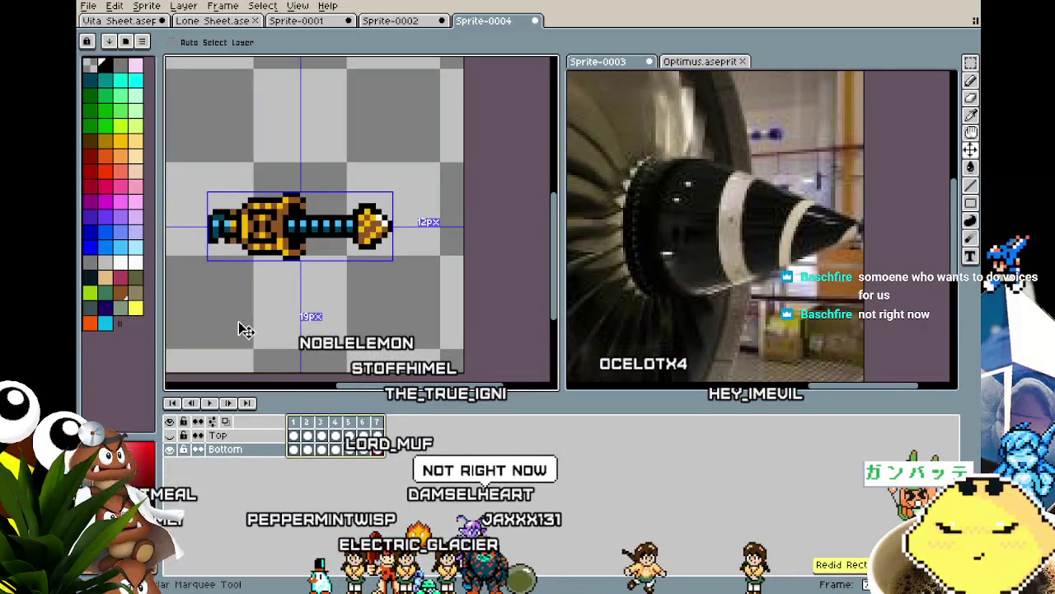
{"action": "key", "text": "b"}
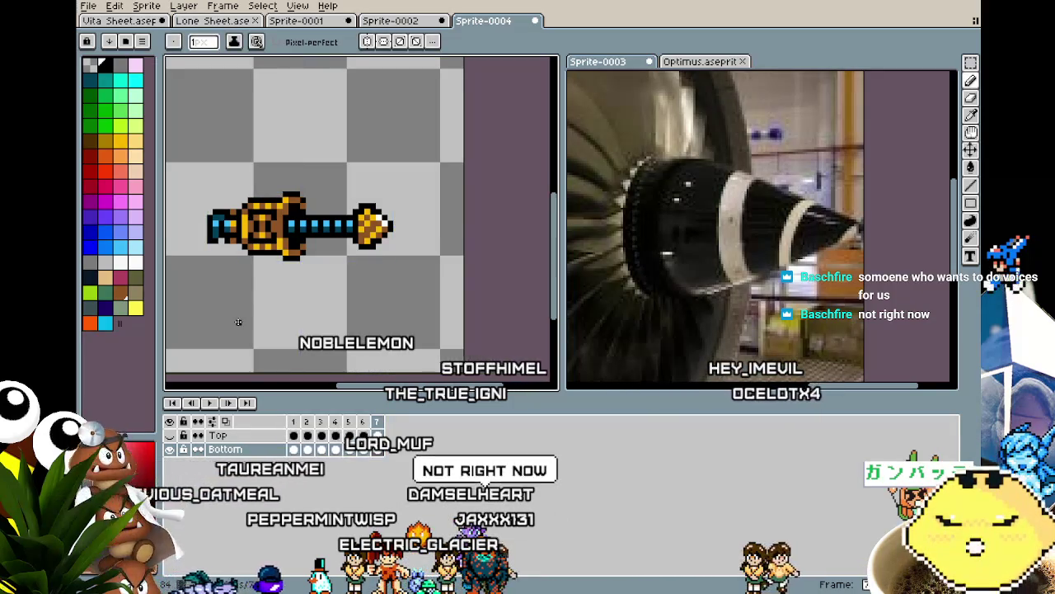
From frame 1, centre the drill and play the animation, then step to frame 3 and zoom in.
{"action": "key", "text": "Right"}
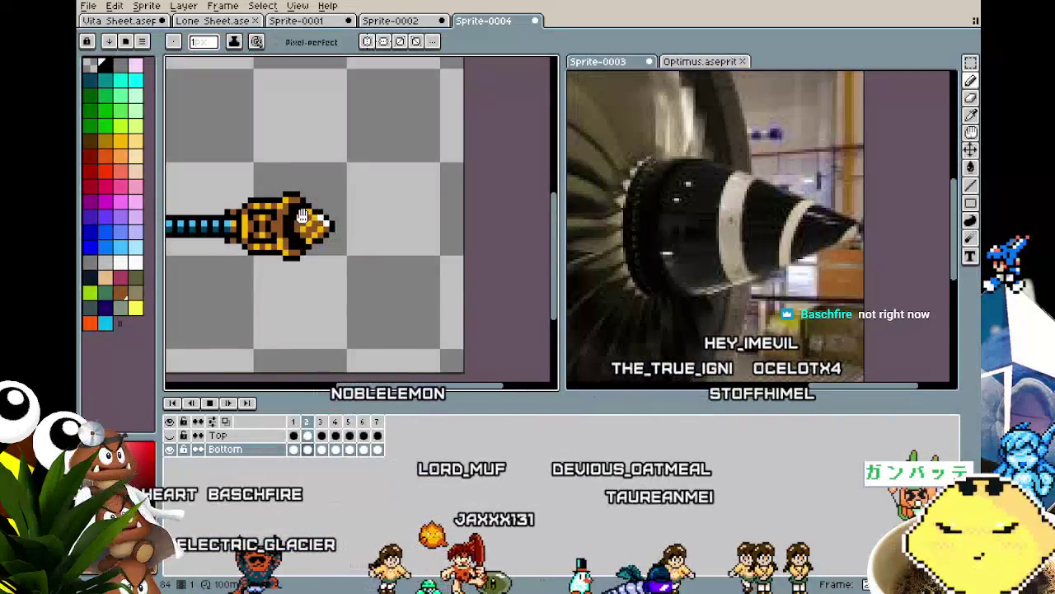
{"action": "left_click_drag", "start_coordinate": [303, 216], "coordinate": [398, 242]}
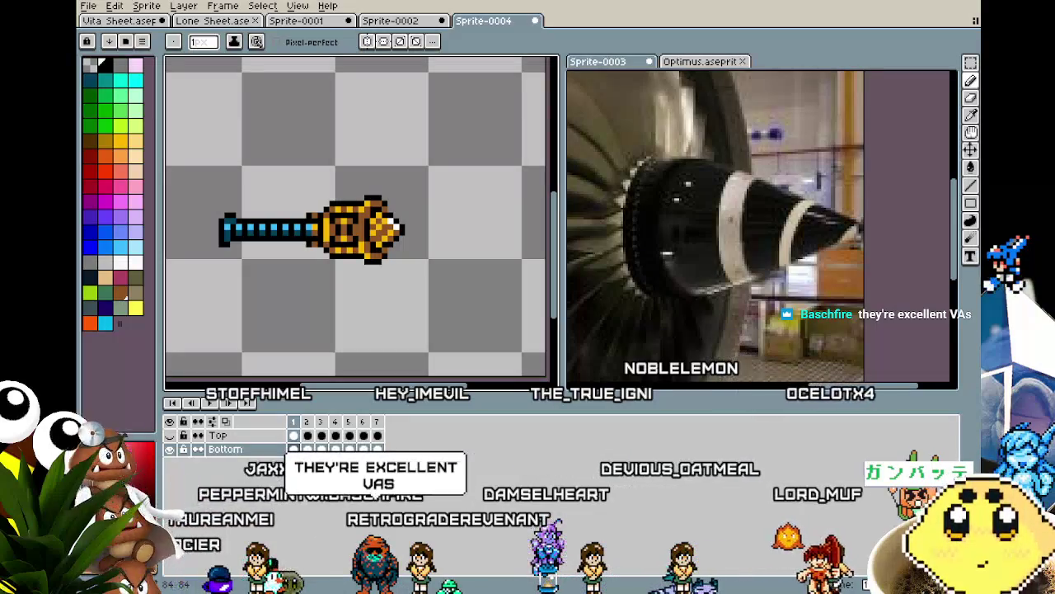
{"action": "left_click_drag", "start_coordinate": [366, 354], "coordinate": [394, 354]}
{"action": "key", "text": "Return"}
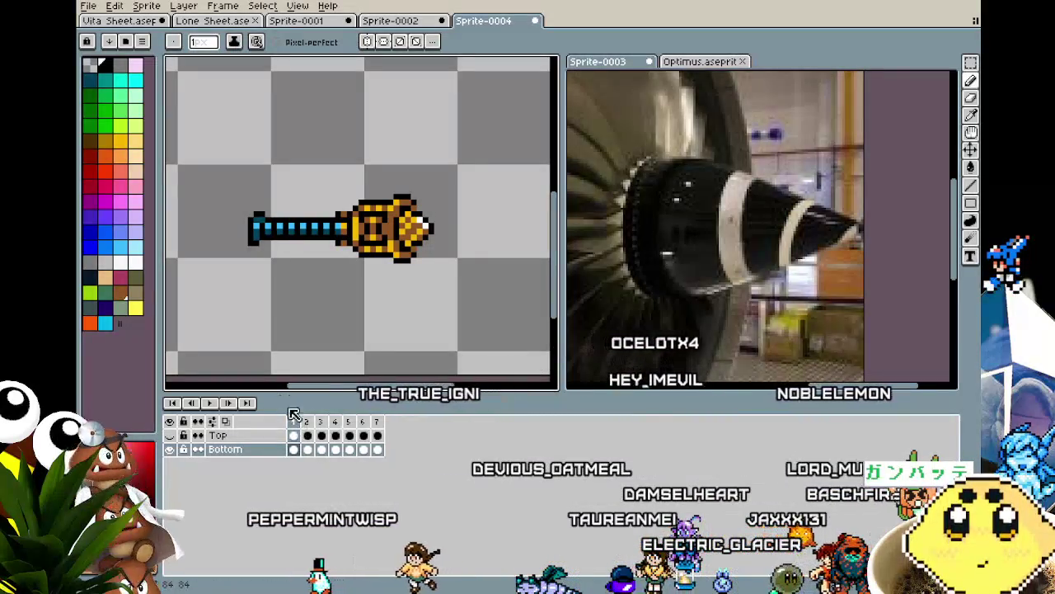
{"action": "key", "text": "period"}
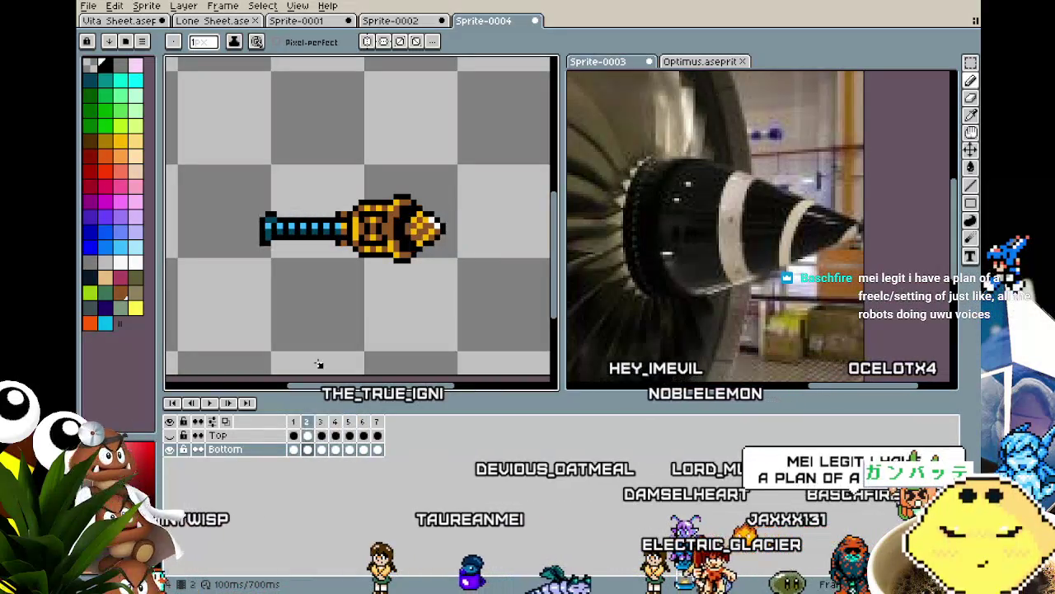
{"action": "key", "text": "period"}
{"action": "scroll", "coordinate": [395, 188], "scroll_direction": "up", "scroll_amount": 2}
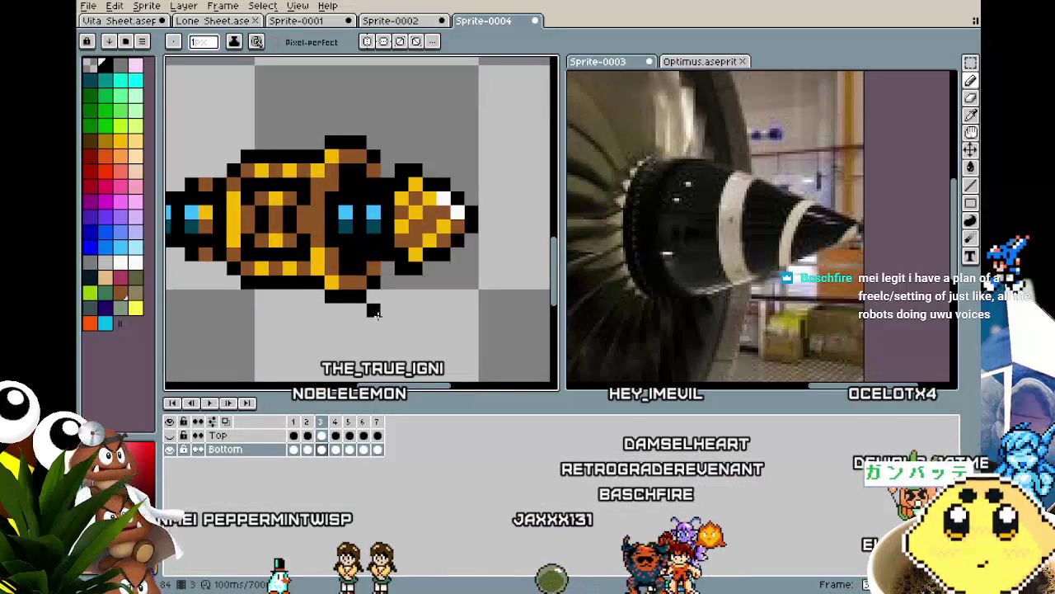
Step from frame 3 through frame 7 watching the blue shaft lengthen, then zoom out and back in.
{"action": "left_click_drag", "start_coordinate": [376, 313], "coordinate": [360, 314]}
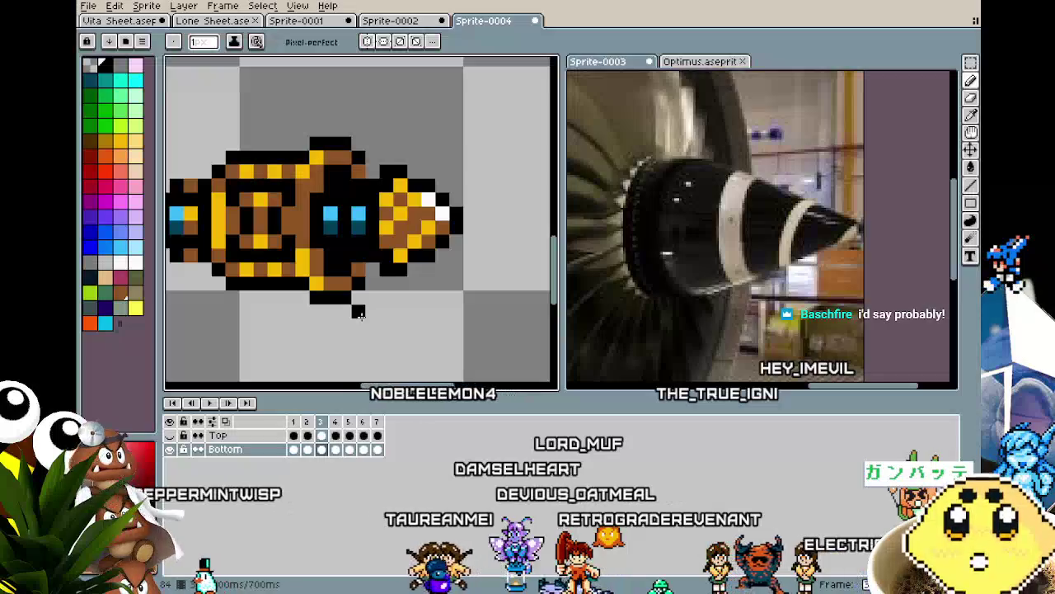
{"action": "key", "text": "period"}
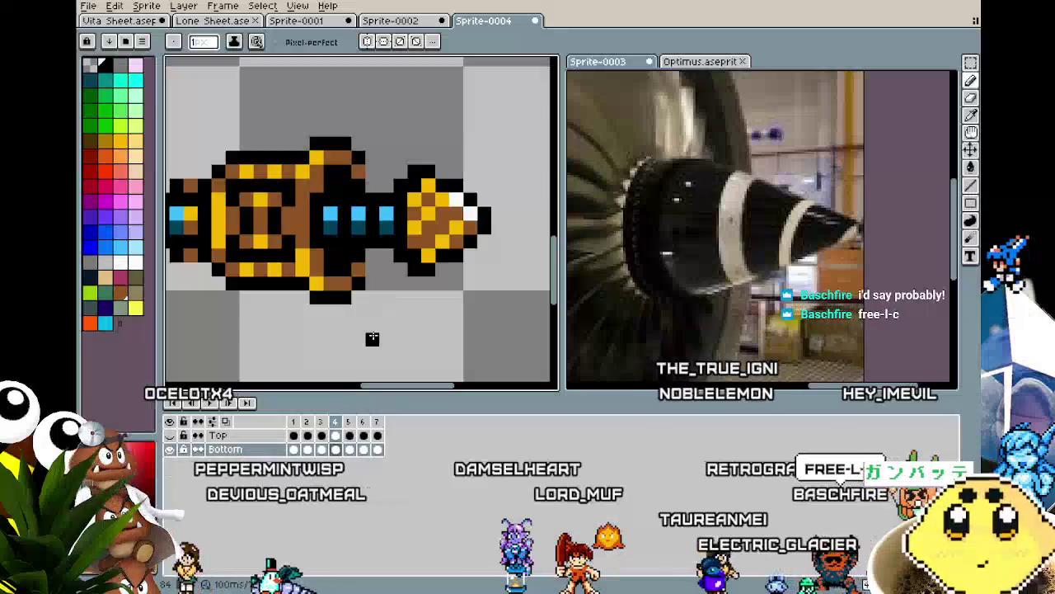
{"action": "key", "text": "period"}
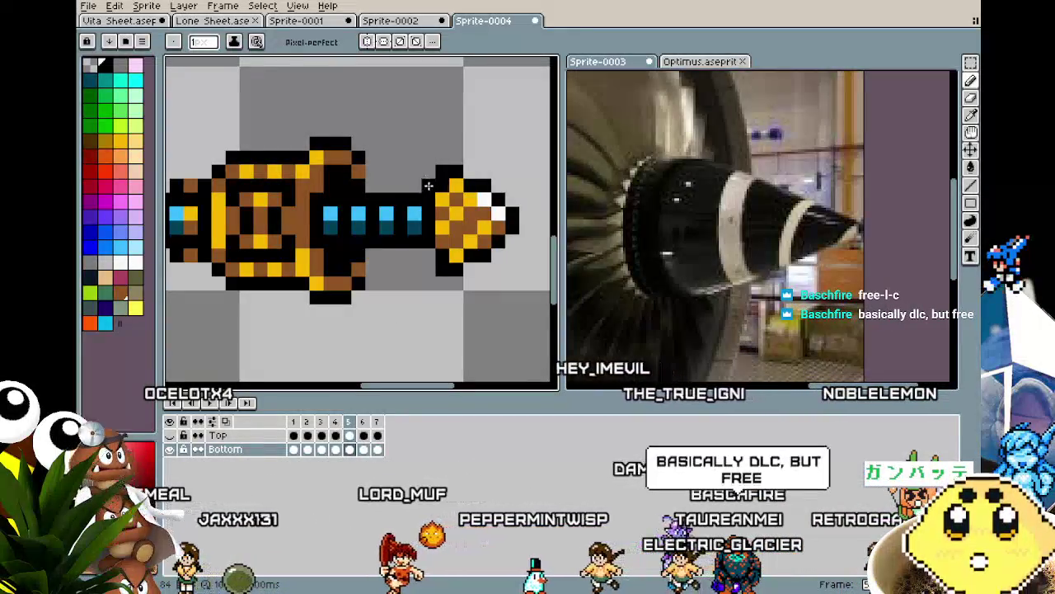
{"action": "key", "text": "period"}
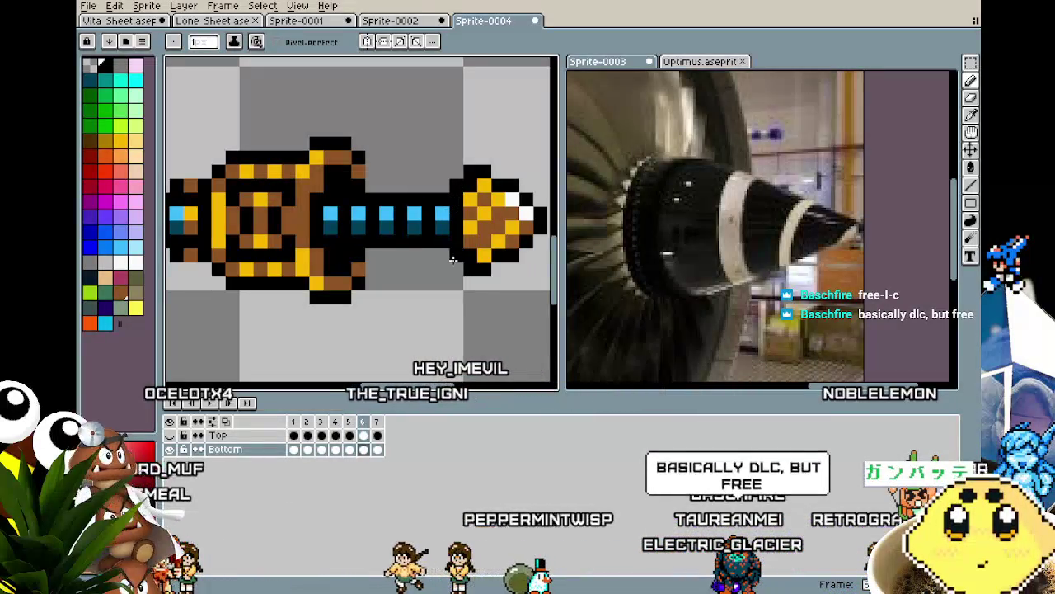
{"action": "key", "text": "period"}
{"action": "scroll", "coordinate": [446, 247], "scroll_direction": "down", "scroll_amount": 1}
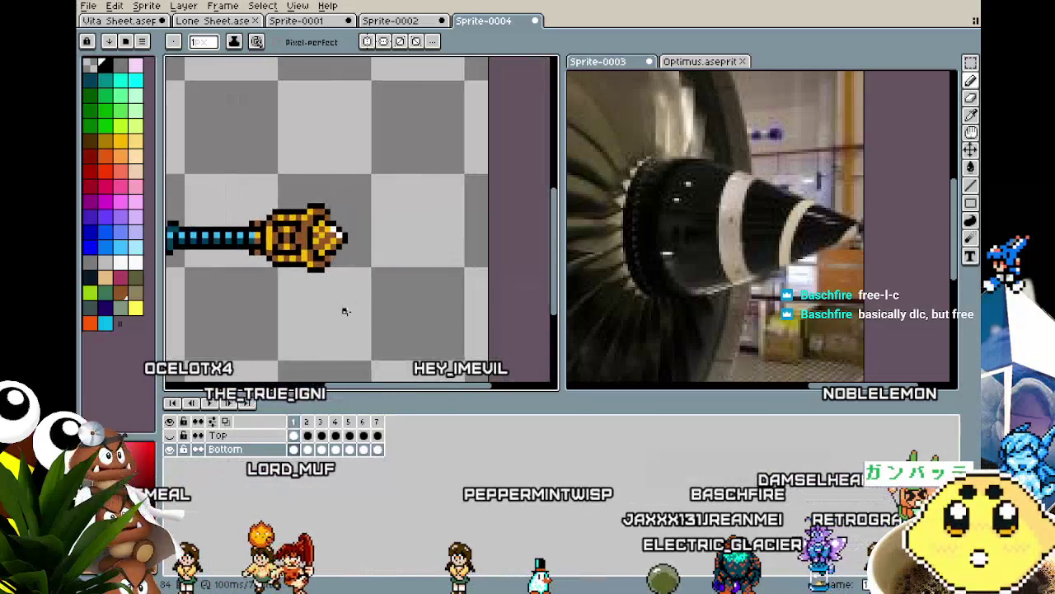
{"action": "scroll", "coordinate": [342, 306], "scroll_direction": "down", "scroll_amount": 1}
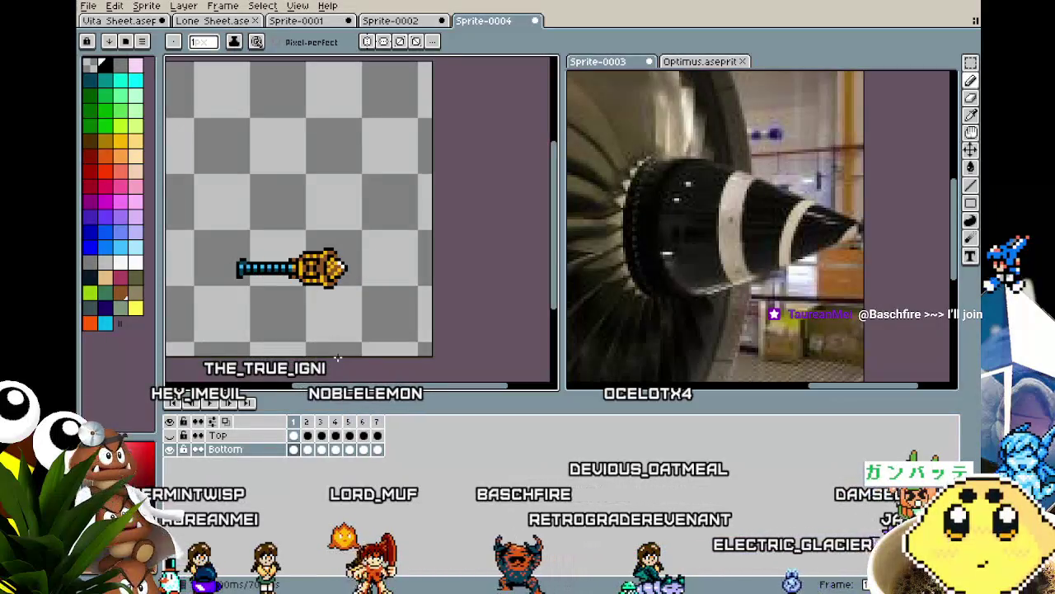
{"action": "scroll", "coordinate": [337, 358], "scroll_direction": "up", "scroll_amount": 1}
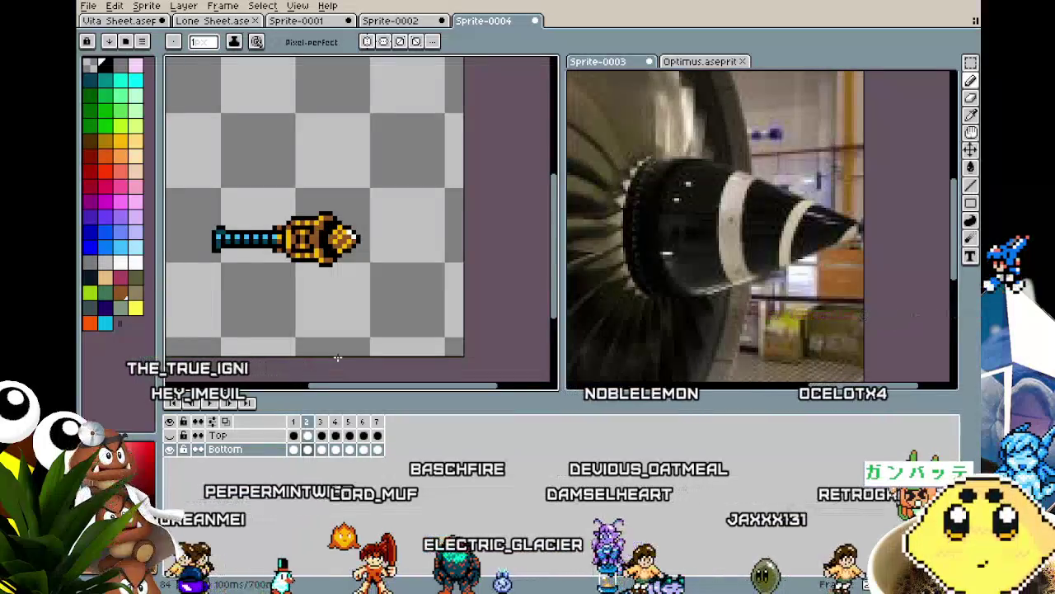
{"action": "left_click", "coordinate": [135, 262]}
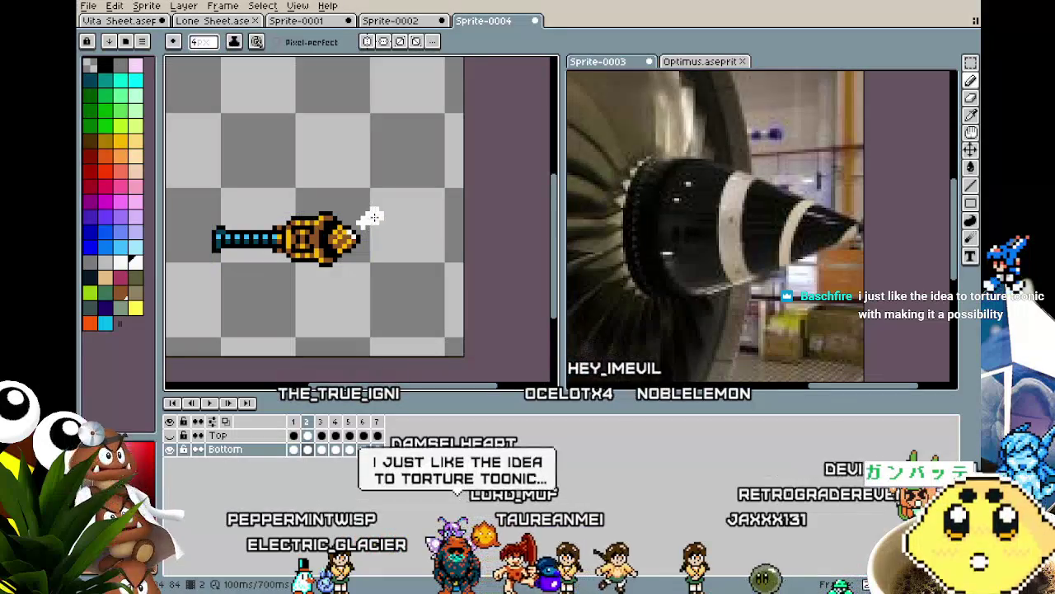
Select the white puff with the Magic Wand, try nudging it down-left, then cancel the move.
{"action": "key", "text": "ctrl"}
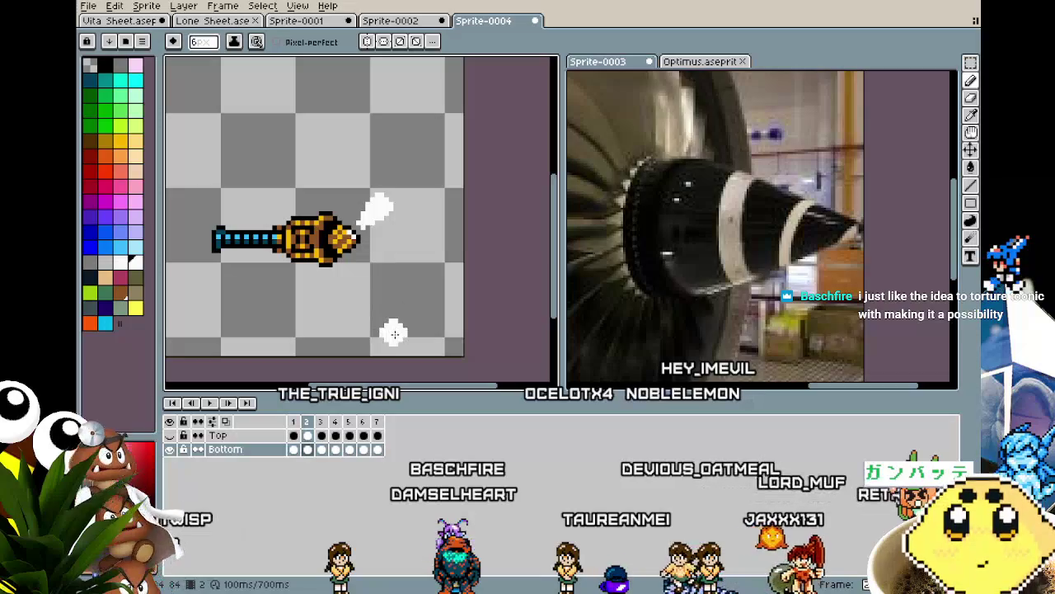
{"action": "scroll", "coordinate": [393, 333], "scroll_direction": "down", "scroll_amount": 5}
{"action": "scroll", "coordinate": [393, 333], "scroll_direction": "up", "scroll_amount": 4}
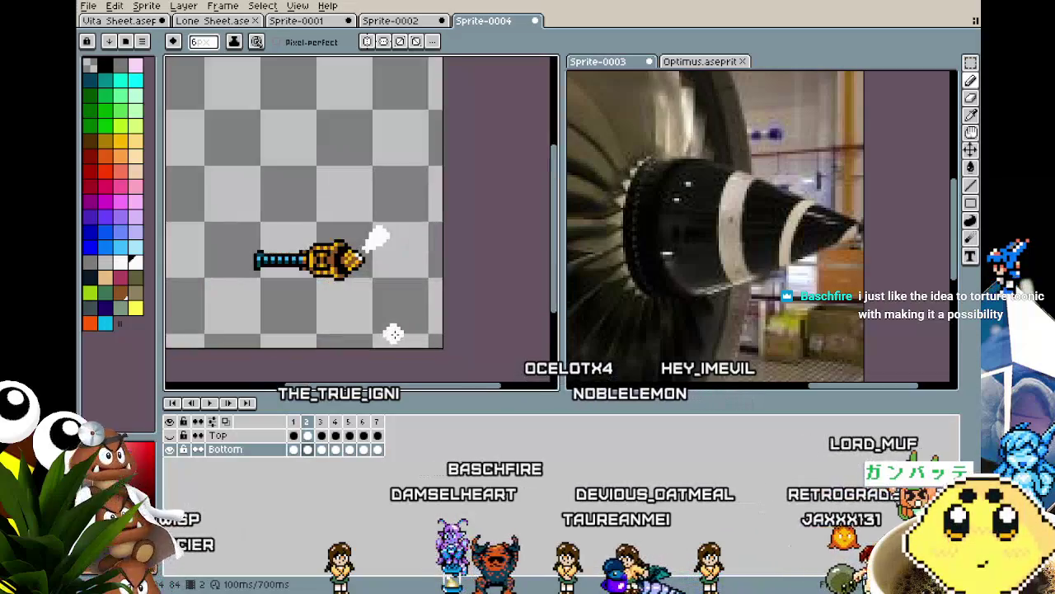
{"action": "key", "text": "w"}
{"action": "left_click", "coordinate": [378, 241]}
{"action": "key", "text": "ctrl+t"}
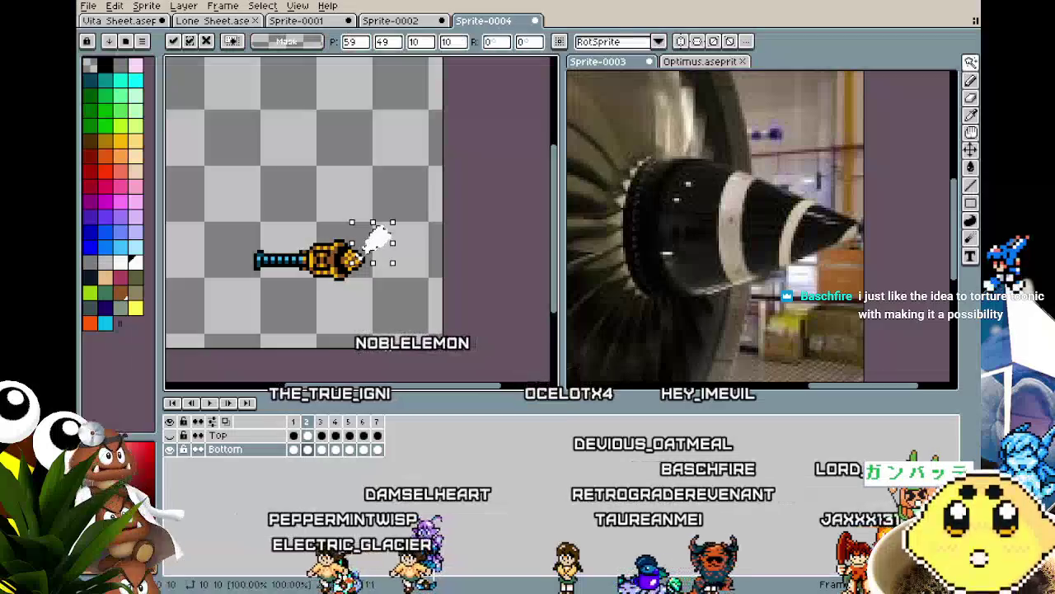
{"action": "key", "text": "Down"}
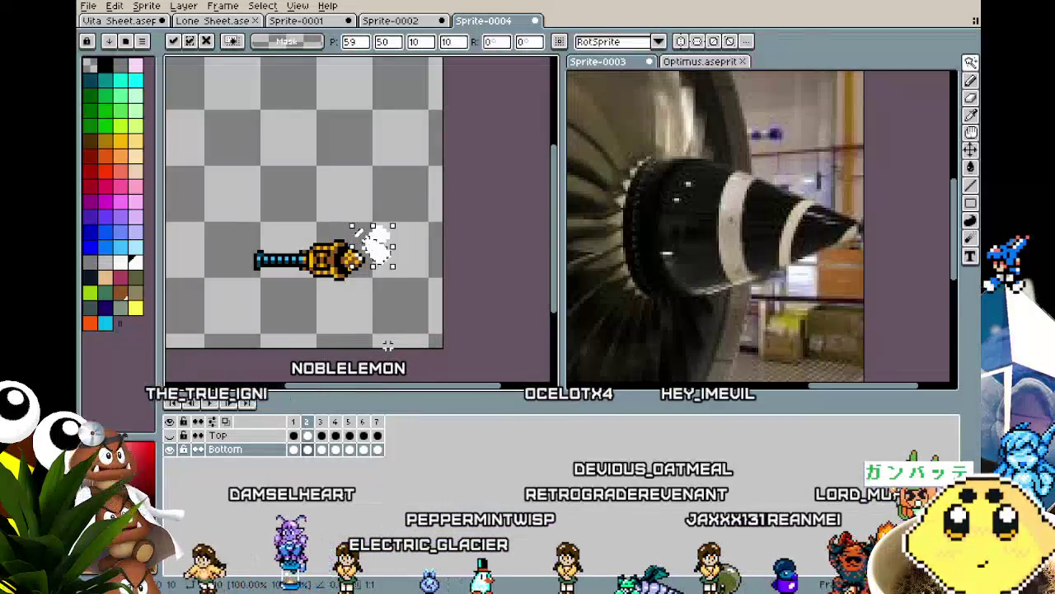
{"action": "key", "text": "Left"}
{"action": "key", "text": "Left"}
{"action": "key", "text": "Left"}
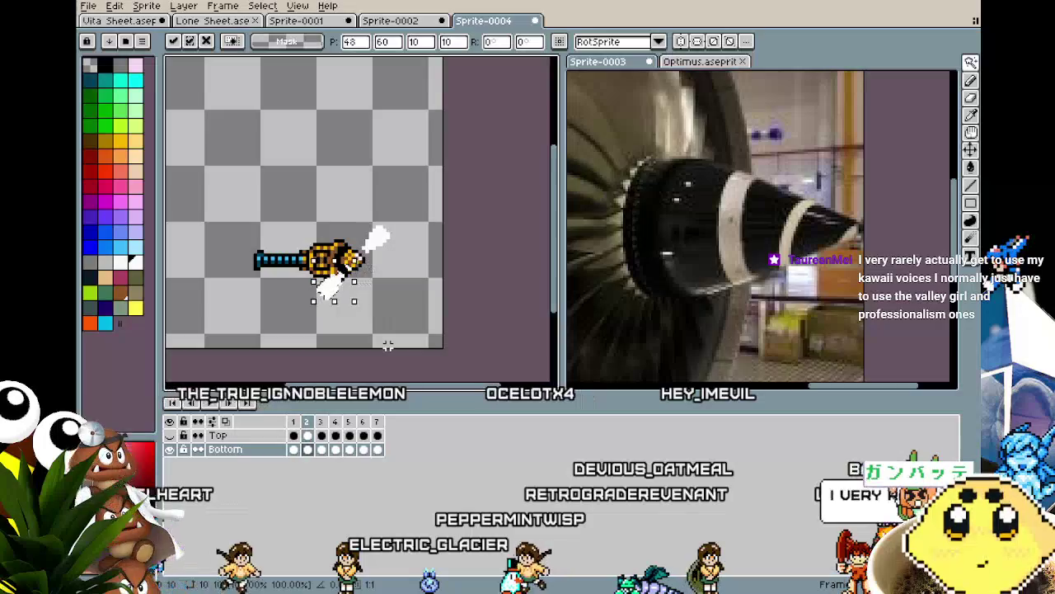
{"action": "key", "text": "Escape"}
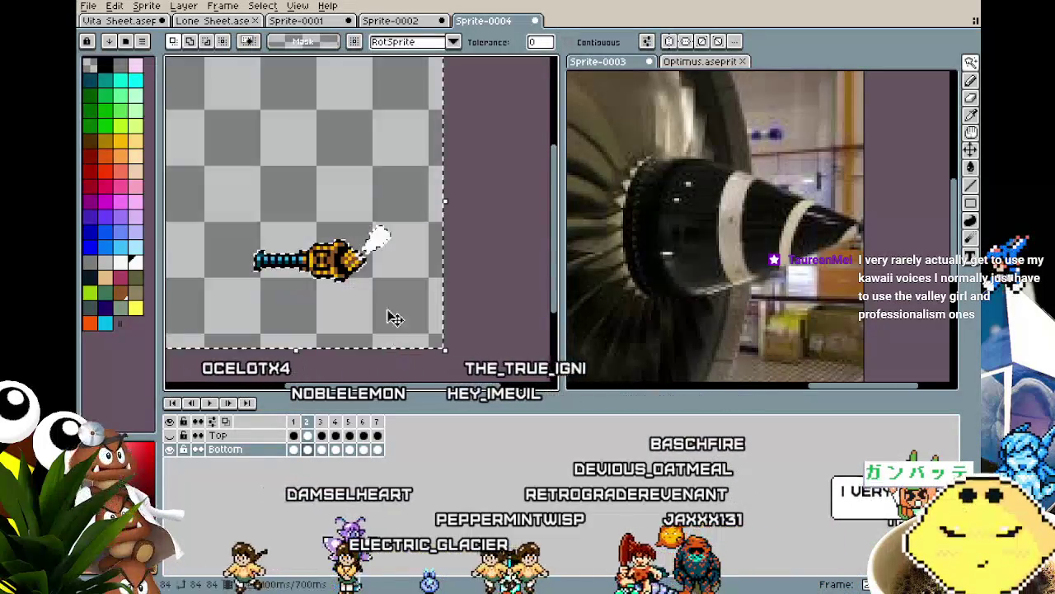
Cut the white puff out of the drill's layer on frame 2.
{"action": "scroll", "coordinate": [375, 249], "scroll_direction": "up", "scroll_amount": 1}
{"action": "scroll", "coordinate": [379, 246], "scroll_direction": "up", "scroll_amount": 1}
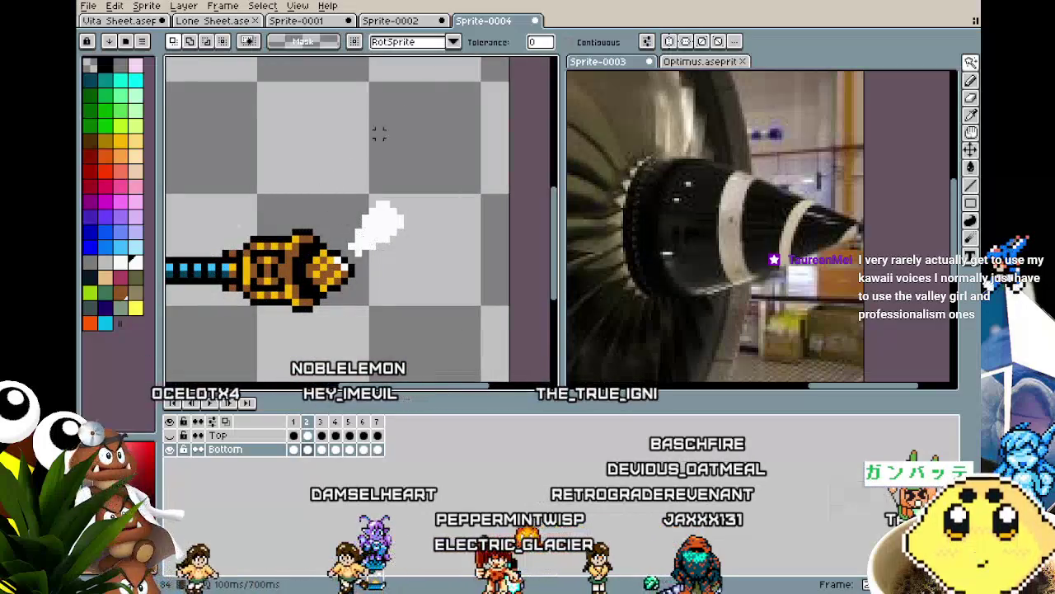
{"action": "key", "text": "b"}
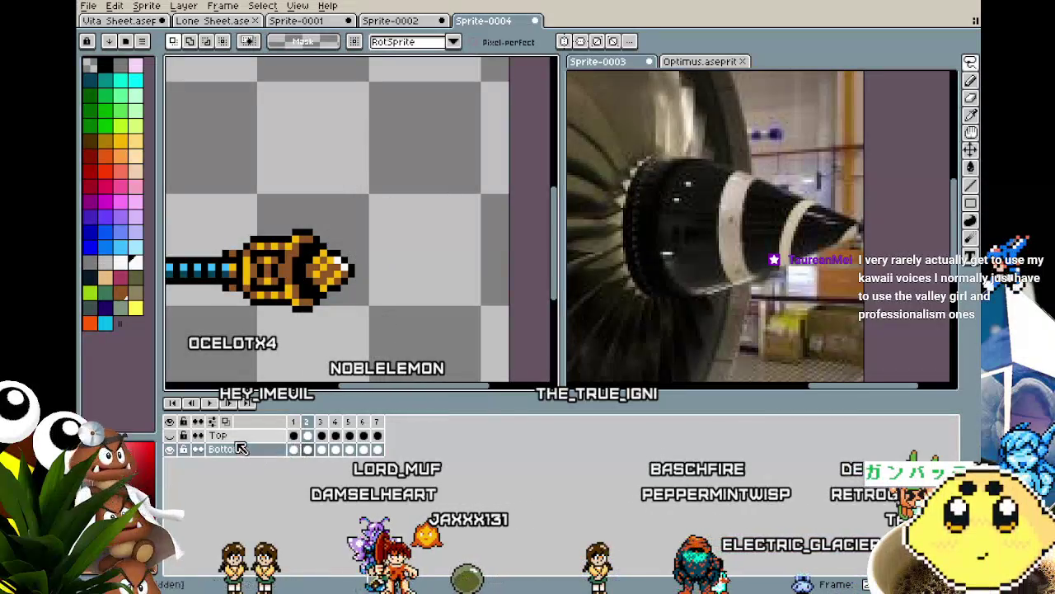
{"action": "key", "text": "Escape"}
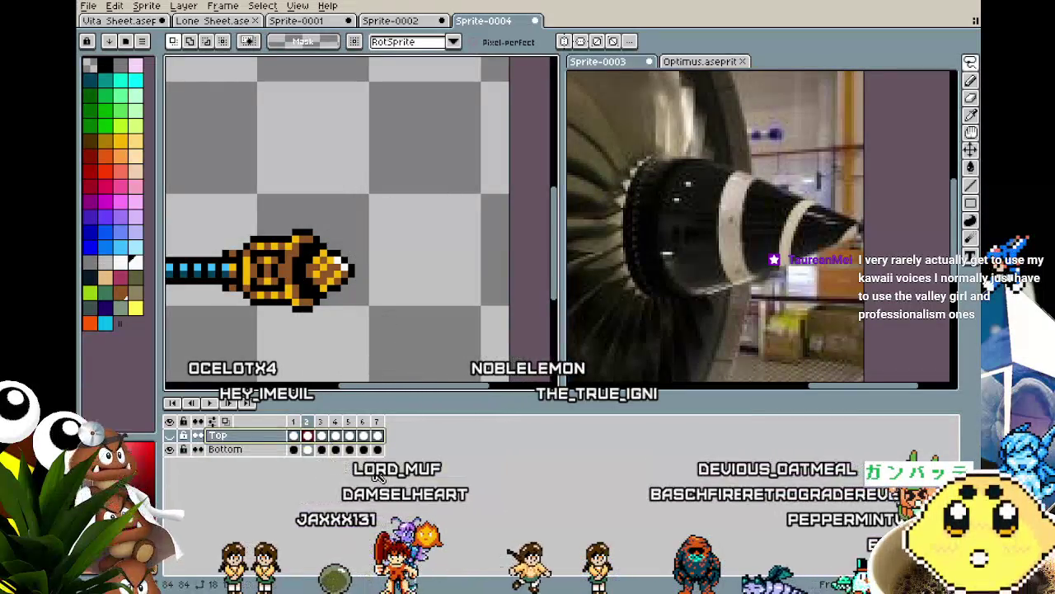
Add a new layer above Top and rename it 'Effect'.
{"action": "right_click", "coordinate": [258, 435]}
{"action": "left_click", "coordinate": [371, 455]}
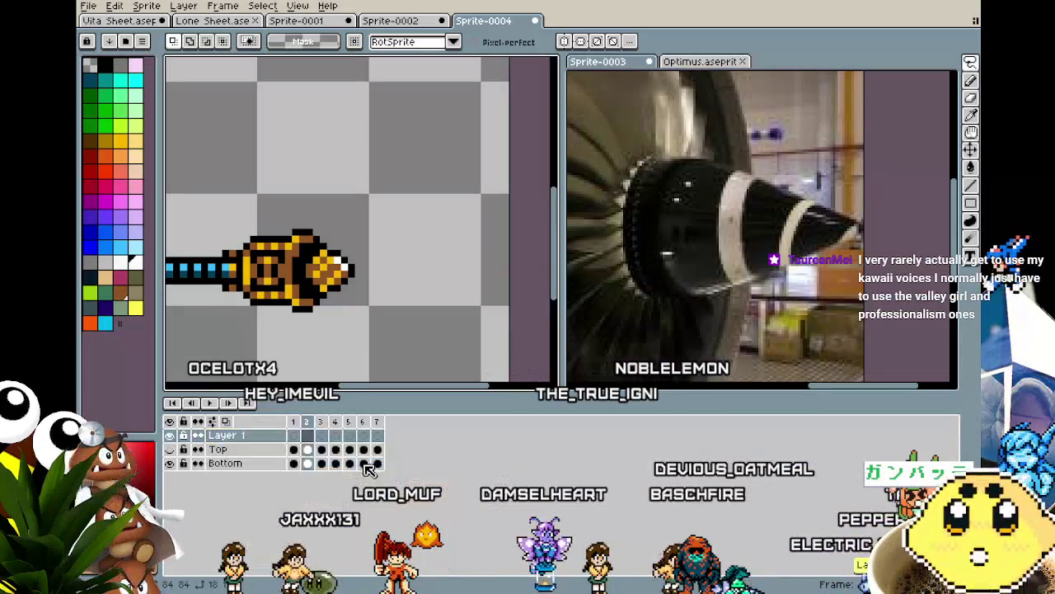
{"action": "double_click", "coordinate": [244, 437]}
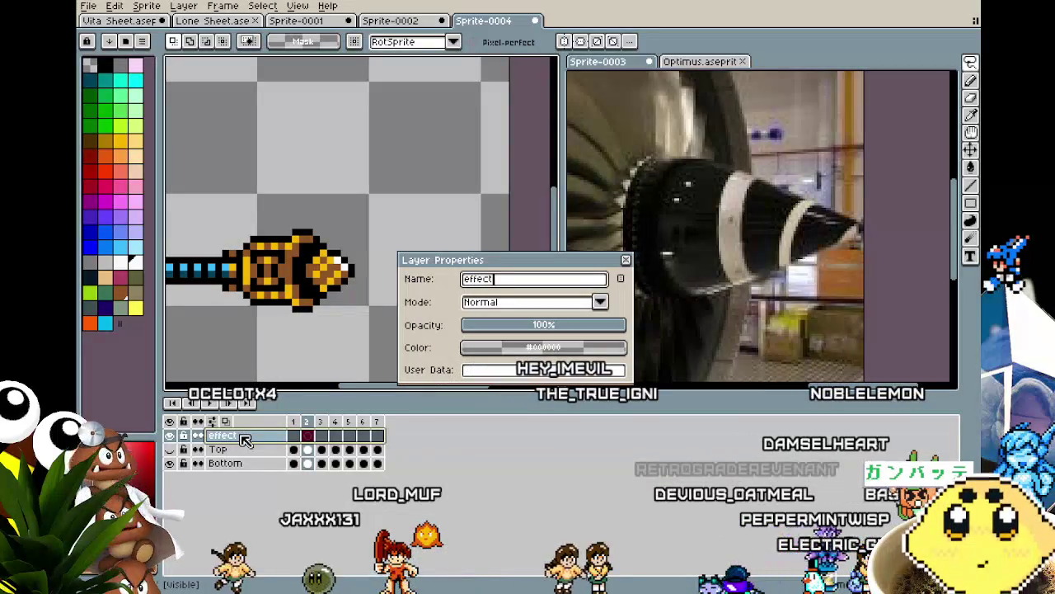
{"action": "type", "text": "ffect"}
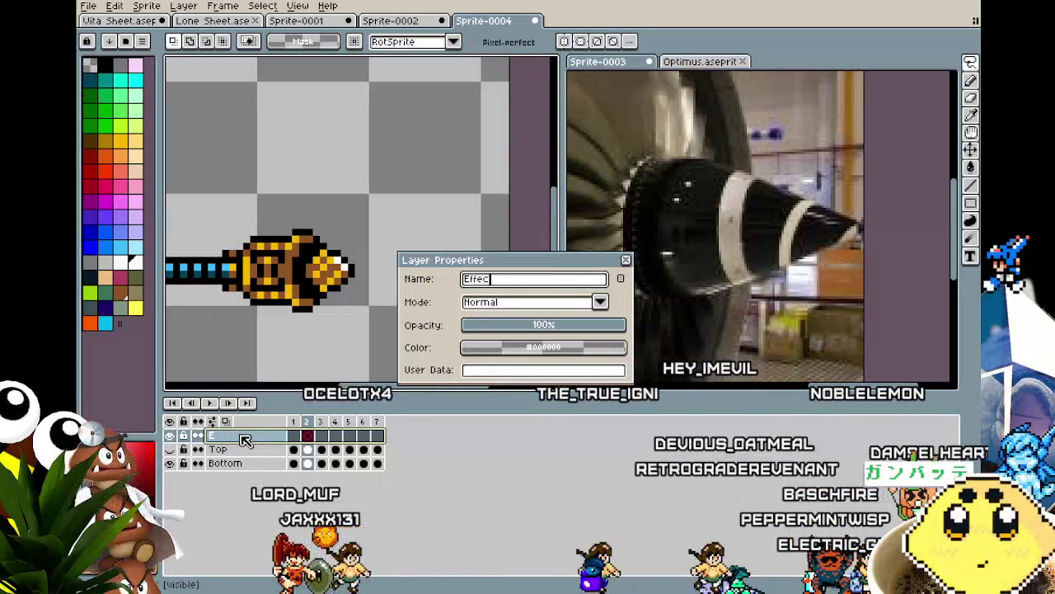
{"action": "key", "text": "Return"}
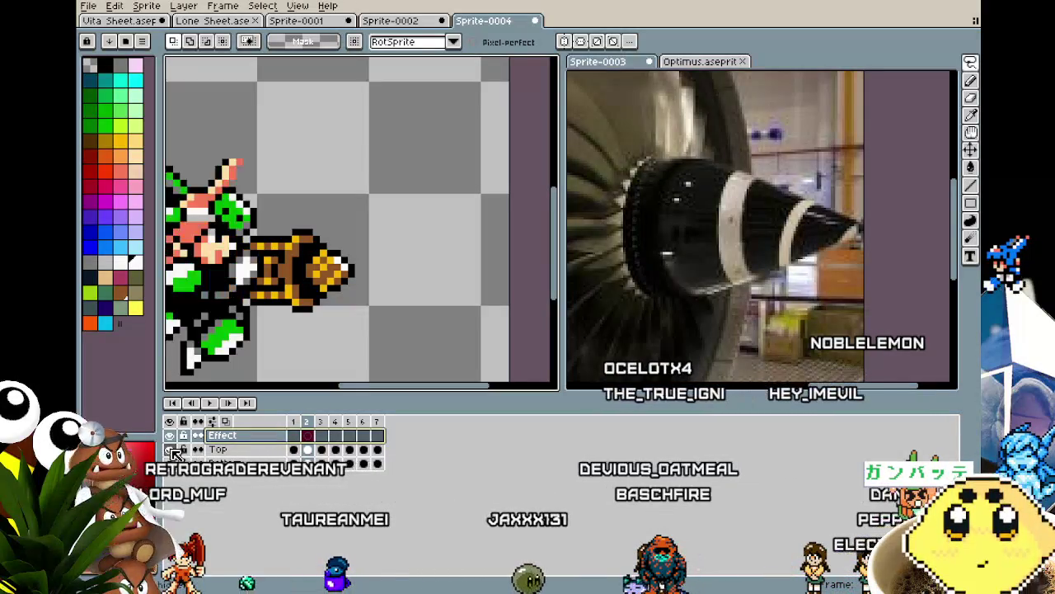
Paste the white puff into the Effect layer on frame 2 and nudge it one pixel left.
{"action": "left_click_drag", "start_coordinate": [330, 225], "coordinate": [353, 213]}
{"action": "key", "text": "ctrl+v"}
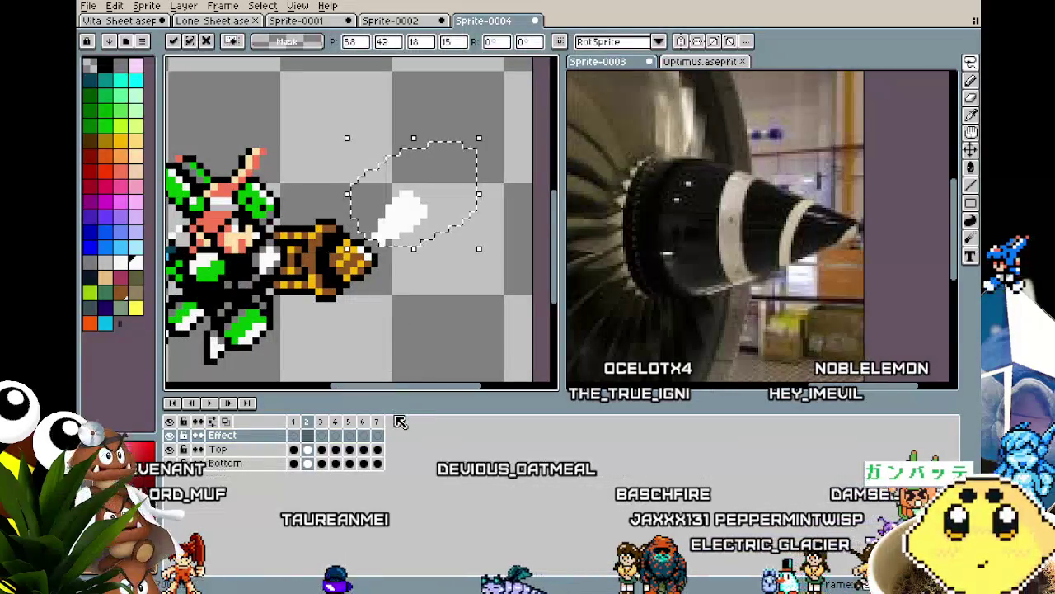
{"action": "key", "text": "Return"}
{"action": "scroll", "coordinate": [396, 361], "scroll_direction": "down", "scroll_amount": 2}
{"action": "scroll", "coordinate": [395, 360], "scroll_direction": "up", "scroll_amount": 1}
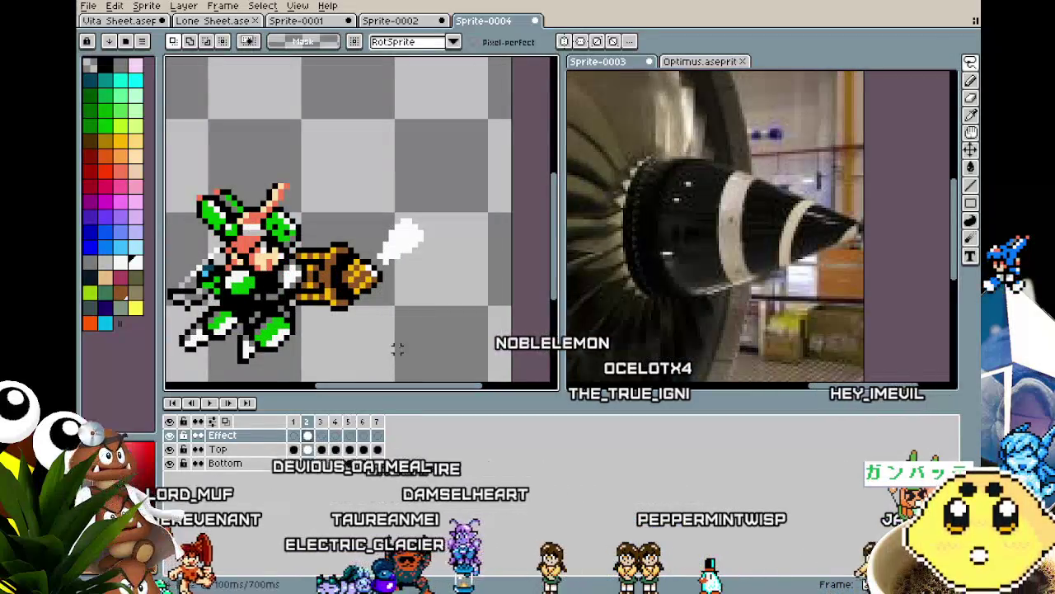
{"action": "left_click_drag", "start_coordinate": [394, 251], "coordinate": [297, 356]}
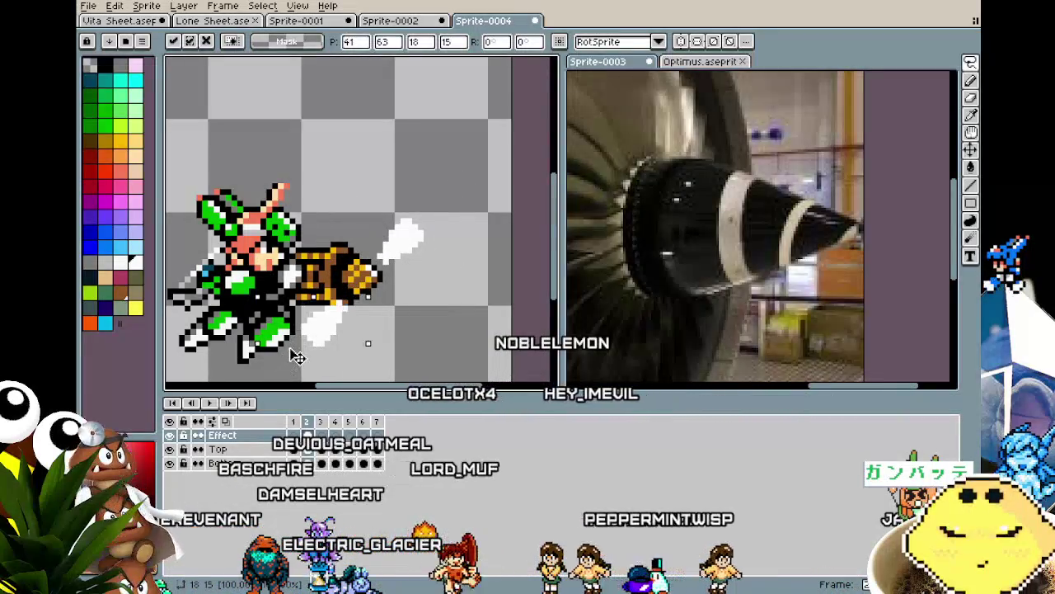
{"action": "key", "text": "Left"}
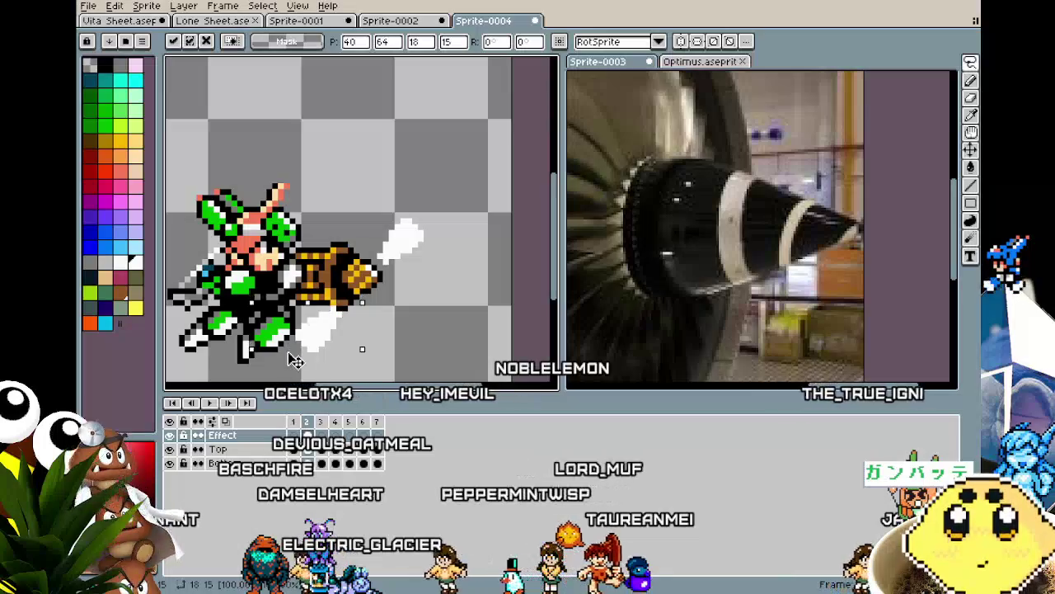
{"action": "key", "text": "Return"}
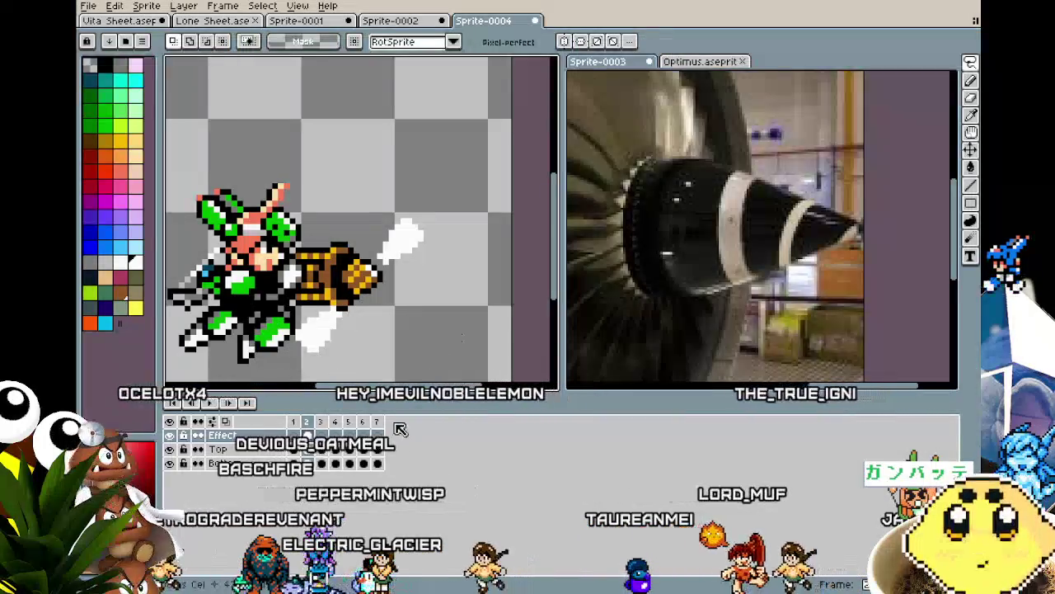
On frame 3, paste two white plumes, one above and one below the drill.
{"action": "left_click", "coordinate": [322, 437]}
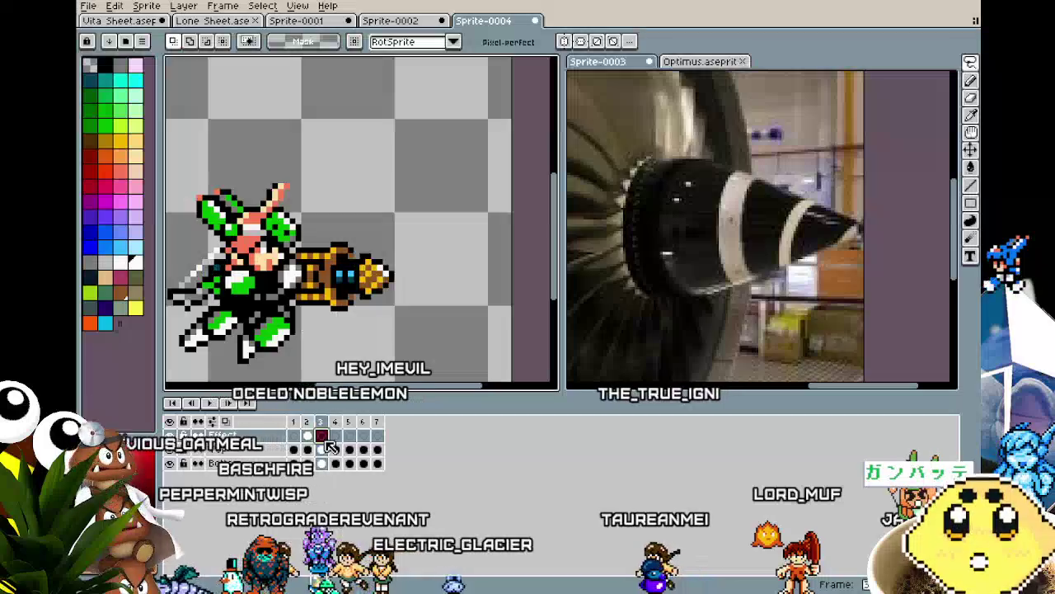
{"action": "key", "text": "ctrl+v"}
{"action": "mouse_move", "coordinate": [470, 217]}
{"action": "left_mouse_down"}
{"action": "mouse_move", "coordinate": [454, 237]}
{"action": "mouse_move", "coordinate": [338, 253]}
{"action": "left_mouse_up"}
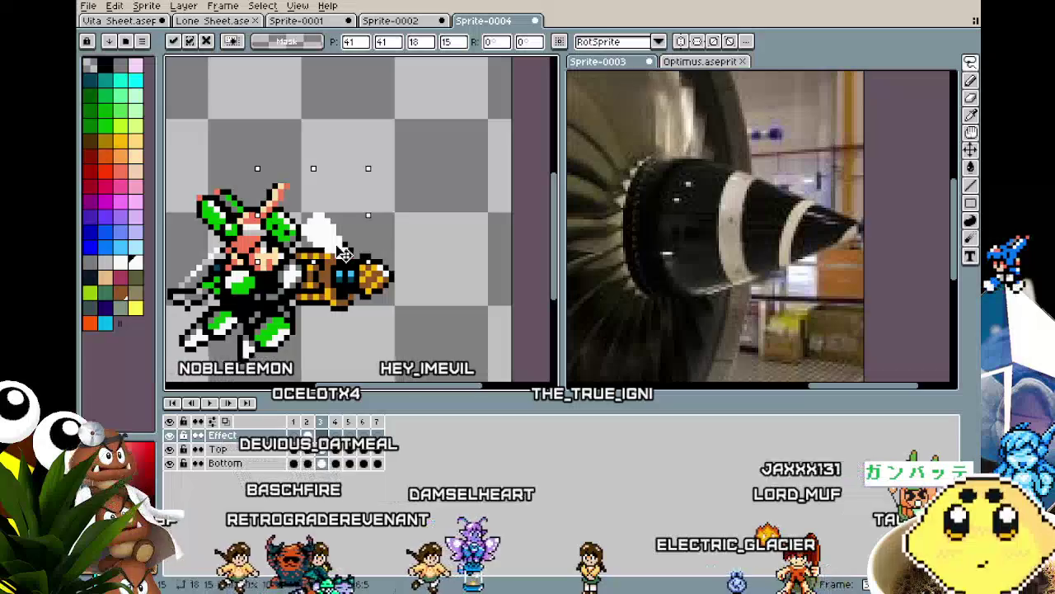
{"action": "key", "text": "ctrl+v"}
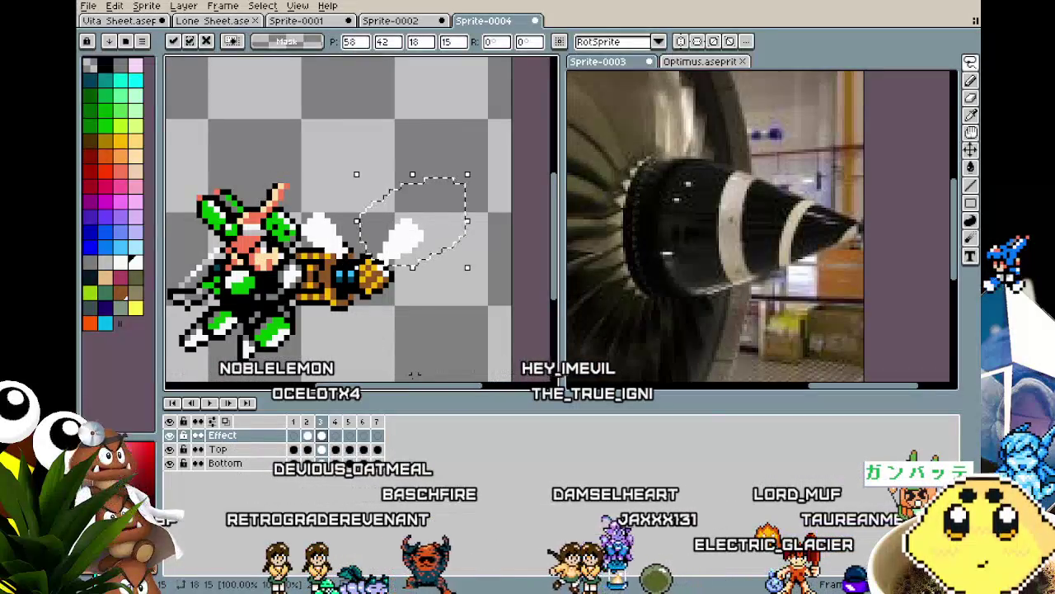
{"action": "left_click_drag", "start_coordinate": [437, 238], "coordinate": [441, 358]}
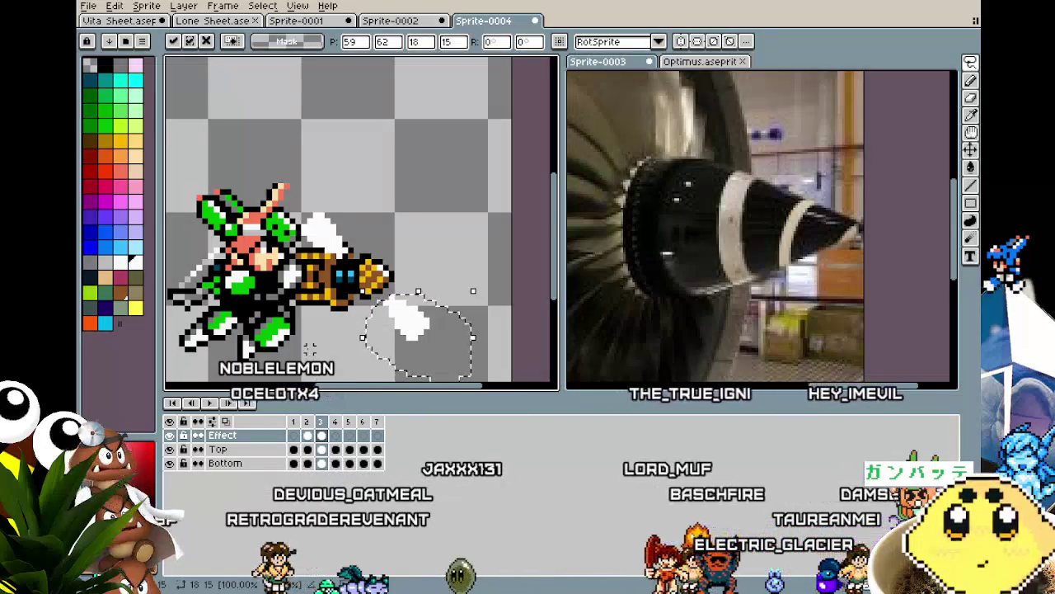
{"action": "key", "text": "Return"}
{"action": "scroll", "coordinate": [309, 350], "scroll_direction": "down", "scroll_amount": 4}
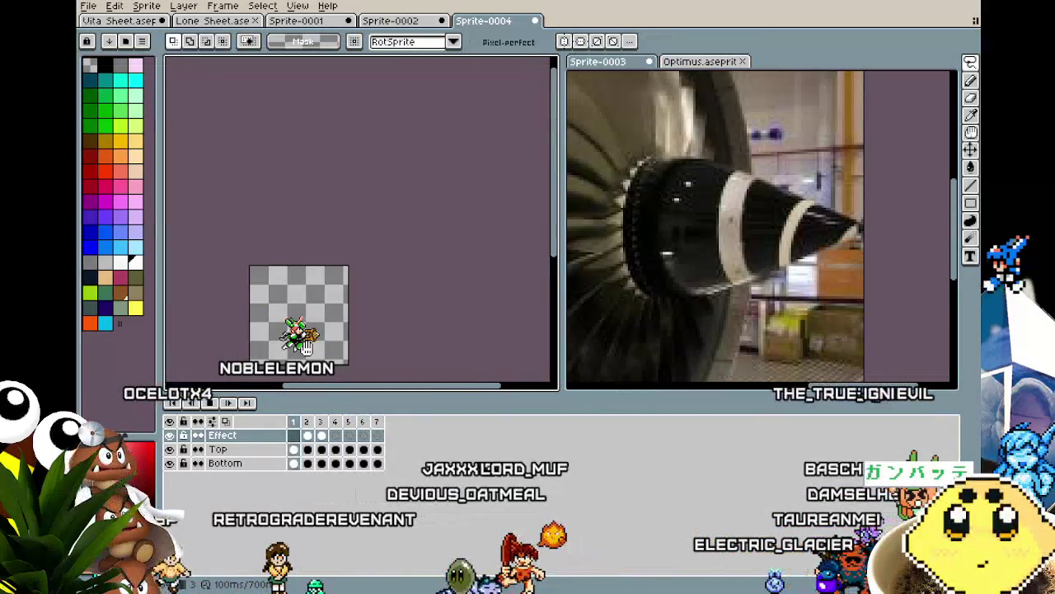
{"action": "key", "text": "Return"}
{"action": "key", "text": "Return"}
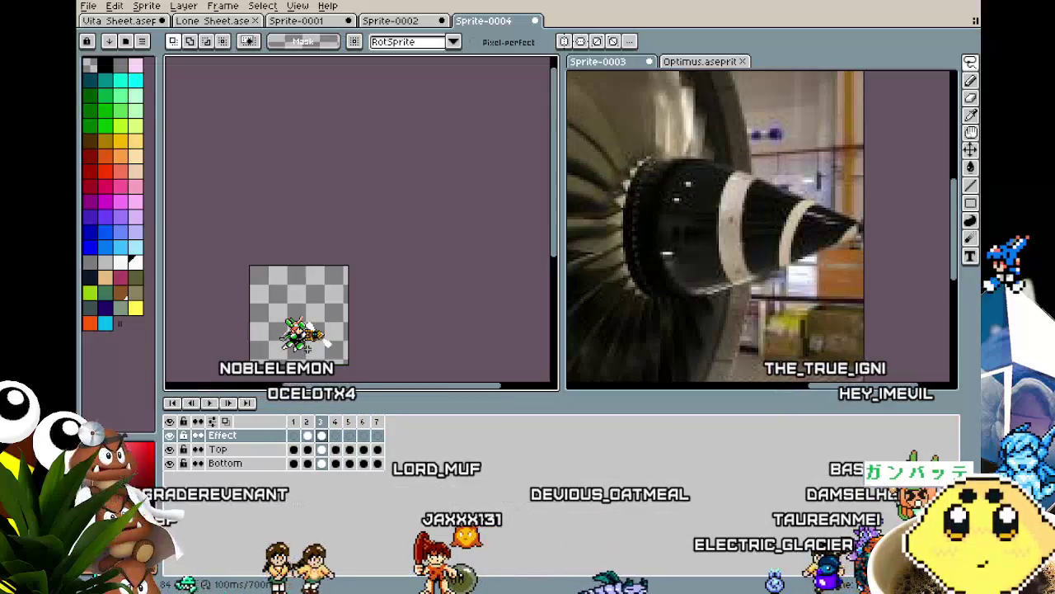
{"action": "scroll", "coordinate": [307, 350], "scroll_direction": "up", "scroll_amount": 3}
{"action": "scroll", "coordinate": [305, 330], "scroll_direction": "up", "scroll_amount": 2}
Select the white plumes and shift them right toward the drill tip and up one pixel.
{"action": "key", "text": "w"}
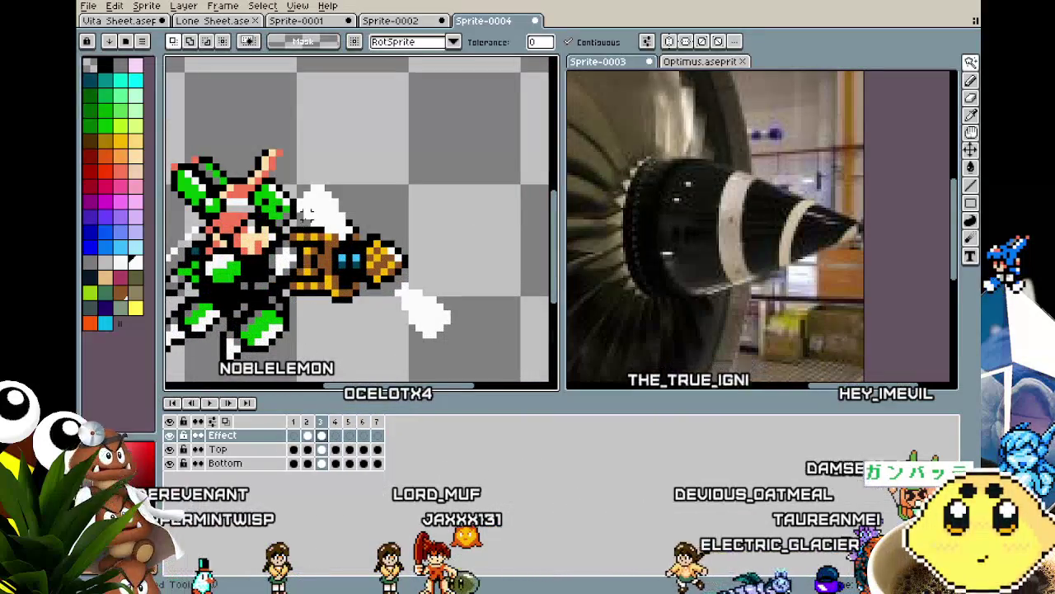
{"action": "left_click", "coordinate": [326, 223]}
{"action": "left_click_drag", "start_coordinate": [423, 317], "coordinate": [437, 317]}
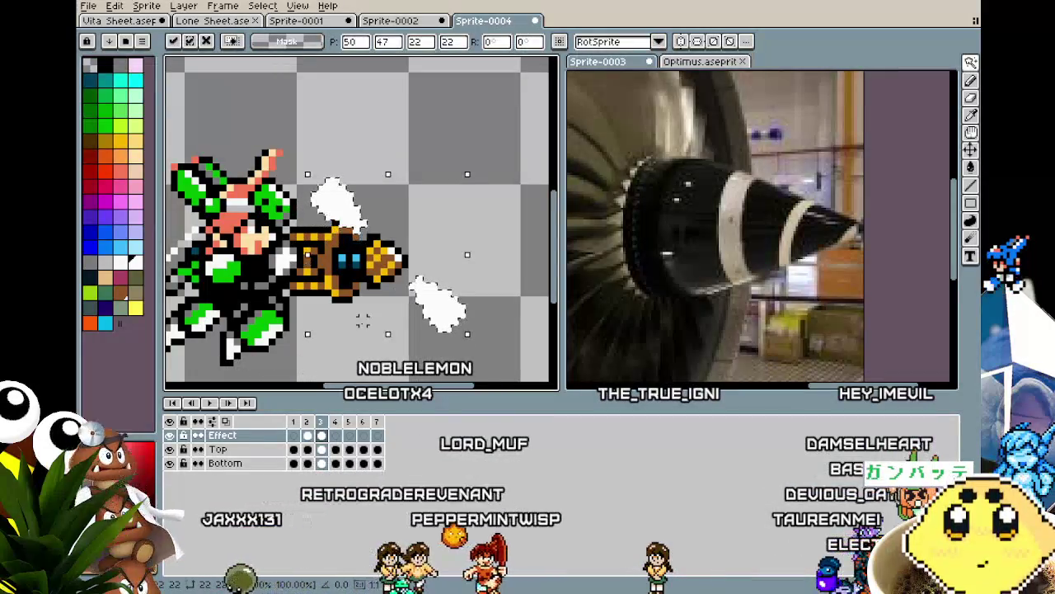
{"action": "key", "text": "Up"}
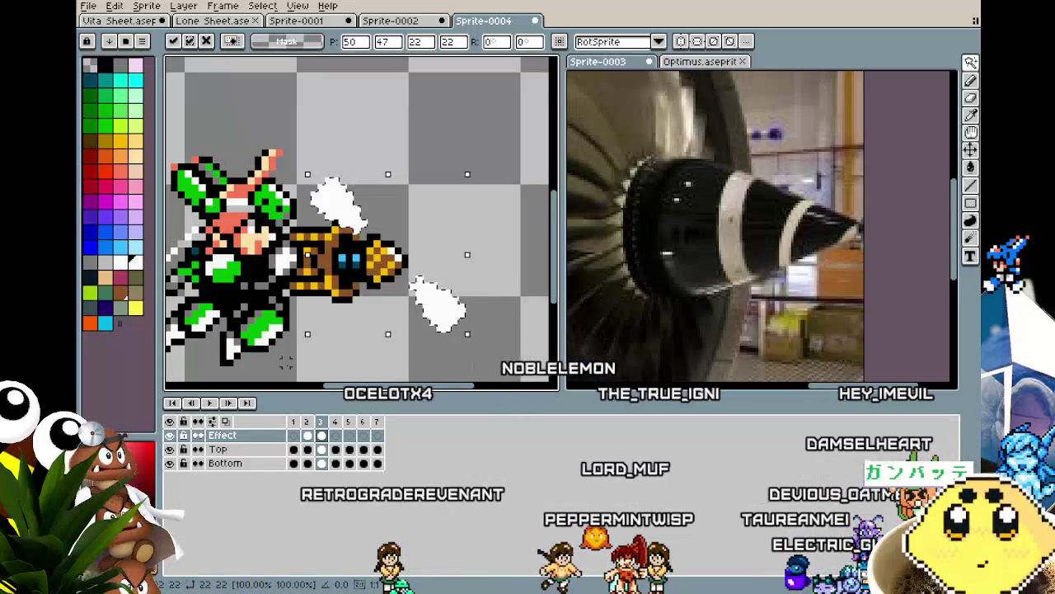
{"action": "key", "text": "ctrl+d"}
{"action": "scroll", "coordinate": [285, 361], "scroll_direction": "down", "scroll_amount": 3}
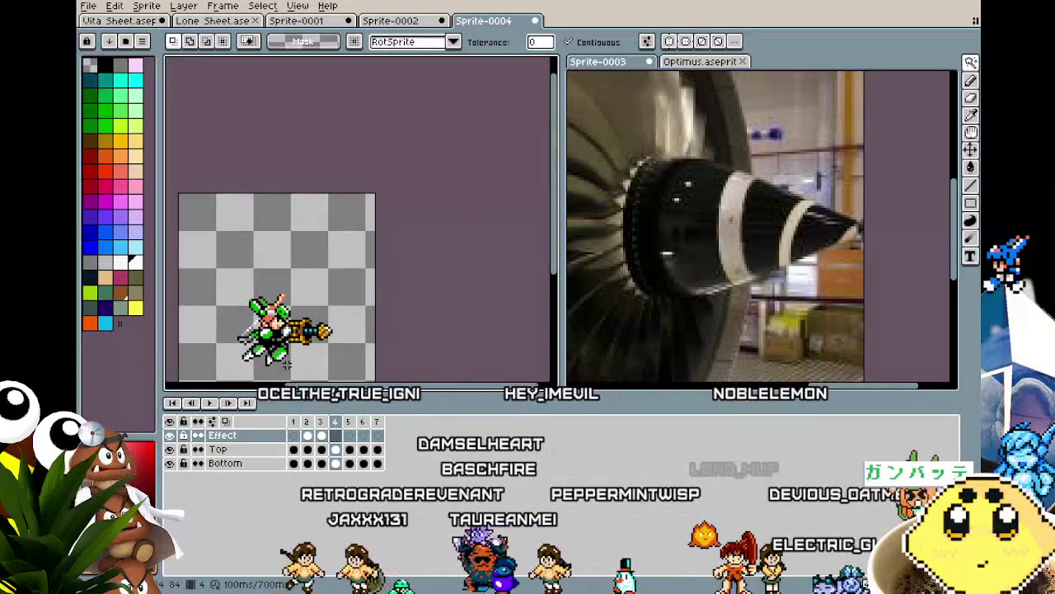
{"action": "scroll", "coordinate": [285, 363], "scroll_direction": "up", "scroll_amount": 3}
{"action": "key", "text": "ctrl+v"}
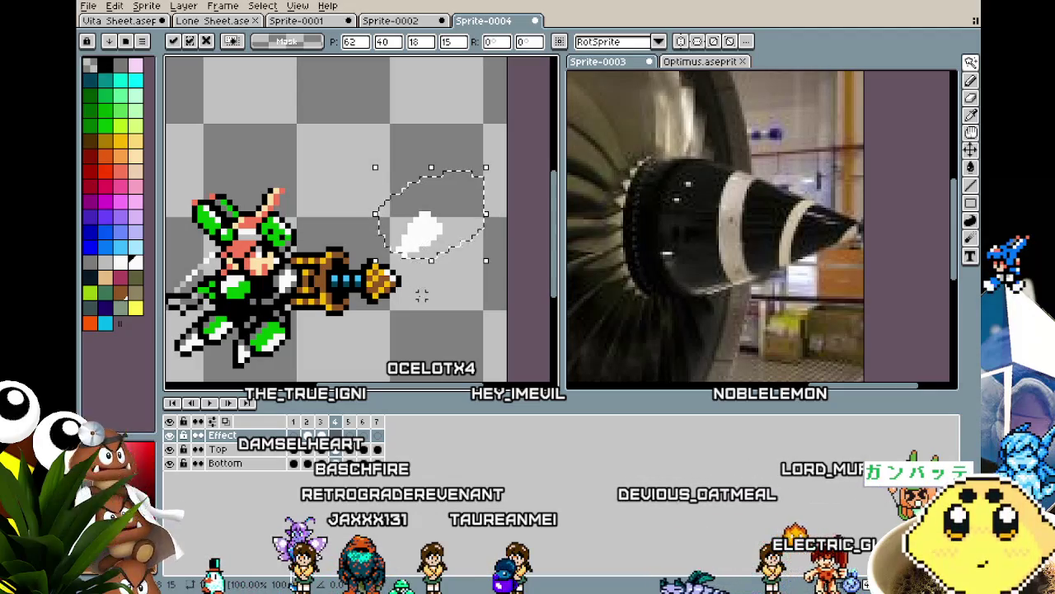
{"action": "key", "text": "Escape"}
Copy frame 2's white blast and paste it around the drill tip on frame 4.
{"action": "left_click", "coordinate": [307, 436]}
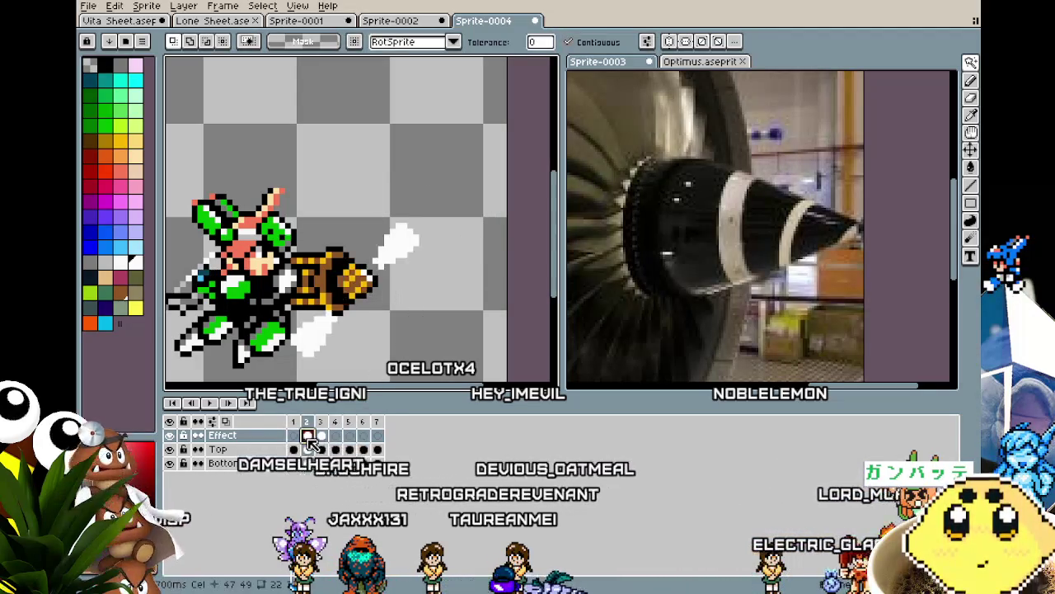
{"action": "left_click", "coordinate": [408, 240]}
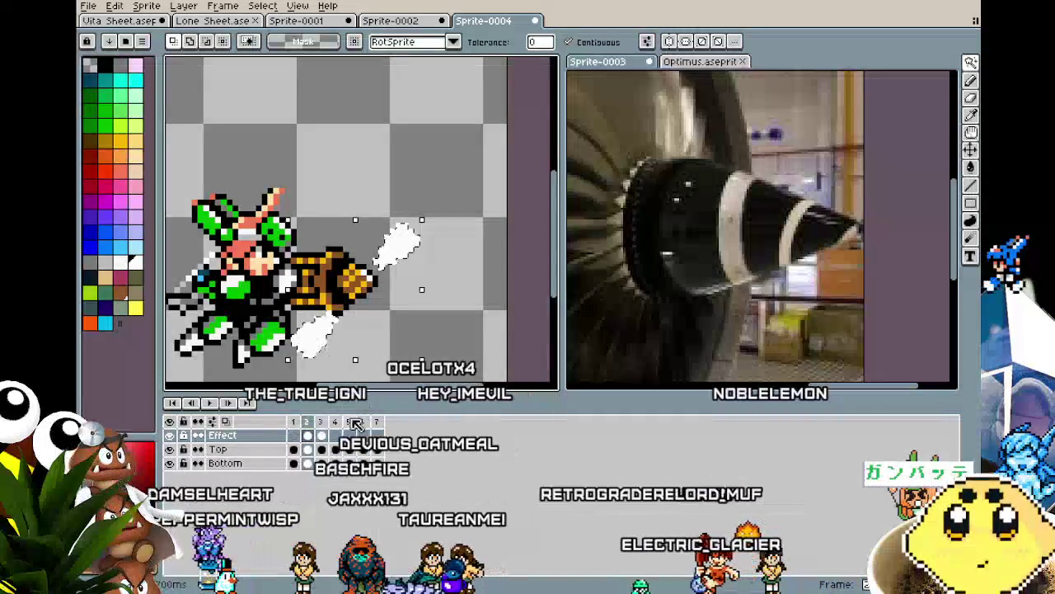
{"action": "key", "text": "ctrl+c"}
{"action": "key", "text": "period"}
{"action": "key", "text": "period"}
{"action": "key", "text": "ctrl+v"}
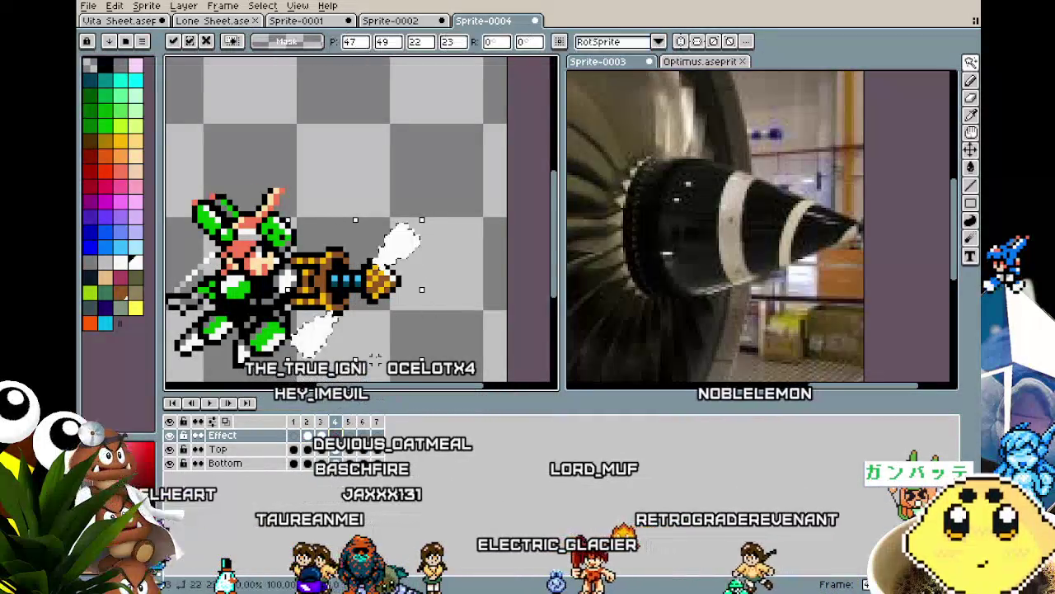
{"action": "left_click_drag", "start_coordinate": [311, 350], "coordinate": [341, 343]}
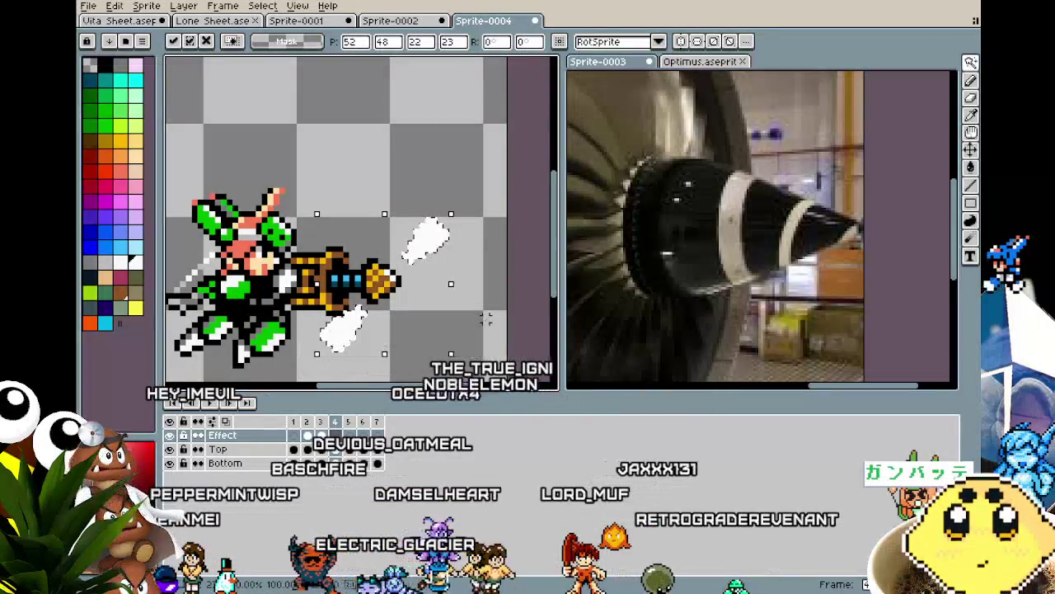
{"action": "key", "text": "Return"}
{"action": "scroll", "coordinate": [493, 324], "scroll_direction": "down", "scroll_amount": 2}
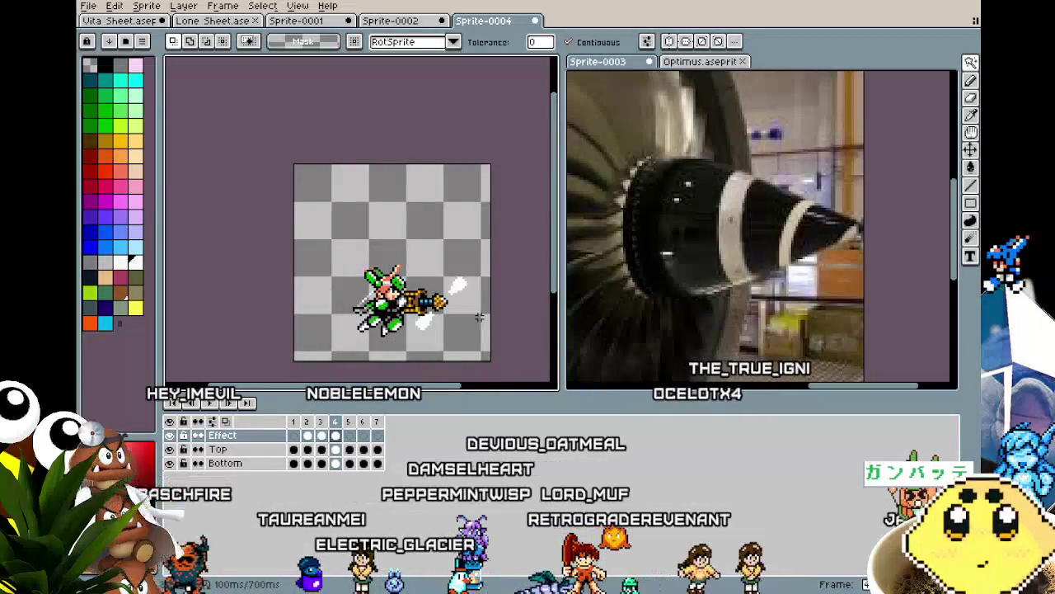
Bring the sprite back into view on frame 4 and deselect the copied white effect.
{"action": "key", "text": "period"}
{"action": "key", "text": "period"}
{"action": "left_click_drag", "start_coordinate": [461, 328], "coordinate": [439, 321]}
{"action": "scroll", "coordinate": [438, 321], "scroll_direction": "up", "scroll_amount": 2}
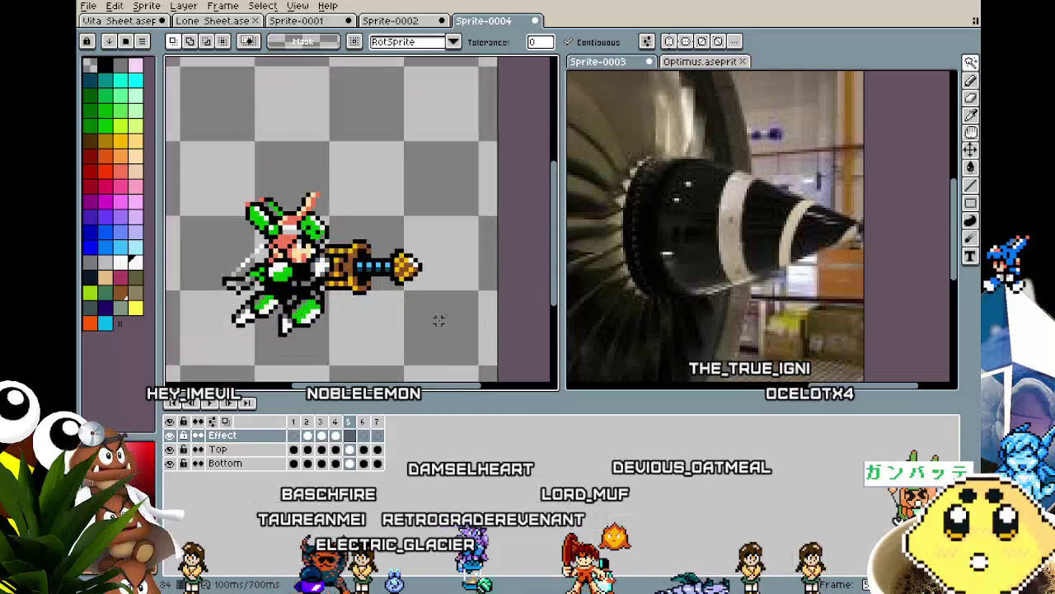
{"action": "key", "text": "period"}
{"action": "left_click", "coordinate": [321, 435]}
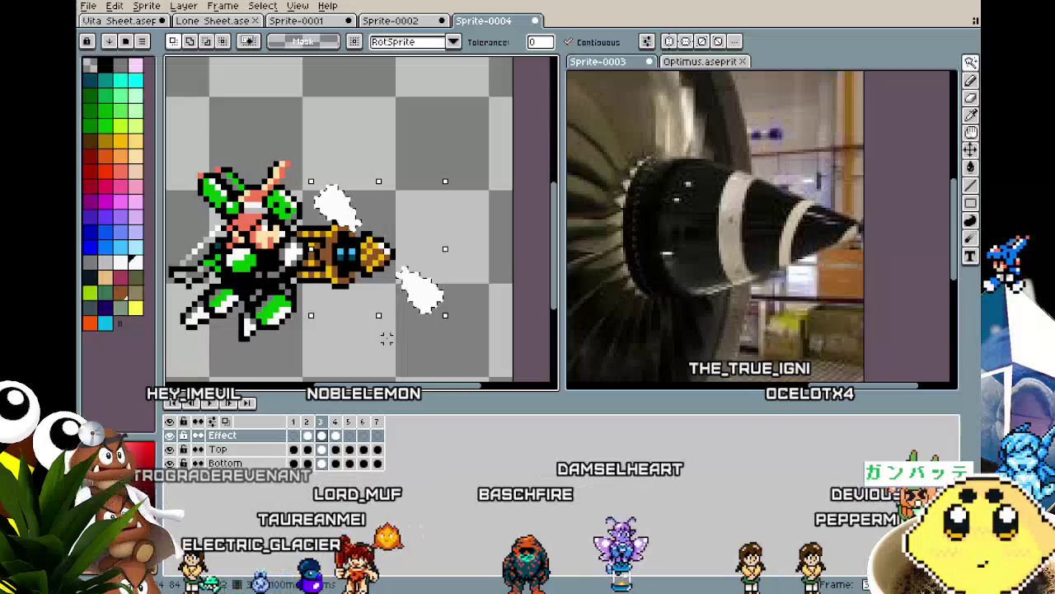
{"action": "left_click", "coordinate": [317, 351]}
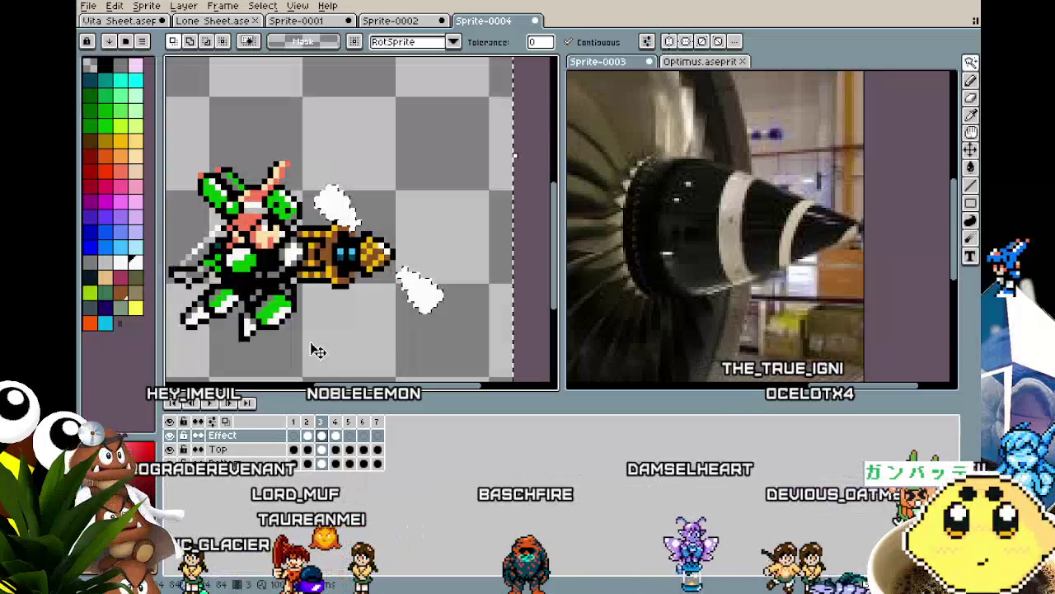
Paste the white exhaust puff into frame 5 of the Effect layer, shifted slightly left.
{"action": "left_click", "coordinate": [348, 437]}
{"action": "key", "text": "ctrl+v"}
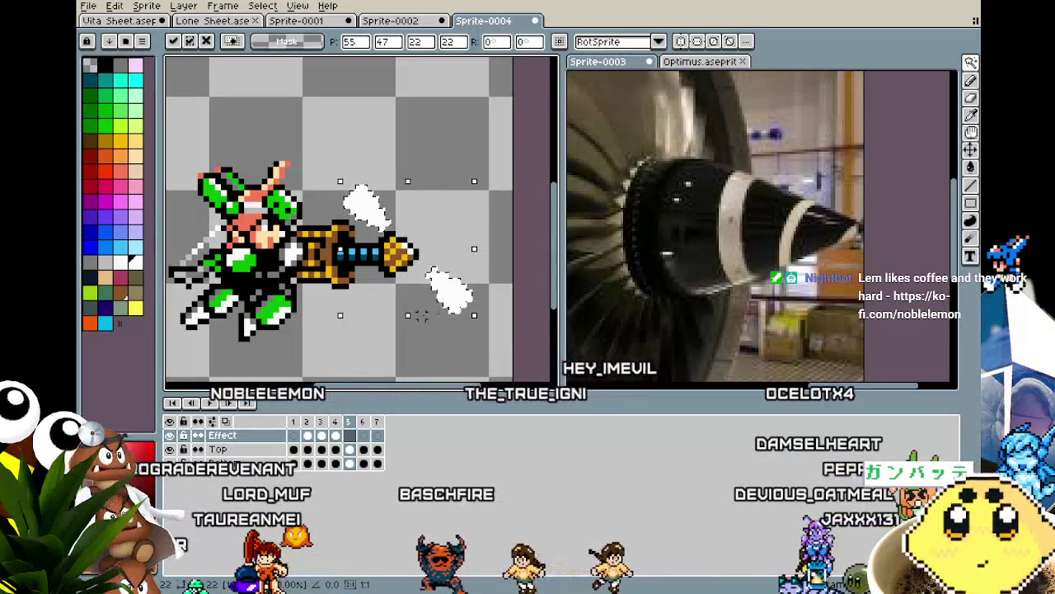
{"action": "left_click_drag", "start_coordinate": [451, 313], "coordinate": [445, 313]}
{"action": "key", "text": "Return"}
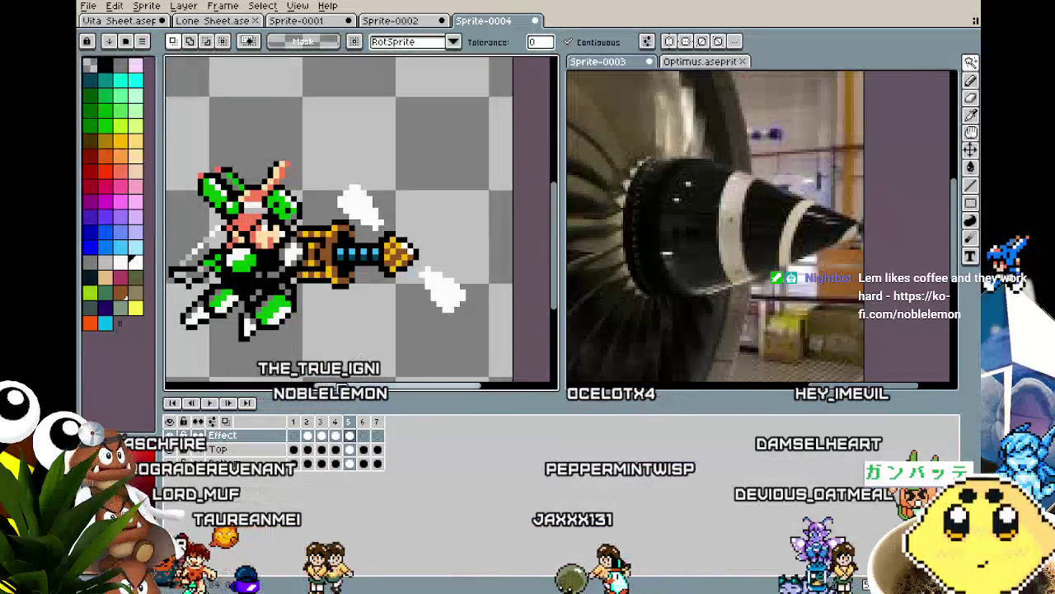
{"action": "key", "text": "Left"}
{"action": "key", "text": "ctrl+v"}
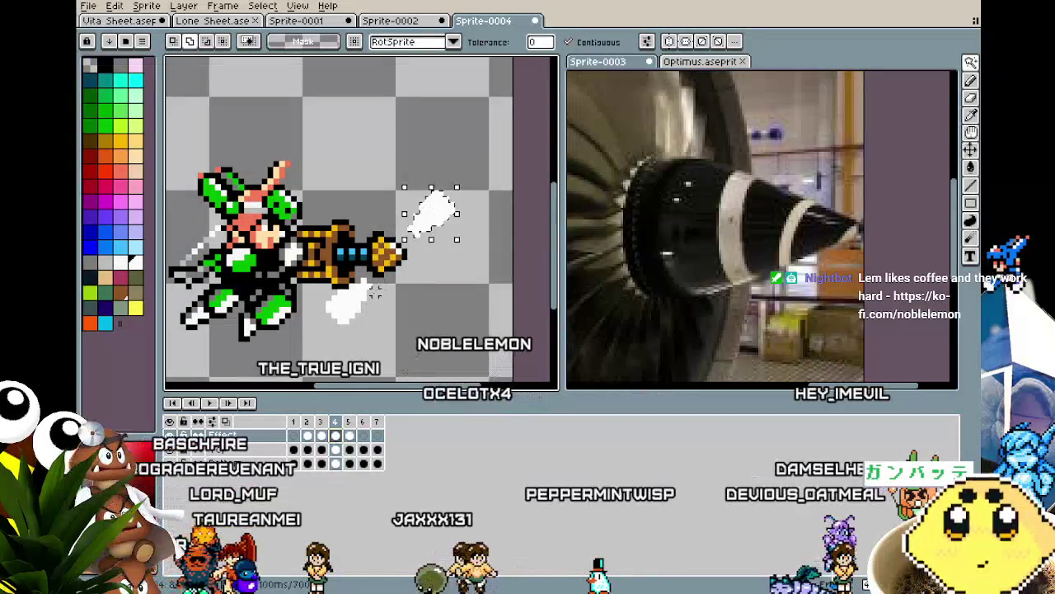
Paste the white puff into frames 6 and 7 of the Effect layer.
{"action": "left_click", "coordinate": [364, 436]}
{"action": "key", "text": "ctrl+v"}
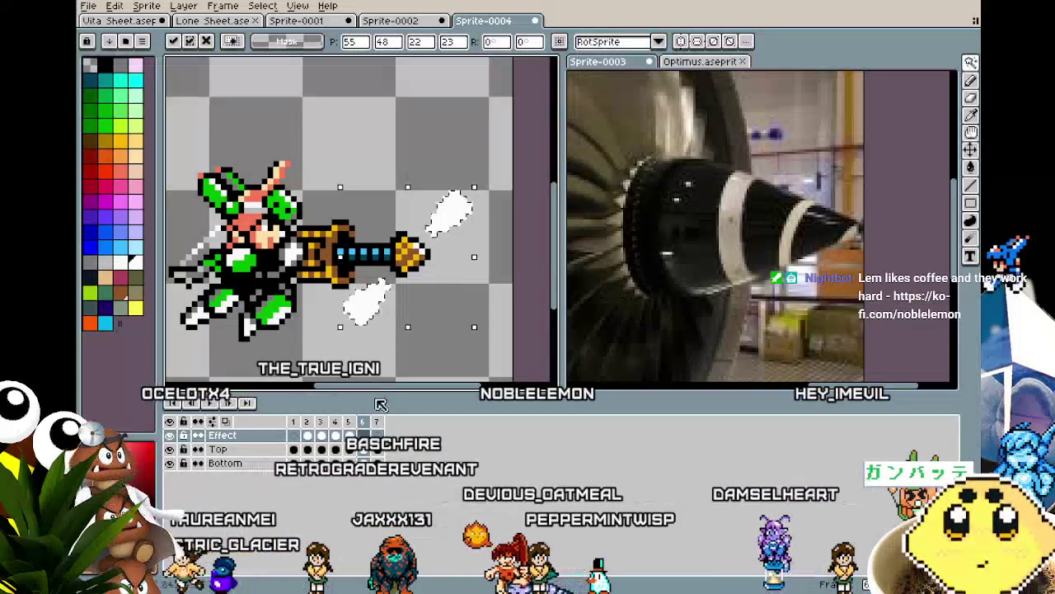
{"action": "key", "text": "w"}
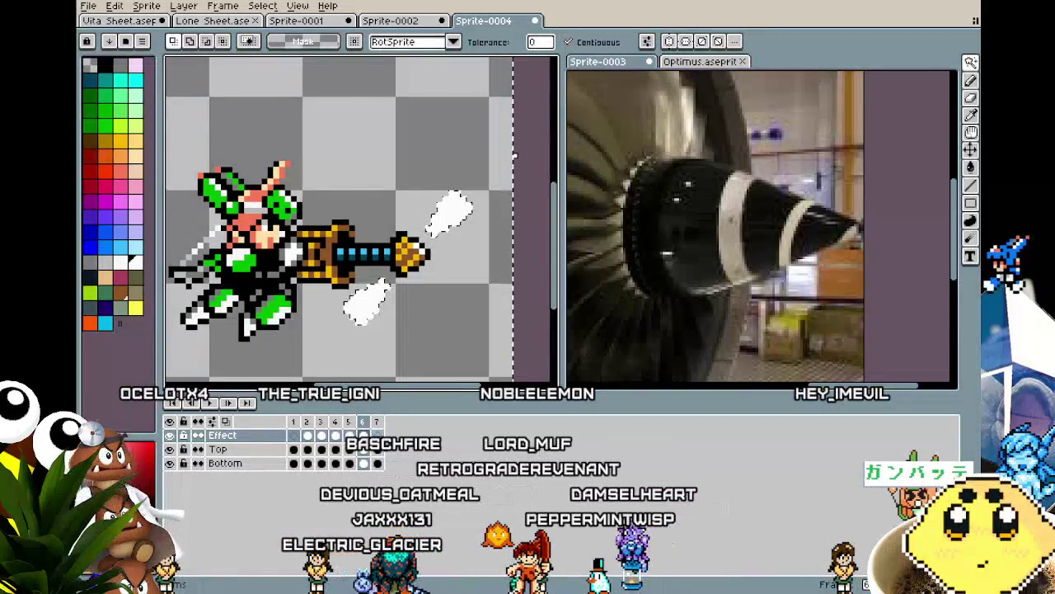
{"action": "left_click", "coordinate": [350, 436]}
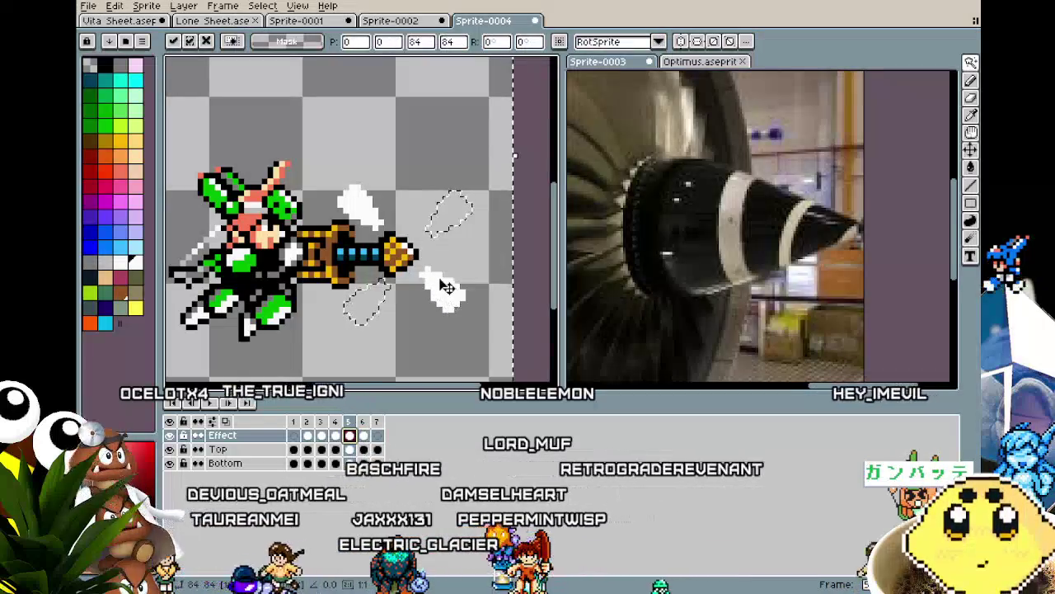
{"action": "key", "text": "w"}
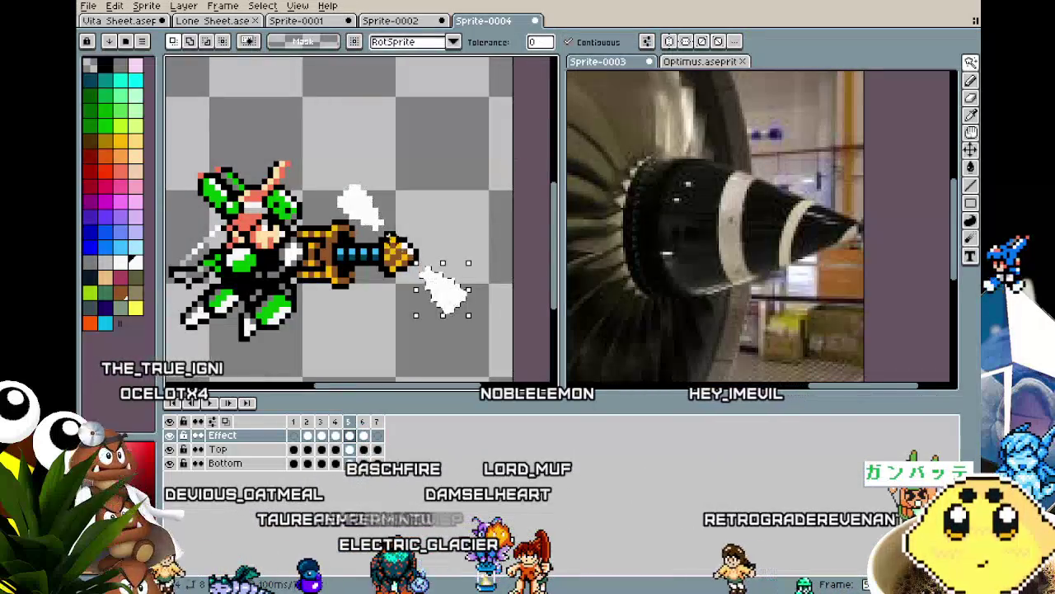
{"action": "left_click", "coordinate": [378, 435]}
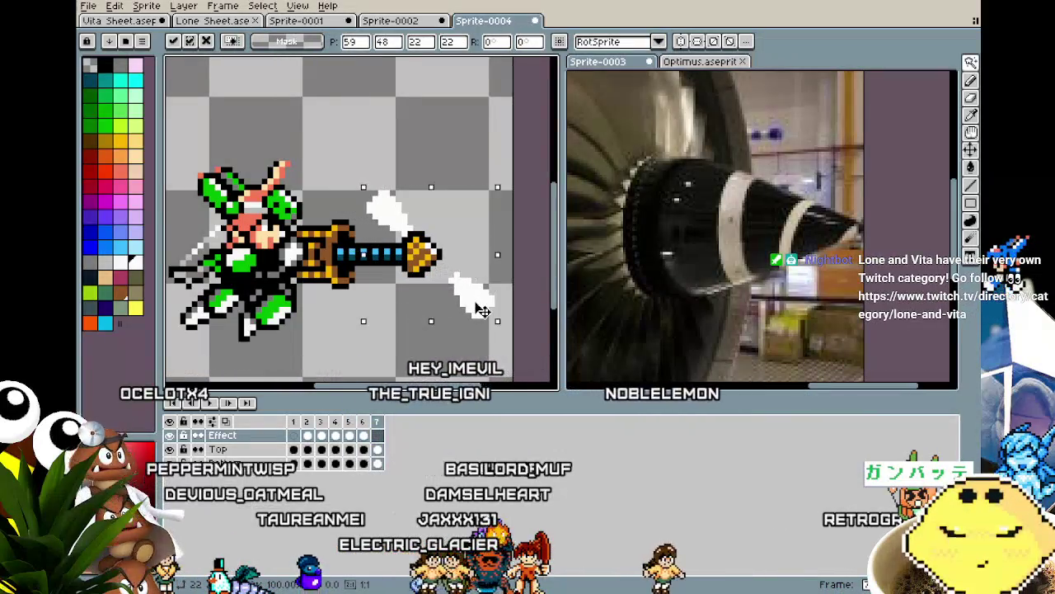
{"action": "key", "text": "Return"}
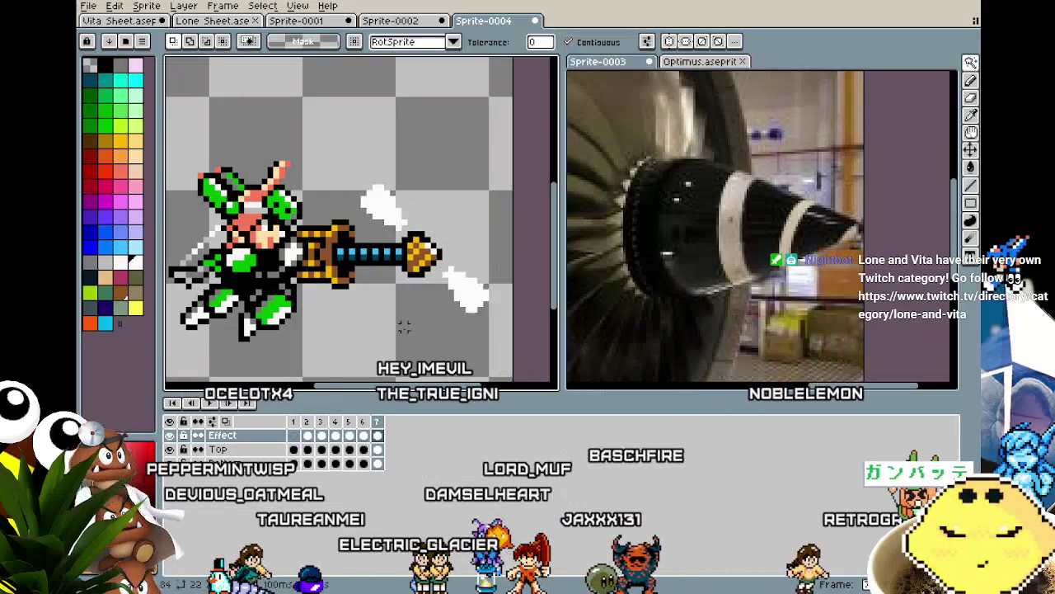
{"action": "scroll", "coordinate": [404, 327], "scroll_direction": "down", "scroll_amount": 1}
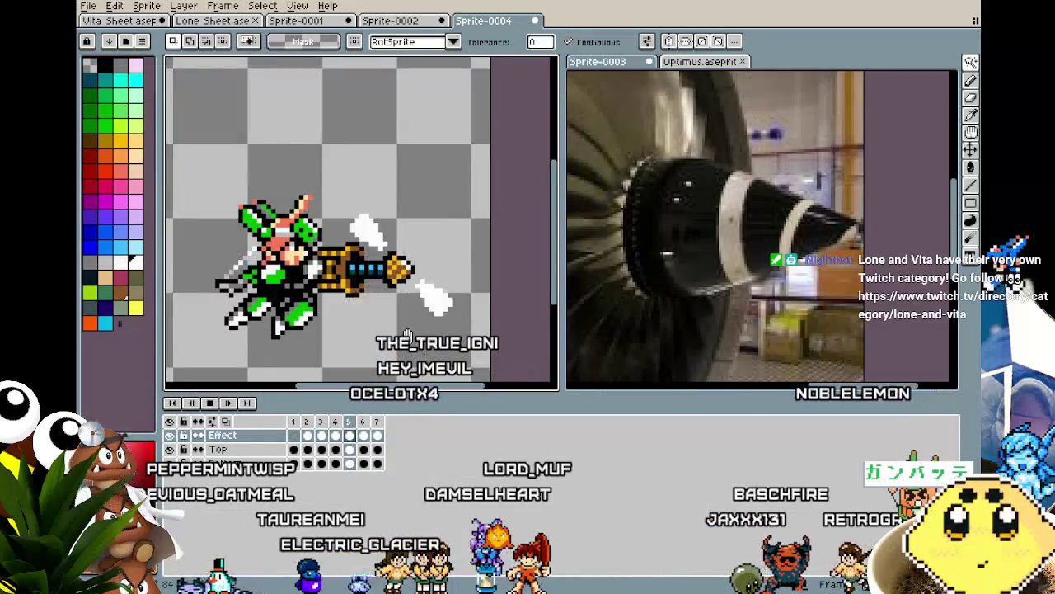
{"action": "scroll", "coordinate": [371, 363], "scroll_direction": "down", "scroll_amount": 1}
{"action": "scroll", "coordinate": [325, 359], "scroll_direction": "down", "scroll_amount": 1}
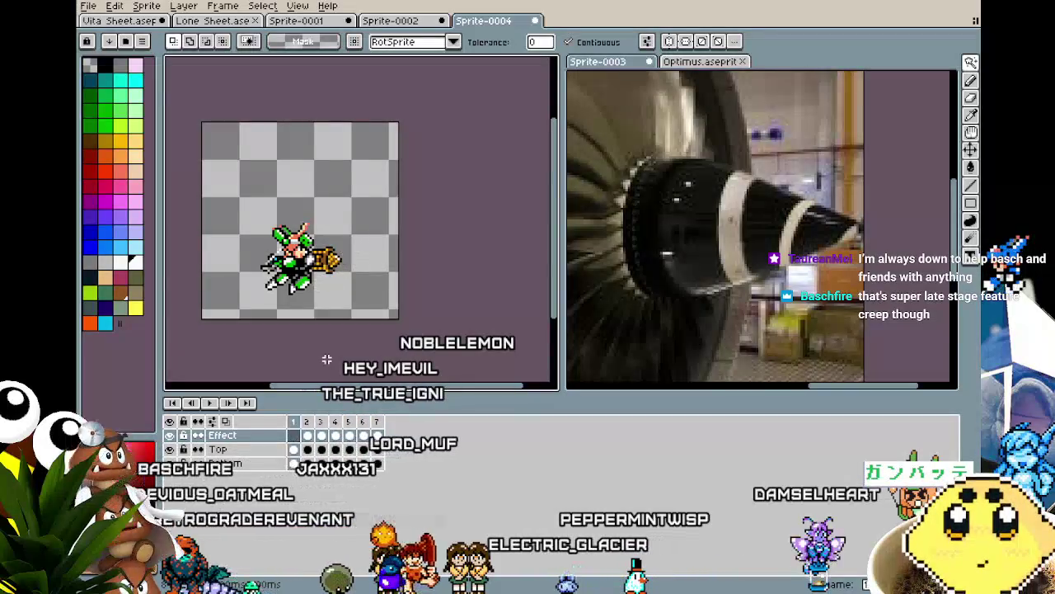
Draw a white curved swirl line above the drill on frame 2 with the Pencil and select it.
{"action": "scroll", "coordinate": [323, 287], "scroll_direction": "up", "scroll_amount": 3}
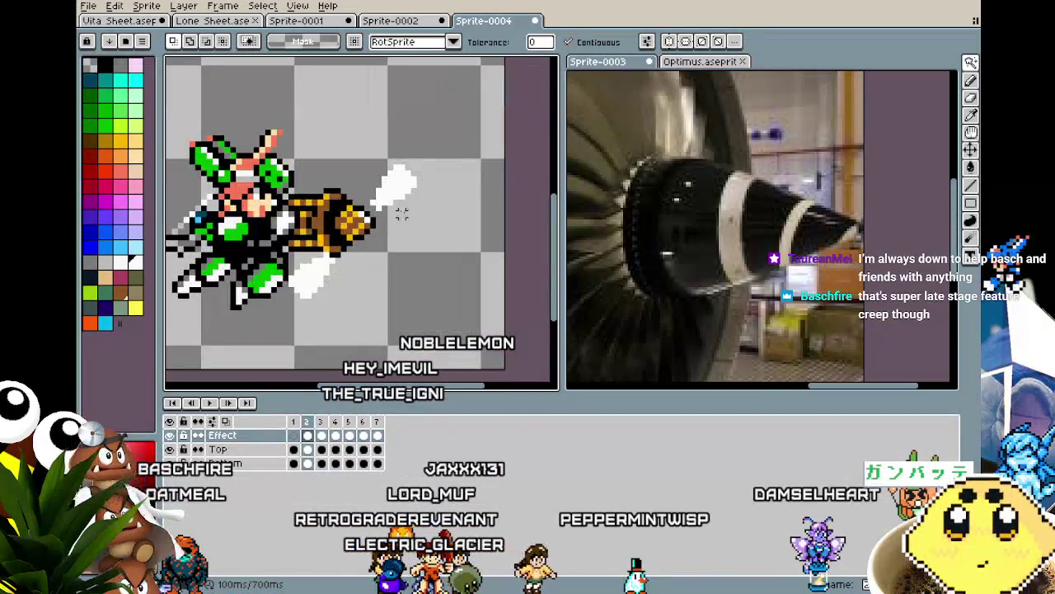
{"action": "key", "text": "b"}
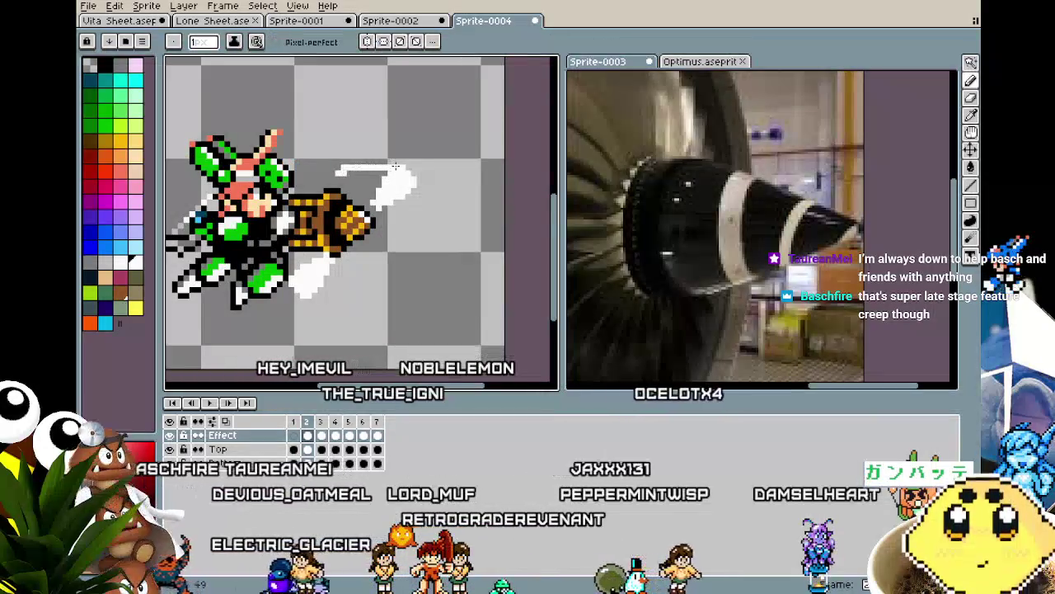
{"action": "key", "text": "v"}
{"action": "key", "text": "b"}
{"action": "left_click_drag", "start_coordinate": [324, 168], "coordinate": [414, 171]}
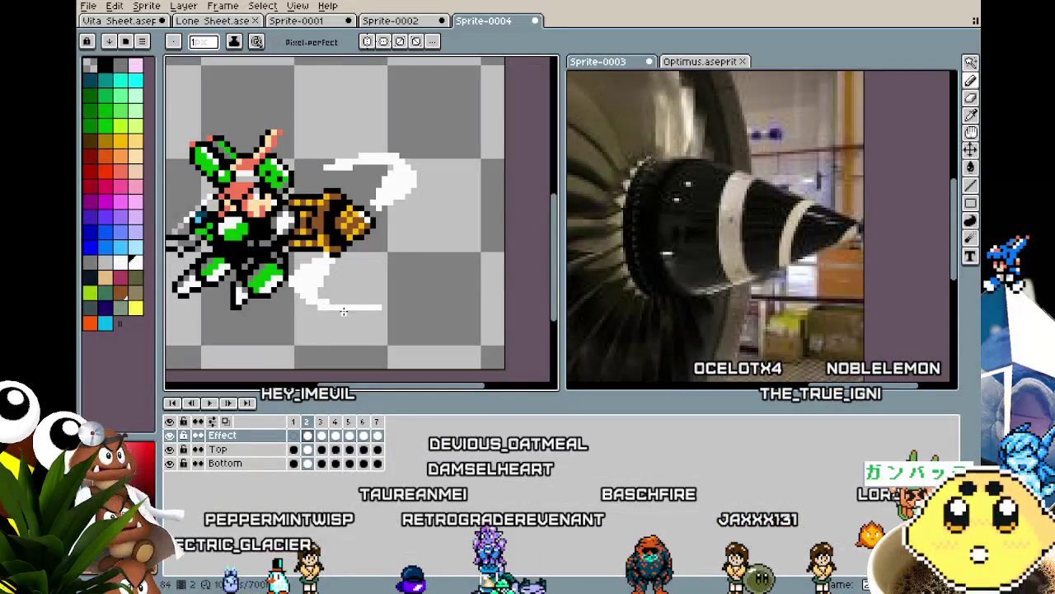
{"action": "scroll", "coordinate": [344, 311], "scroll_direction": "down", "scroll_amount": 3}
{"action": "scroll", "coordinate": [342, 338], "scroll_direction": "up", "scroll_amount": 3}
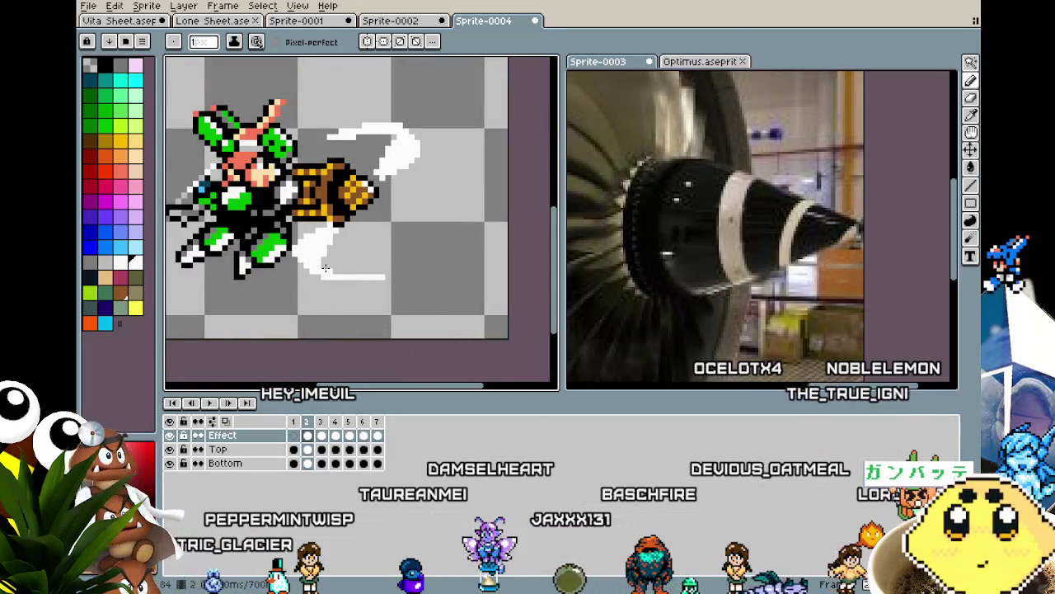
{"action": "left_click", "coordinate": [423, 148]}
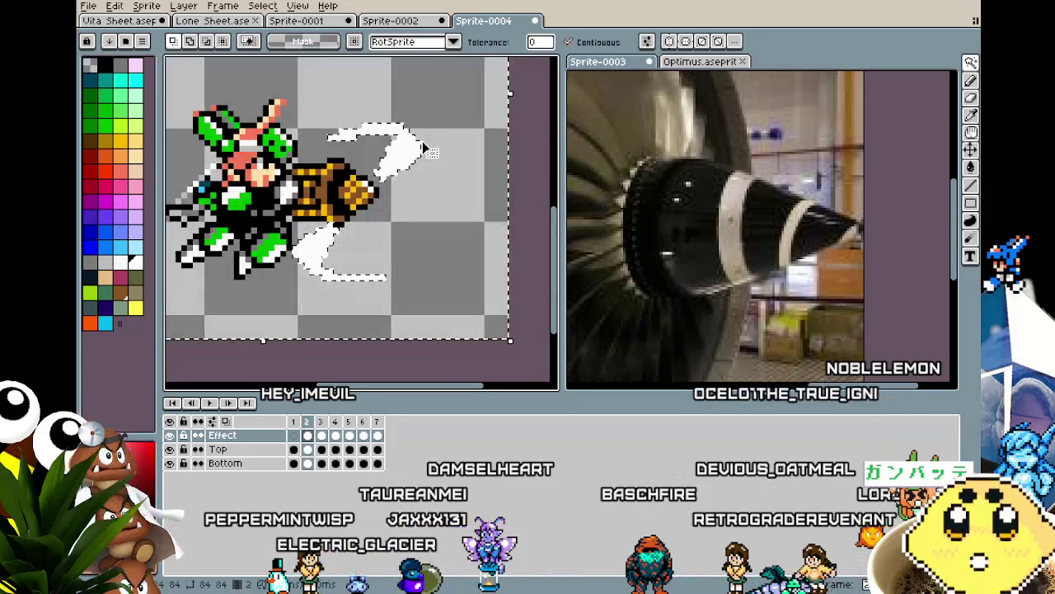
Copy both swirls and paste a vertically flipped copy into frame 3.
{"action": "left_click", "coordinate": [326, 264], "text": "shift"}
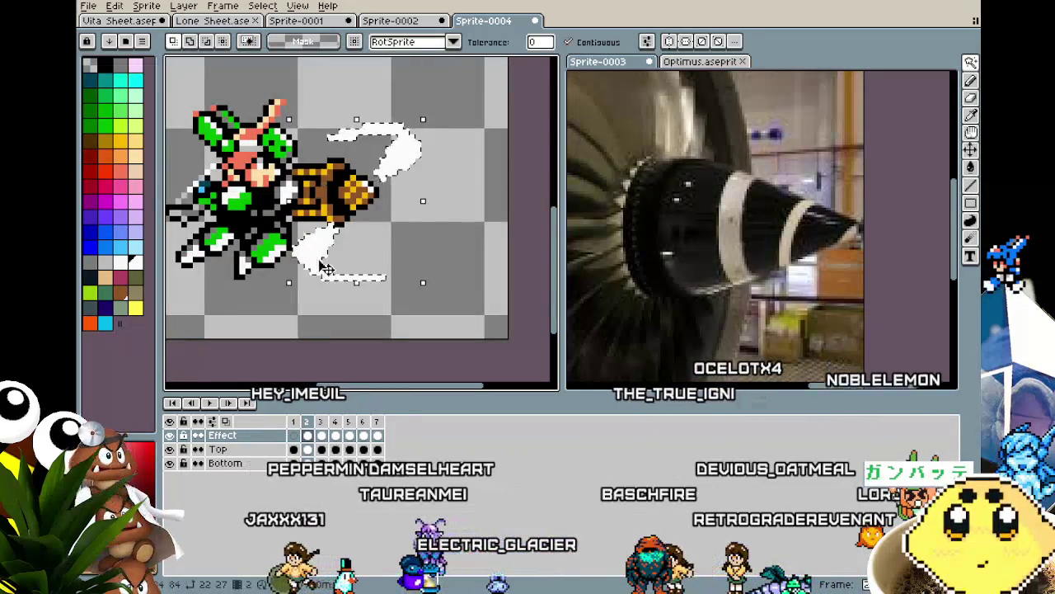
{"action": "key", "text": "period"}
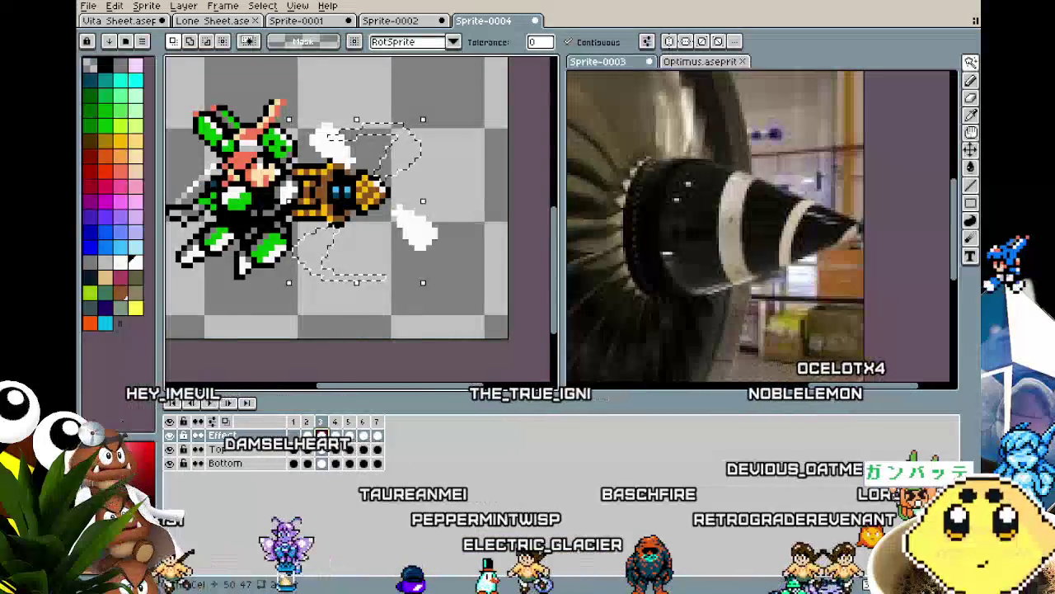
{"action": "key", "text": "ctrl+v"}
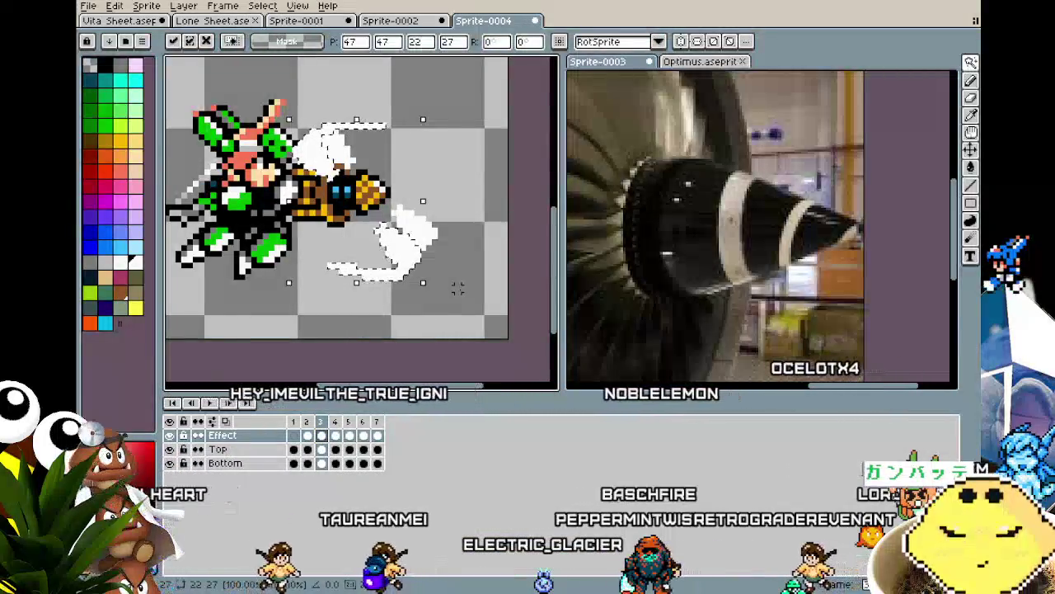
{"action": "left_click_drag", "start_coordinate": [308, 260], "coordinate": [330, 257]}
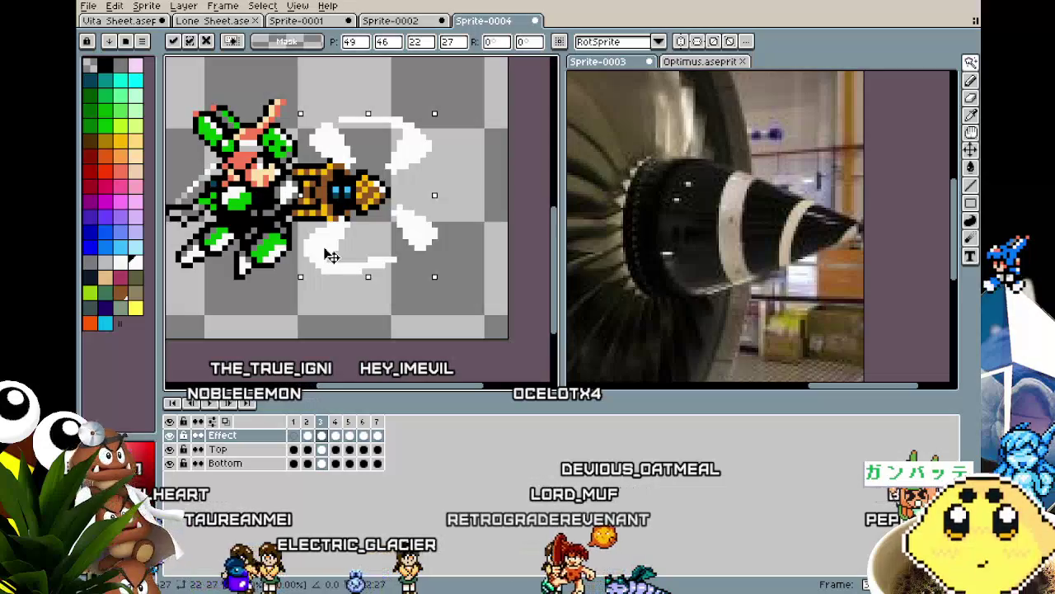
{"action": "key", "text": "Return"}
{"action": "key", "text": "ctrl+a"}
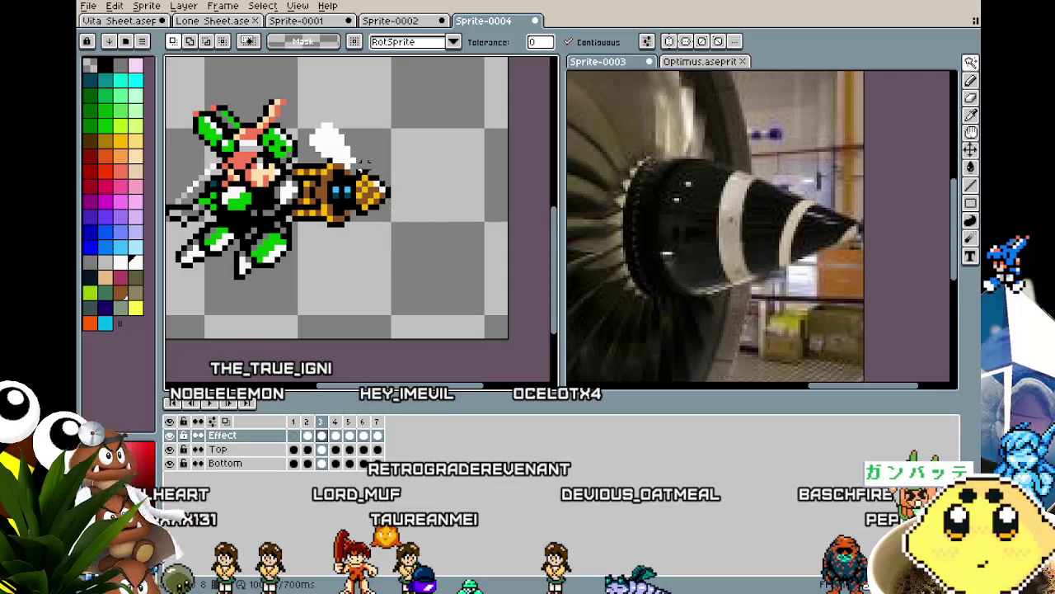
{"action": "key", "text": "ctrl+v"}
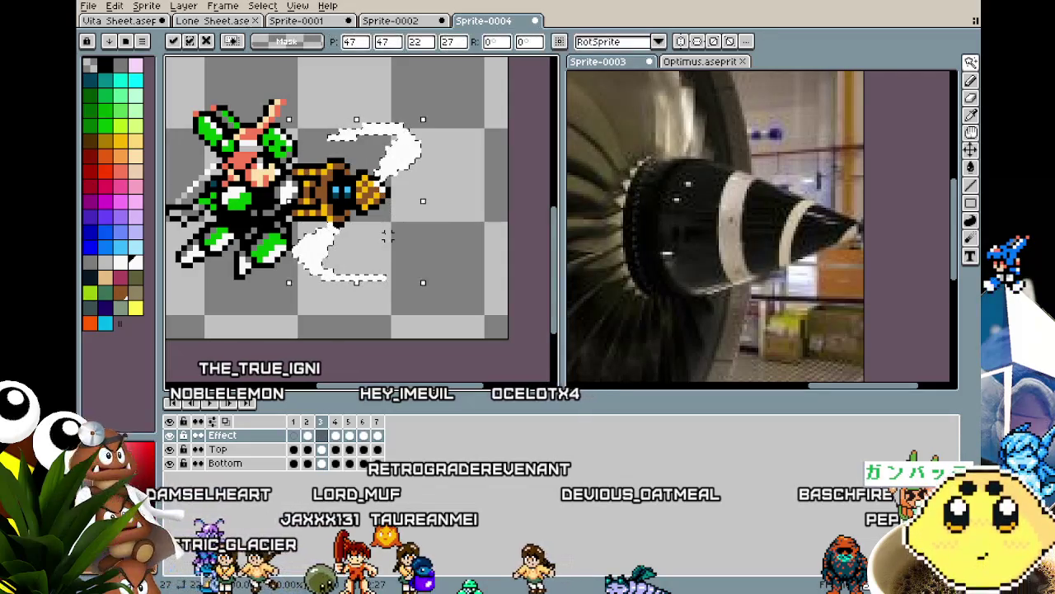
{"action": "key", "text": "shift+v"}
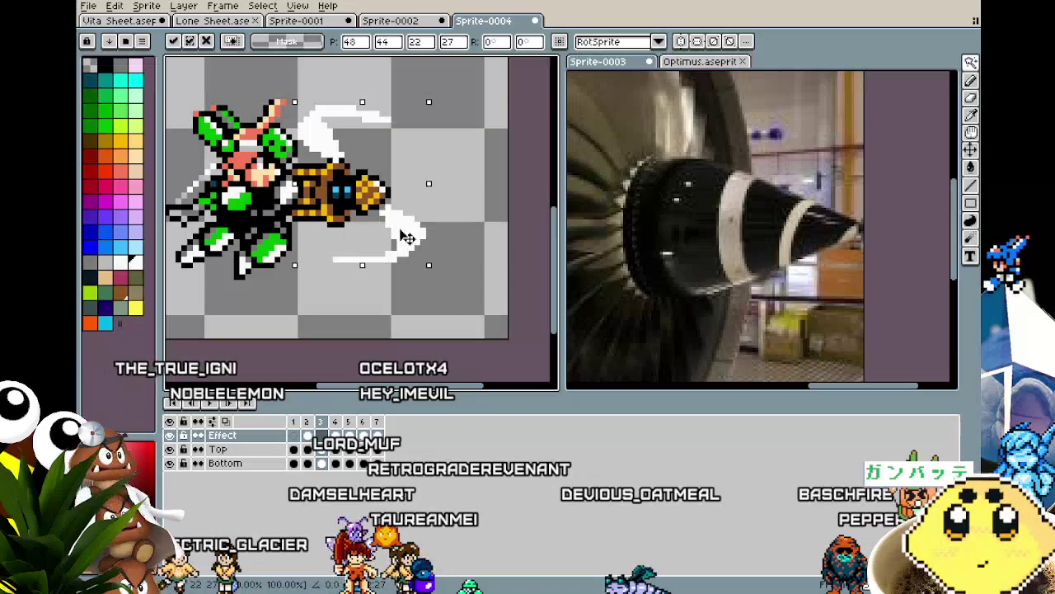
{"action": "key", "text": "Return"}
Try rotating the swirls on frame 3, then clear them from that frame.
{"action": "key", "text": "comma"}
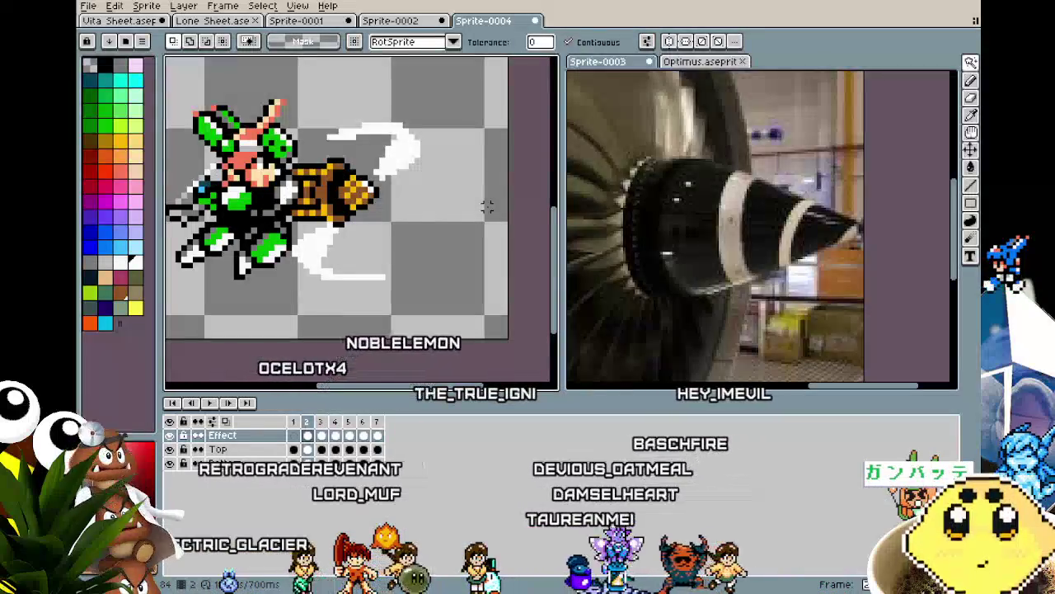
{"action": "key", "text": "period"}
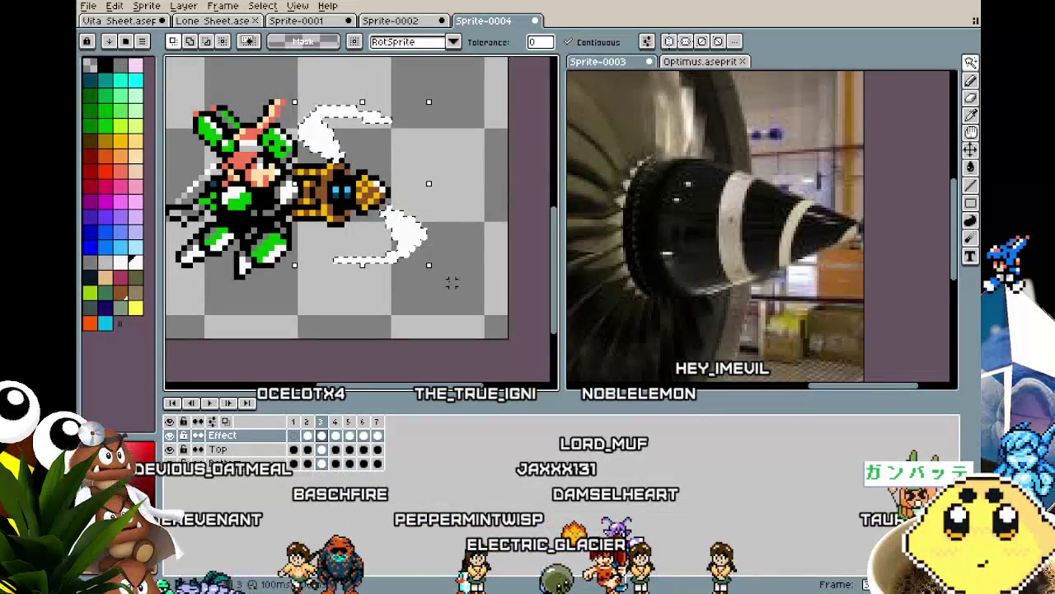
{"action": "left_click", "coordinate": [435, 276]}
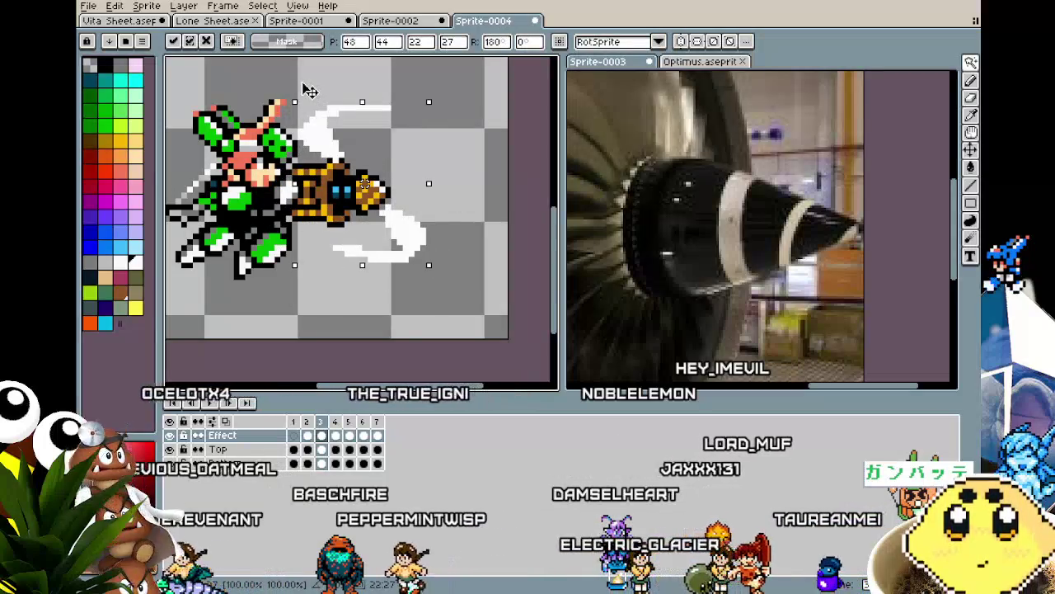
{"action": "mouse_move", "coordinate": [308, 92]}
{"action": "left_mouse_down"}
{"action": "mouse_move", "coordinate": [324, 225]}
{"action": "mouse_move", "coordinate": [360, 254]}
{"action": "left_mouse_up"}
{"action": "left_click_drag", "start_coordinate": [394, 288], "coordinate": [417, 310]}
{"action": "key", "text": "Return"}
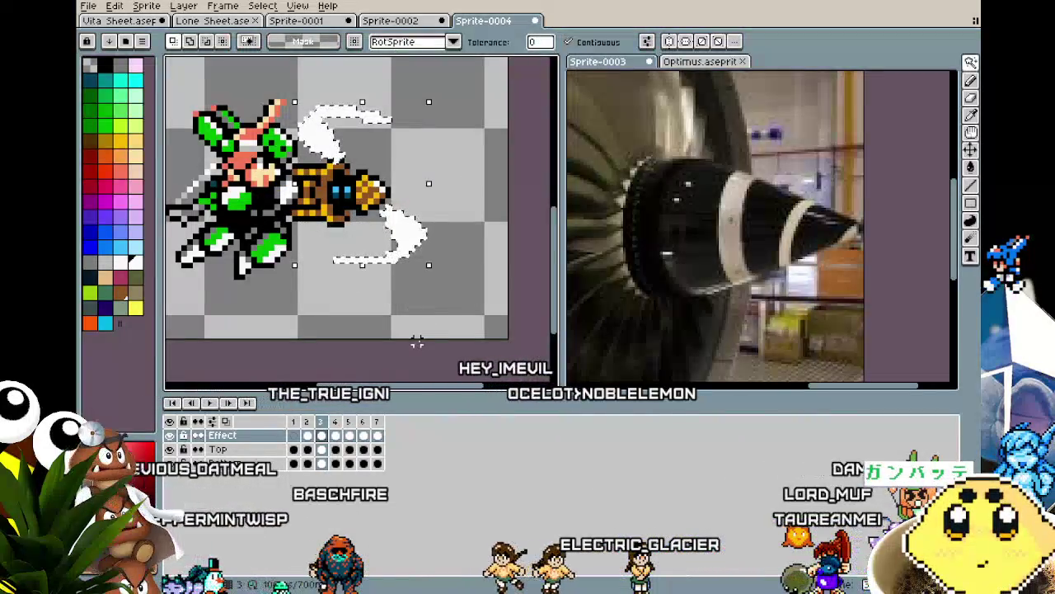
{"action": "key", "text": "Delete"}
Reselect both swooshes on frame 2 and review frames 3 to 5.
{"action": "key", "text": "Left"}
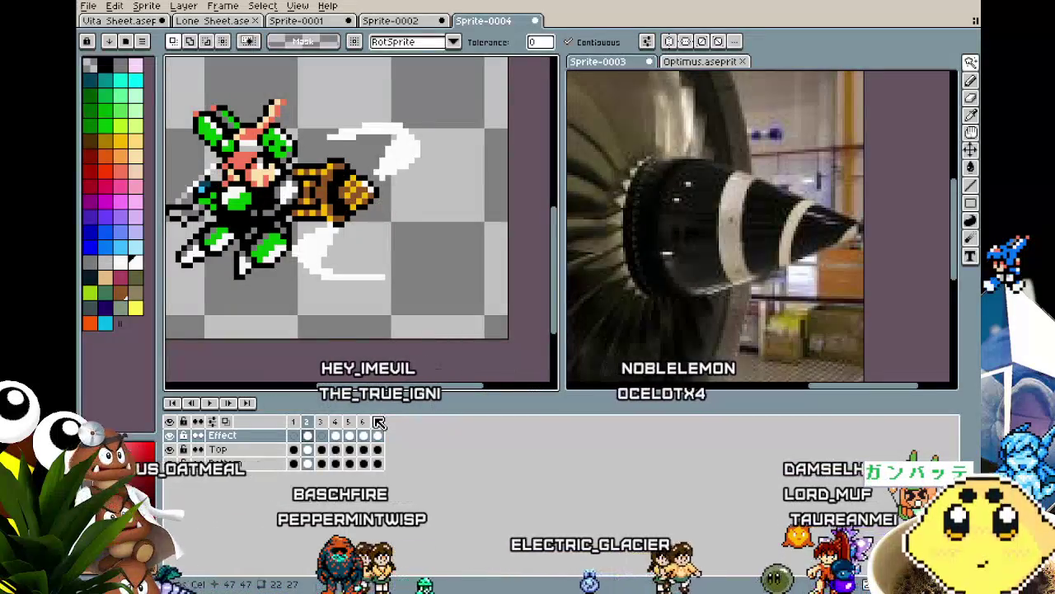
{"action": "left_click", "coordinate": [326, 255]}
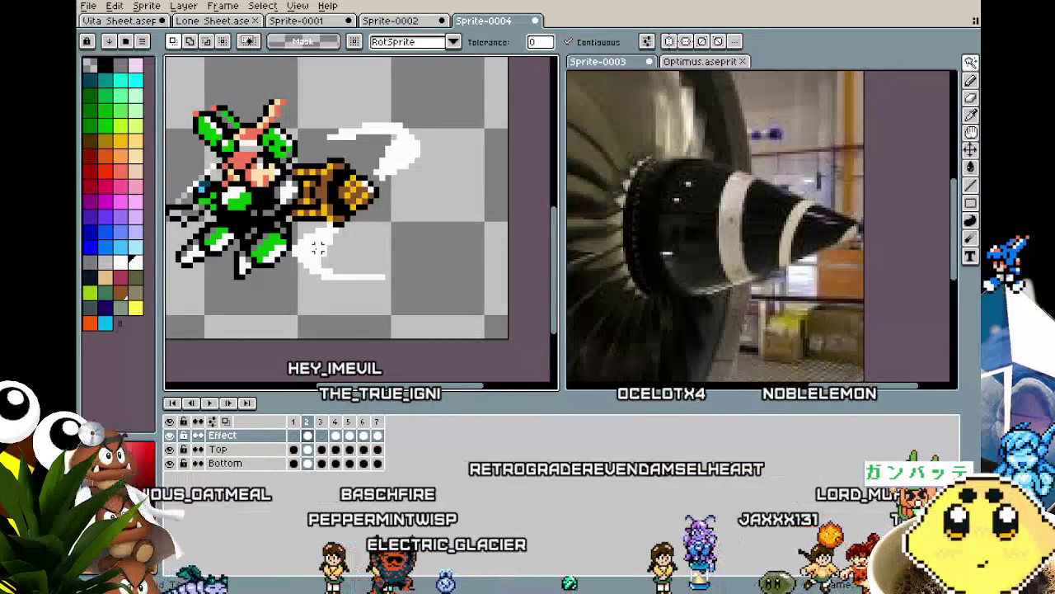
{"action": "left_click", "coordinate": [396, 148], "text": "shift"}
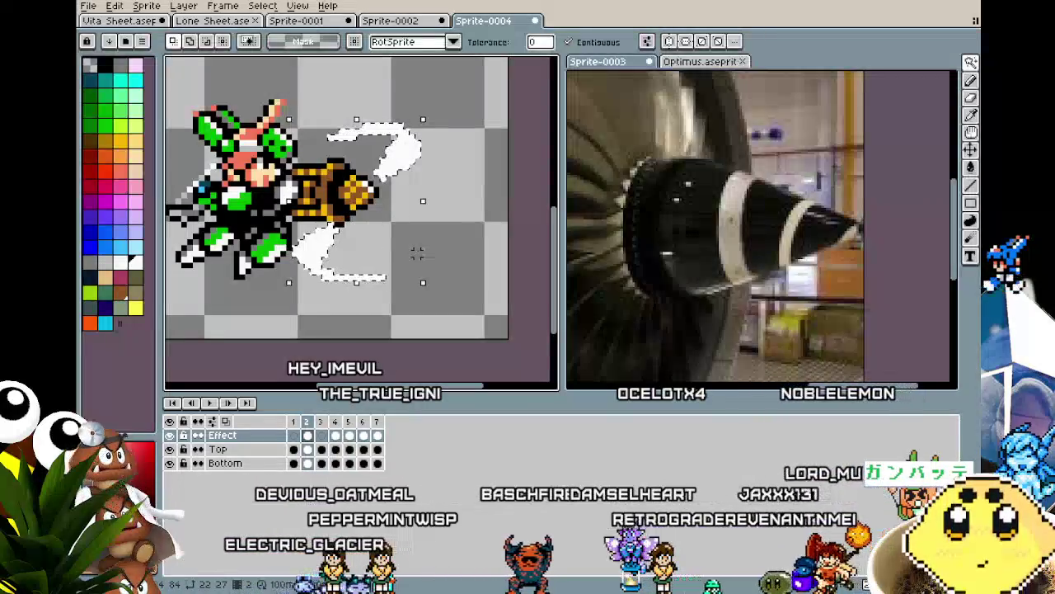
{"action": "left_click", "coordinate": [335, 436]}
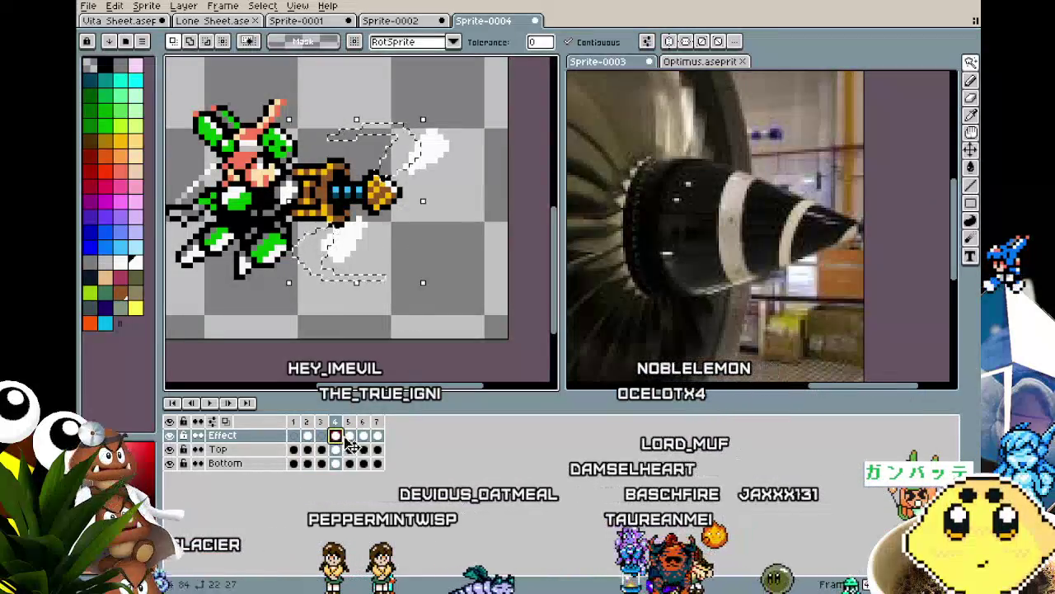
{"action": "left_click", "coordinate": [349, 435]}
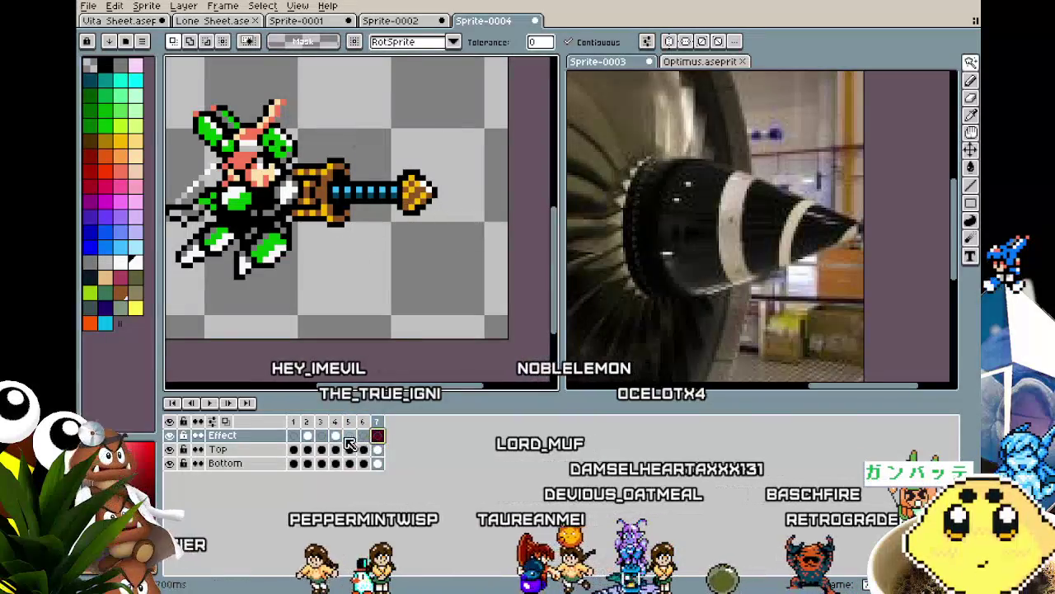
{"action": "left_click", "coordinate": [336, 437]}
{"action": "left_click", "coordinate": [307, 435]}
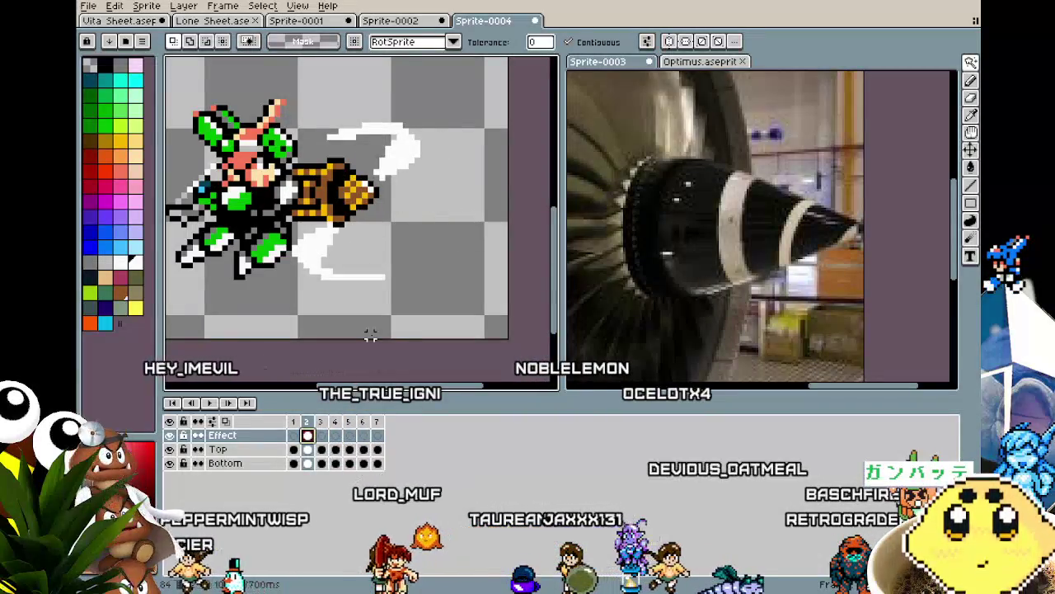
{"action": "left_click", "coordinate": [321, 435]}
Paste the swooshes into frame 3, rotated partway and shifted three pixels right.
{"action": "key", "text": "ctrl+v"}
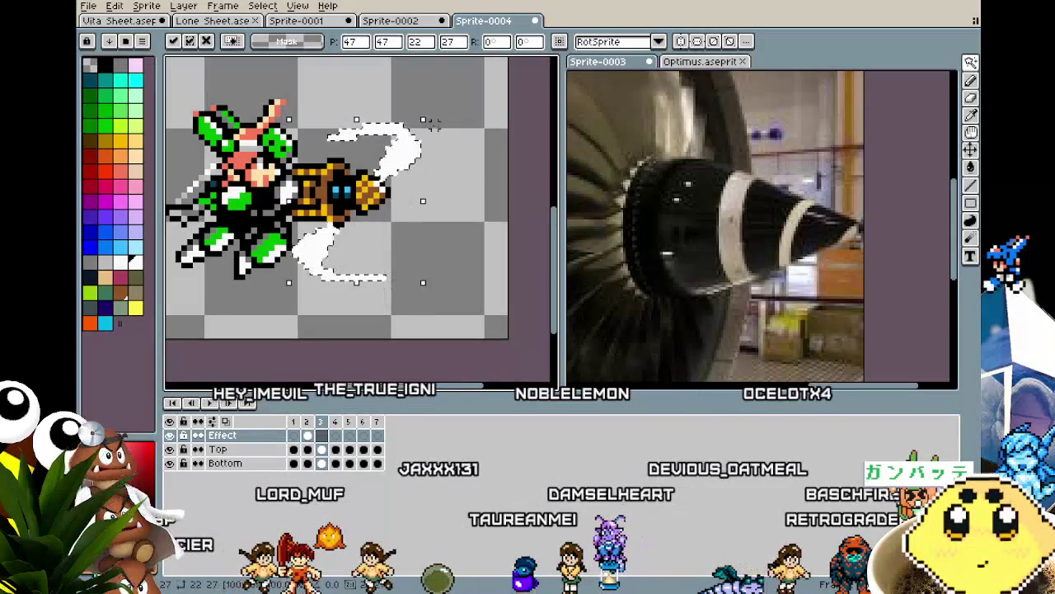
{"action": "left_click_drag", "start_coordinate": [435, 108], "coordinate": [482, 194]}
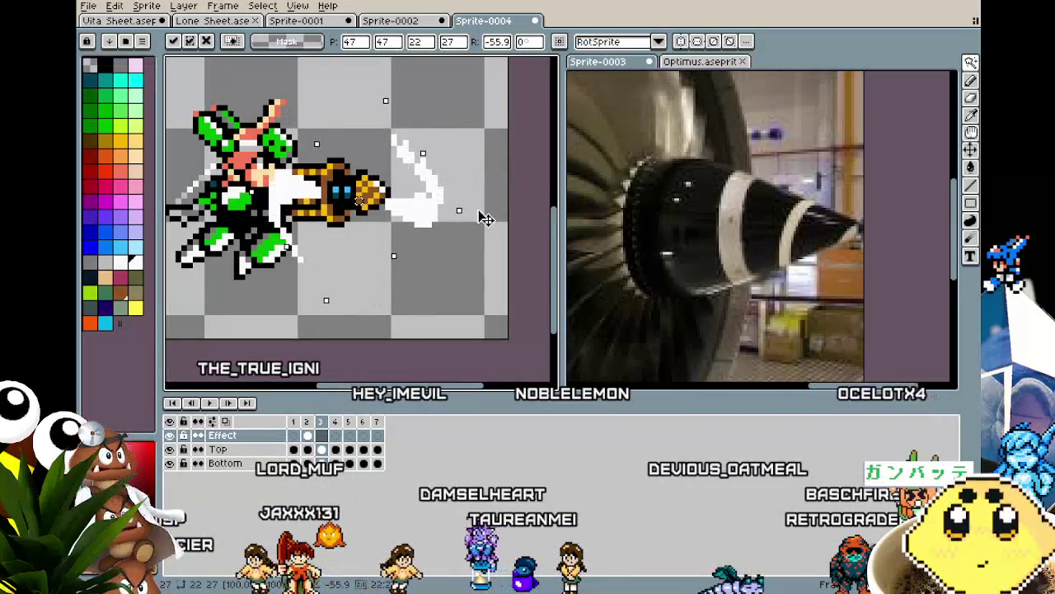
{"action": "left_click_drag", "start_coordinate": [401, 212], "coordinate": [420, 212]}
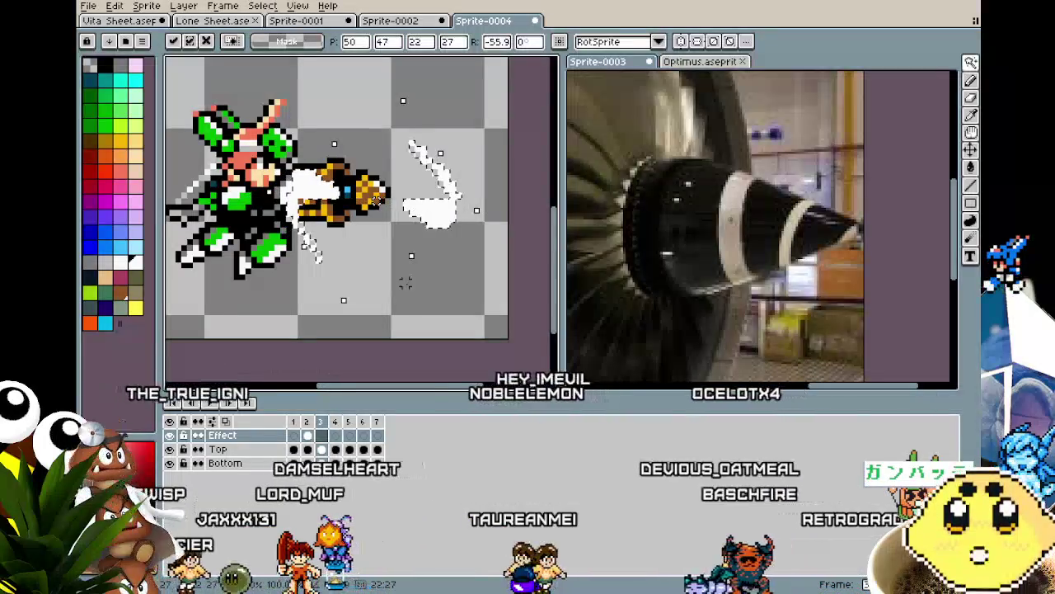
{"action": "left_click", "coordinate": [403, 332]}
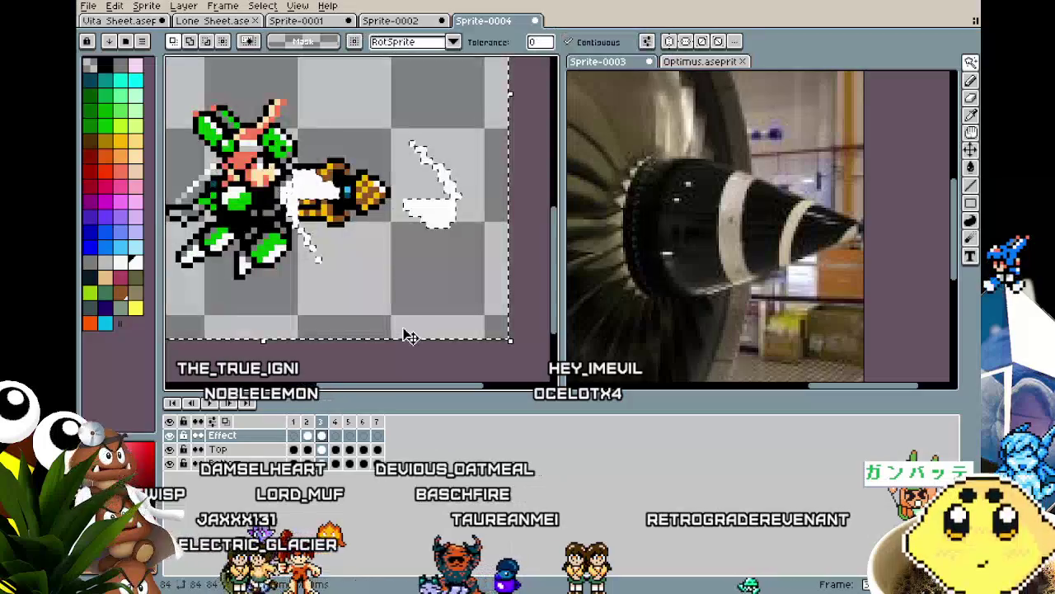
{"action": "left_click", "coordinate": [320, 422]}
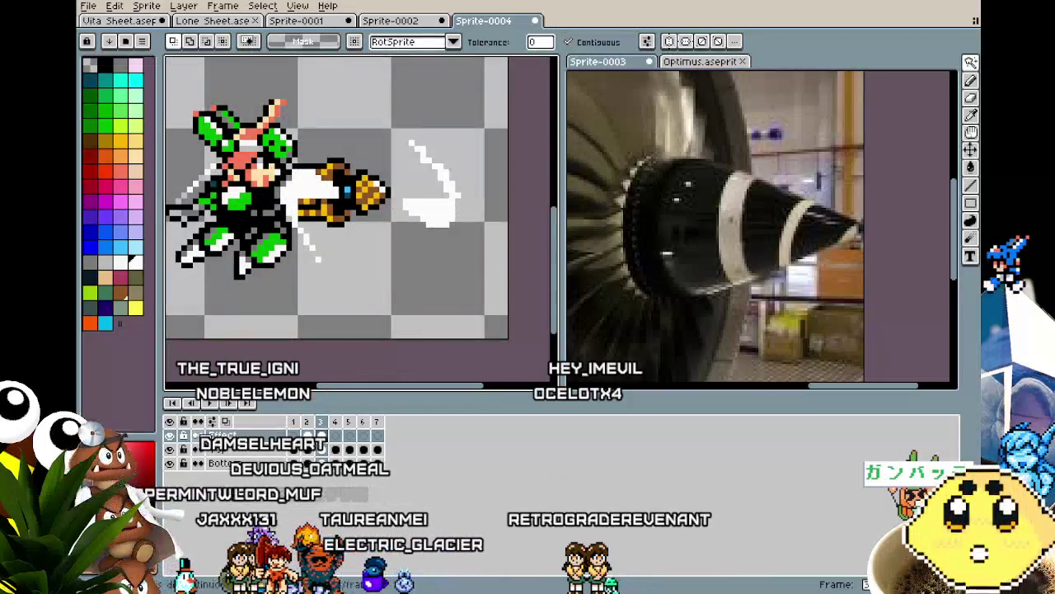
Paste the swooshes into frame 4 rotated a quarter turn around the drill.
{"action": "left_click", "coordinate": [334, 436]}
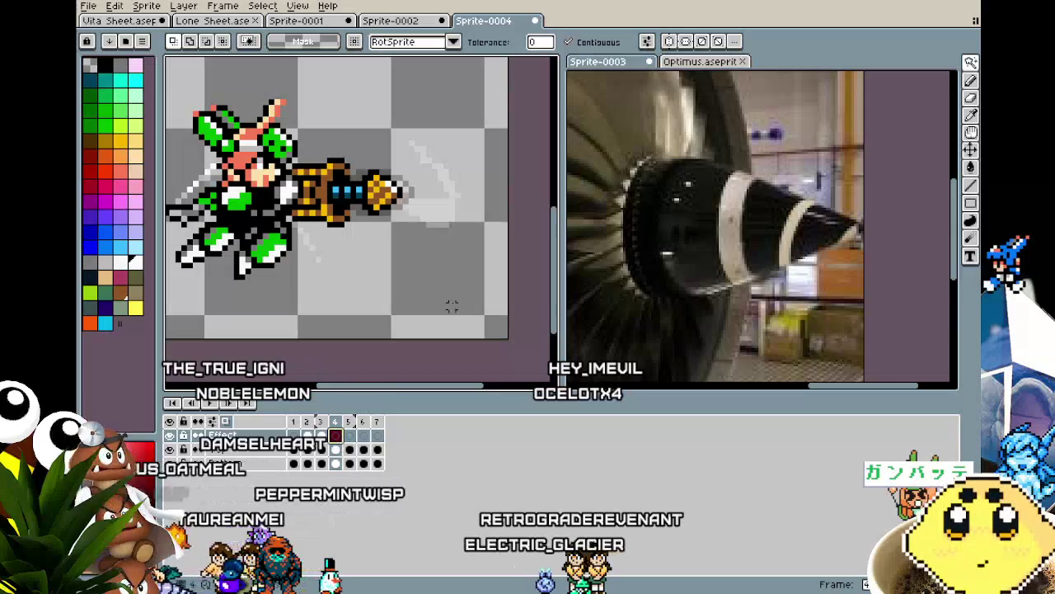
{"action": "key", "text": "ctrl+v"}
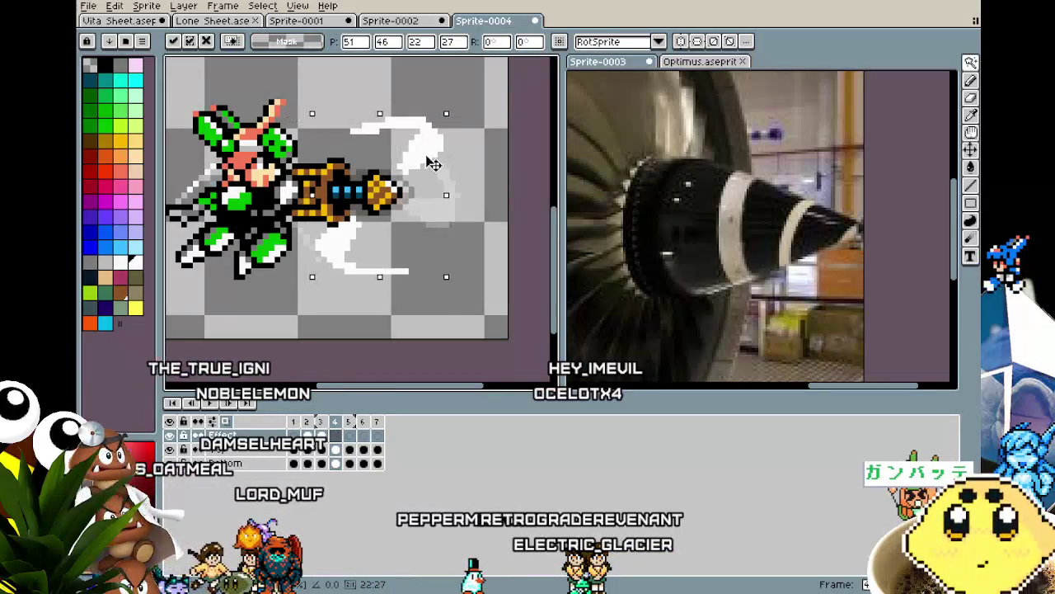
{"action": "left_click_drag", "start_coordinate": [462, 110], "coordinate": [513, 310]}
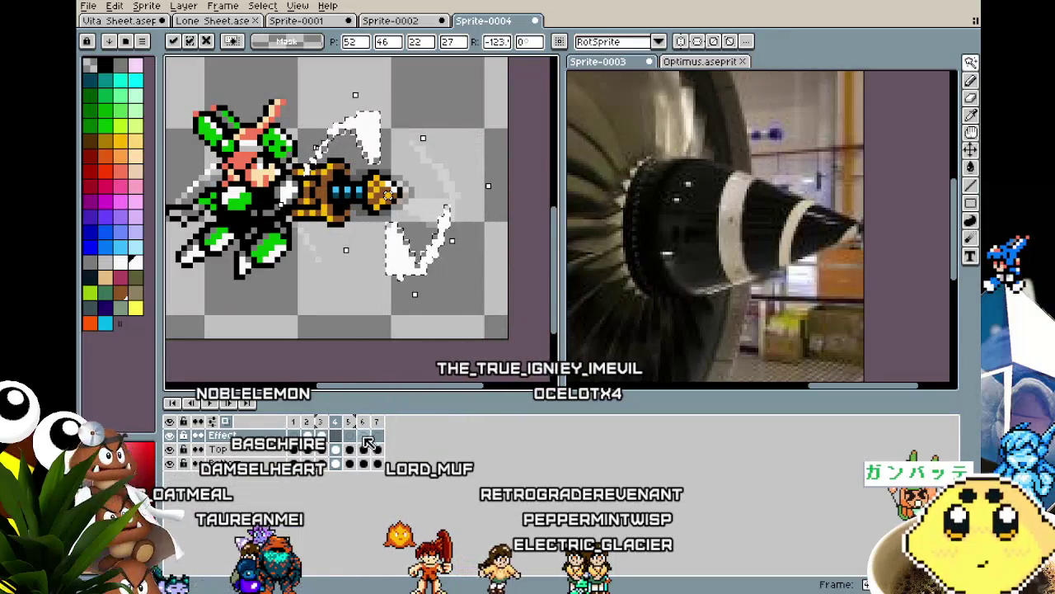
{"action": "left_click", "coordinate": [349, 436]}
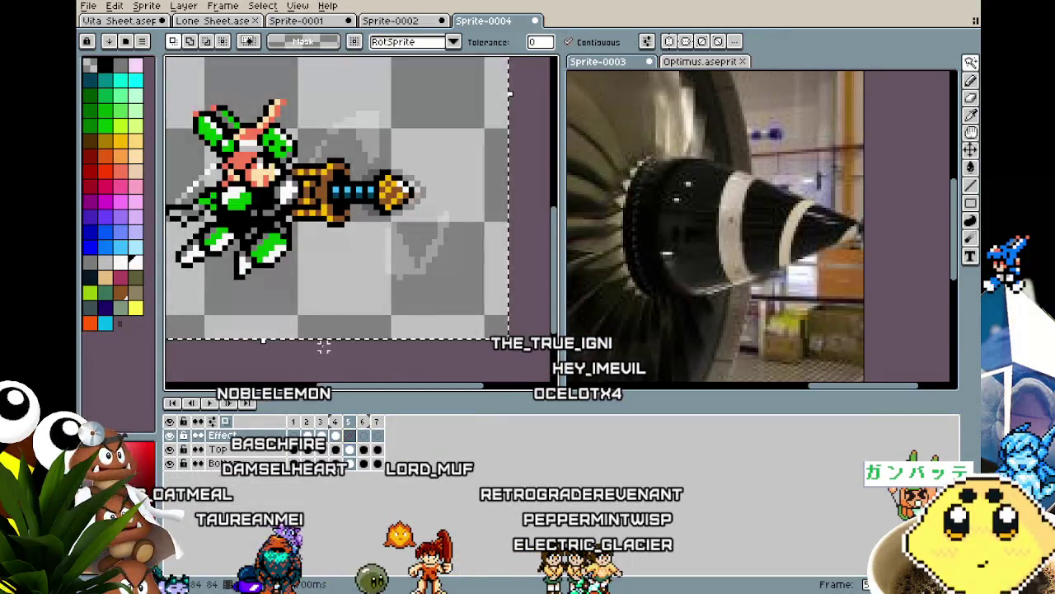
Paste the swoosh into frame 5, rotated under the drill and moved up-right.
{"action": "key", "text": "ctrl+v"}
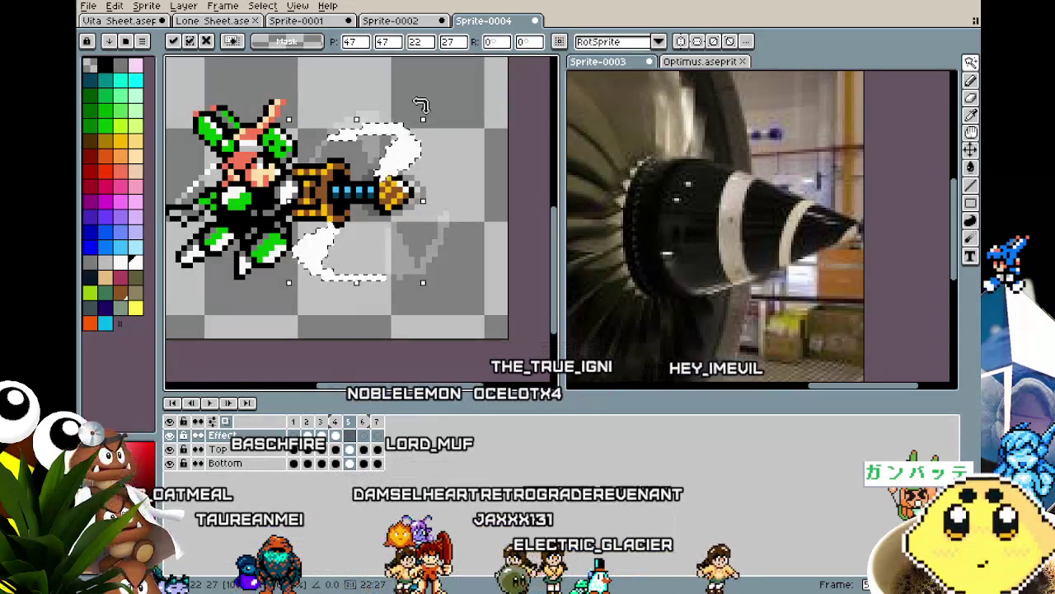
{"action": "left_click_drag", "start_coordinate": [442, 270], "coordinate": [266, 330]}
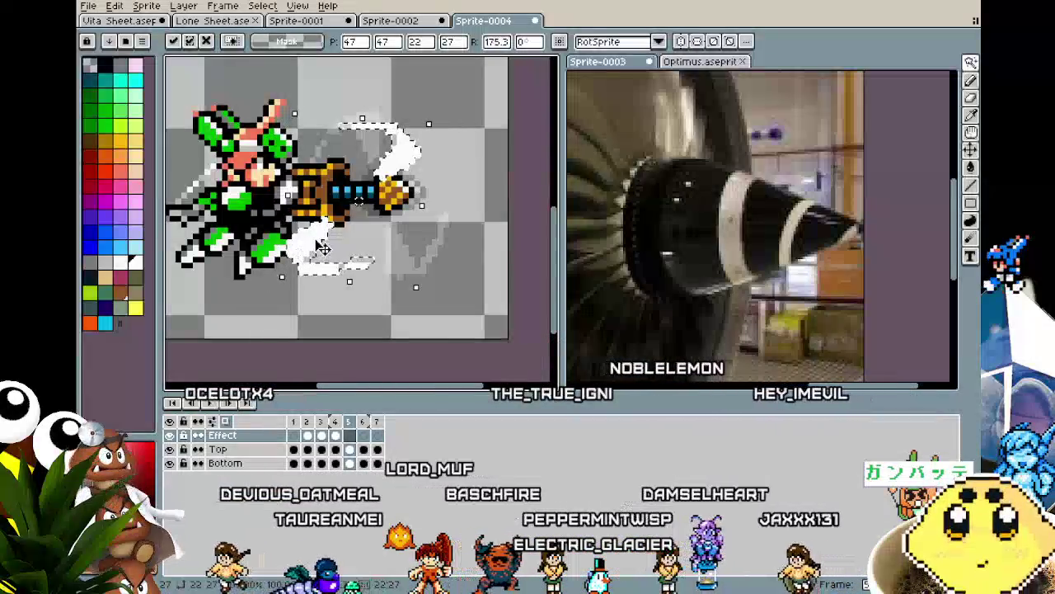
{"action": "left_click_drag", "start_coordinate": [312, 251], "coordinate": [359, 244]}
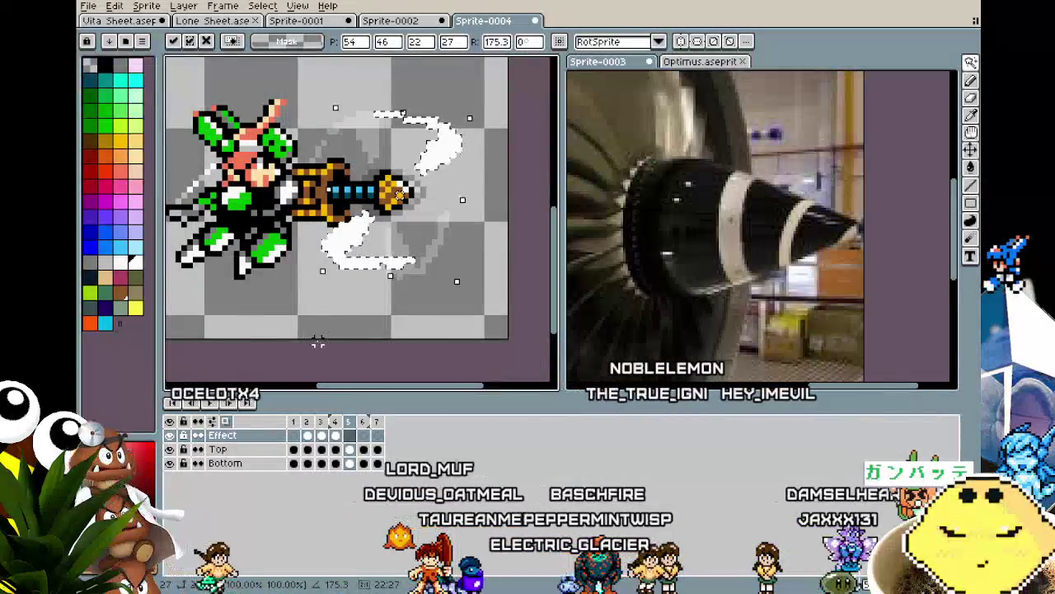
{"action": "left_click", "coordinate": [341, 358]}
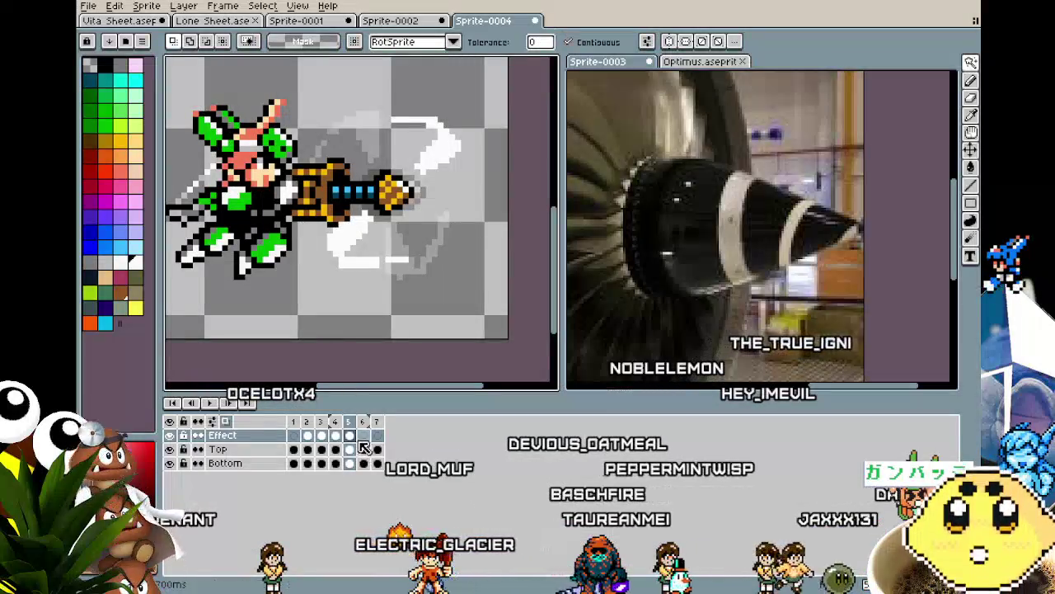
Paste the swoosh into frame 6, nudged right and rotated clockwise around the drill tip.
{"action": "left_click", "coordinate": [362, 434]}
{"action": "key", "text": "ctrl+v"}
{"action": "key", "text": "ctrl+a"}
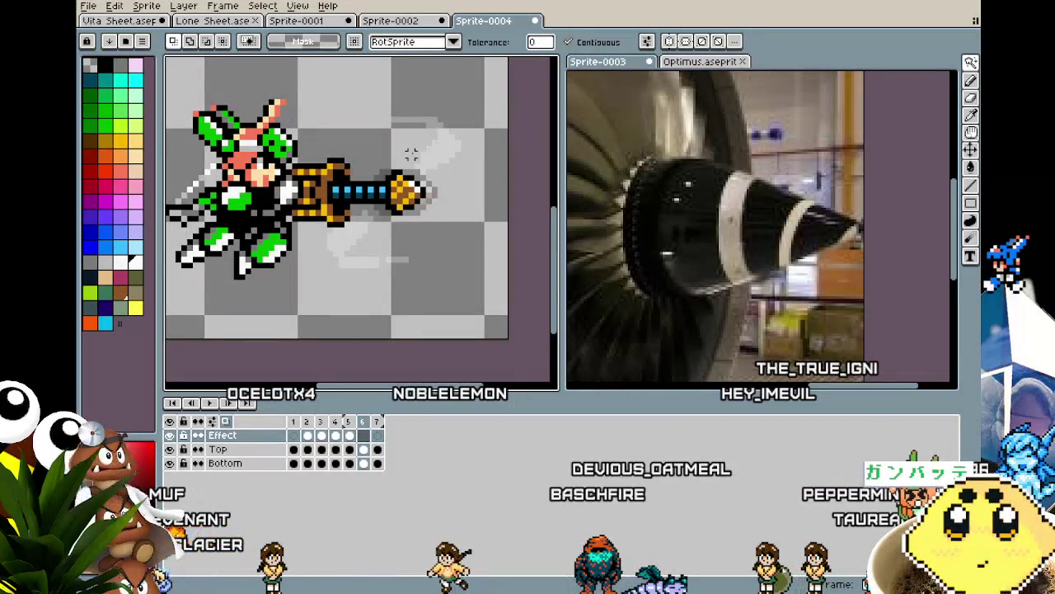
{"action": "key", "text": "ctrl+v"}
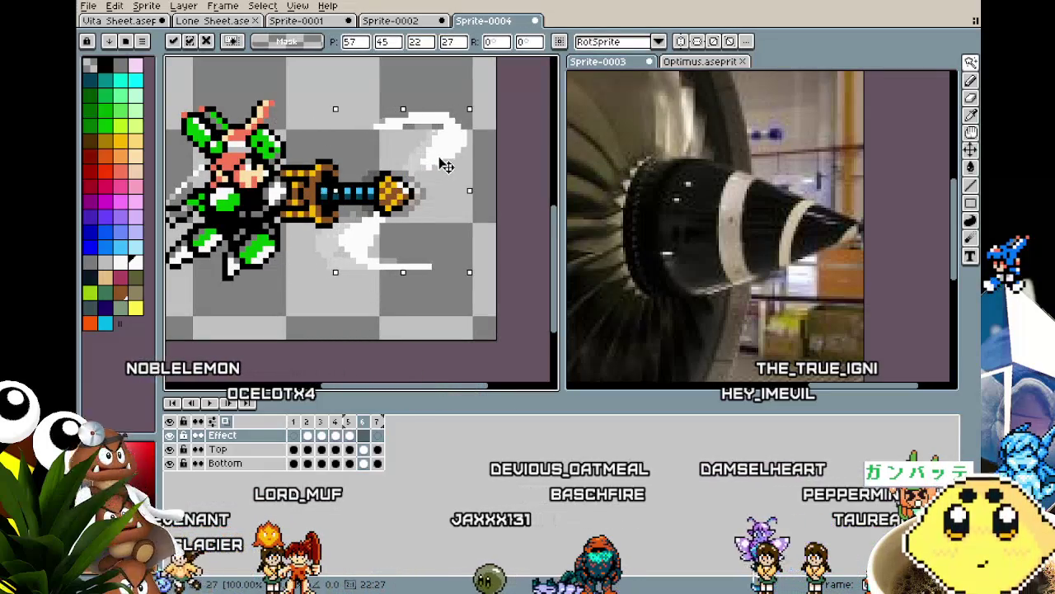
{"action": "key", "text": "Right"}
{"action": "left_click_drag", "start_coordinate": [477, 95], "coordinate": [487, 259]}
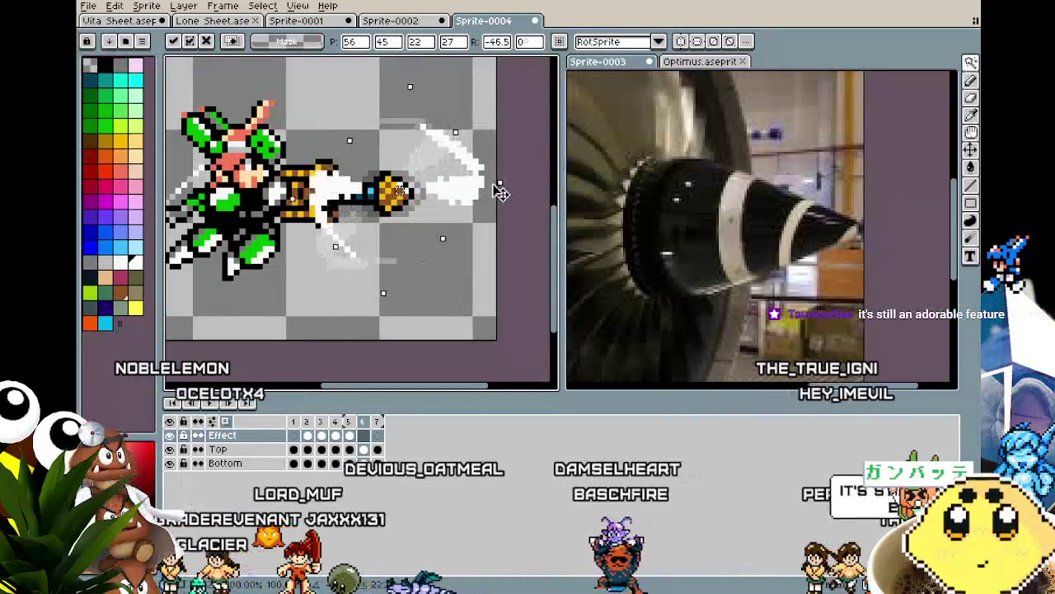
{"action": "key", "text": "w"}
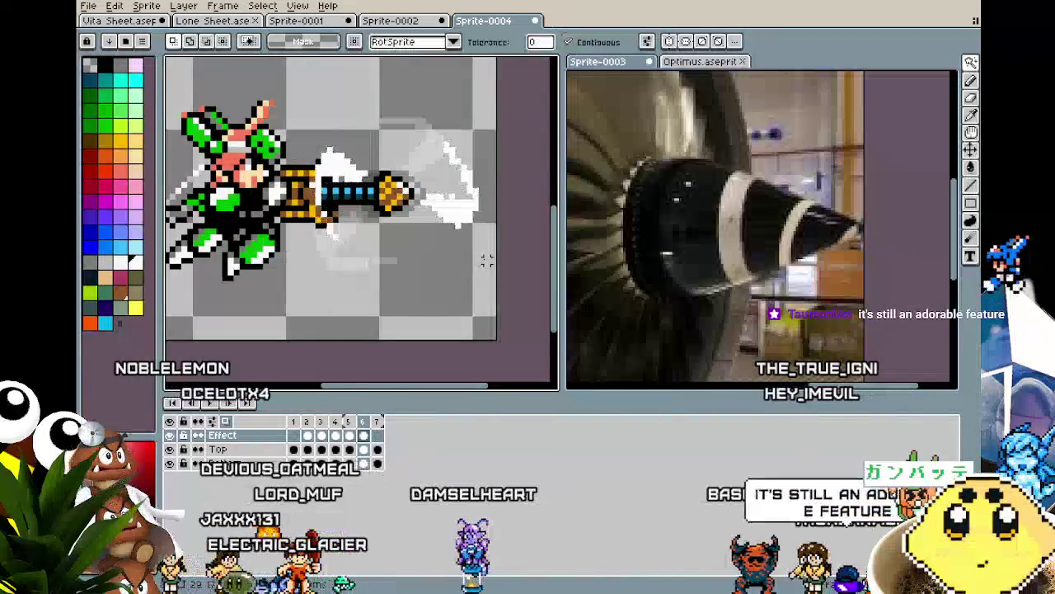
{"action": "left_click_drag", "start_coordinate": [487, 258], "coordinate": [459, 257]}
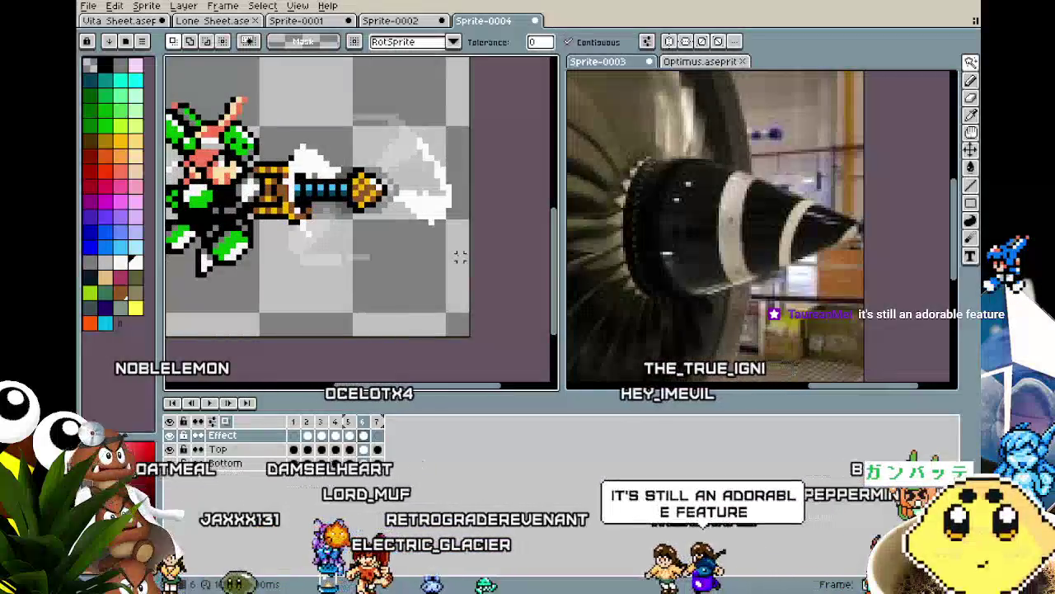
Paste the swoosh into frame 7 rotated a quarter turn and play the animation.
{"action": "left_click", "coordinate": [378, 437]}
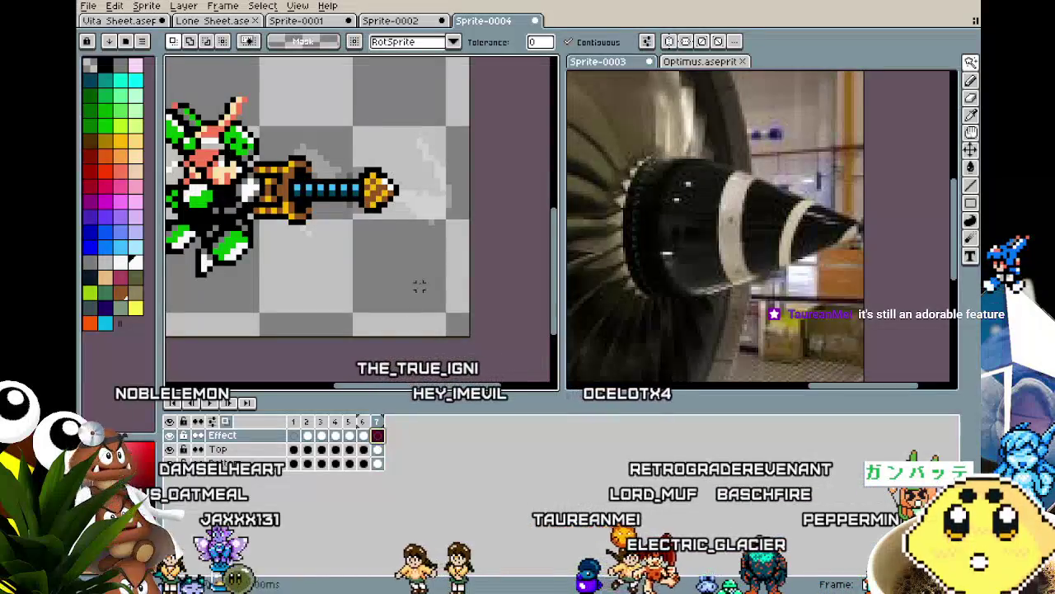
{"action": "key", "text": "ctrl+v"}
{"action": "left_click_drag", "start_coordinate": [392, 109], "coordinate": [439, 306]}
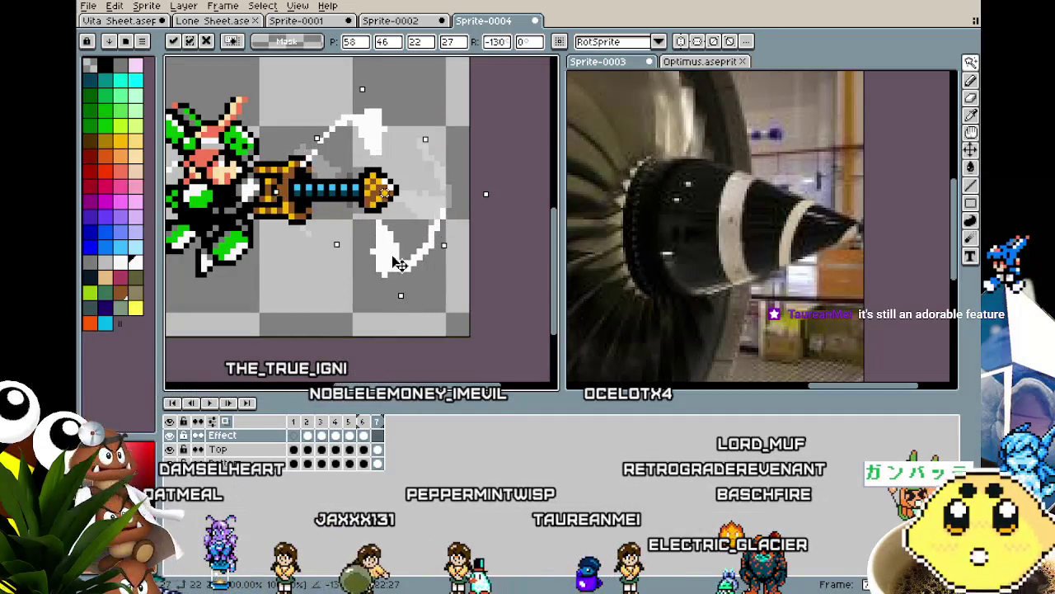
{"action": "key", "text": "Return"}
{"action": "key", "text": "Return"}
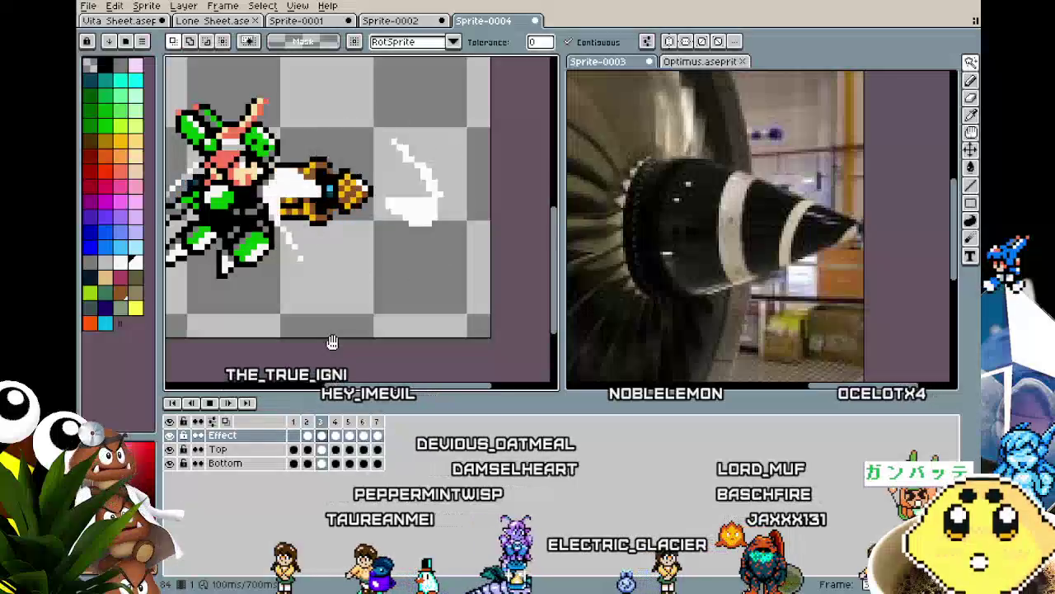
Sample the swoosh's white with the eyedropper on frame 5, then return to the Pencil.
{"action": "scroll", "coordinate": [332, 342], "scroll_direction": "down", "scroll_amount": 2}
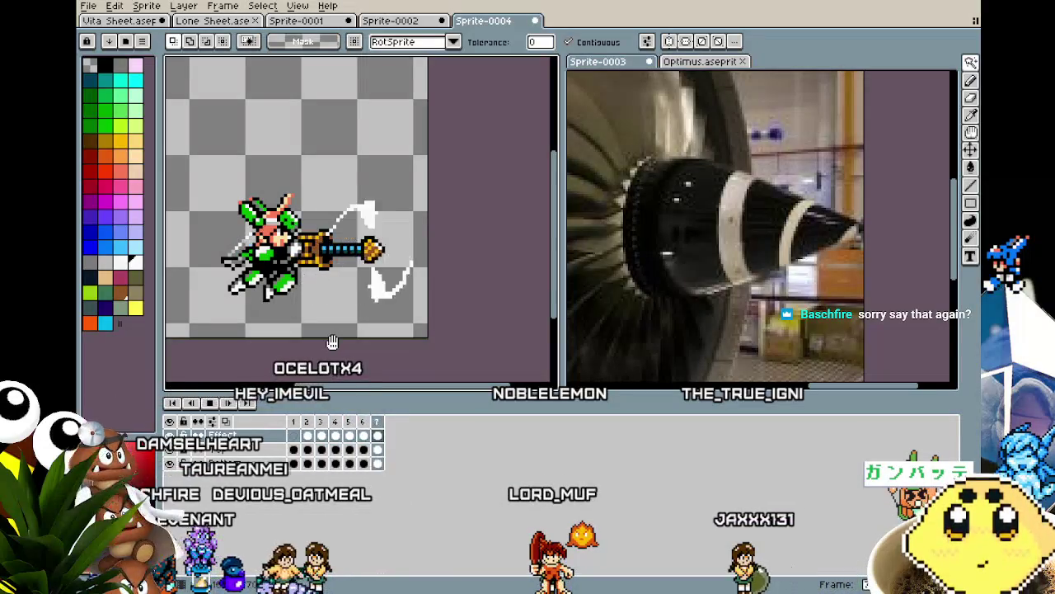
{"action": "scroll", "coordinate": [334, 341], "scroll_direction": "up", "scroll_amount": 1}
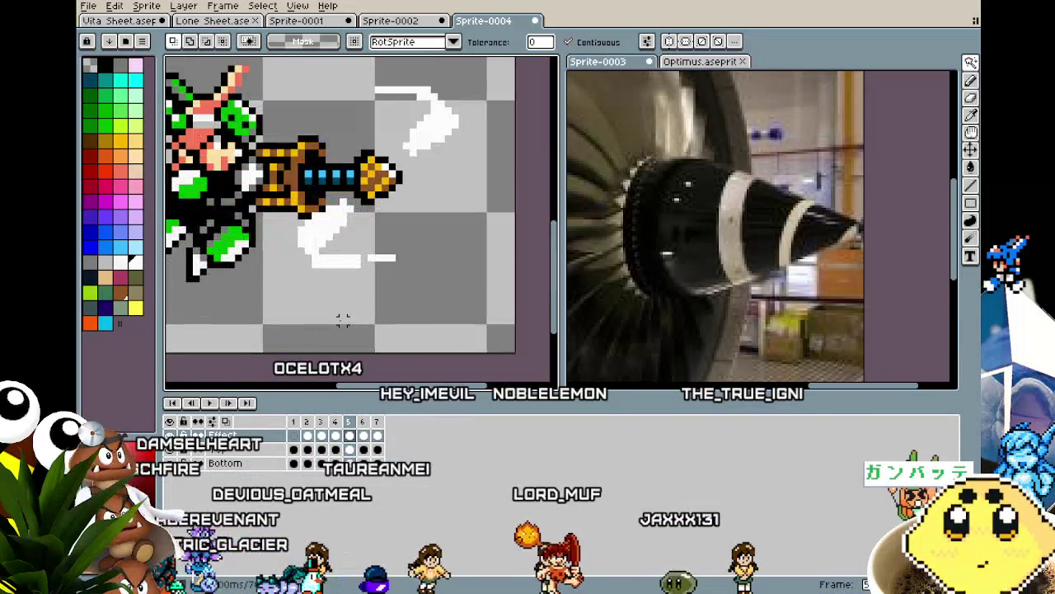
{"action": "key", "text": "i"}
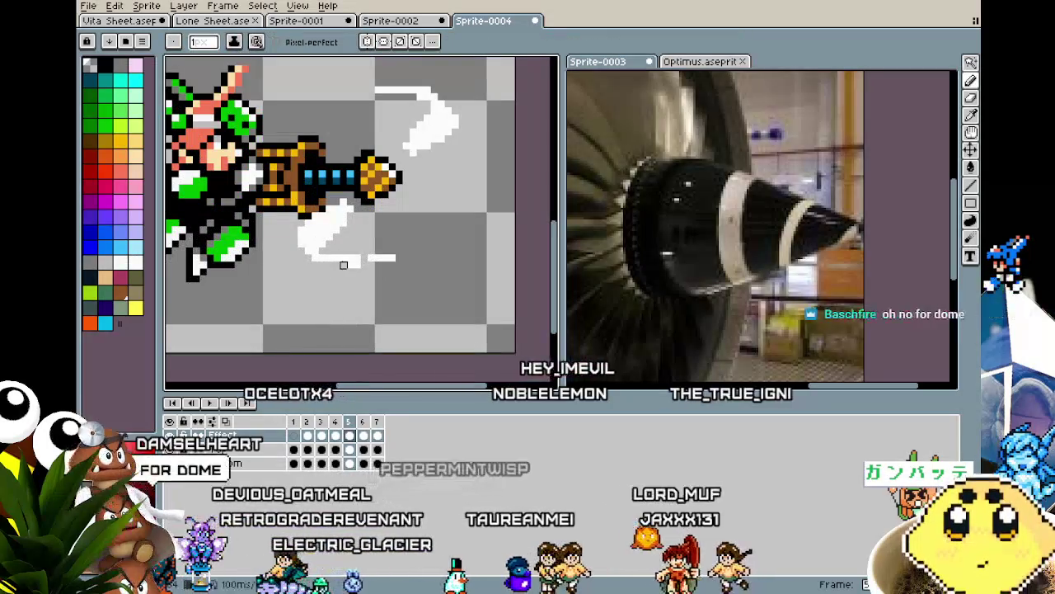
{"action": "key", "text": "b"}
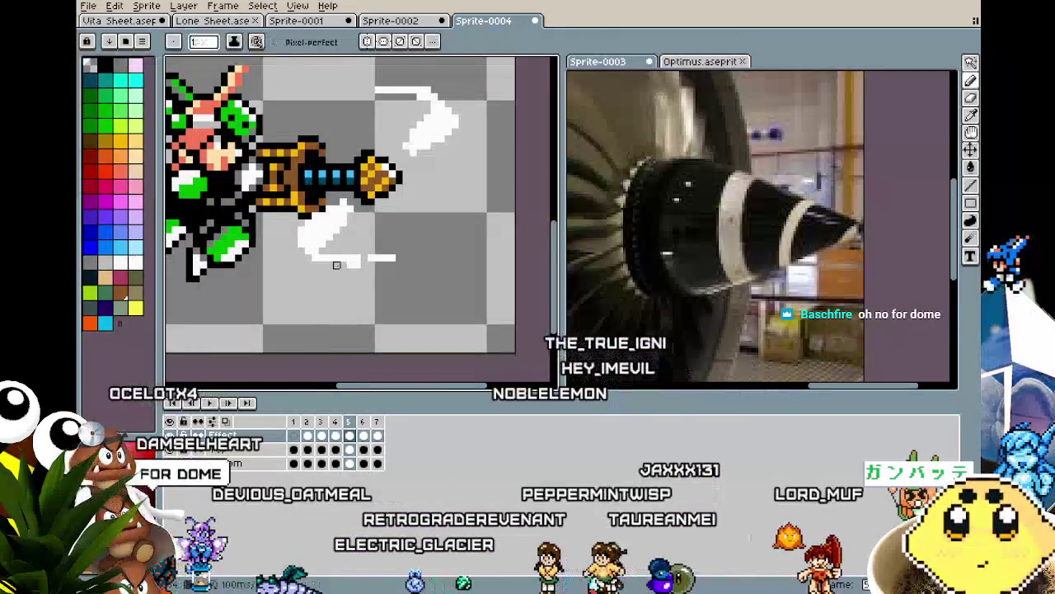
{"action": "key", "text": "i"}
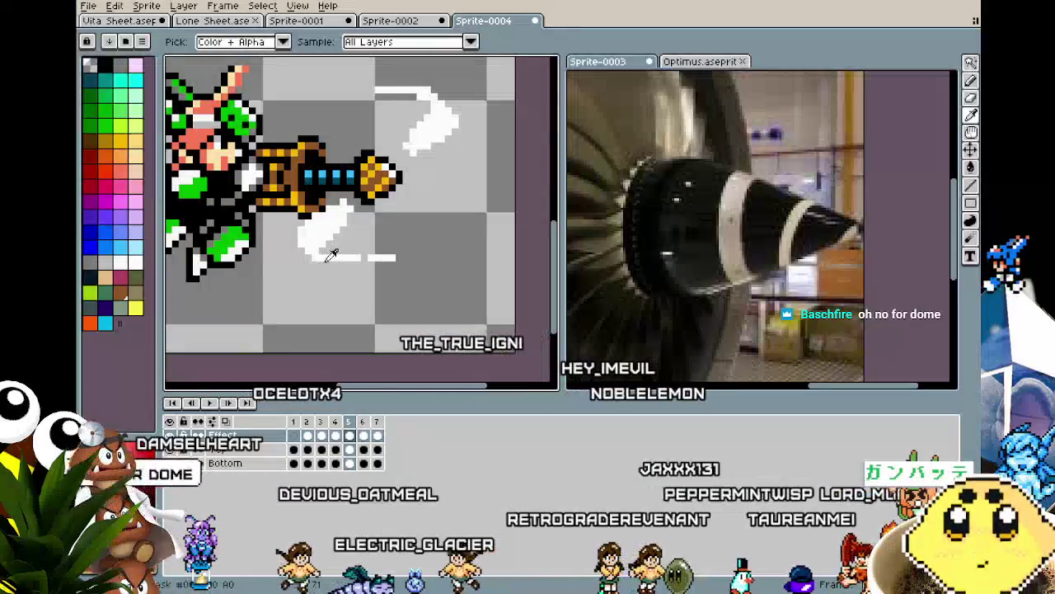
{"action": "key", "text": "b"}
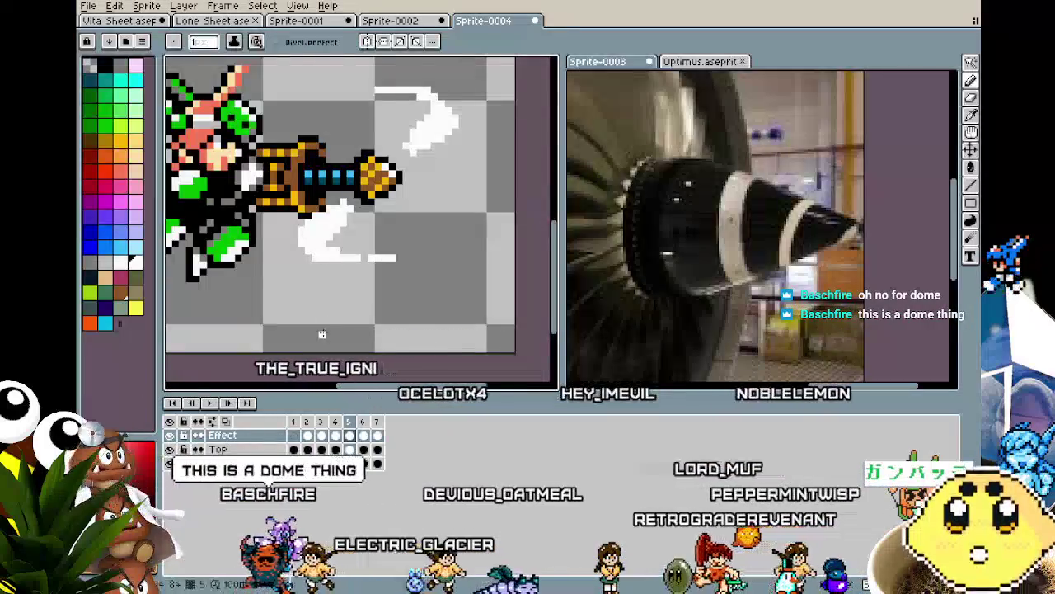
{"action": "scroll", "coordinate": [322, 333], "scroll_direction": "down", "scroll_amount": 1}
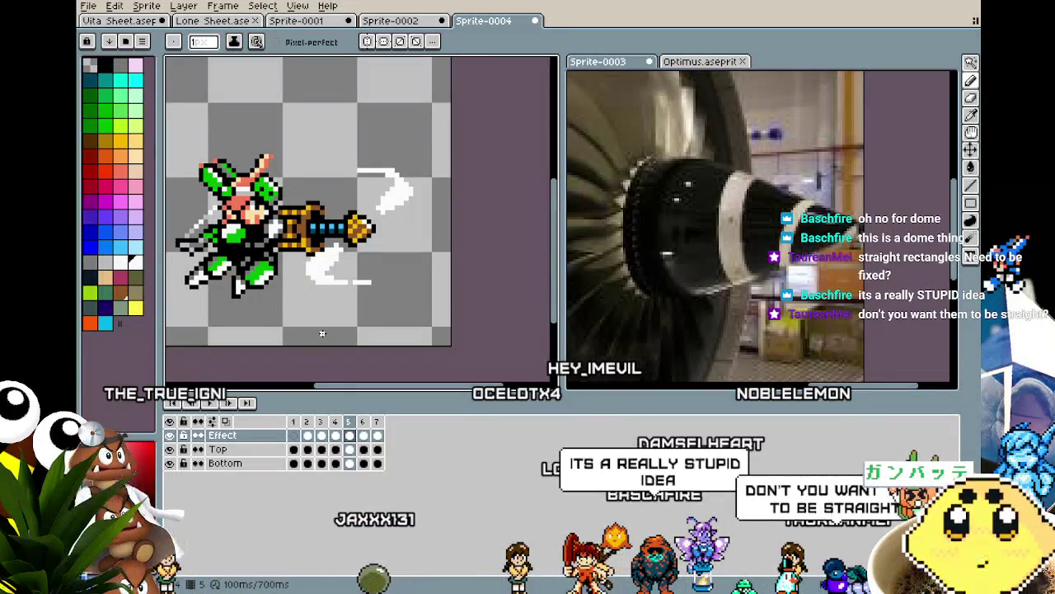
Play the drill animation from frame 1 and zoom in to inspect the swirling wind.
{"action": "left_click_drag", "start_coordinate": [323, 333], "coordinate": [348, 331]}
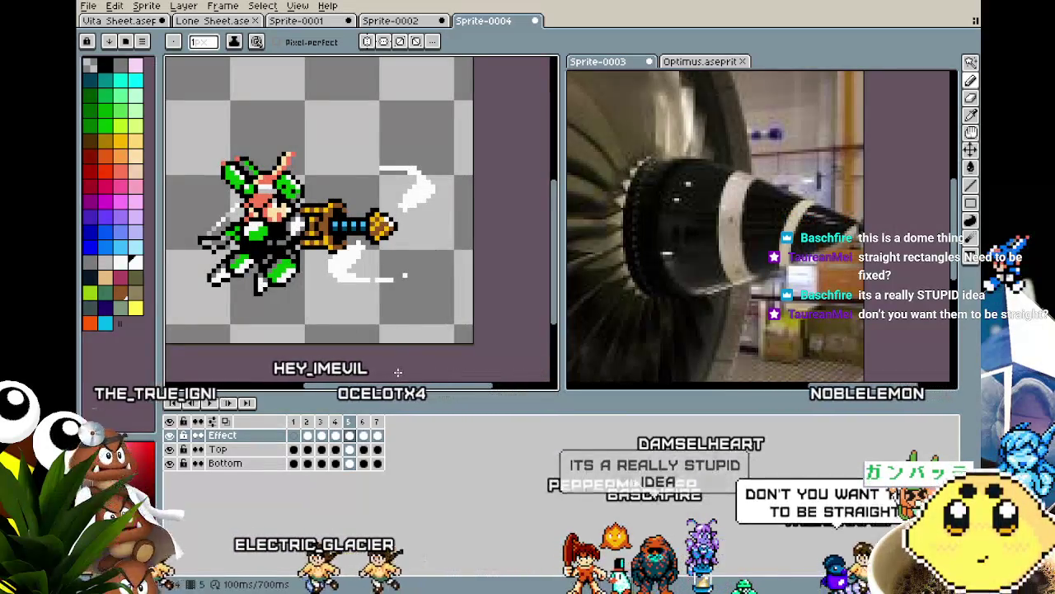
{"action": "scroll", "coordinate": [398, 372], "scroll_direction": "down", "scroll_amount": 1}
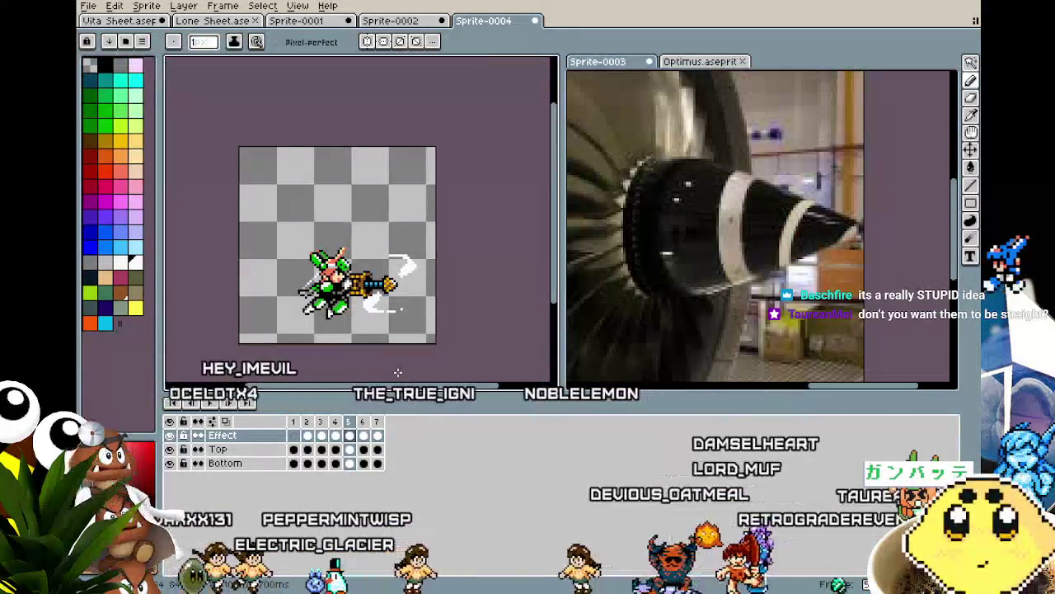
{"action": "key", "text": "Return"}
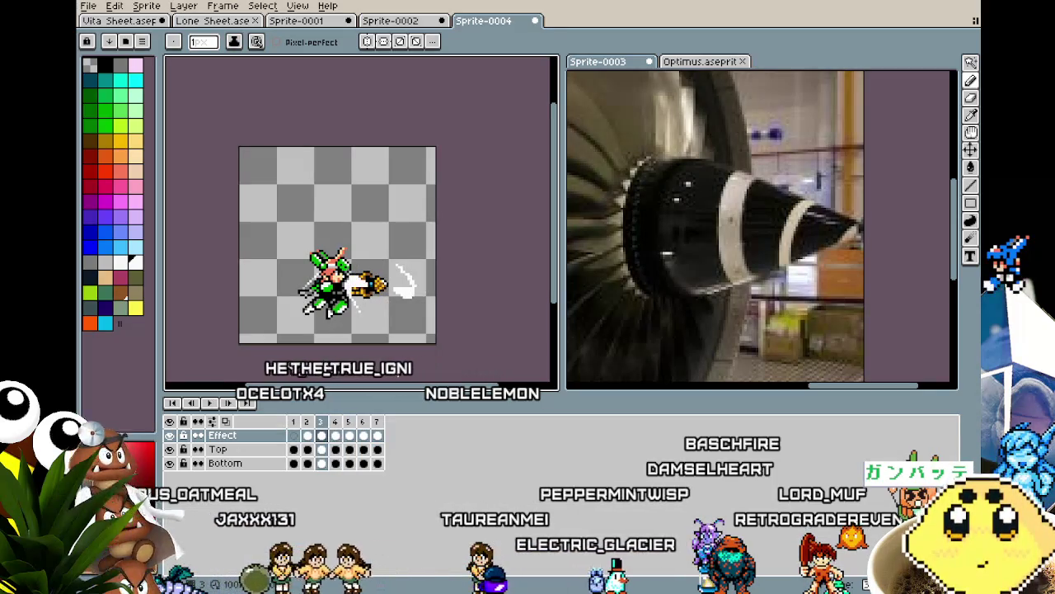
{"action": "scroll", "coordinate": [355, 257], "scroll_direction": "up", "scroll_amount": 2}
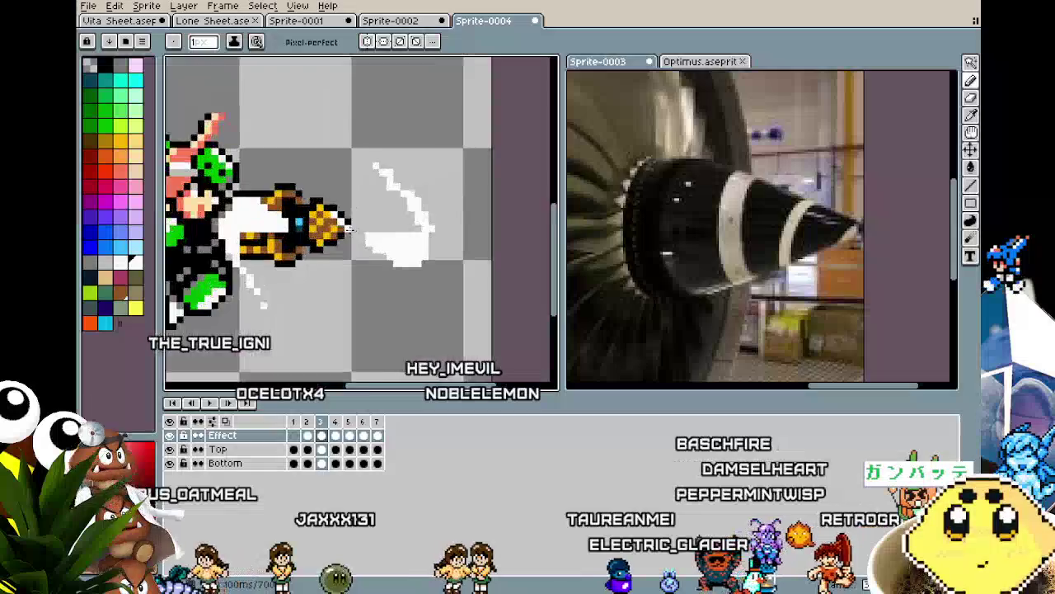
{"action": "scroll", "coordinate": [354, 258], "scroll_direction": "up", "scroll_amount": 2}
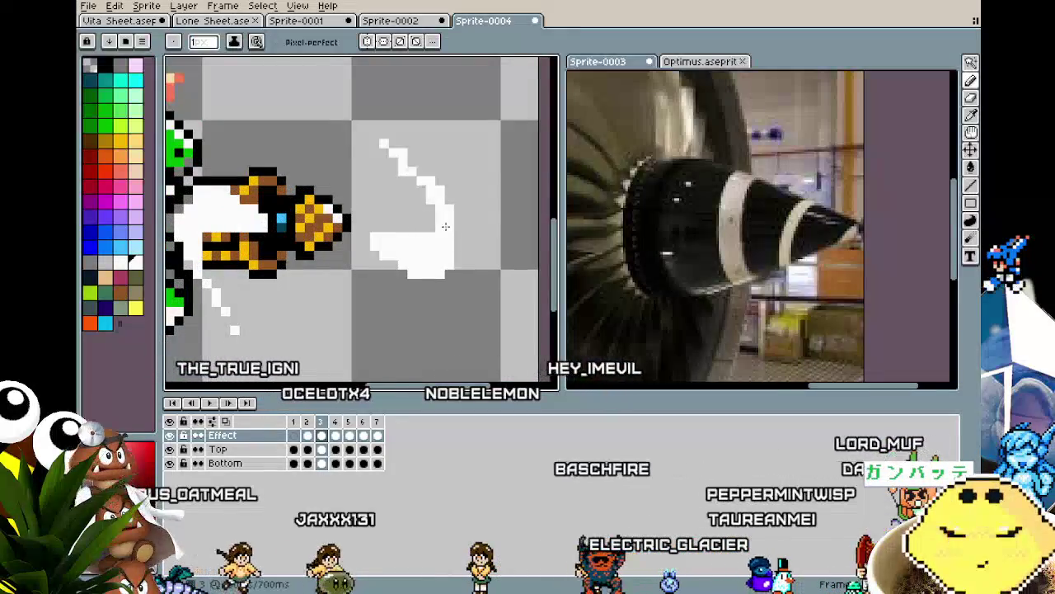
{"action": "scroll", "coordinate": [432, 227], "scroll_direction": "down", "scroll_amount": 5}
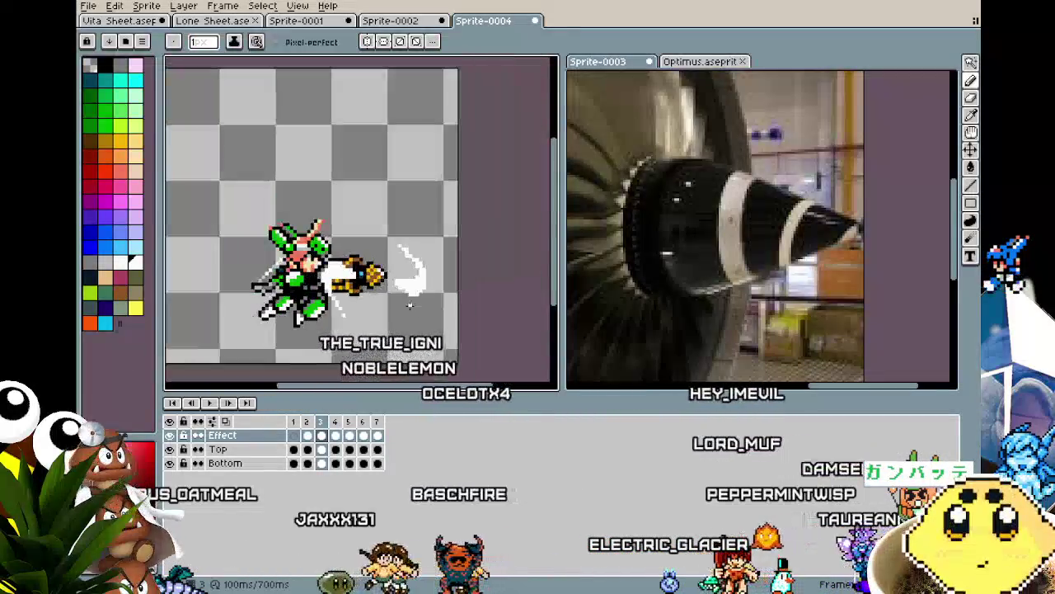
{"action": "scroll", "coordinate": [410, 308], "scroll_direction": "up", "scroll_amount": 4}
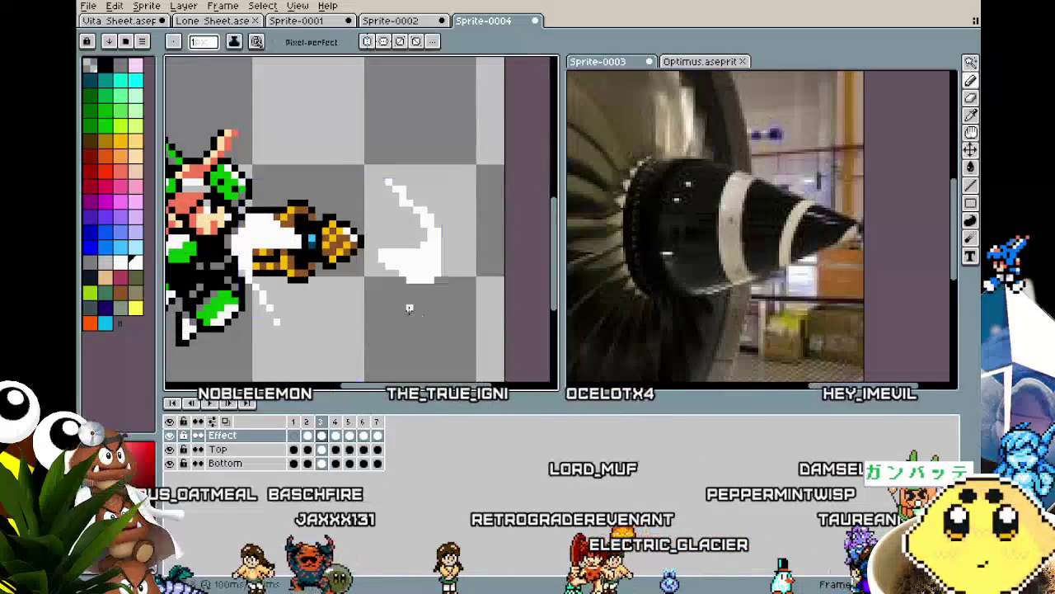
{"action": "scroll", "coordinate": [409, 309], "scroll_direction": "down", "scroll_amount": 2}
{"action": "scroll", "coordinate": [409, 309], "scroll_direction": "down", "scroll_amount": 3}
{"action": "scroll", "coordinate": [407, 320], "scroll_direction": "up", "scroll_amount": 3}
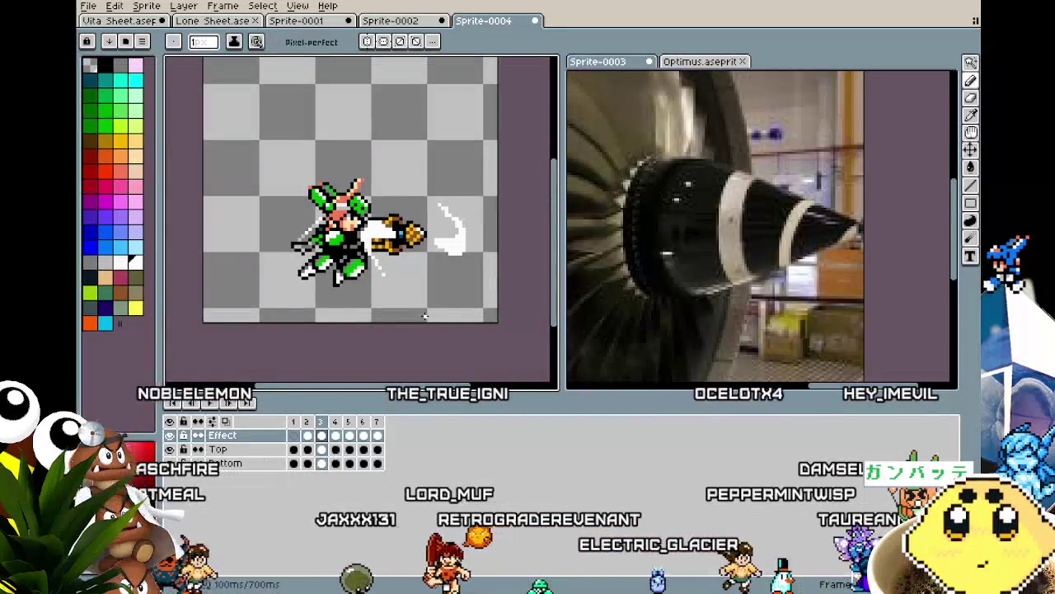
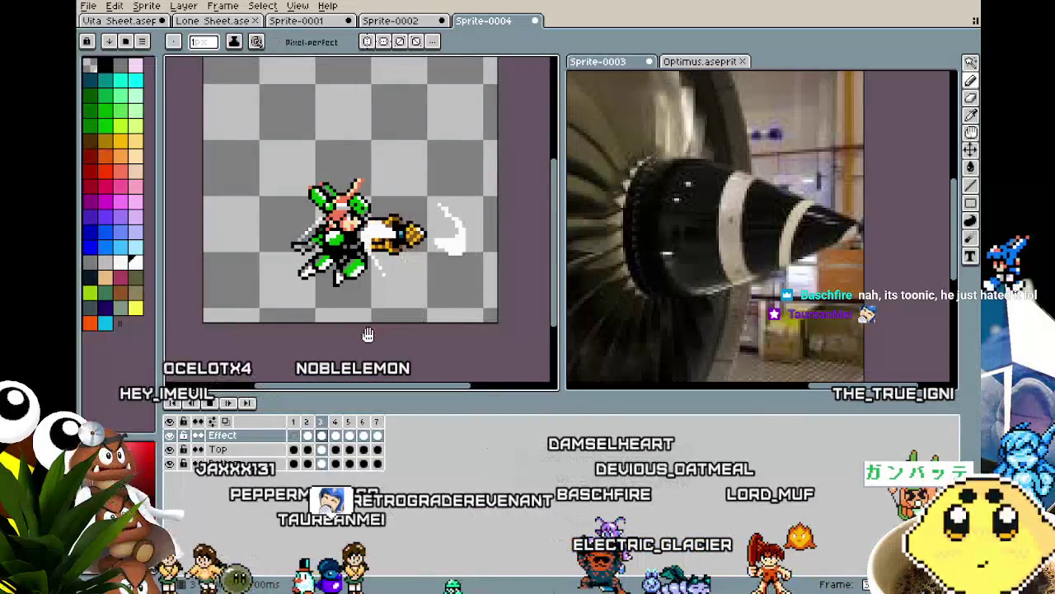
Insert a new frame after frame 3 and remove the white slash from its Effect cel.
{"action": "scroll", "coordinate": [423, 315], "scroll_direction": "up", "scroll_amount": 2}
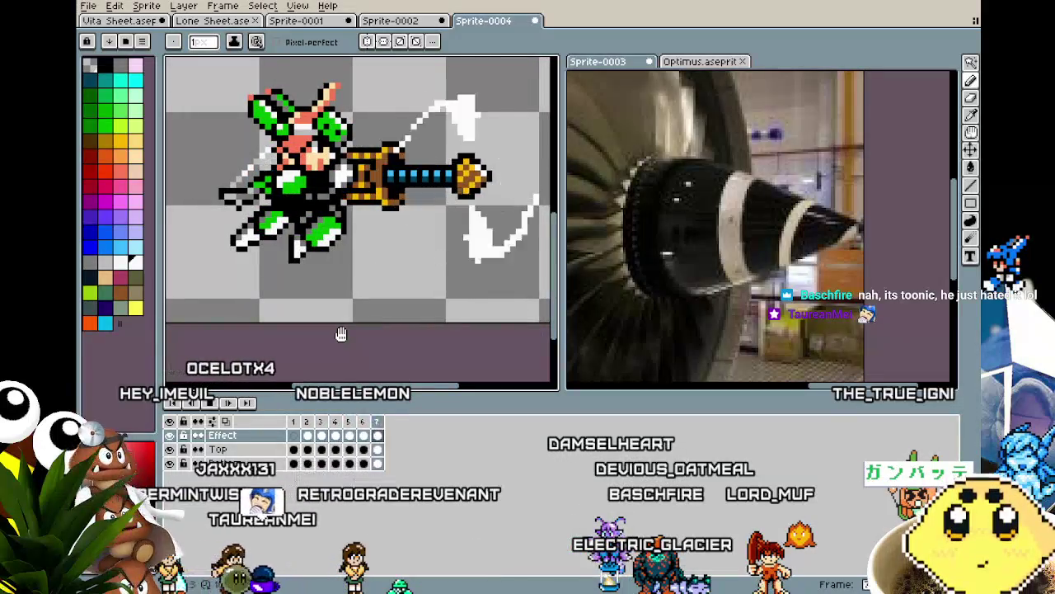
{"action": "left_click_drag", "start_coordinate": [341, 334], "coordinate": [295, 332]}
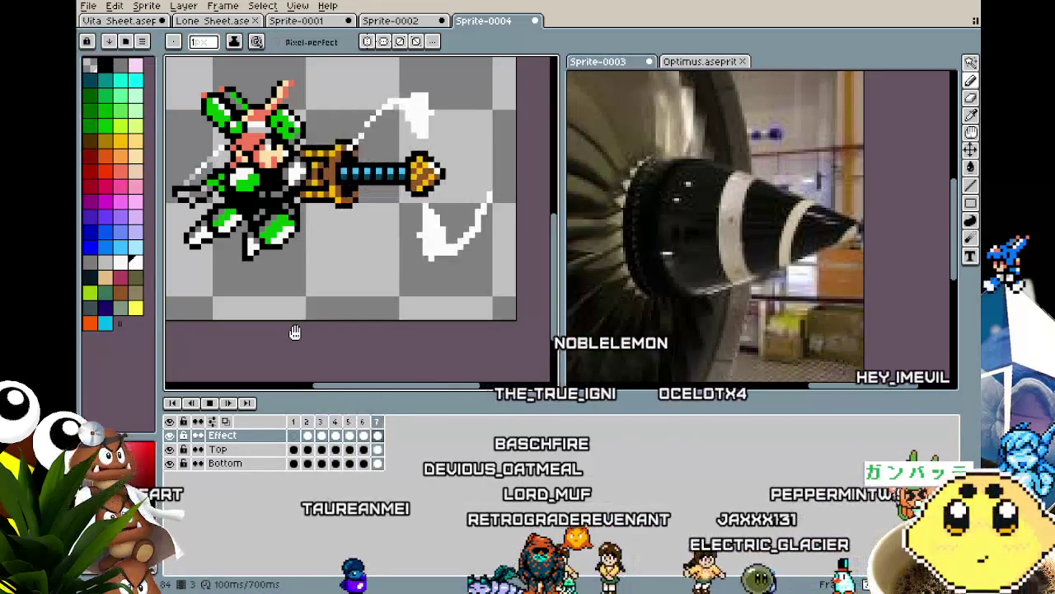
{"action": "scroll", "coordinate": [332, 264], "scroll_direction": "down", "scroll_amount": 1}
{"action": "scroll", "coordinate": [271, 329], "scroll_direction": "down", "scroll_amount": 1}
{"action": "mouse_move", "coordinate": [271, 329]}
{"action": "left_mouse_down"}
{"action": "mouse_move", "coordinate": [198, 348]}
{"action": "mouse_move", "coordinate": [370, 337]}
{"action": "mouse_move", "coordinate": [311, 338]}
{"action": "left_mouse_up"}
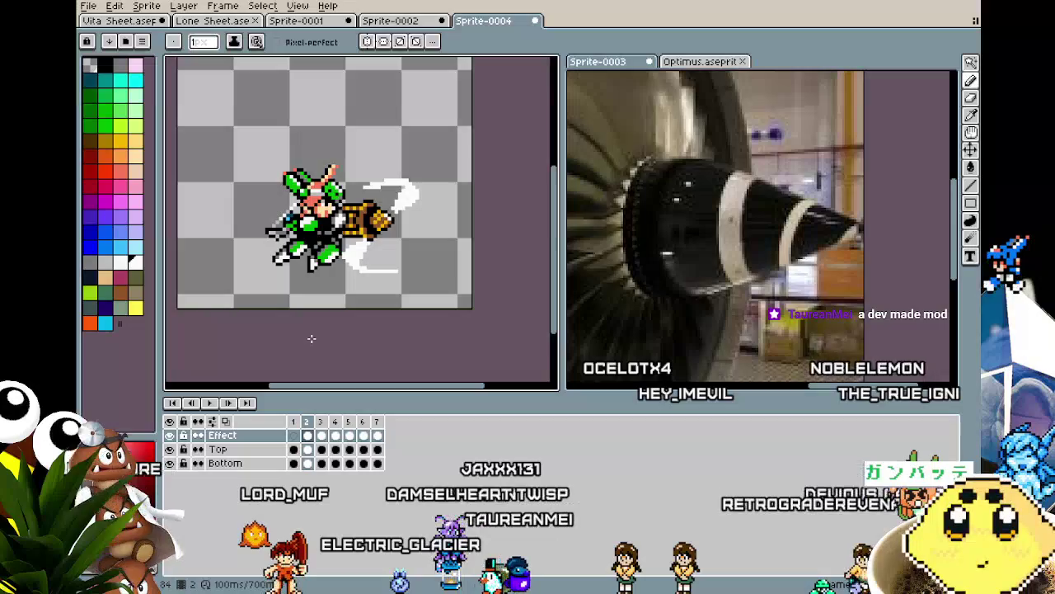
{"action": "key", "text": "Right"}
{"action": "key", "text": "Left"}
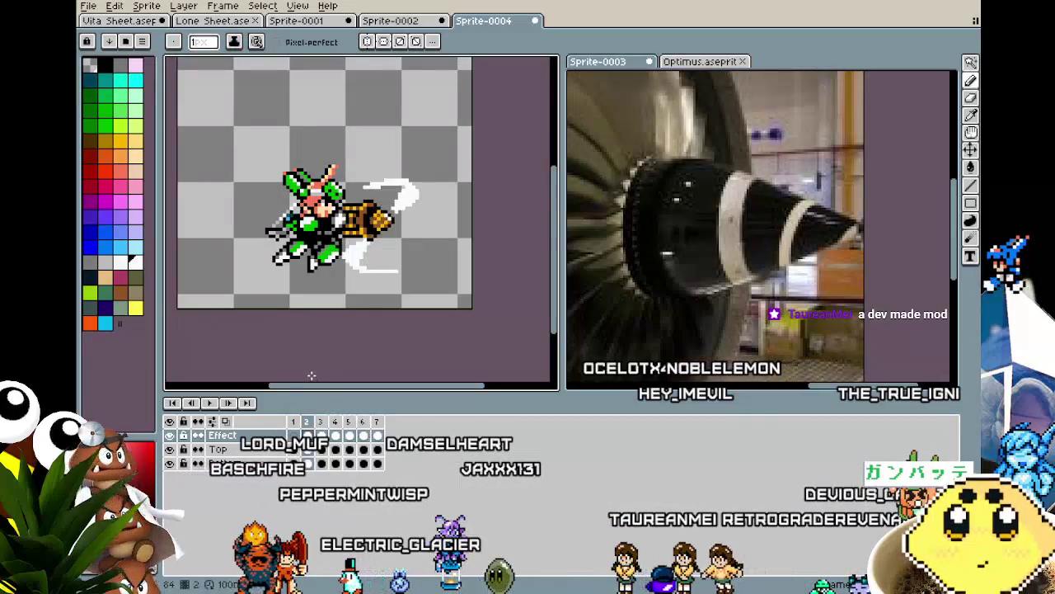
{"action": "scroll", "coordinate": [312, 375], "scroll_direction": "up", "scroll_amount": 2}
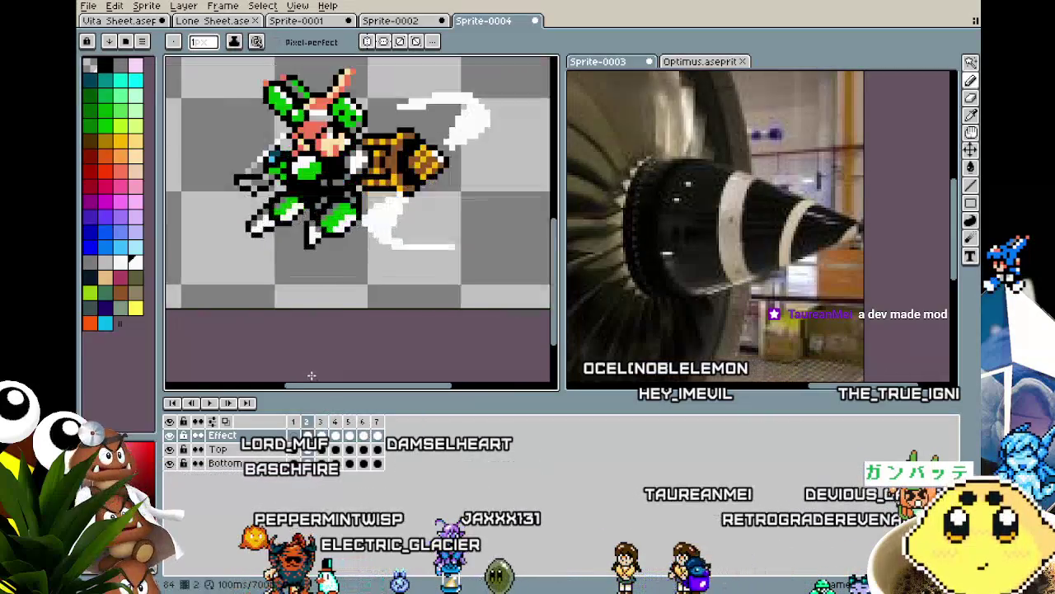
{"action": "right_click", "coordinate": [312, 423]}
{"action": "left_click", "coordinate": [336, 447]}
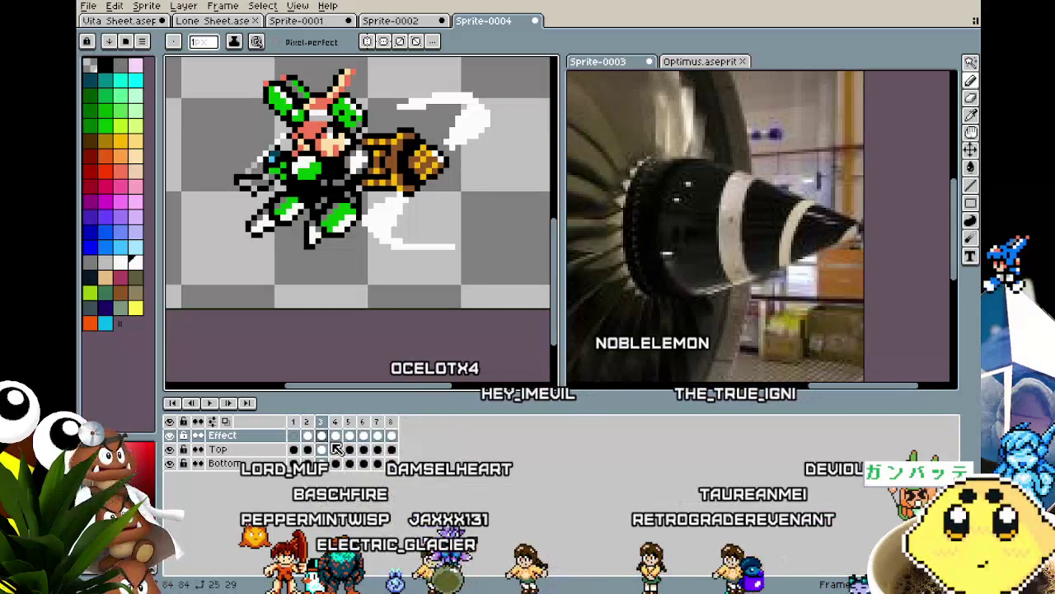
{"action": "left_click", "coordinate": [322, 435]}
{"action": "key", "text": "Delete"}
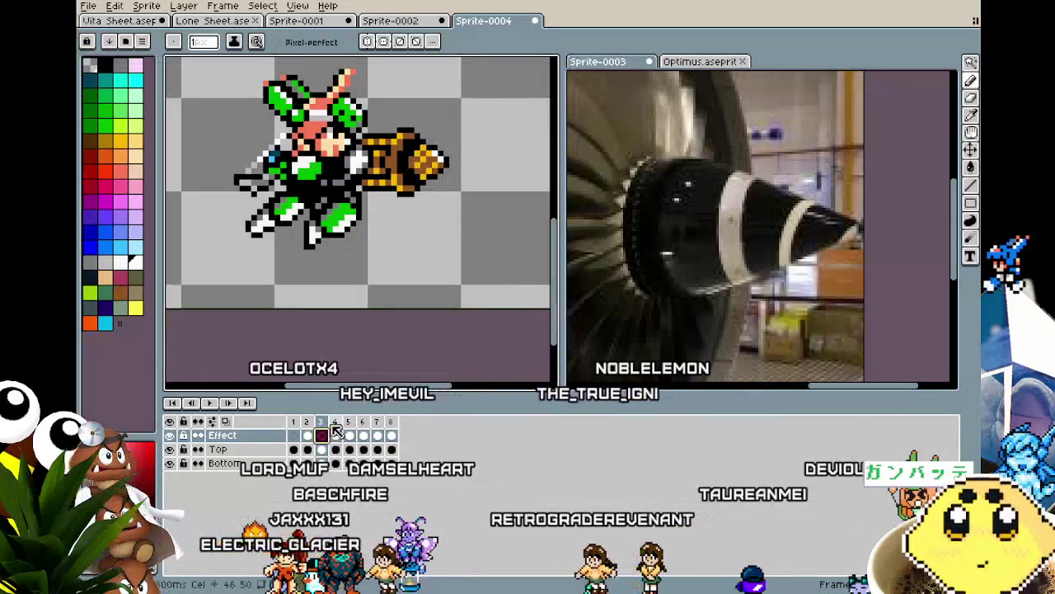
Add a duplicate frame after frame 4.
{"action": "left_click", "coordinate": [337, 432]}
{"action": "right_click", "coordinate": [334, 423]}
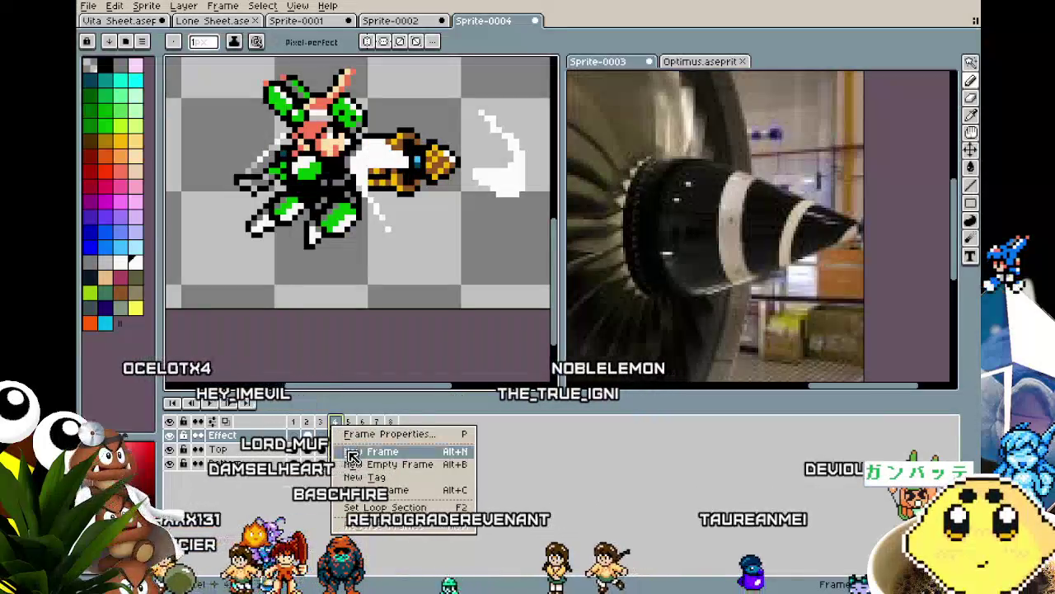
{"action": "left_click", "coordinate": [352, 453]}
{"action": "key", "text": "ctrl+z"}
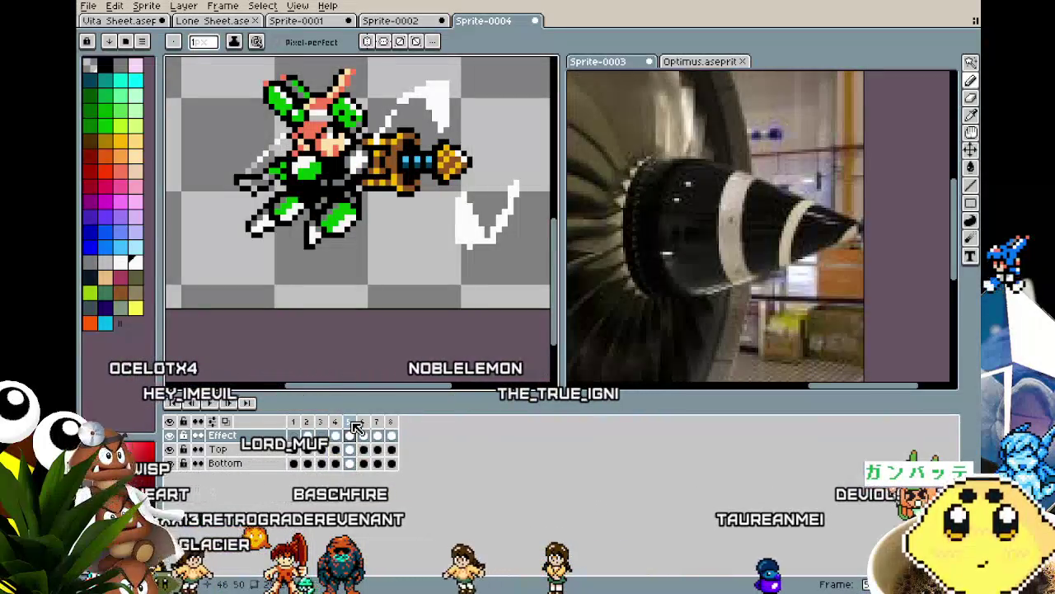
{"action": "key", "text": "ctrl+y"}
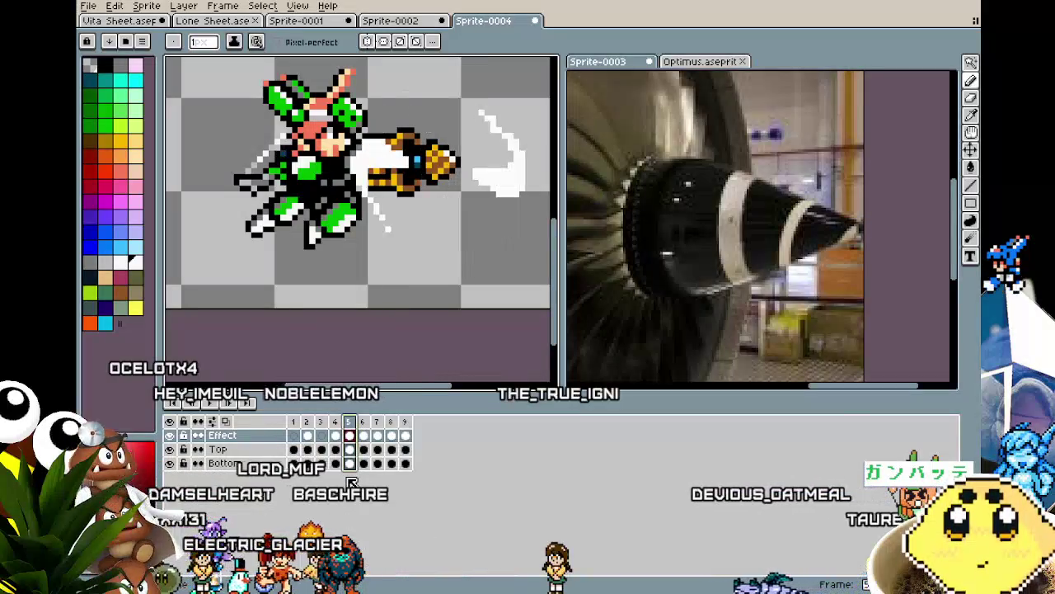
{"action": "key", "text": "Right"}
Add new frames at positions 7, 11 and 13 so the timeline reaches 13 frames.
{"action": "left_click", "coordinate": [353, 436]}
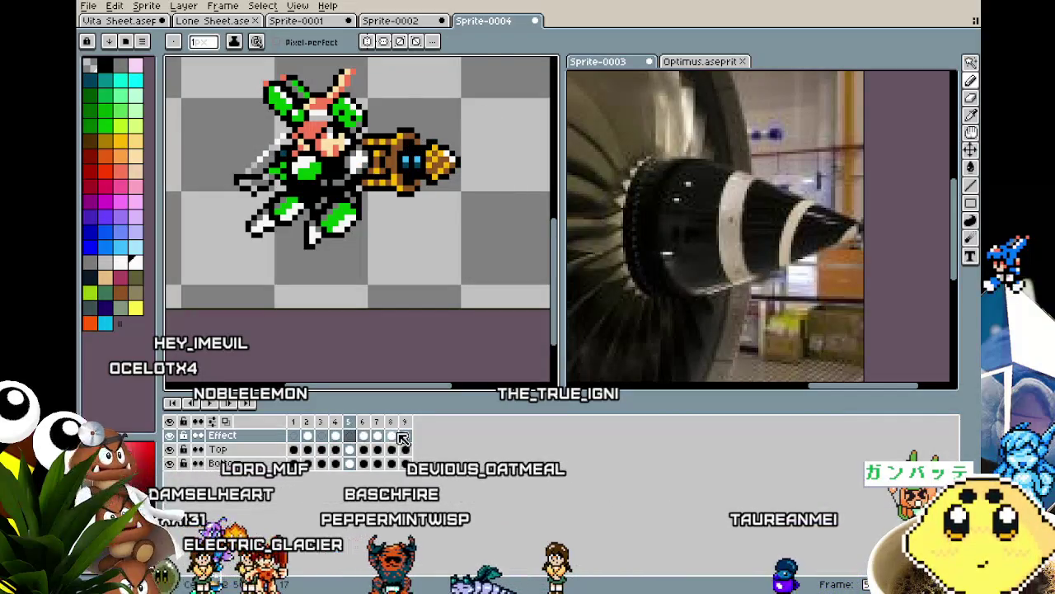
{"action": "left_click", "coordinate": [395, 450]}
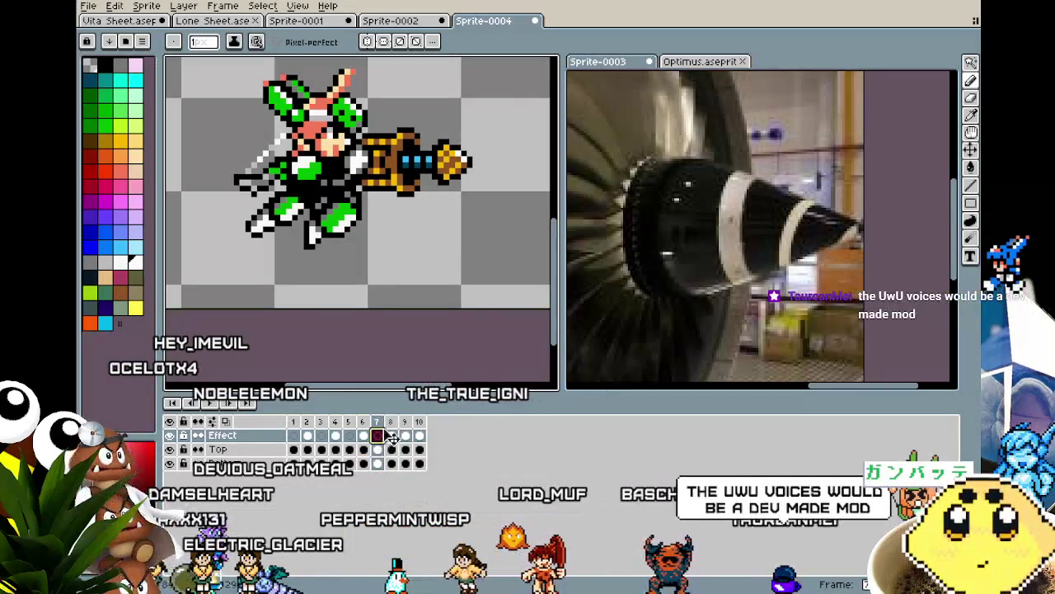
{"action": "left_click", "coordinate": [393, 424]}
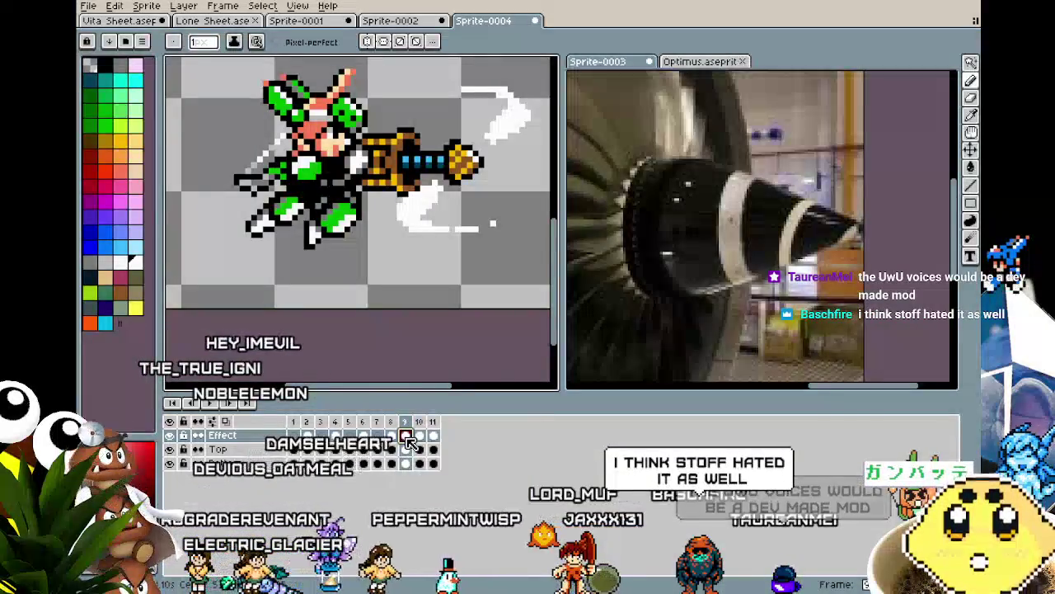
{"action": "left_click", "coordinate": [421, 435]}
{"action": "right_click", "coordinate": [419, 421]}
{"action": "left_click", "coordinate": [446, 446]}
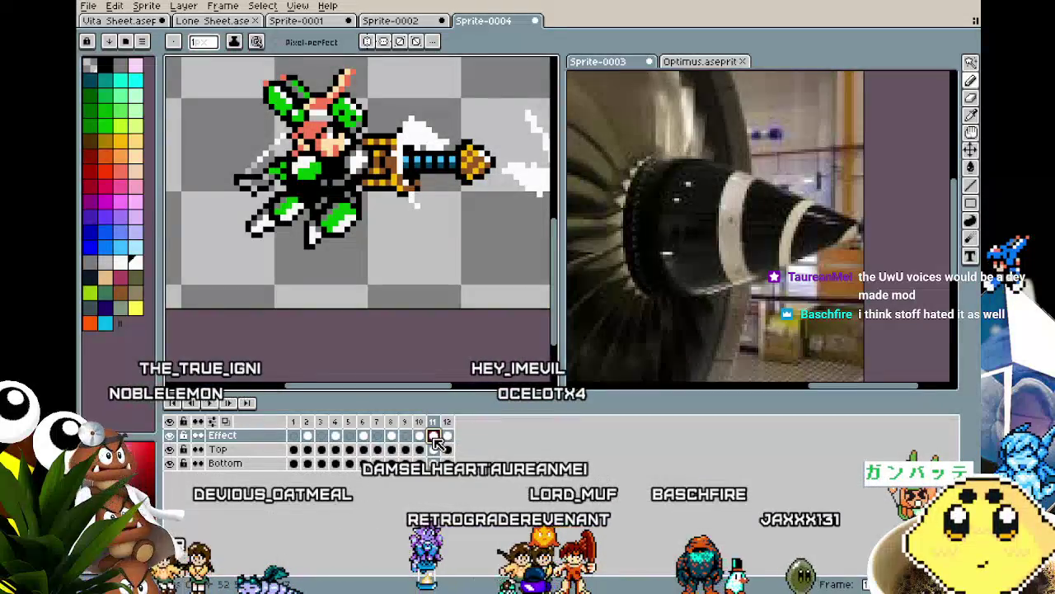
{"action": "left_click", "coordinate": [467, 448]}
{"action": "scroll", "coordinate": [330, 305], "scroll_direction": "down", "scroll_amount": 1}
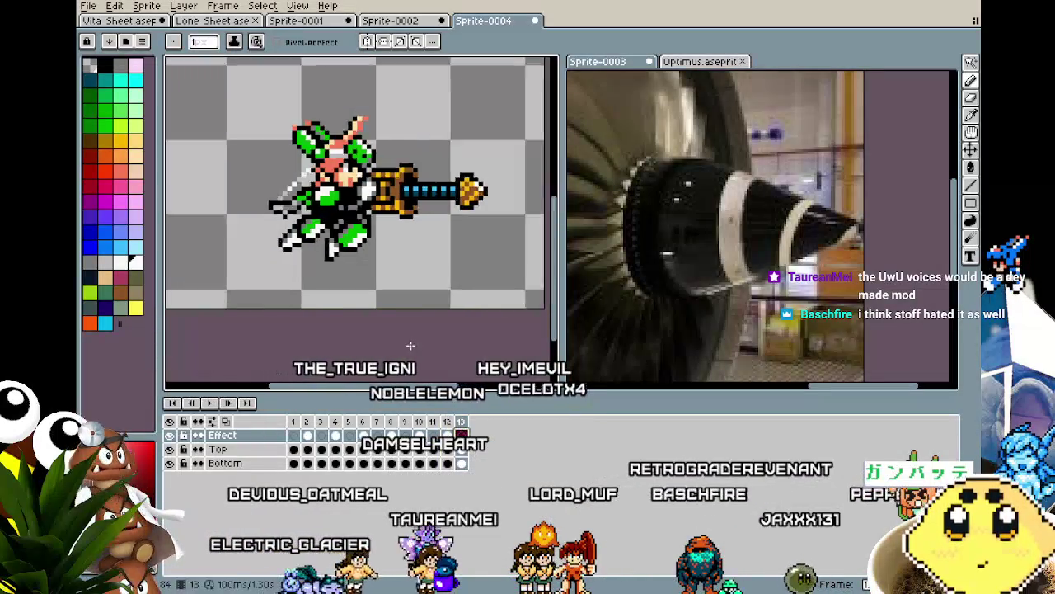
{"action": "scroll", "coordinate": [329, 305], "scroll_direction": "down", "scroll_amount": 1}
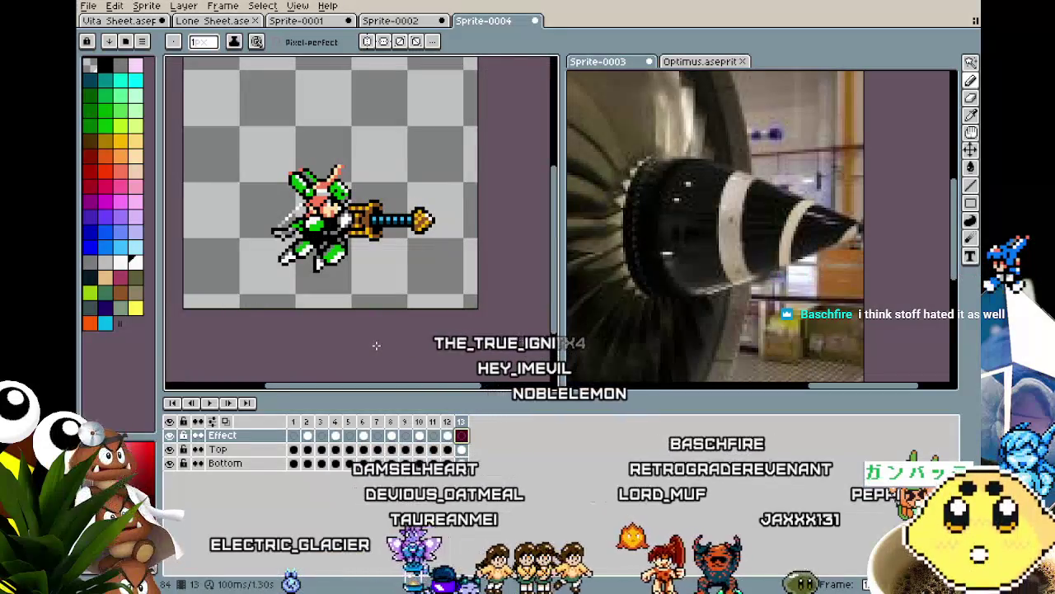
Preview the animation, then give all 13 frames a 50 ms duration via Frame Properties.
{"action": "key", "text": "Return"}
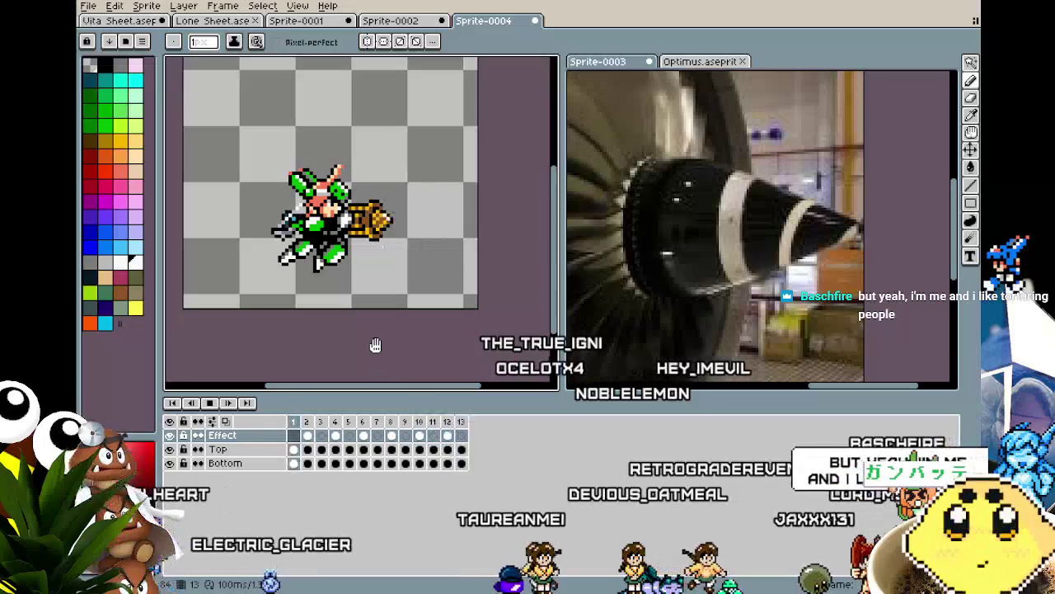
{"action": "left_click_drag", "start_coordinate": [298, 441], "coordinate": [472, 429]}
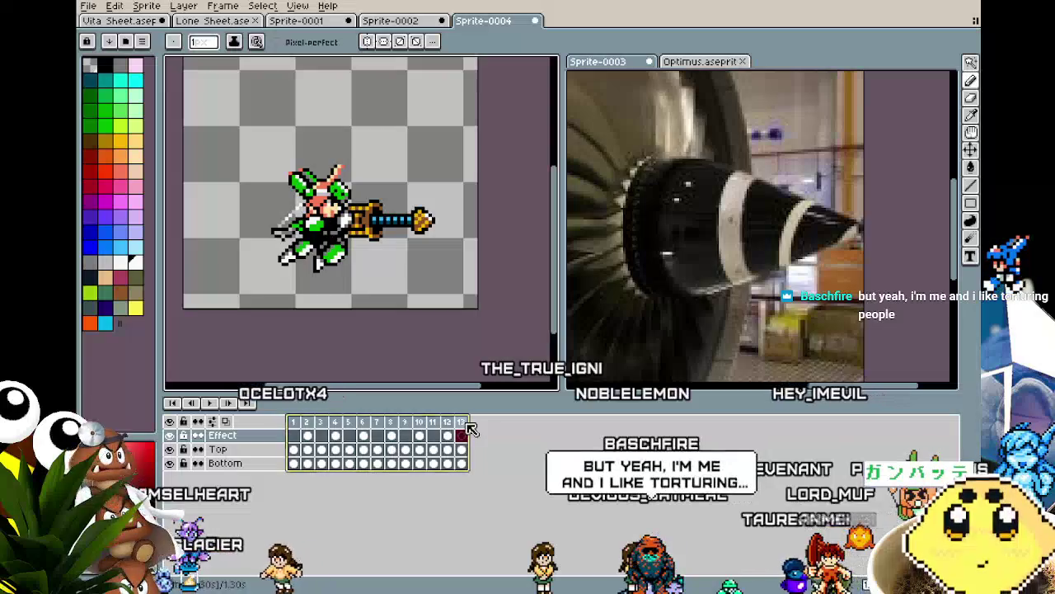
{"action": "key", "text": "p"}
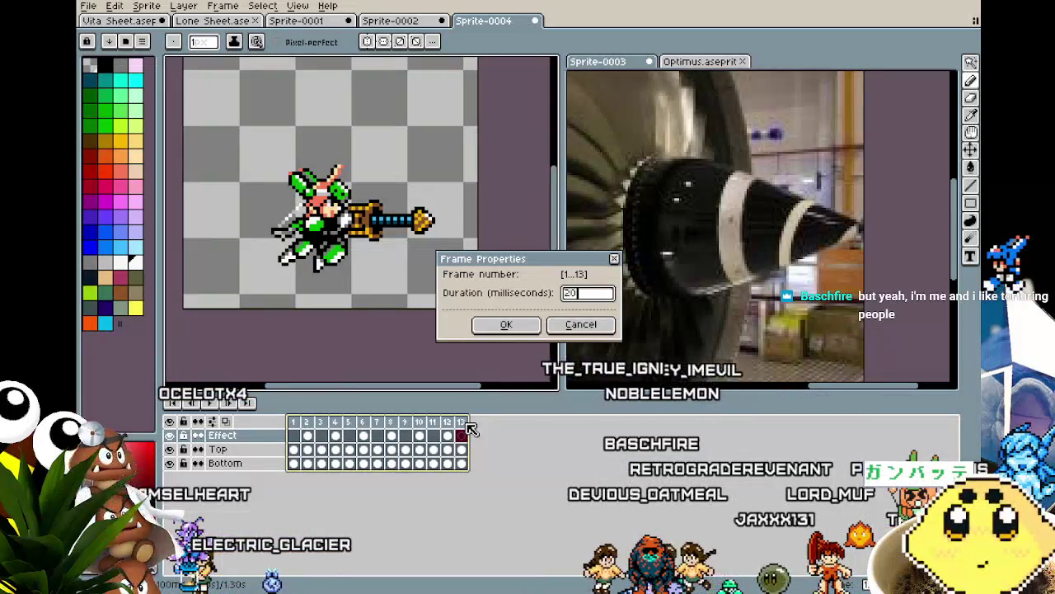
{"action": "key", "text": "Return"}
{"action": "key", "text": "Return"}
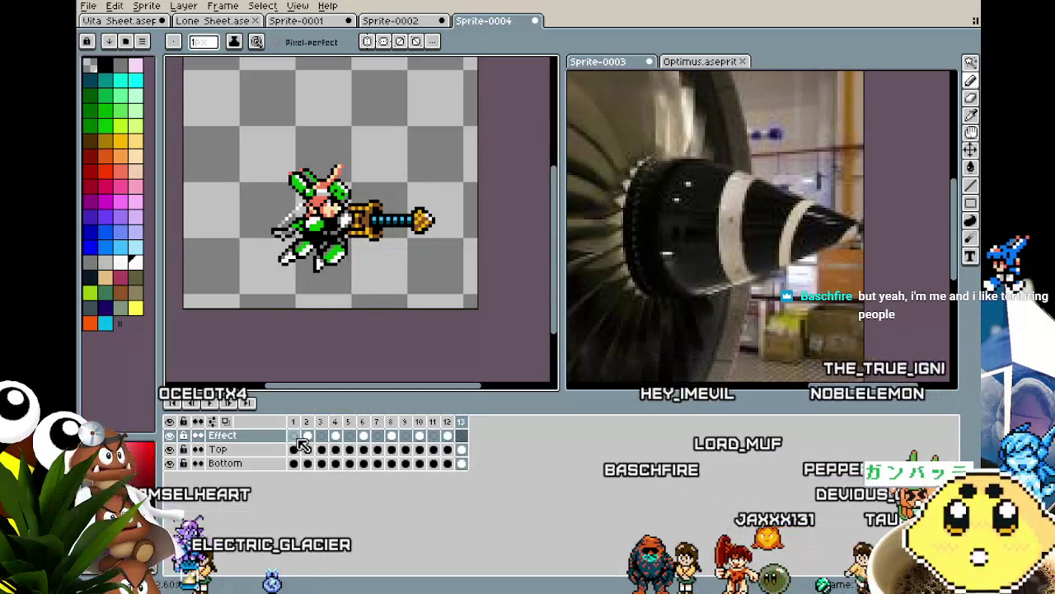
{"action": "left_click_drag", "start_coordinate": [303, 446], "coordinate": [424, 444]}
{"action": "key", "text": "p"}
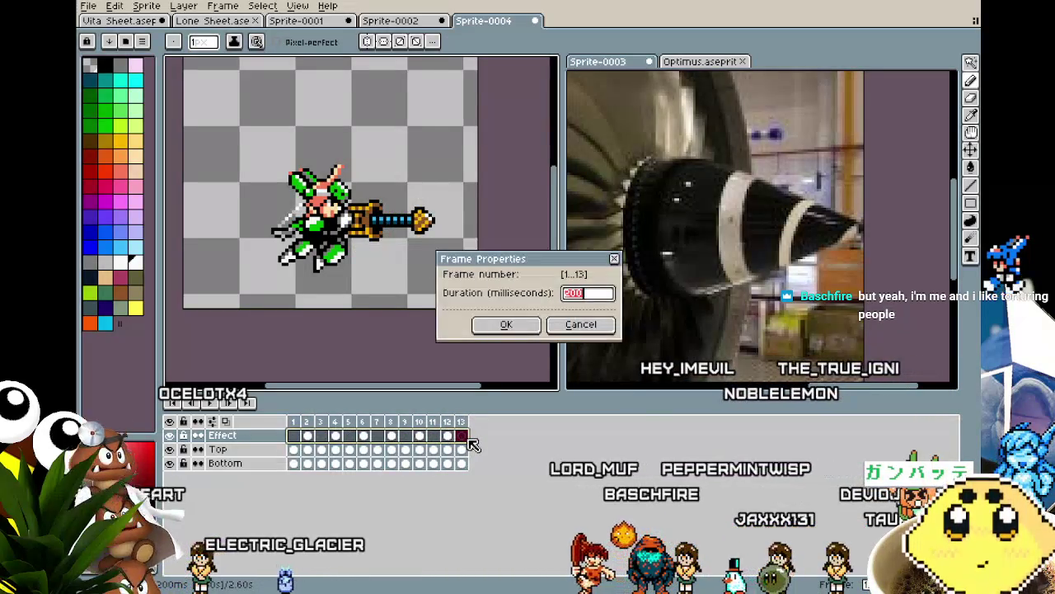
{"action": "key", "text": "Return"}
{"action": "key", "text": "Return"}
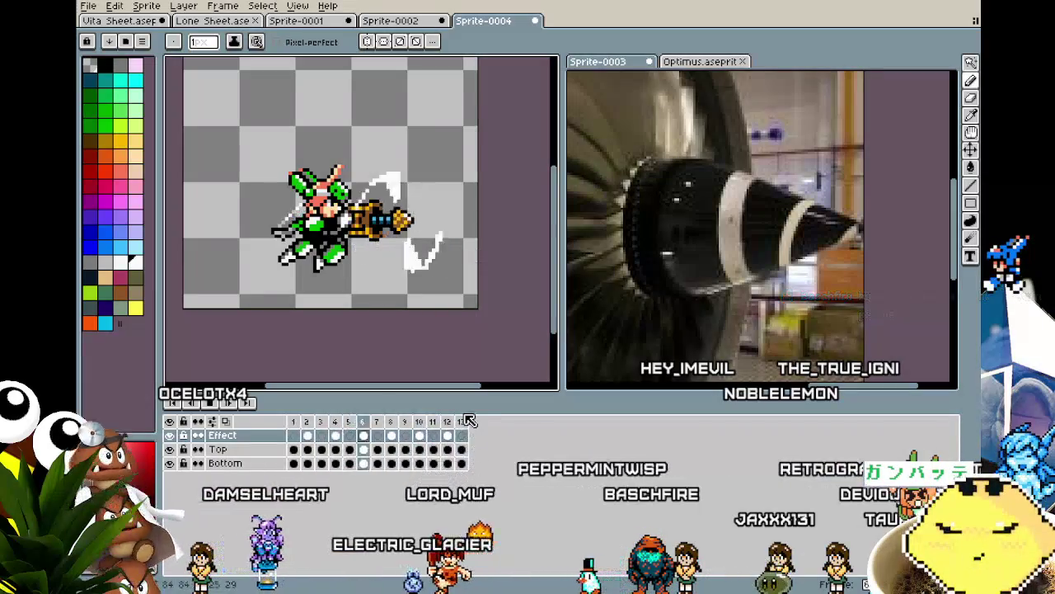
{"action": "left_click_drag", "start_coordinate": [378, 349], "coordinate": [399, 307]}
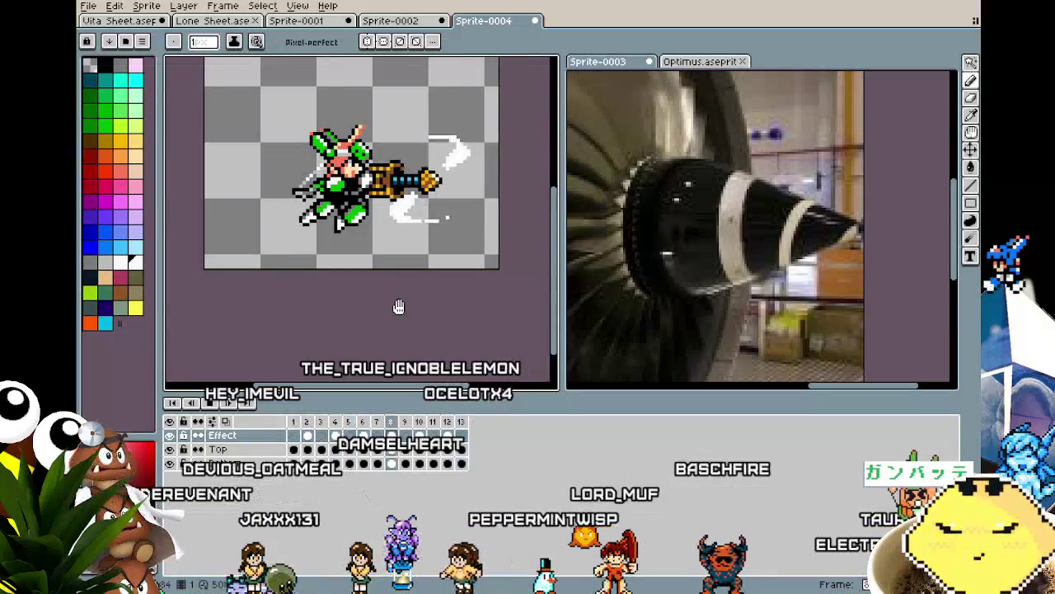
{"action": "key", "text": "Right"}
{"action": "key", "text": "Right"}
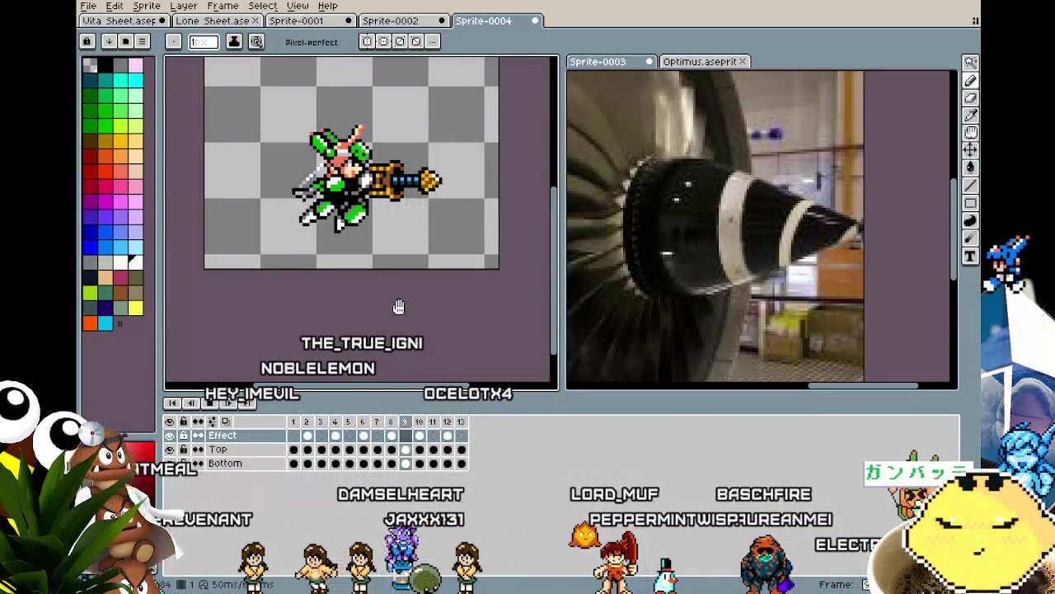
{"action": "key", "text": "Return"}
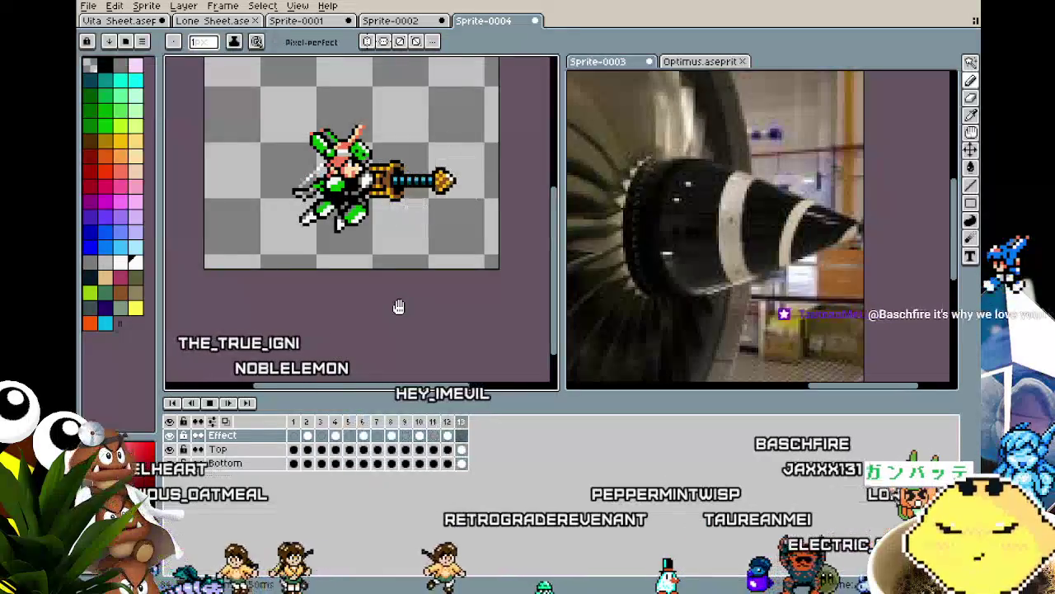
{"action": "key", "text": "Return"}
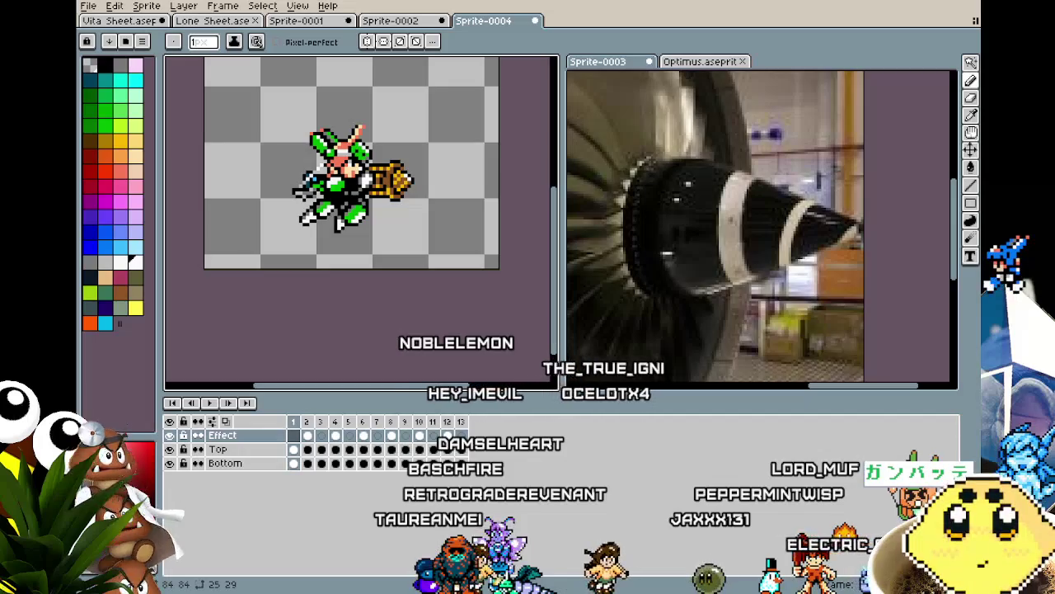
{"action": "scroll", "coordinate": [335, 338], "scroll_direction": "up", "scroll_amount": 2}
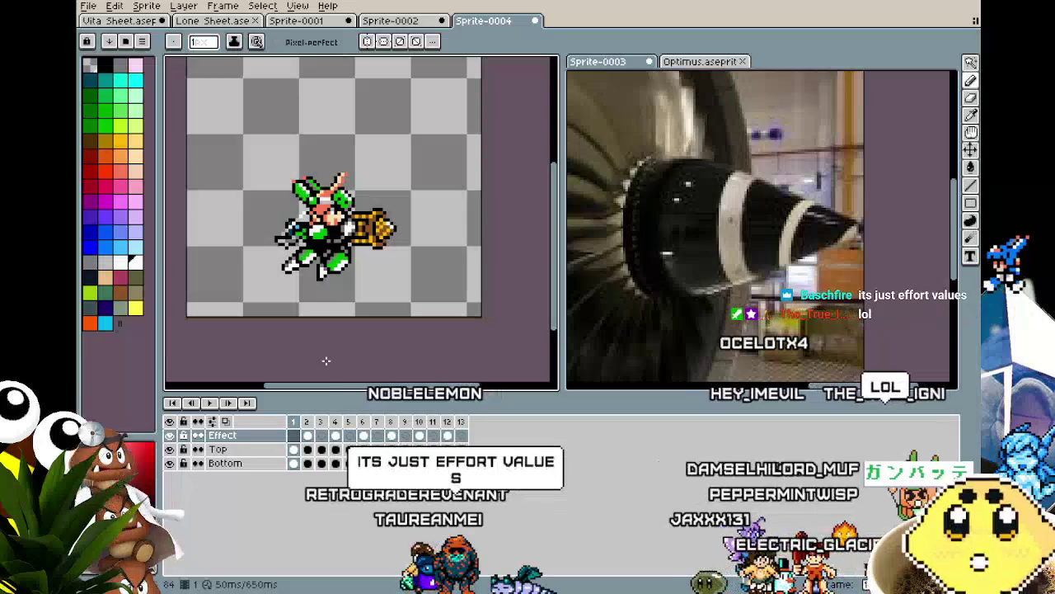
{"action": "key", "text": "Return"}
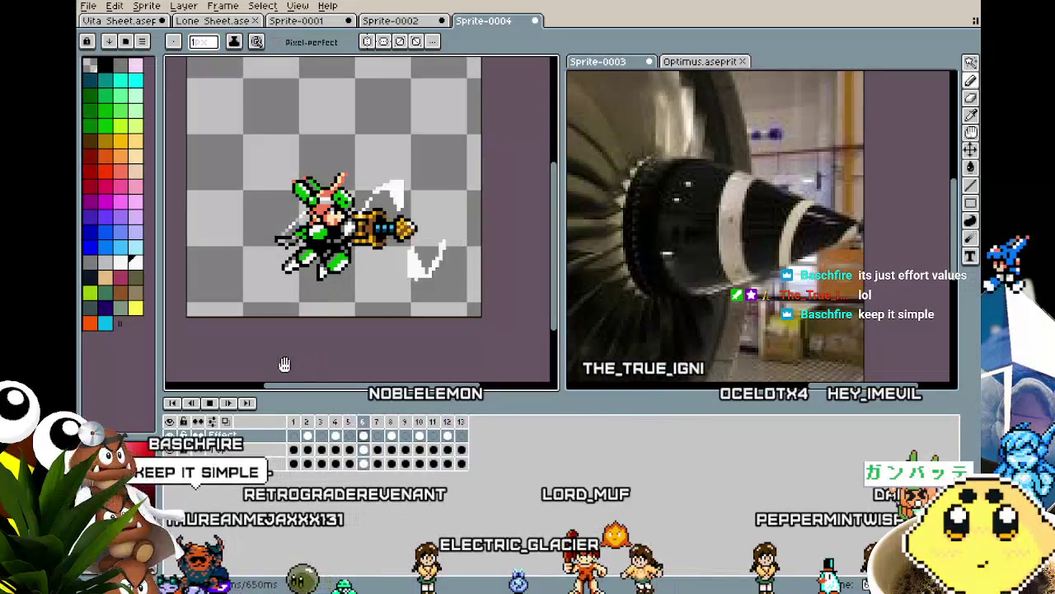
{"action": "scroll", "coordinate": [328, 237], "scroll_direction": "up", "scroll_amount": 1}
{"action": "mouse_move", "coordinate": [328, 238]}
{"action": "left_mouse_down"}
{"action": "mouse_move", "coordinate": [370, 301]}
{"action": "mouse_move", "coordinate": [234, 305]}
{"action": "mouse_move", "coordinate": [288, 304]}
{"action": "left_mouse_up"}
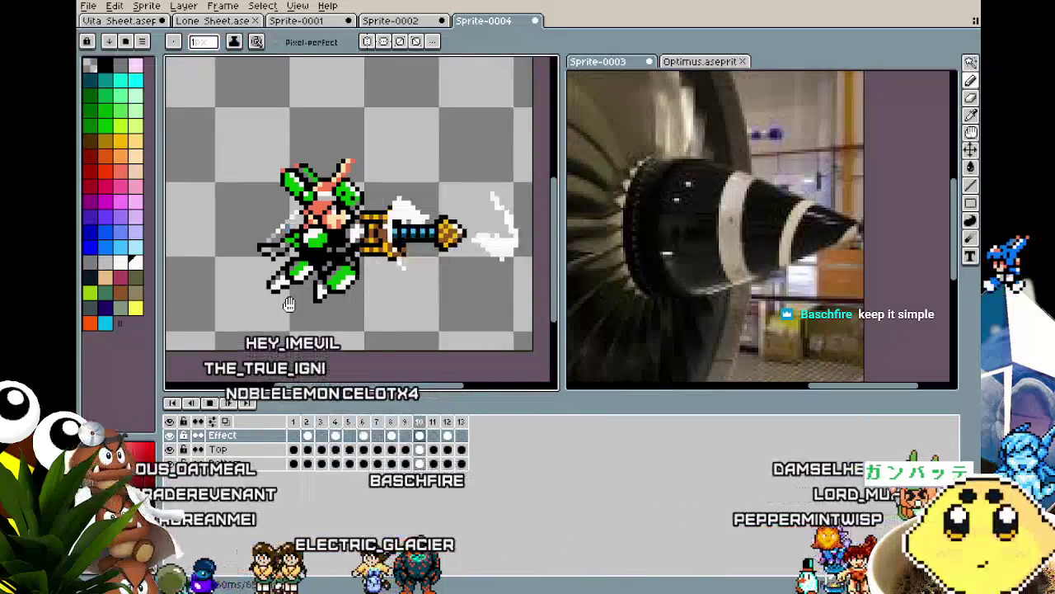
{"action": "left_click_drag", "start_coordinate": [288, 304], "coordinate": [271, 298]}
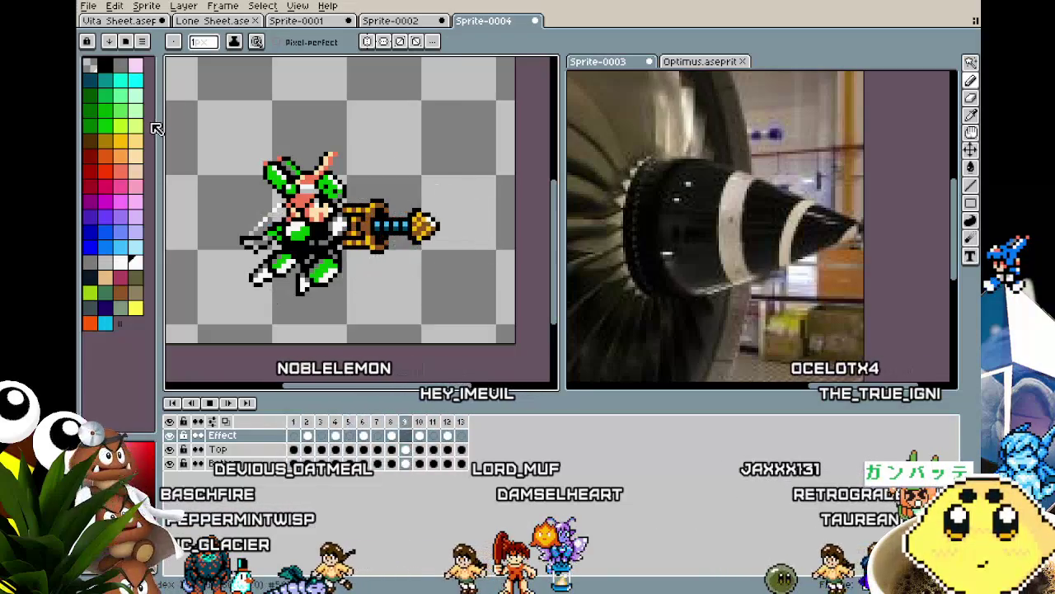
{"action": "mouse_move", "coordinate": [281, 264]}
{"action": "left_mouse_down"}
{"action": "mouse_move", "coordinate": [342, 296]}
{"action": "mouse_move", "coordinate": [278, 285]}
{"action": "left_mouse_up"}
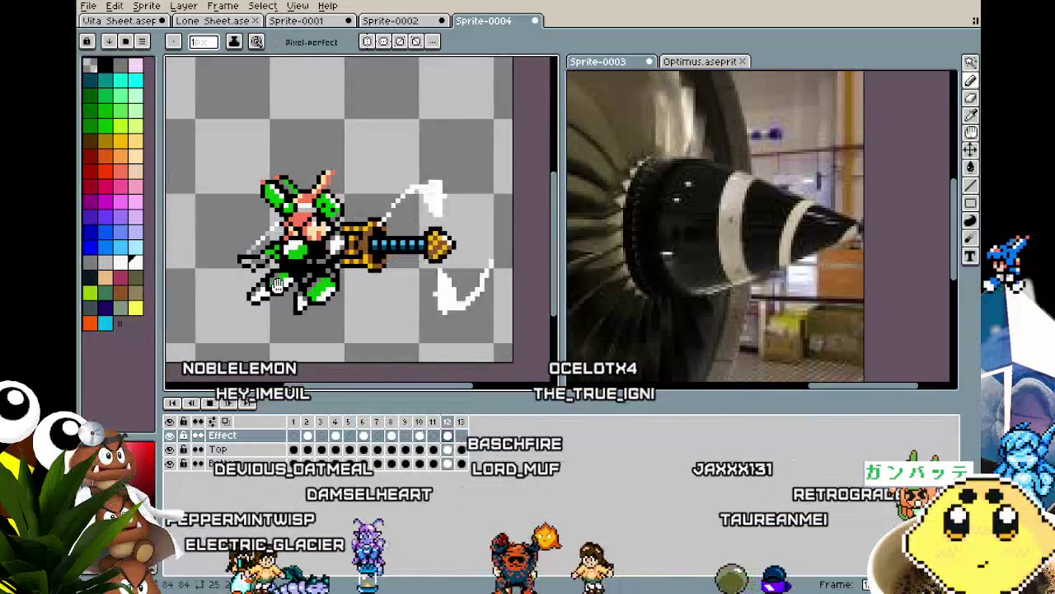
{"action": "left_click_drag", "start_coordinate": [278, 285], "coordinate": [262, 281]}
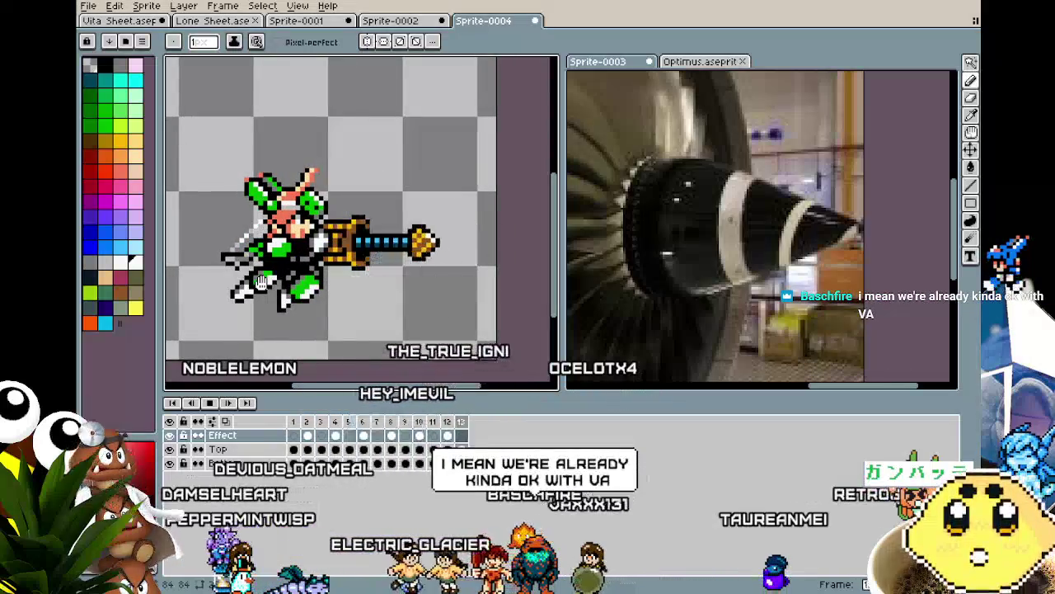
{"action": "scroll", "coordinate": [262, 281], "scroll_direction": "down", "scroll_amount": 1}
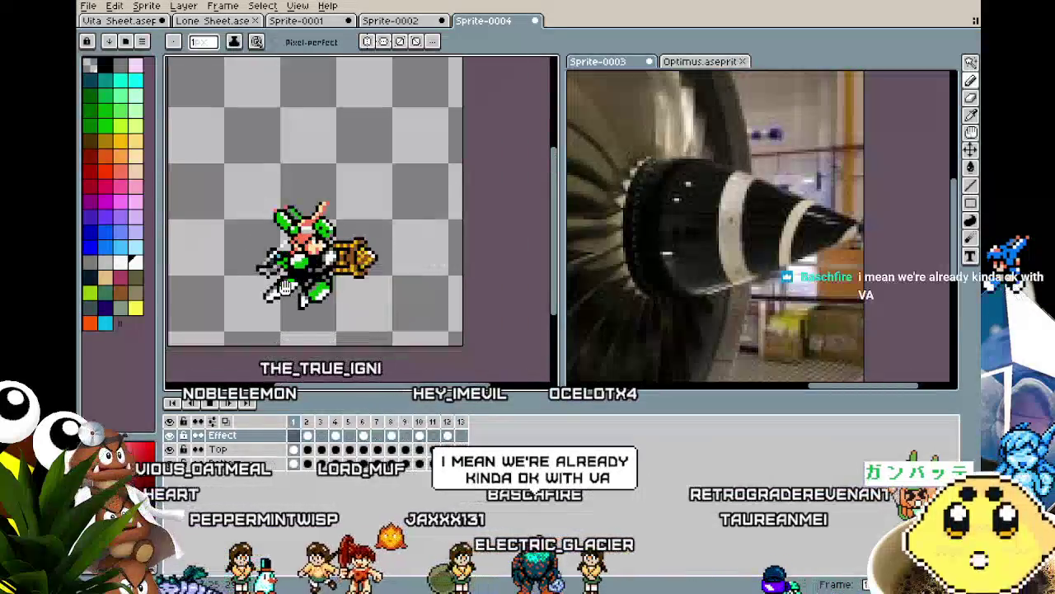
{"action": "mouse_move", "coordinate": [262, 281]}
{"action": "left_mouse_down"}
{"action": "mouse_move", "coordinate": [322, 228]}
{"action": "mouse_move", "coordinate": [236, 341]}
{"action": "mouse_move", "coordinate": [402, 239]}
{"action": "mouse_move", "coordinate": [295, 333]}
{"action": "mouse_move", "coordinate": [201, 309]}
{"action": "mouse_move", "coordinate": [412, 376]}
{"action": "mouse_move", "coordinate": [190, 342]}
{"action": "mouse_move", "coordinate": [334, 296]}
{"action": "mouse_move", "coordinate": [383, 228]}
{"action": "mouse_move", "coordinate": [173, 353]}
{"action": "mouse_move", "coordinate": [396, 358]}
{"action": "mouse_move", "coordinate": [223, 348]}
{"action": "mouse_move", "coordinate": [371, 342]}
{"action": "mouse_move", "coordinate": [421, 252]}
{"action": "mouse_move", "coordinate": [403, 294]}
{"action": "mouse_move", "coordinate": [165, 298]}
{"action": "mouse_move", "coordinate": [390, 361]}
{"action": "mouse_move", "coordinate": [386, 378]}
{"action": "mouse_move", "coordinate": [298, 346]}
{"action": "mouse_move", "coordinate": [281, 352]}
{"action": "left_mouse_up"}
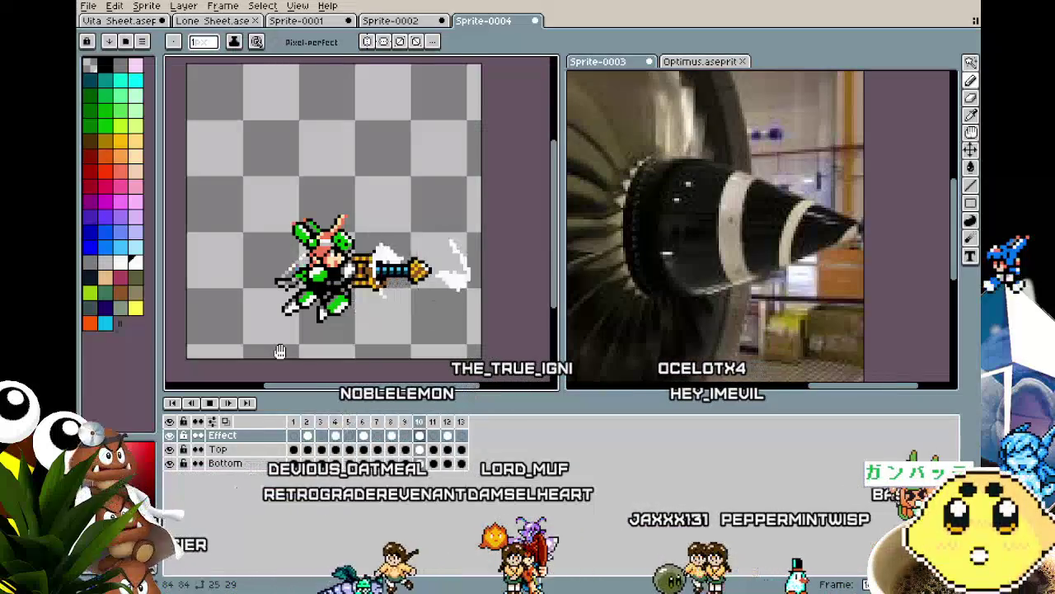
{"action": "mouse_move", "coordinate": [246, 351]}
{"action": "left_mouse_down"}
{"action": "mouse_move", "coordinate": [344, 312]}
{"action": "mouse_move", "coordinate": [377, 278]}
{"action": "mouse_move", "coordinate": [347, 332]}
{"action": "mouse_move", "coordinate": [224, 360]}
{"action": "mouse_move", "coordinate": [389, 363]}
{"action": "mouse_move", "coordinate": [261, 355]}
{"action": "left_mouse_up"}
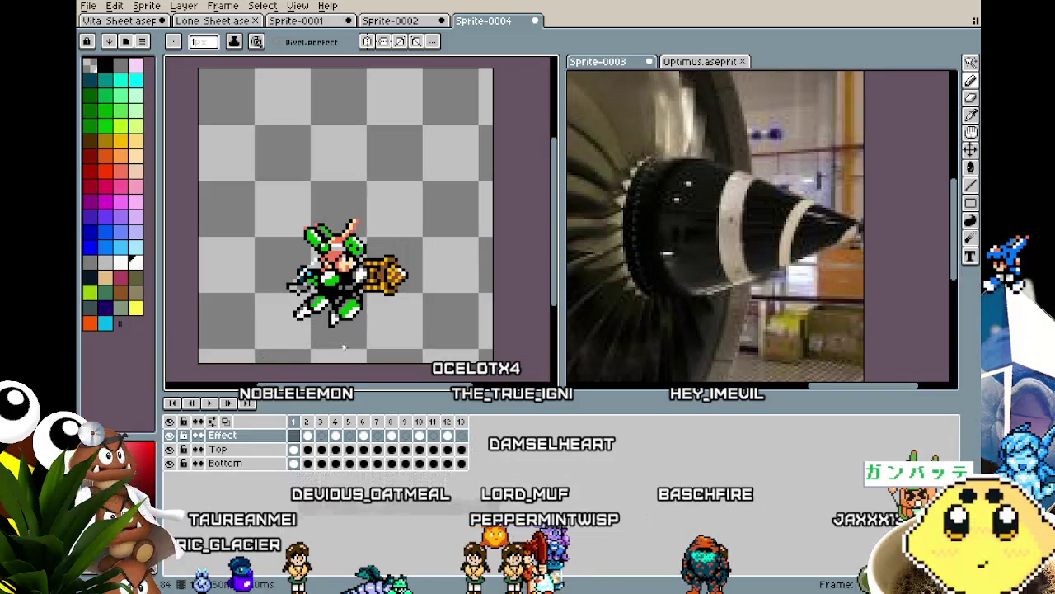
{"action": "scroll", "coordinate": [343, 346], "scroll_direction": "up", "scroll_amount": 1}
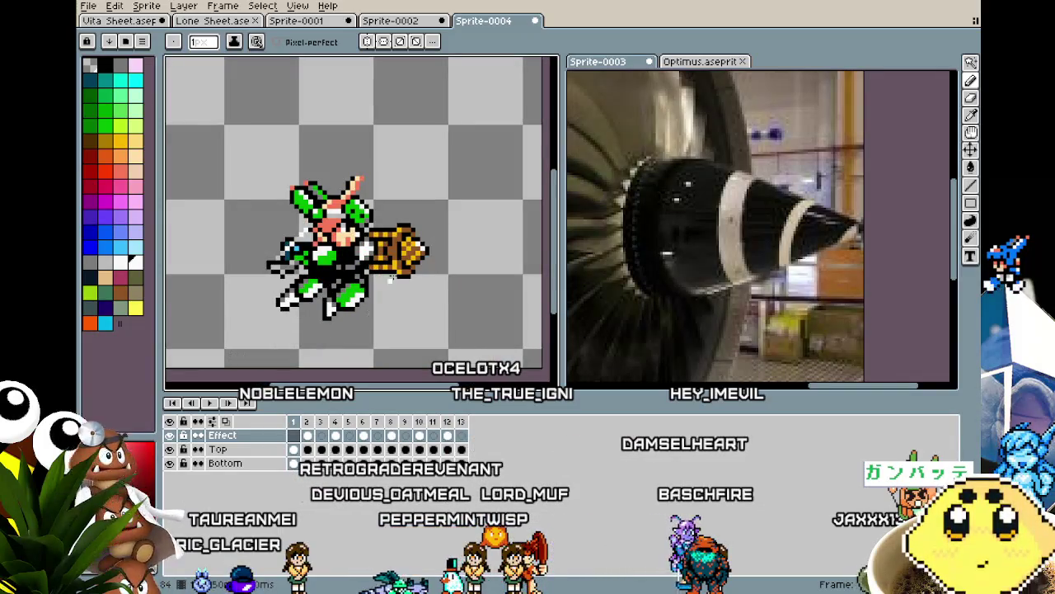
{"action": "left_click", "coordinate": [686, 66]}
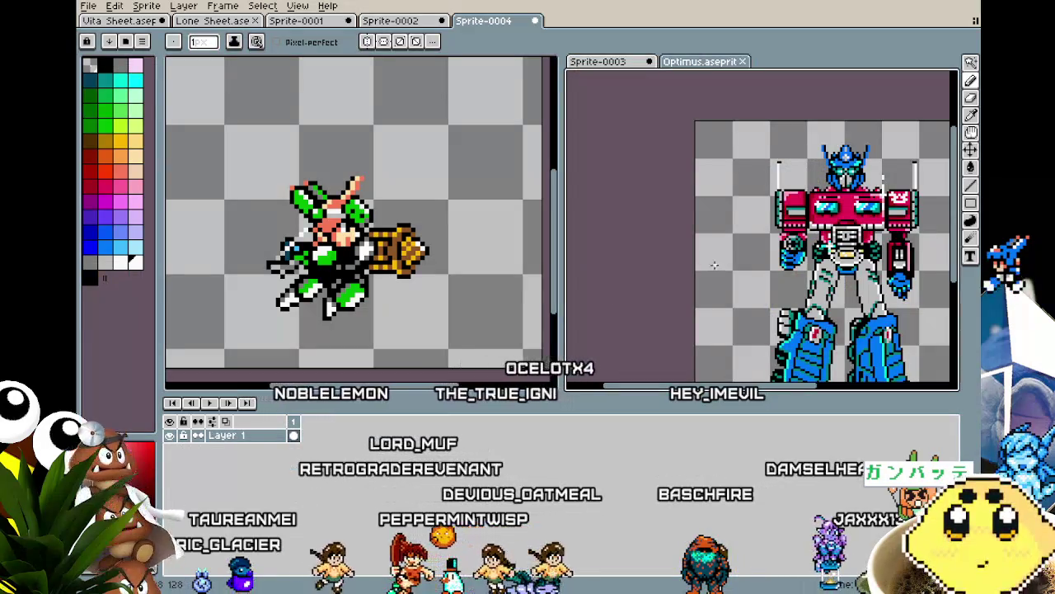
Show the Optimus reference, widen the main canvas and recentre the drill-lance character.
{"action": "left_click_drag", "start_coordinate": [672, 243], "coordinate": [700, 213]}
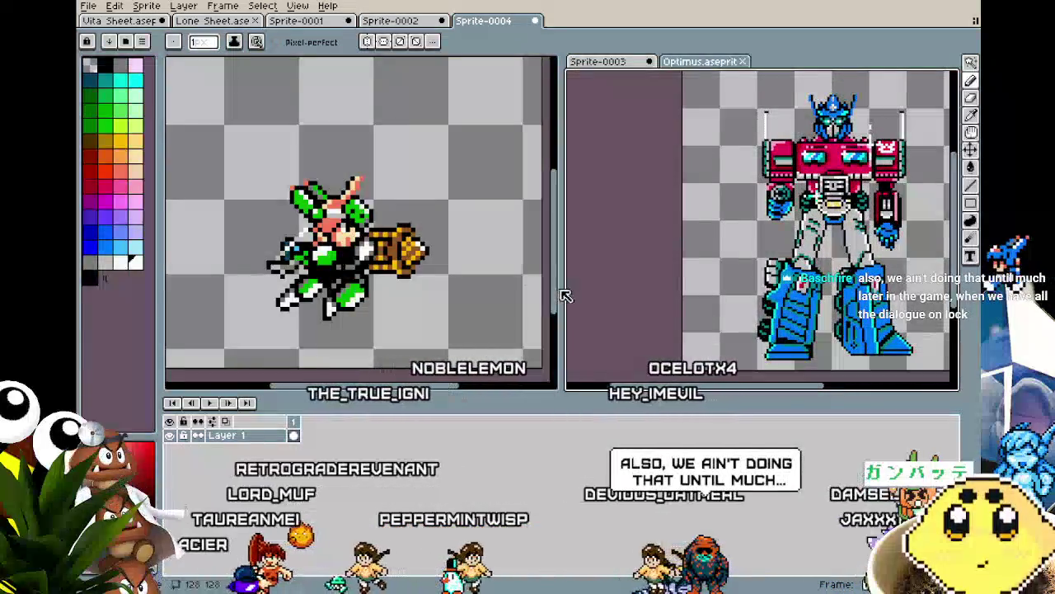
{"action": "left_click_drag", "start_coordinate": [560, 289], "coordinate": [702, 289]}
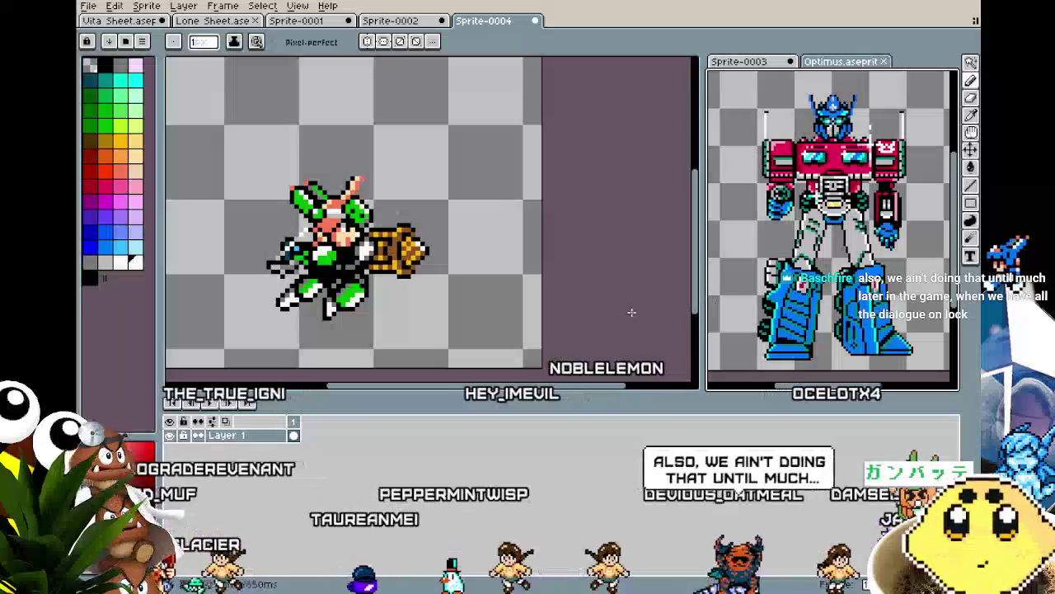
{"action": "left_click_drag", "start_coordinate": [310, 317], "coordinate": [359, 321]}
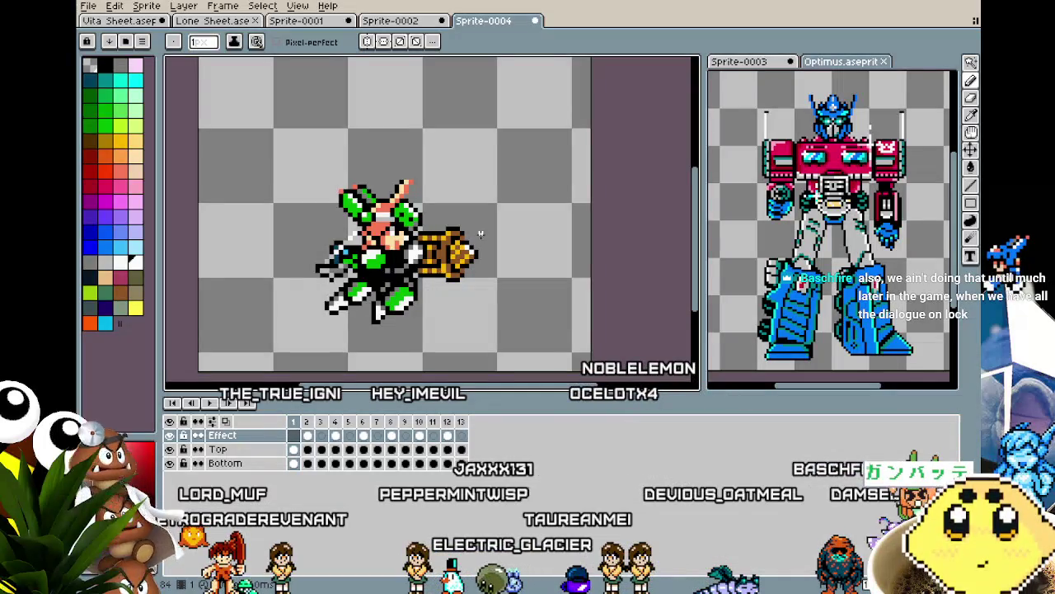
{"action": "left_click_drag", "start_coordinate": [480, 235], "coordinate": [456, 242]}
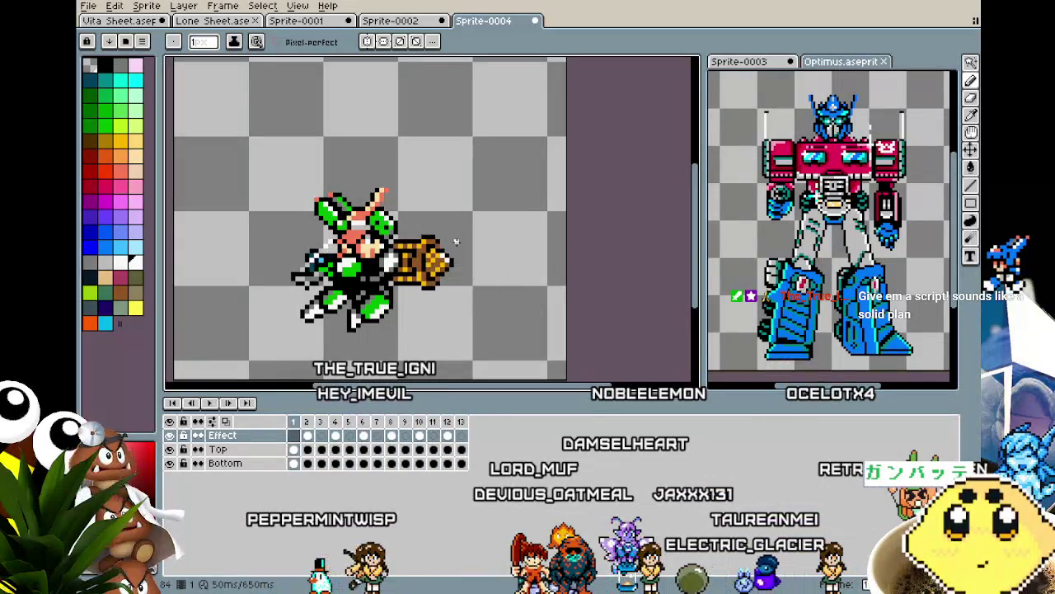
{"action": "scroll", "coordinate": [452, 241], "scroll_direction": "down", "scroll_amount": 1}
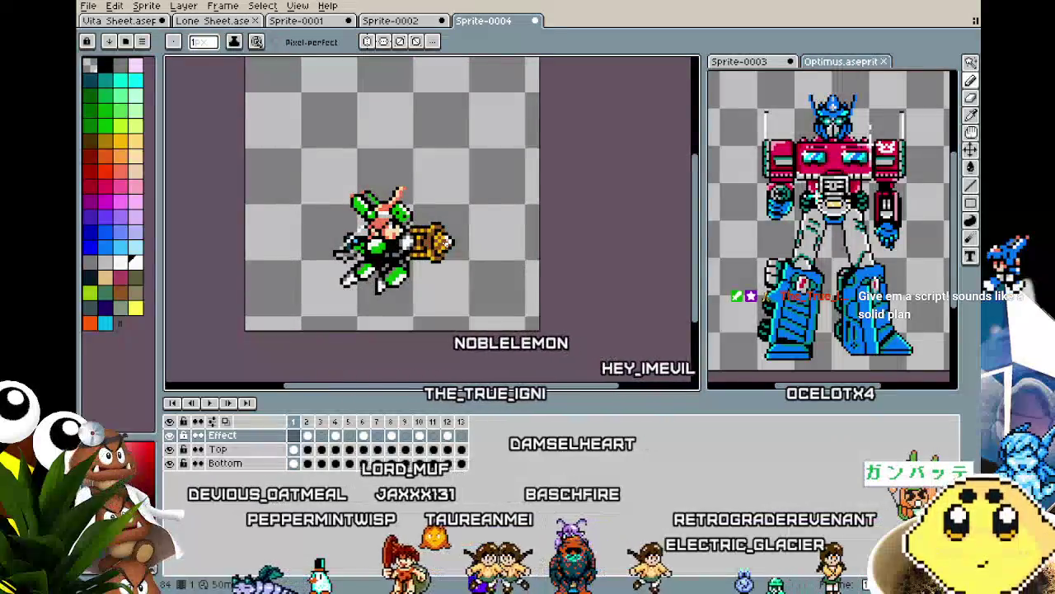
{"action": "left_click", "coordinate": [140, 23]}
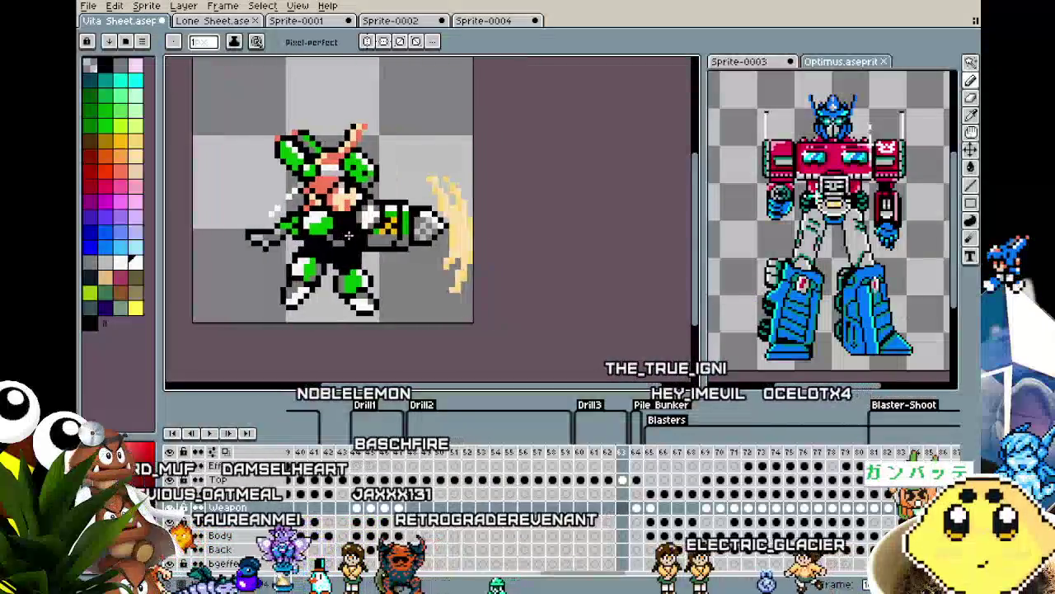
Delete the one-frame Pile Bunker frame from the Vita Sheet.
{"action": "scroll", "coordinate": [340, 211], "scroll_direction": "down", "scroll_amount": 1}
{"action": "left_click", "coordinate": [639, 452]}
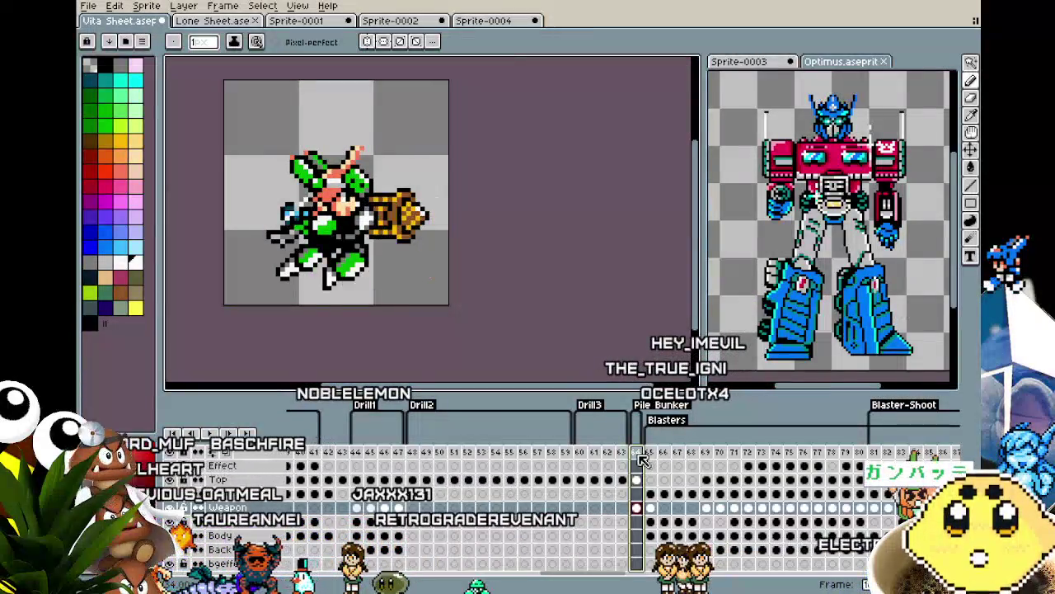
{"action": "key", "text": "Delete"}
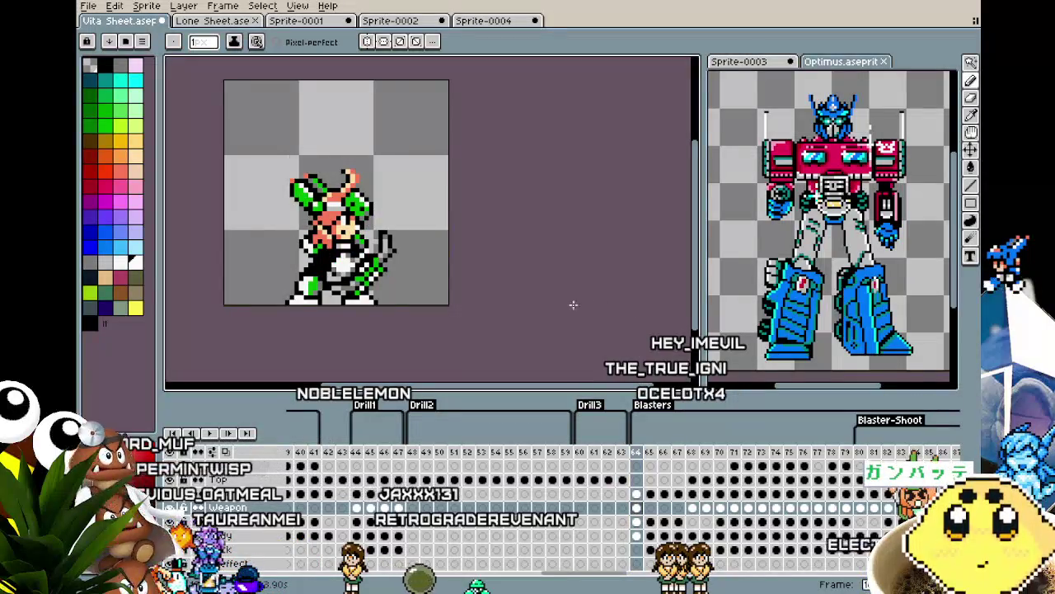
{"action": "scroll", "coordinate": [578, 304], "scroll_direction": "left", "scroll_amount": 2}
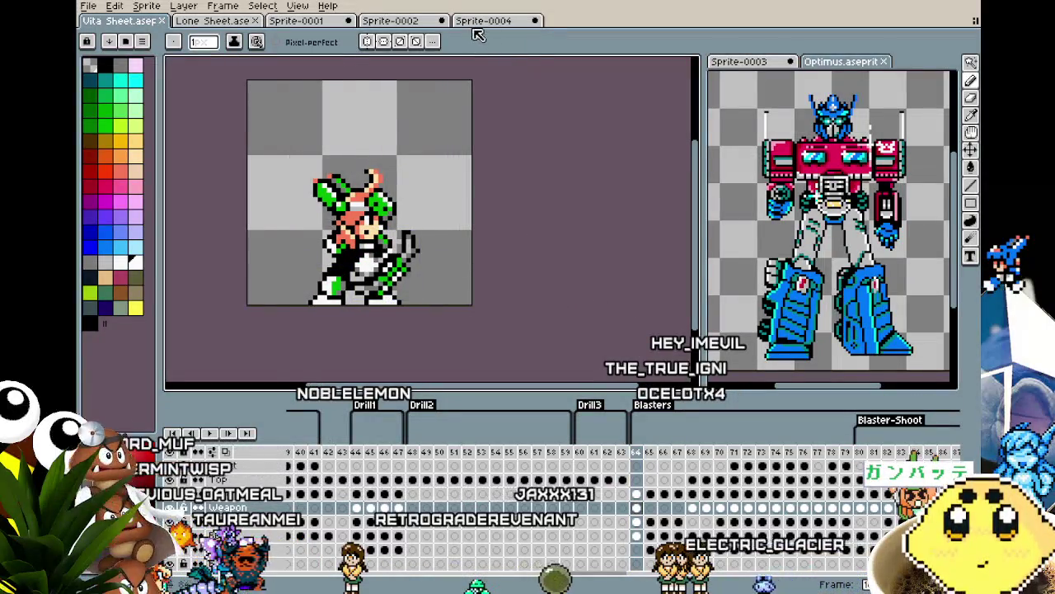
Back on the Vita Sheet, show the weapon-thrust frame and switch to the rectangular marquee.
{"action": "left_click", "coordinate": [483, 20]}
{"action": "scroll", "coordinate": [463, 286], "scroll_direction": "up", "scroll_amount": 1}
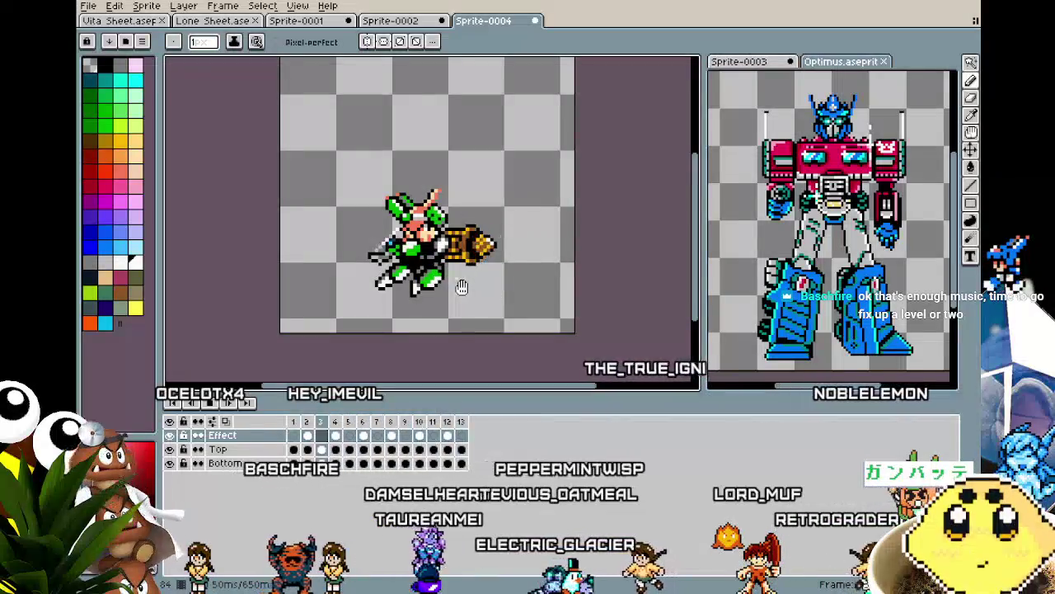
{"action": "left_click", "coordinate": [313, 22]}
{"action": "left_click", "coordinate": [152, 21]}
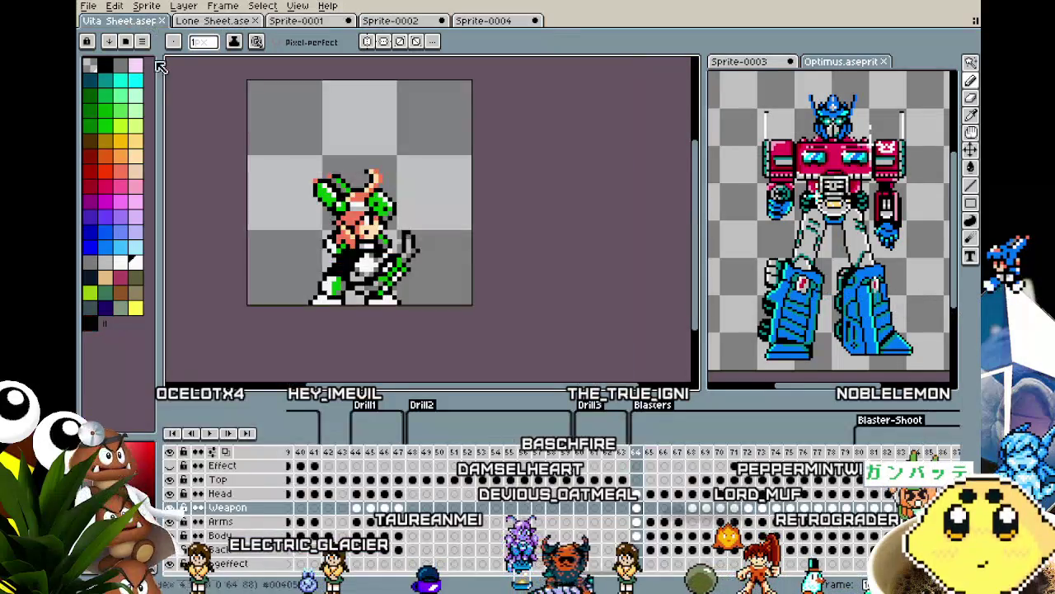
{"action": "left_click", "coordinate": [585, 452]}
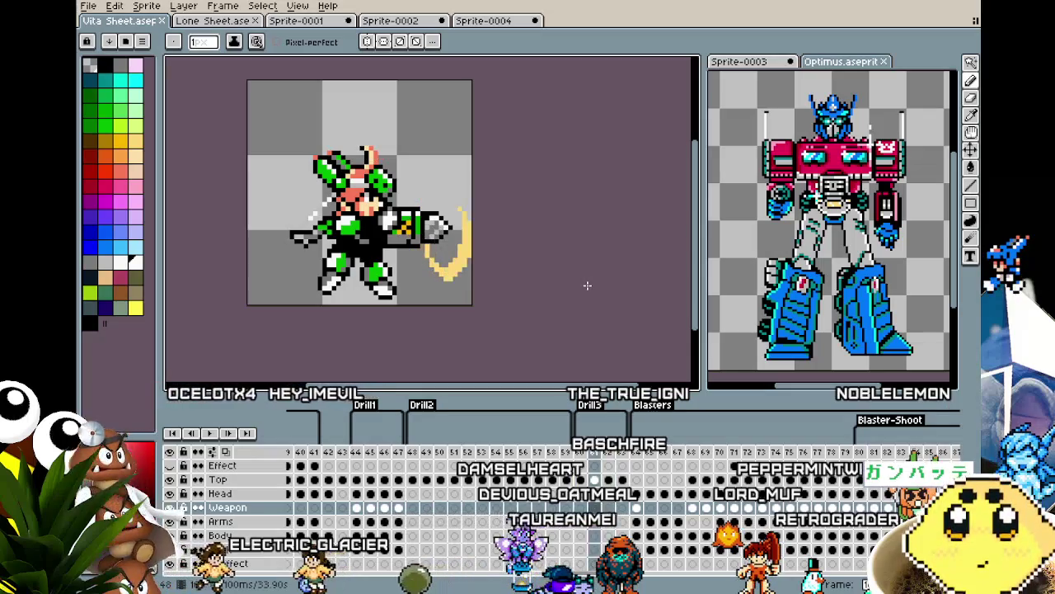
{"action": "scroll", "coordinate": [503, 281], "scroll_direction": "up", "scroll_amount": 4}
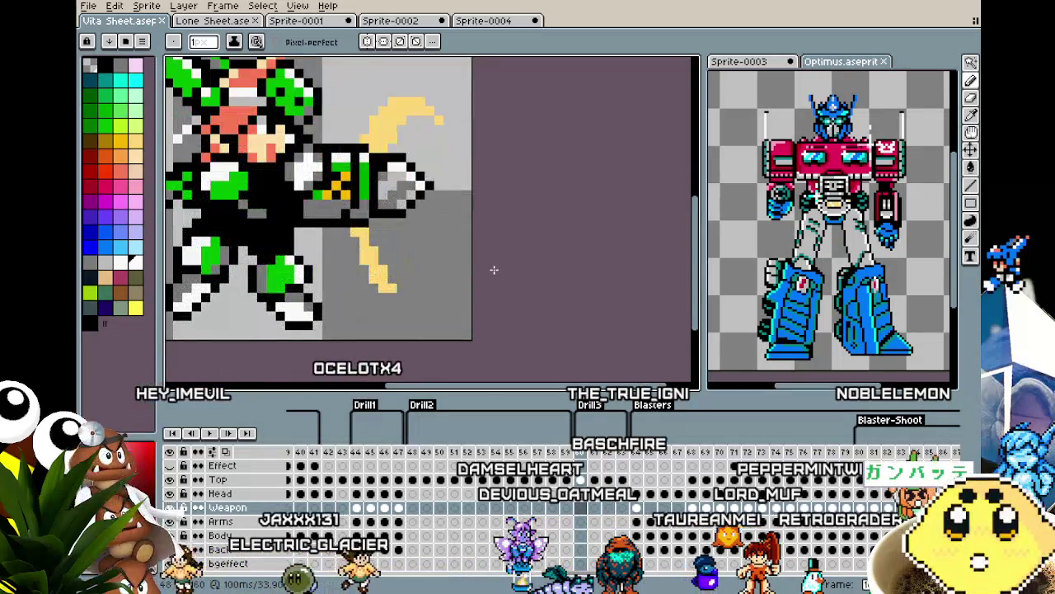
{"action": "key", "text": "m"}
{"action": "scroll", "coordinate": [366, 134], "scroll_direction": "up", "scroll_amount": 1}
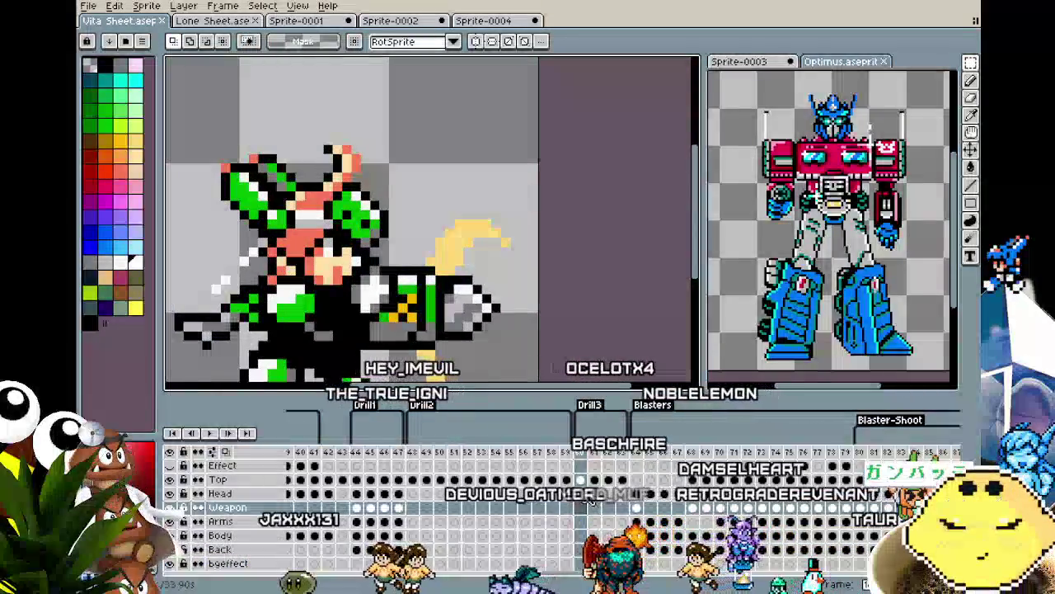
Select the head area on the Vita Sheet's Top layer and compare it with the animation sprite.
{"action": "left_click", "coordinate": [581, 479]}
{"action": "mouse_move", "coordinate": [391, 183]}
{"action": "left_mouse_down"}
{"action": "mouse_move", "coordinate": [302, 124]}
{"action": "mouse_move", "coordinate": [425, 193]}
{"action": "left_mouse_up"}
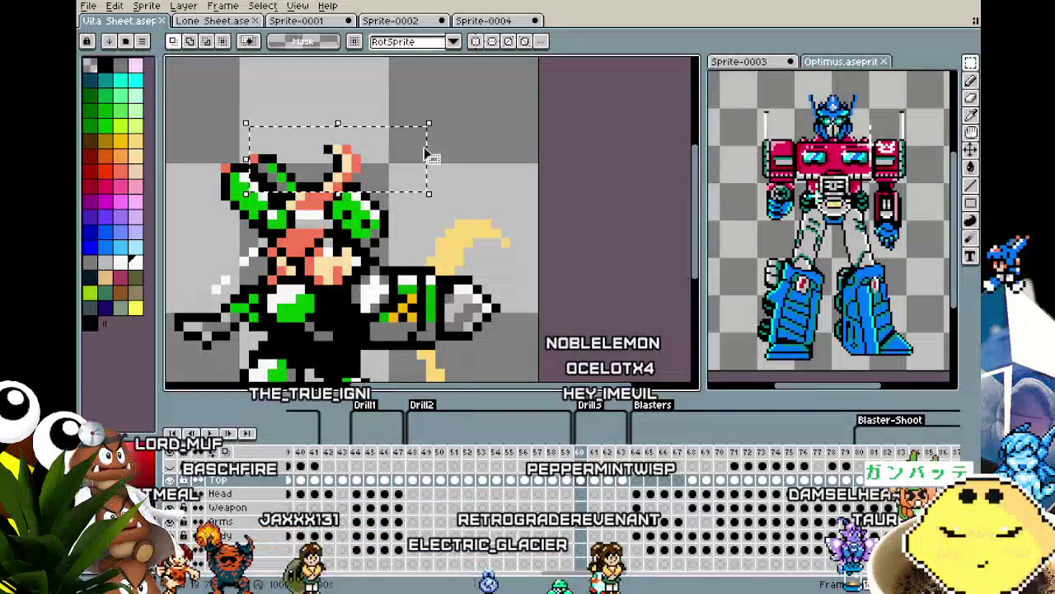
{"action": "left_click", "coordinate": [477, 20]}
{"action": "scroll", "coordinate": [410, 223], "scroll_direction": "up", "scroll_amount": 1}
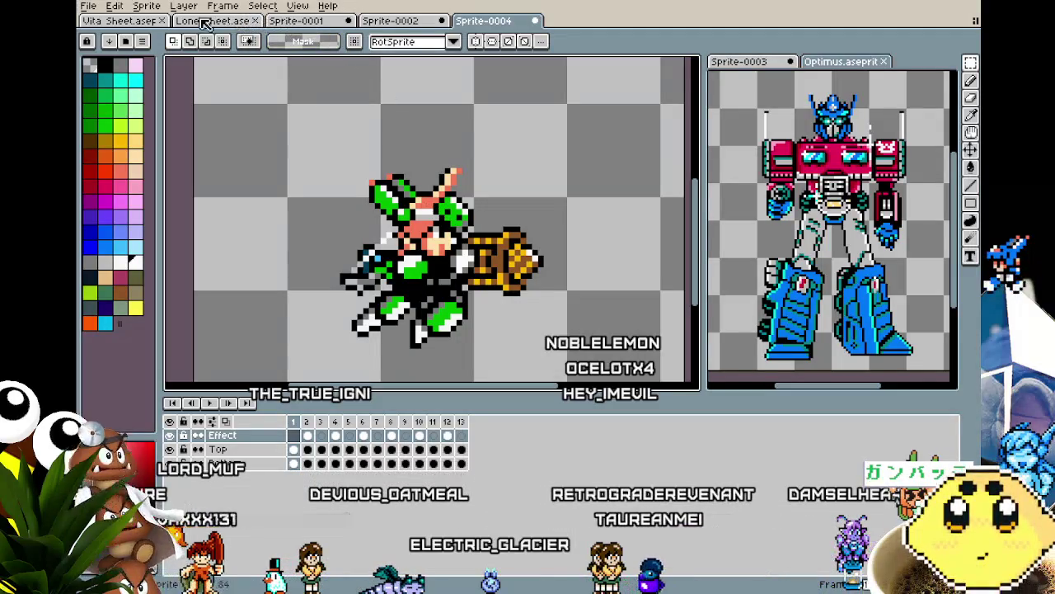
{"action": "left_click", "coordinate": [130, 20]}
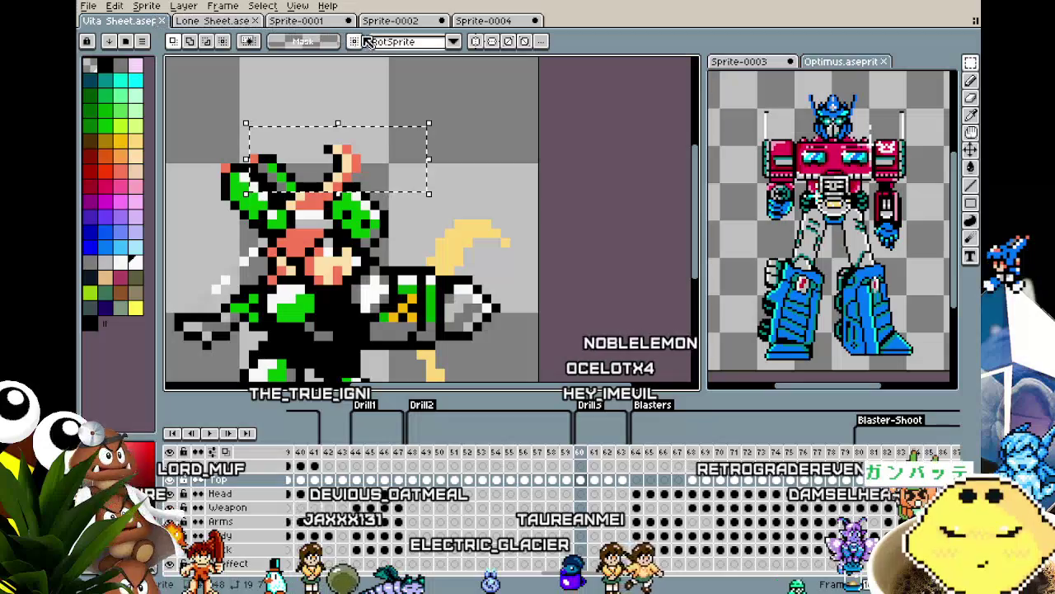
{"action": "left_click", "coordinate": [466, 20]}
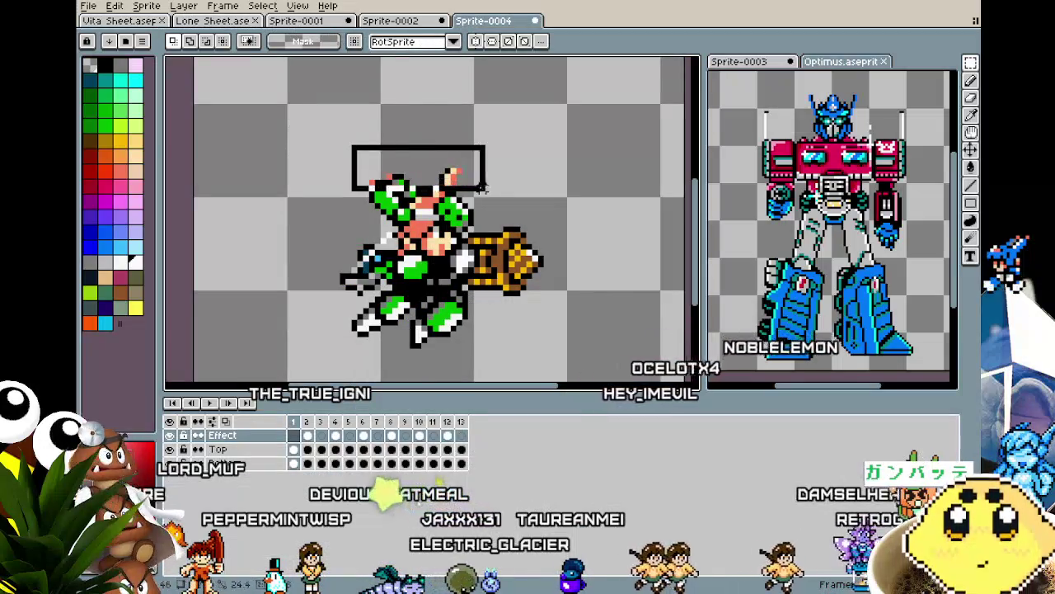
{"action": "left_click_drag", "start_coordinate": [483, 188], "coordinate": [494, 200]}
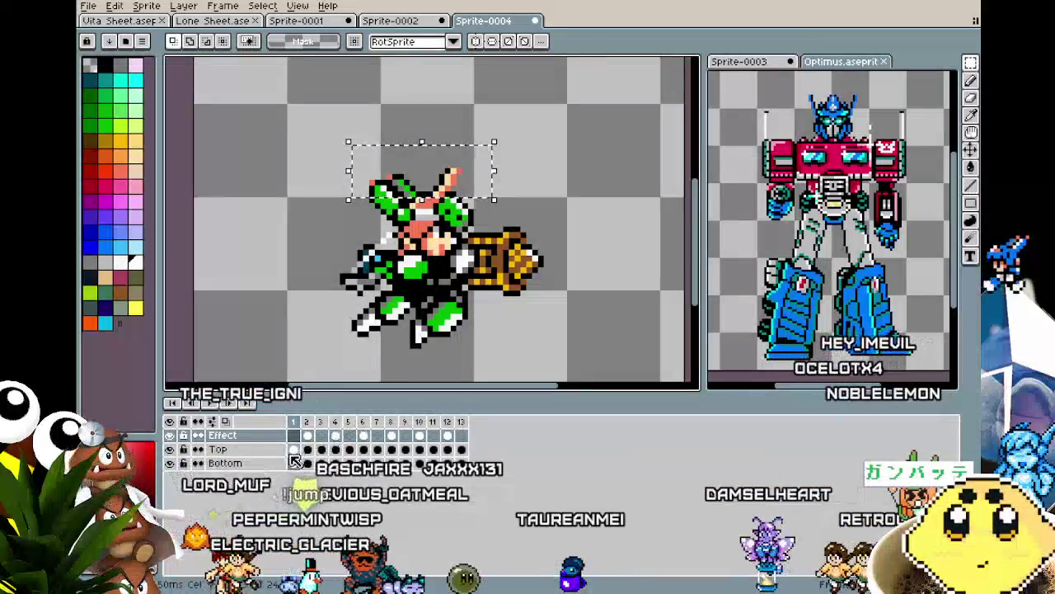
{"action": "key", "text": "Down"}
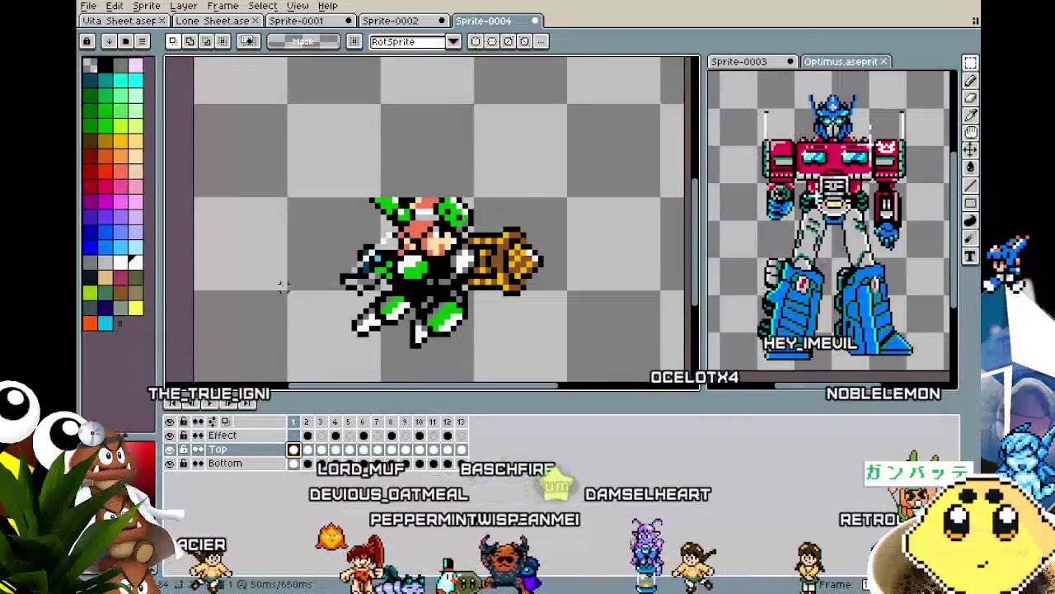
{"action": "left_click_drag", "start_coordinate": [325, 252], "coordinate": [281, 259]}
{"action": "scroll", "coordinate": [285, 261], "scroll_direction": "up", "scroll_amount": 2}
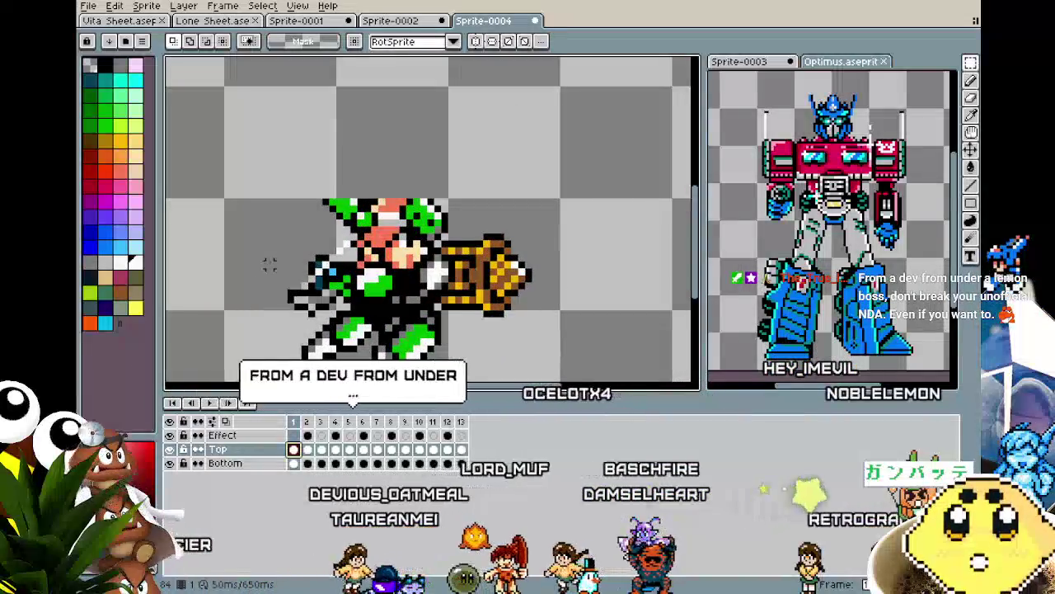
Paste the copied head pixels into frame 1 and place them on the character's head.
{"action": "key", "text": "ctrl+v"}
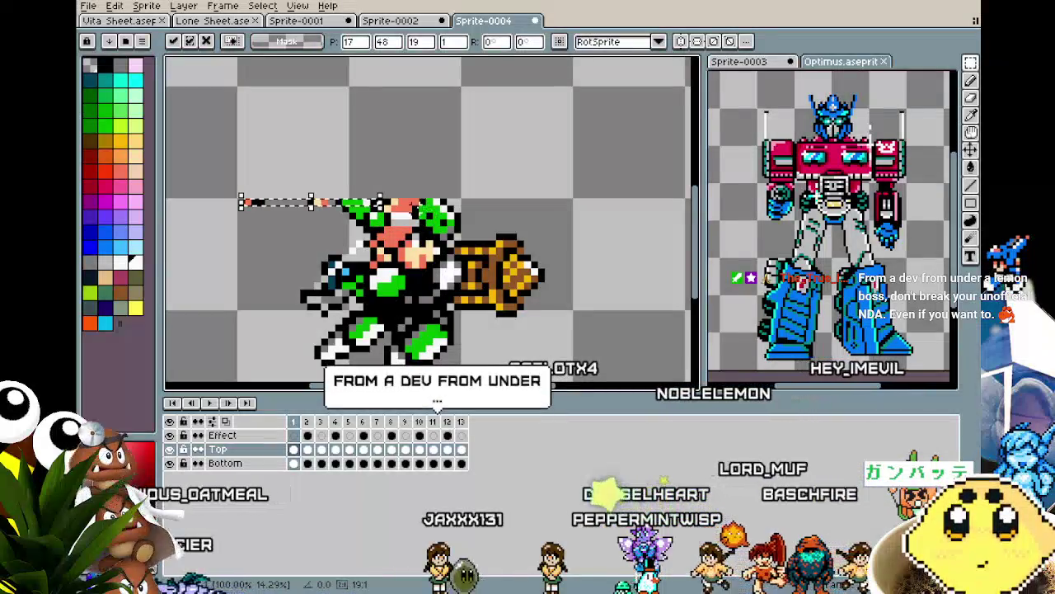
{"action": "left_click_drag", "start_coordinate": [437, 169], "coordinate": [445, 172]}
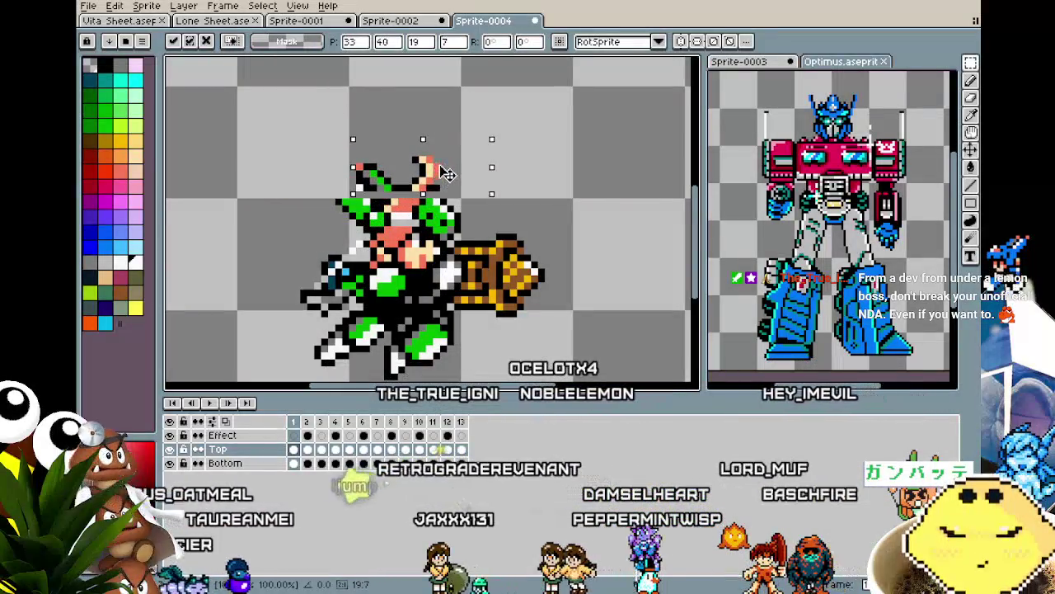
{"action": "left_click", "coordinate": [567, 203]}
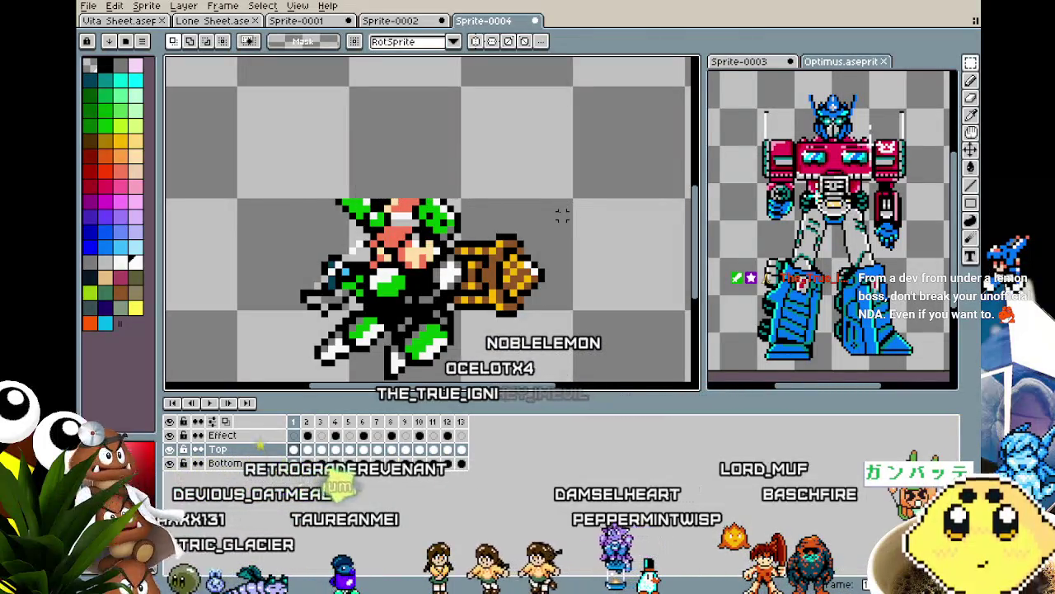
{"action": "key", "text": "ctrl+v"}
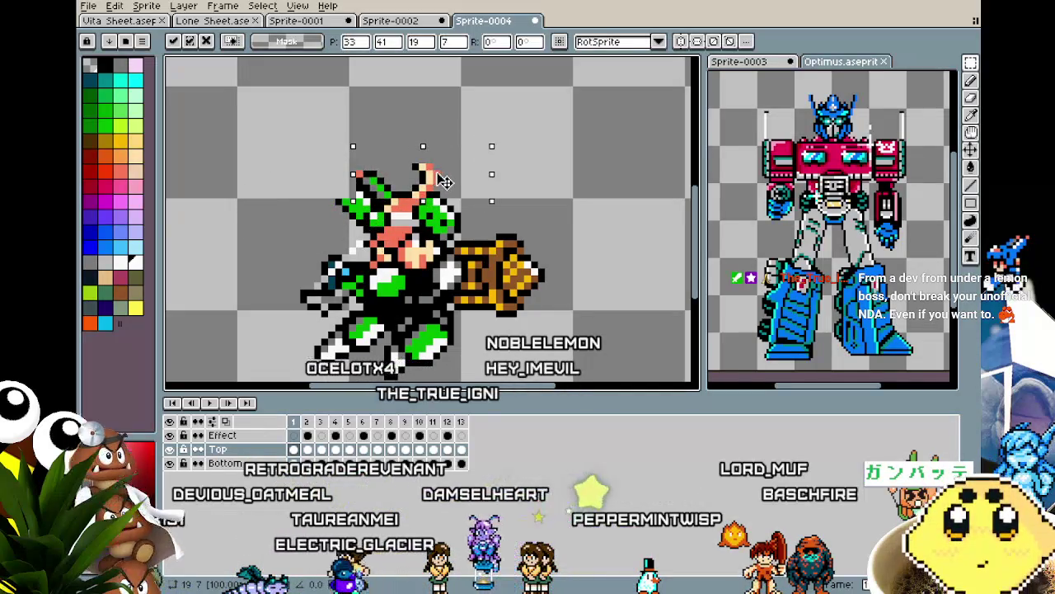
{"action": "left_click", "coordinate": [219, 198]}
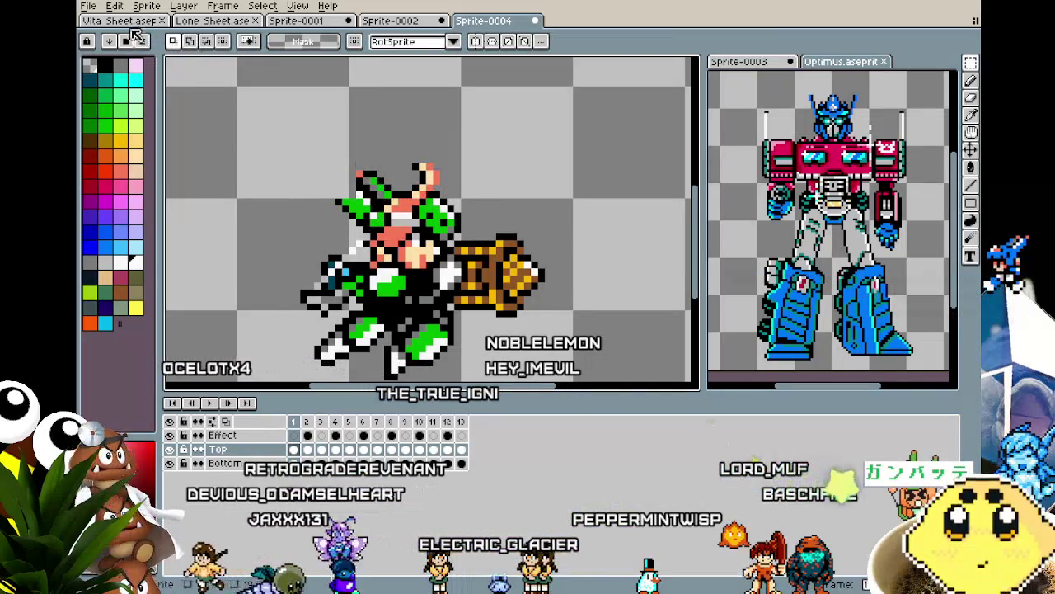
Copy the raised arm from the Vita Sheet and paste it onto the head in frame 1.
{"action": "left_click", "coordinate": [124, 21]}
{"action": "left_click_drag", "start_coordinate": [206, 188], "coordinate": [286, 136]}
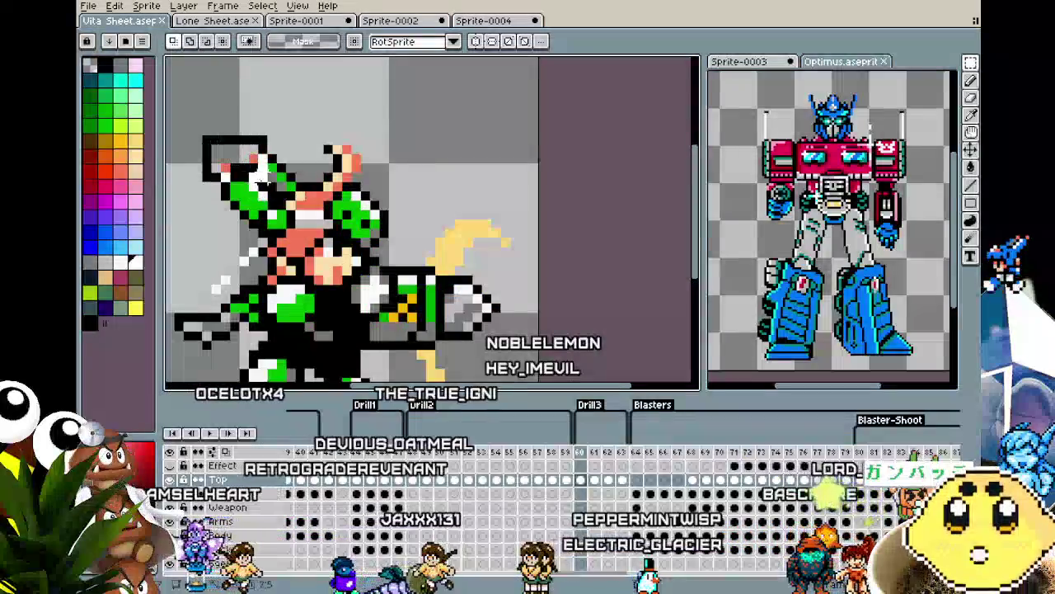
{"action": "key", "text": "ctrl+c"}
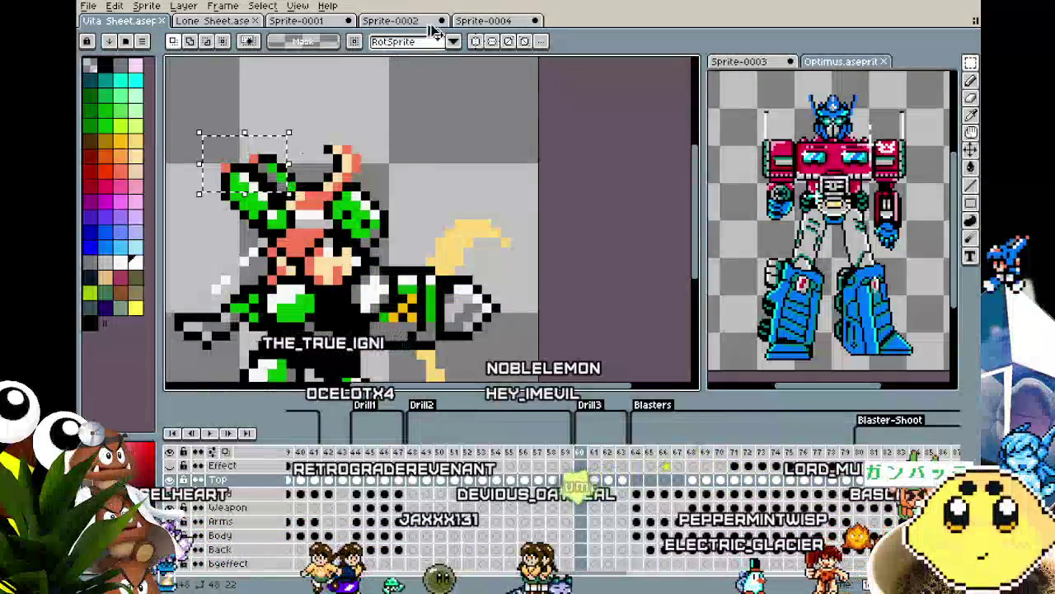
{"action": "left_click", "coordinate": [484, 20]}
{"action": "key", "text": "ctrl+v"}
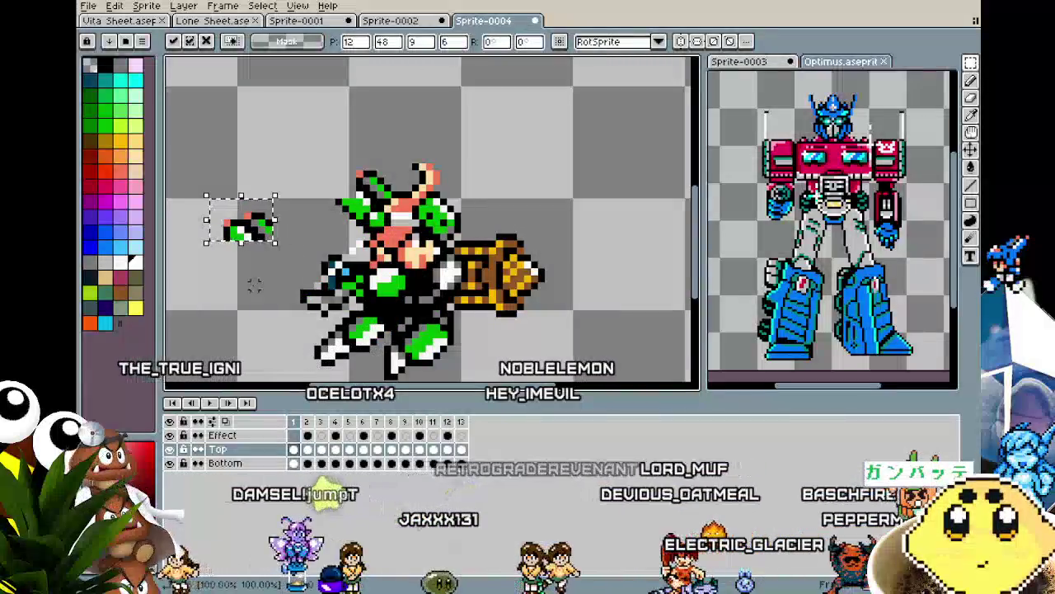
{"action": "left_click_drag", "start_coordinate": [242, 235], "coordinate": [353, 198]}
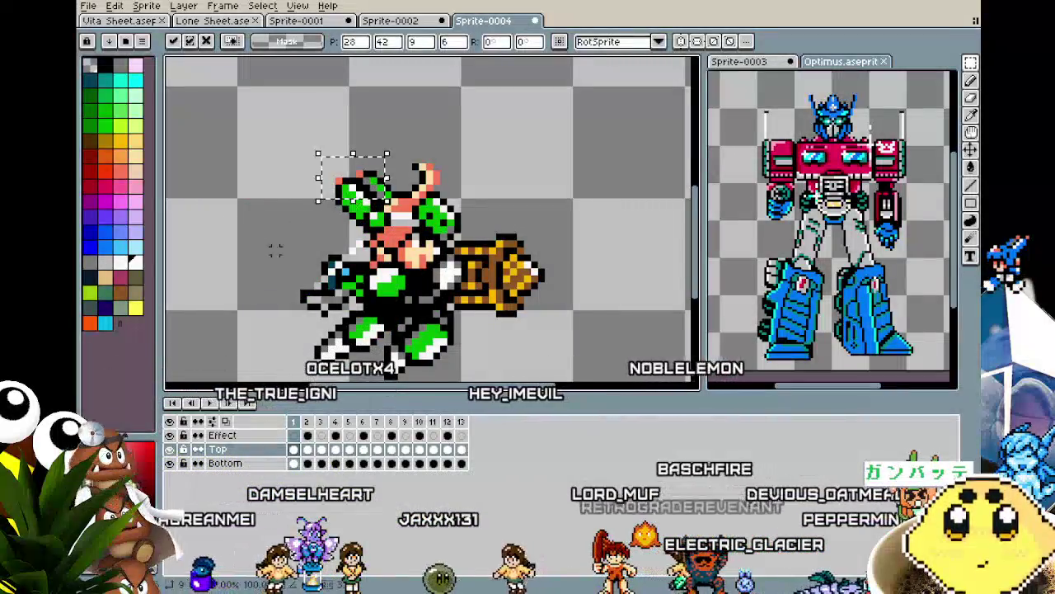
{"action": "key", "text": "Return"}
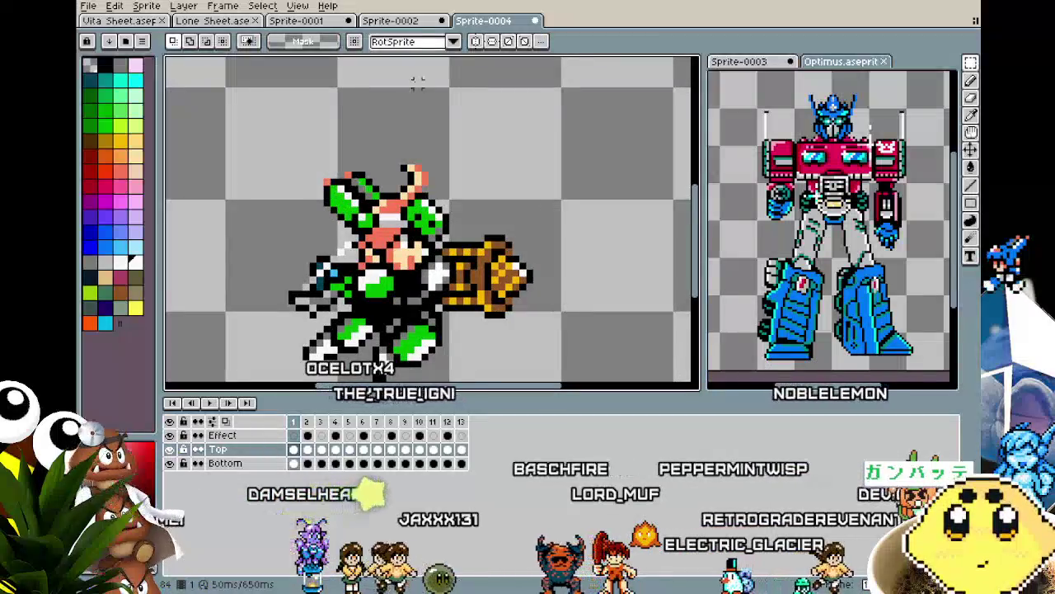
{"action": "left_click", "coordinate": [310, 454]}
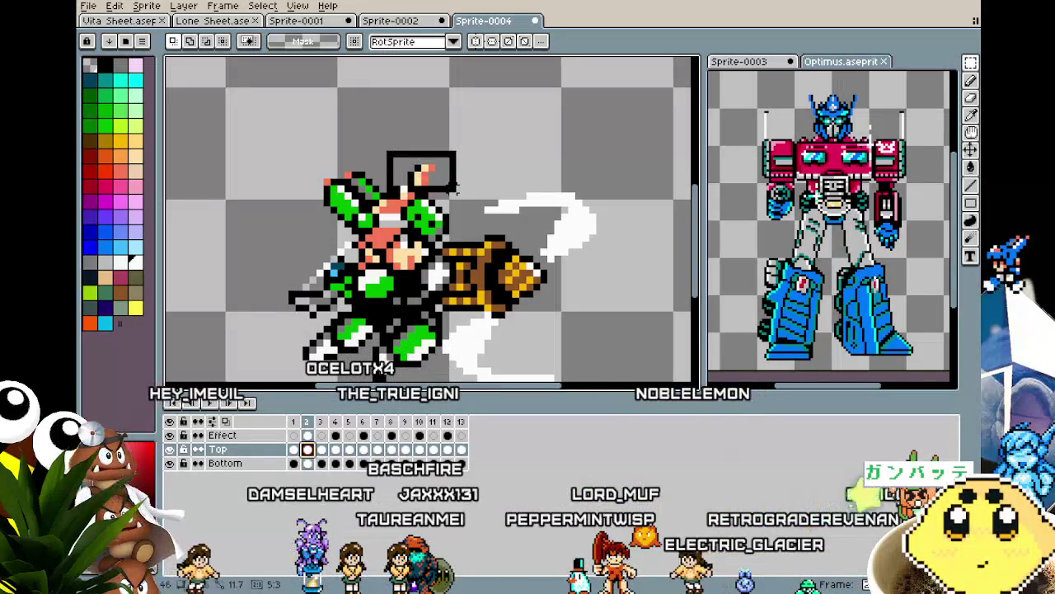
Paste the Vita Sheet character's head into frame 2 and commit it.
{"action": "left_click", "coordinate": [305, 118]}
{"action": "left_click", "coordinate": [140, 24]}
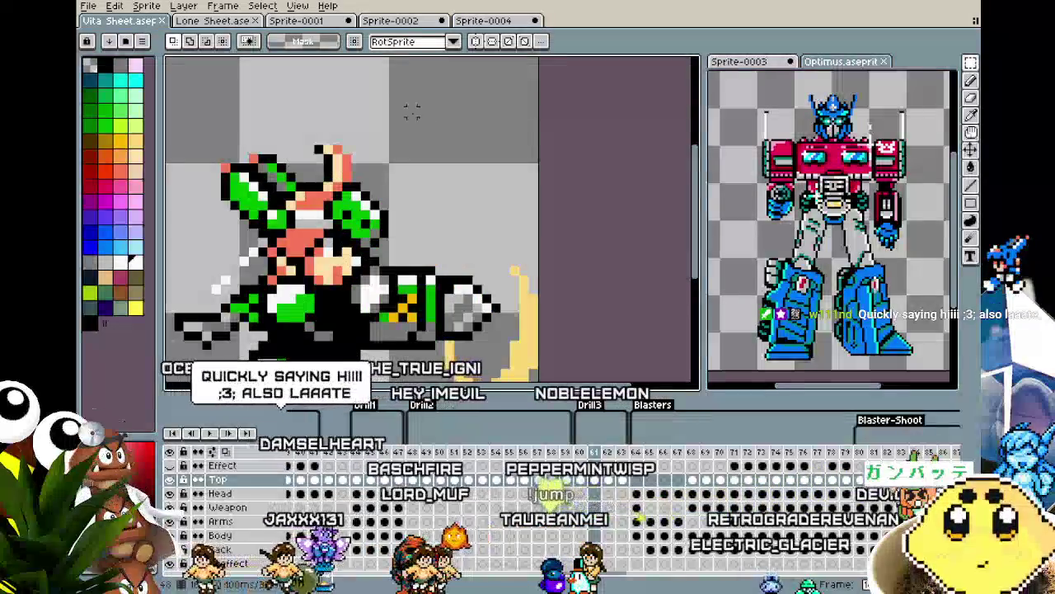
{"action": "left_click_drag", "start_coordinate": [296, 136], "coordinate": [382, 185]}
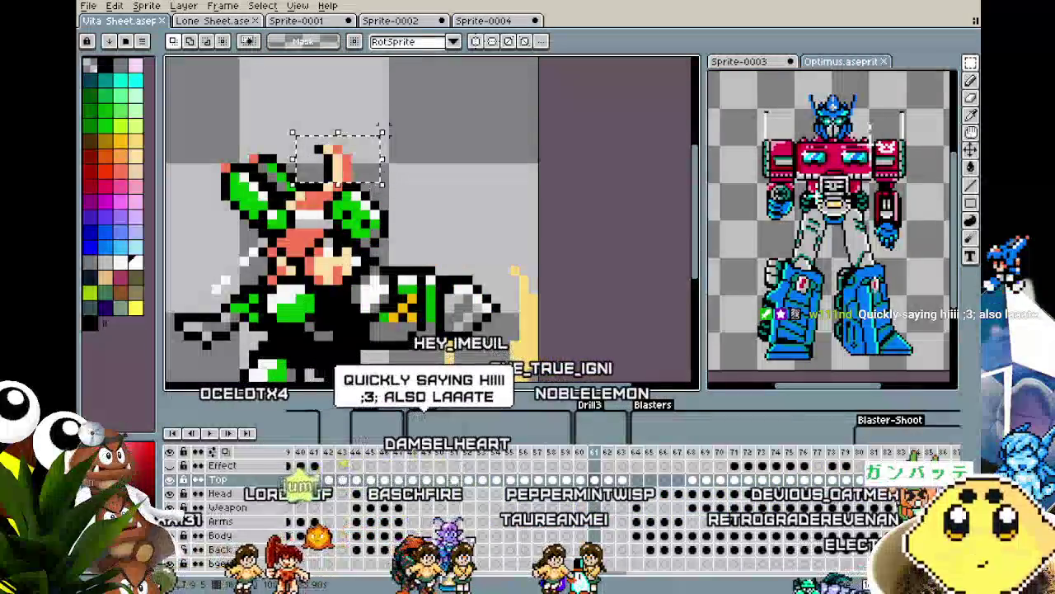
{"action": "left_click", "coordinate": [303, 20]}
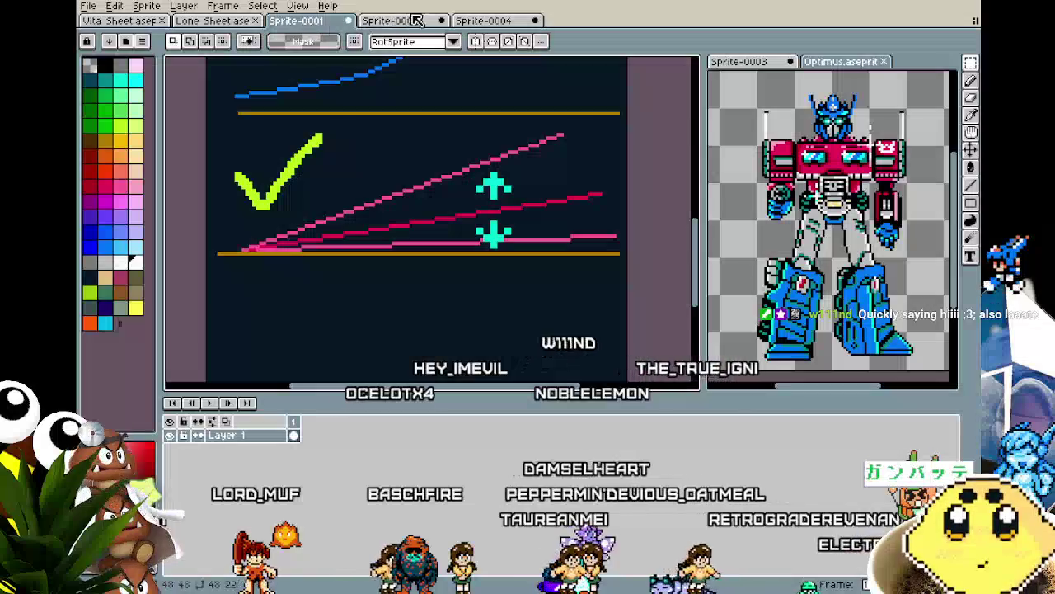
{"action": "left_click", "coordinate": [484, 21]}
{"action": "key", "text": "ctrl+v"}
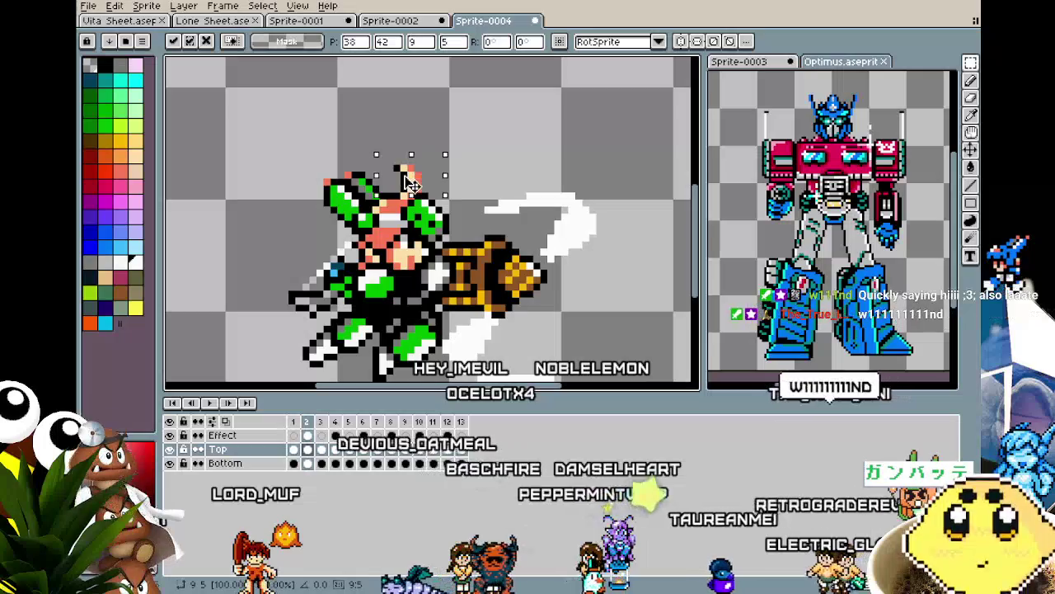
{"action": "left_click", "coordinate": [221, 202]}
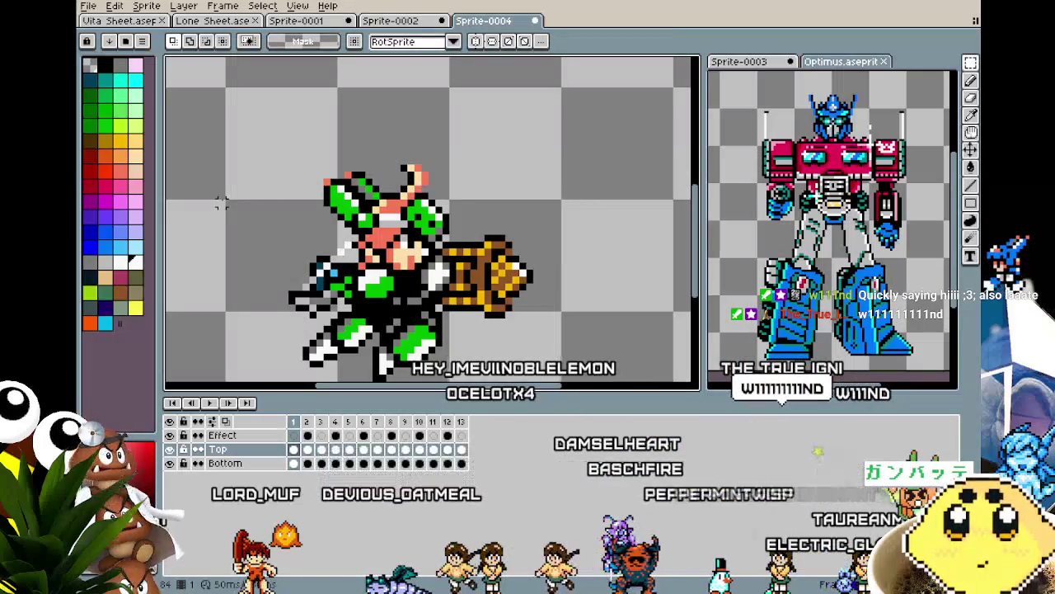
On the Vita Sheet, advance to frame 62 and marquee its head area.
{"action": "left_click", "coordinate": [132, 22]}
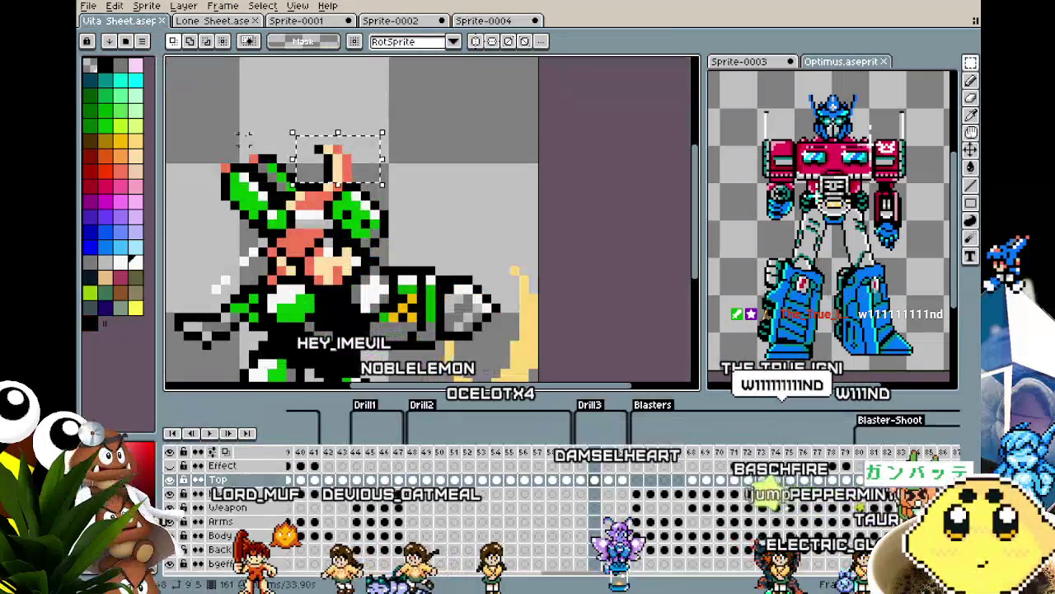
{"action": "key", "text": "Right"}
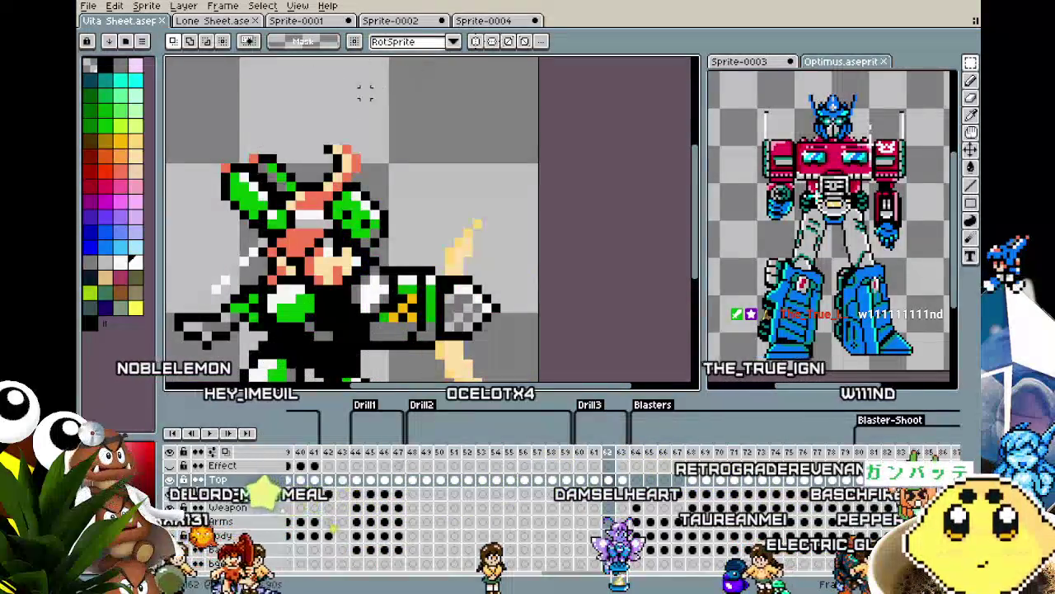
{"action": "left_click_drag", "start_coordinate": [305, 107], "coordinate": [401, 185]}
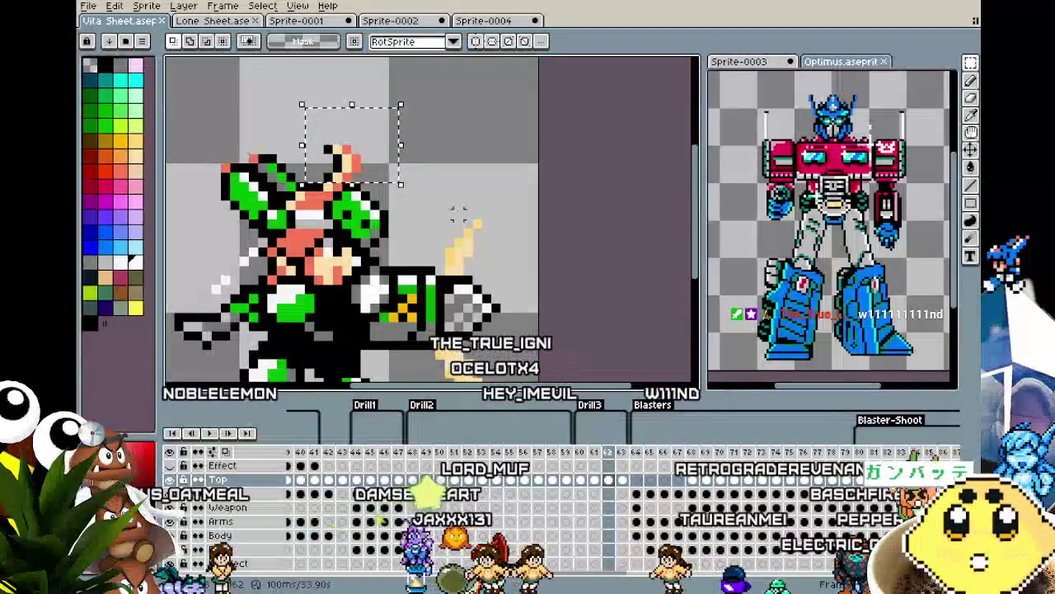
{"action": "key", "text": "ctrl+shift+Tab"}
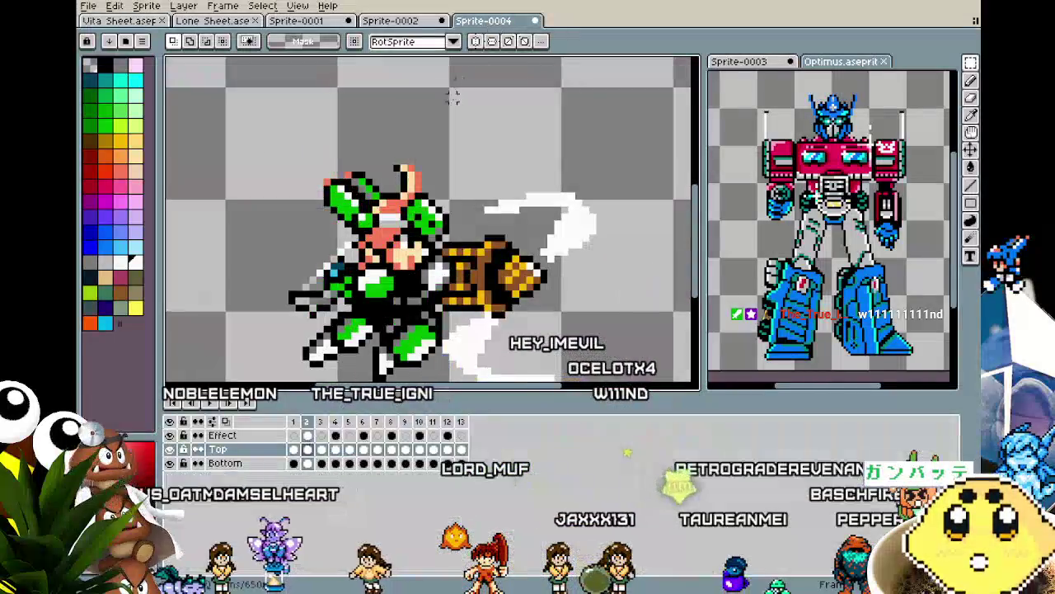
Clear the old head on frame 3 and paste the new head into position.
{"action": "left_click", "coordinate": [322, 450]}
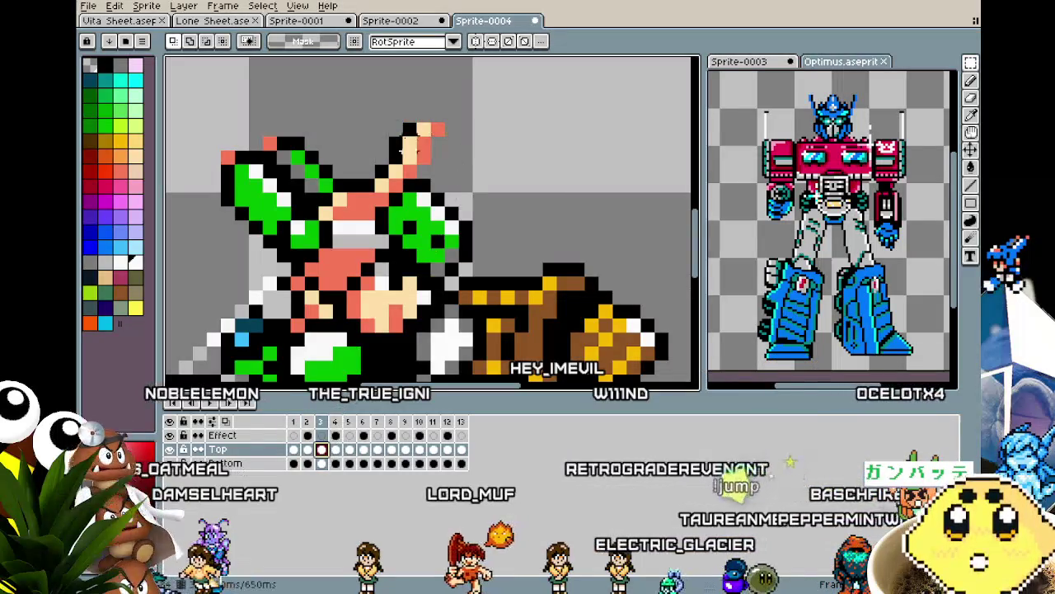
{"action": "key", "text": "Delete"}
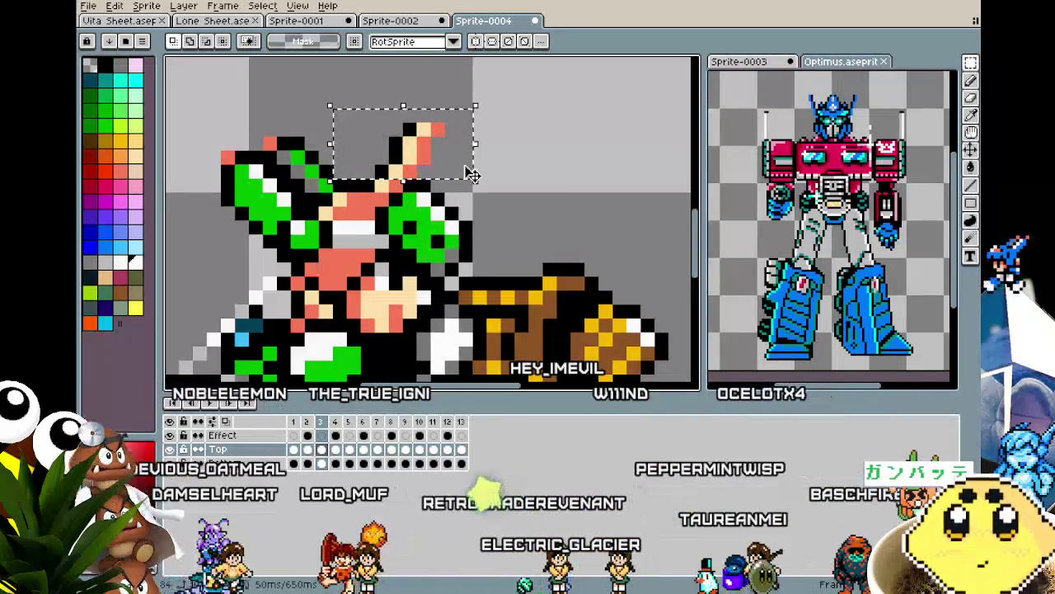
{"action": "key", "text": "ctrl+v"}
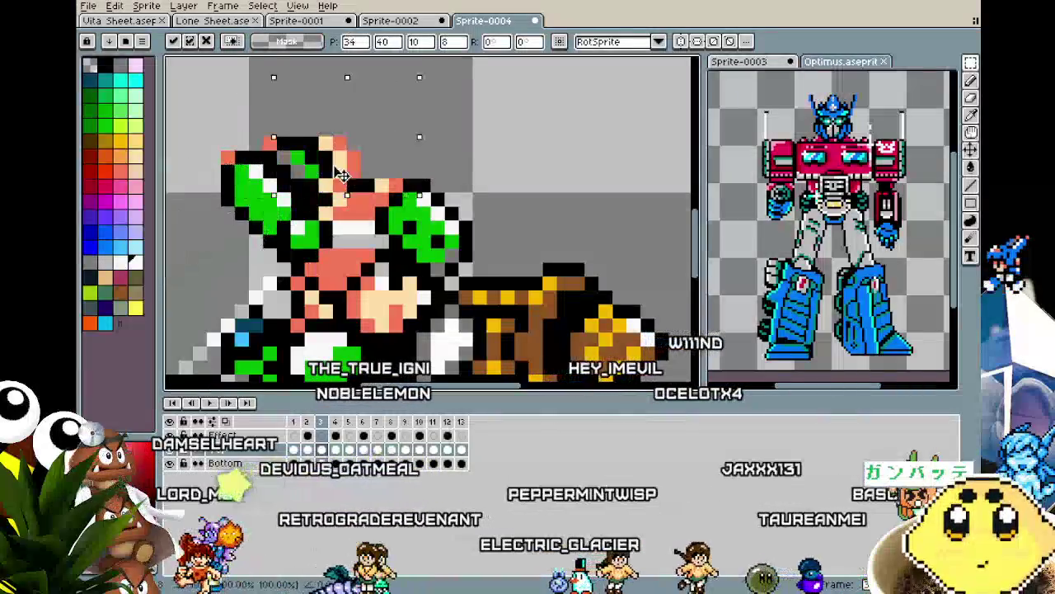
{"action": "left_click_drag", "start_coordinate": [329, 176], "coordinate": [412, 161]}
{"action": "left_click", "coordinate": [235, 123]}
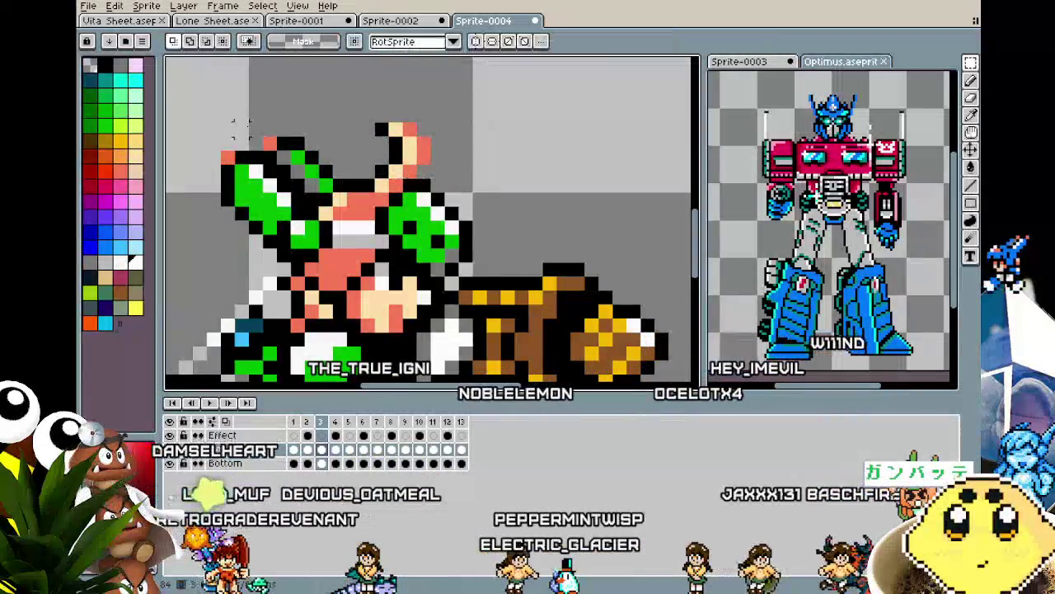
{"action": "scroll", "coordinate": [235, 124], "scroll_direction": "down", "scroll_amount": 1}
{"action": "scroll", "coordinate": [267, 164], "scroll_direction": "up", "scroll_amount": 1}
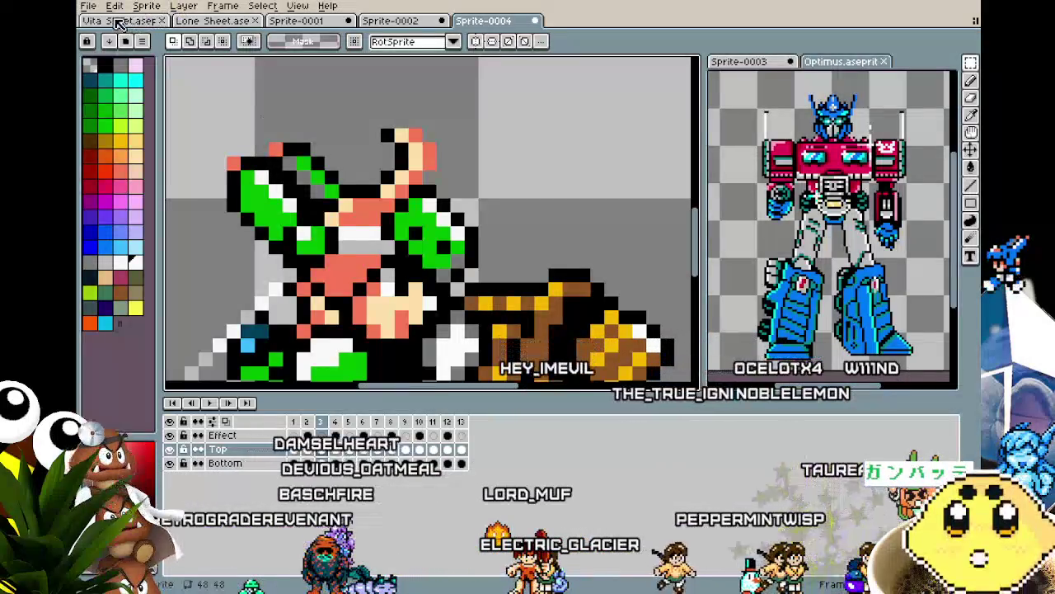
Select and copy the head from Vita Sheet frame 63.
{"action": "key", "text": "ctrl+Tab"}
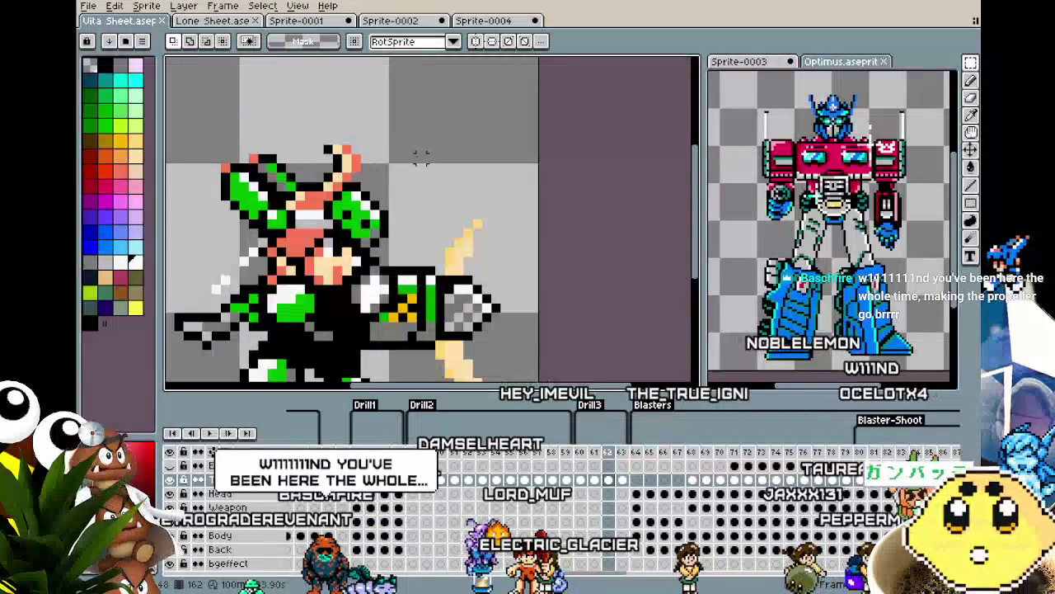
{"action": "key", "text": "Right"}
{"action": "scroll", "coordinate": [374, 203], "scroll_direction": "up", "scroll_amount": 2}
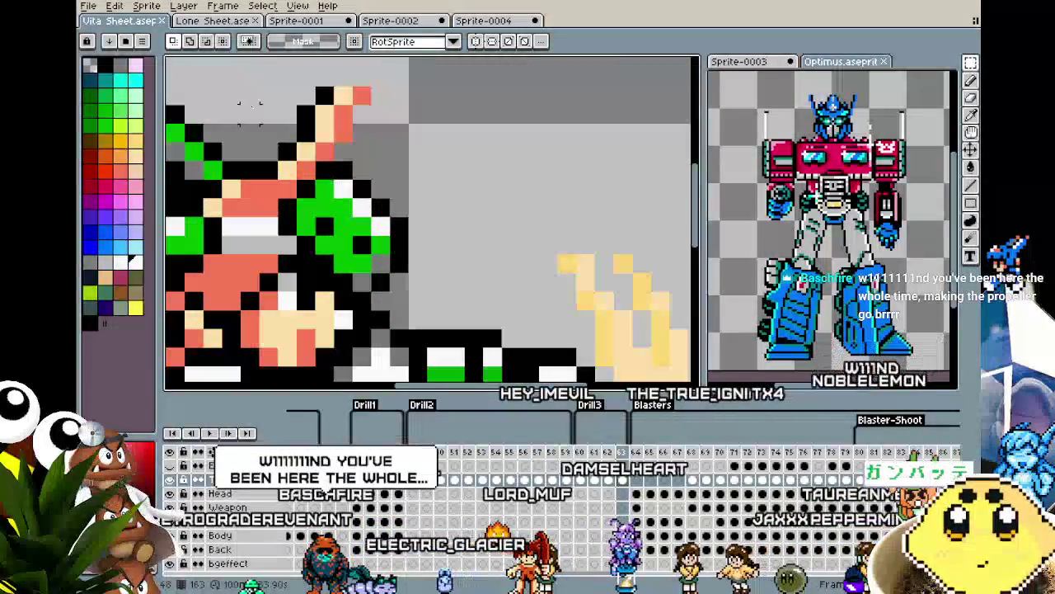
{"action": "left_click_drag", "start_coordinate": [249, 77], "coordinate": [404, 157]}
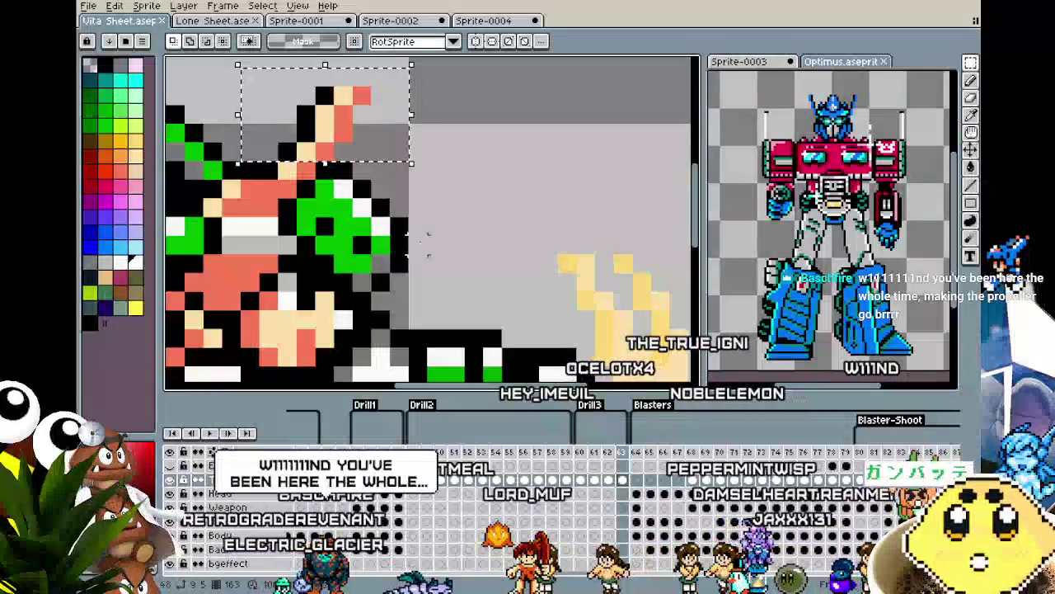
{"action": "key", "text": "ctrl+Tab"}
{"action": "key", "text": "ctrl+Tab"}
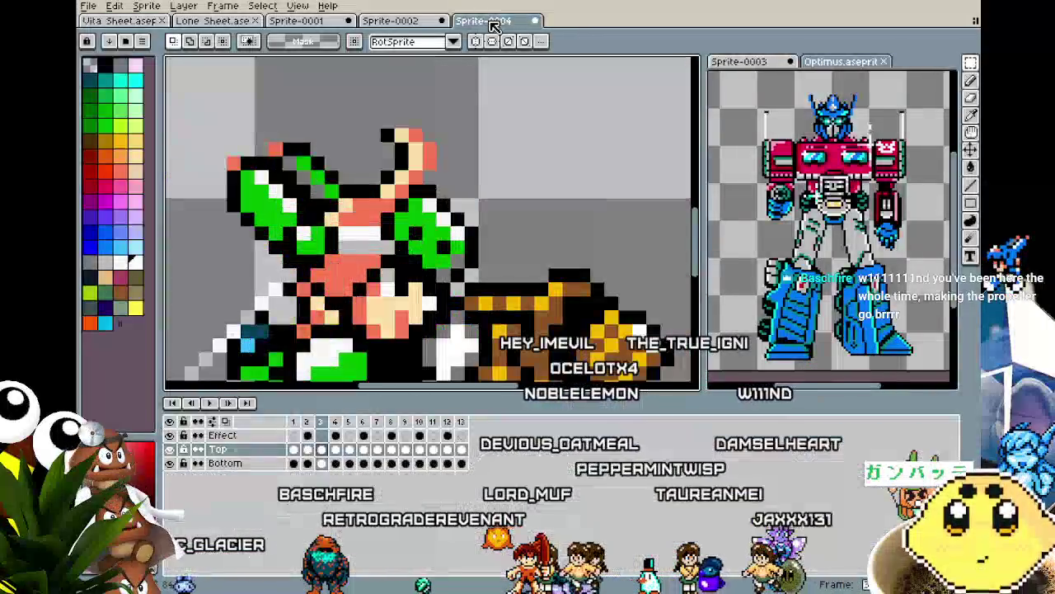
Swap the old head for the frame-63 head and tidy the stray pixels above it.
{"action": "left_click_drag", "start_coordinate": [364, 98], "coordinate": [492, 187]}
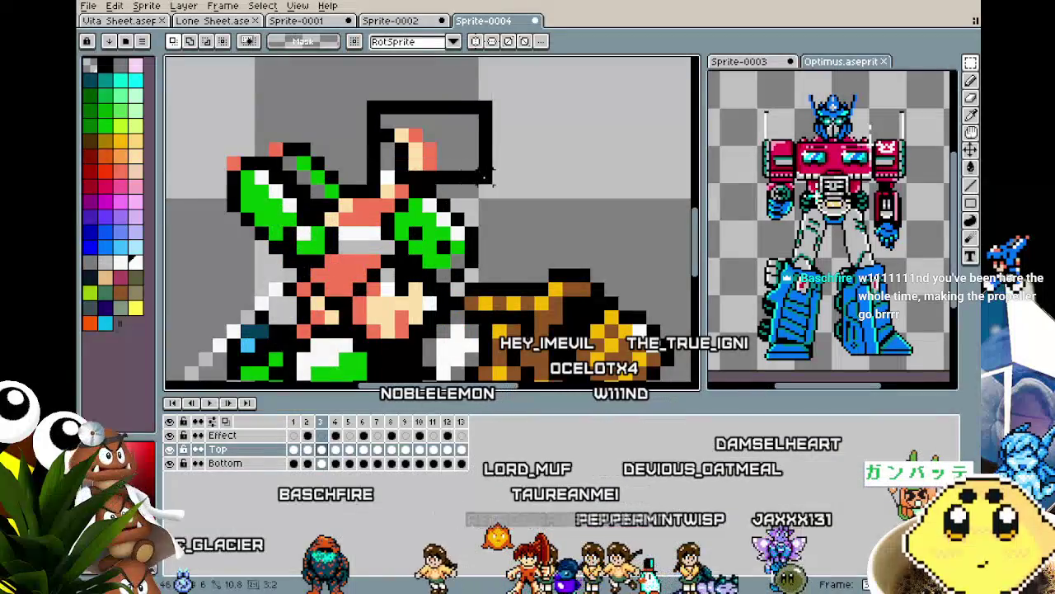
{"action": "key", "text": "Delete"}
{"action": "key", "text": "ctrl+v"}
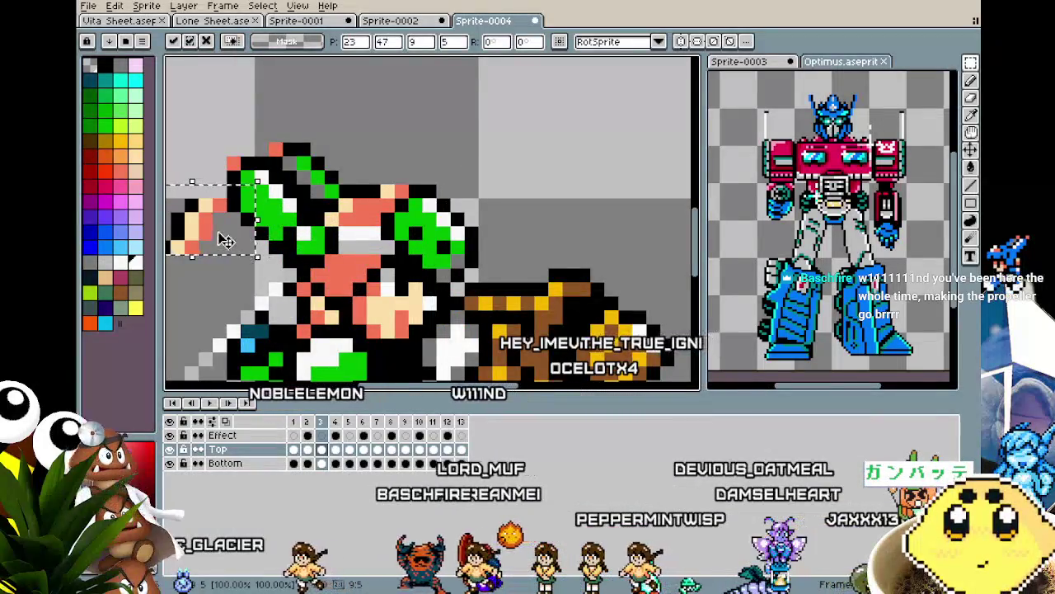
{"action": "left_click_drag", "start_coordinate": [225, 240], "coordinate": [459, 168]}
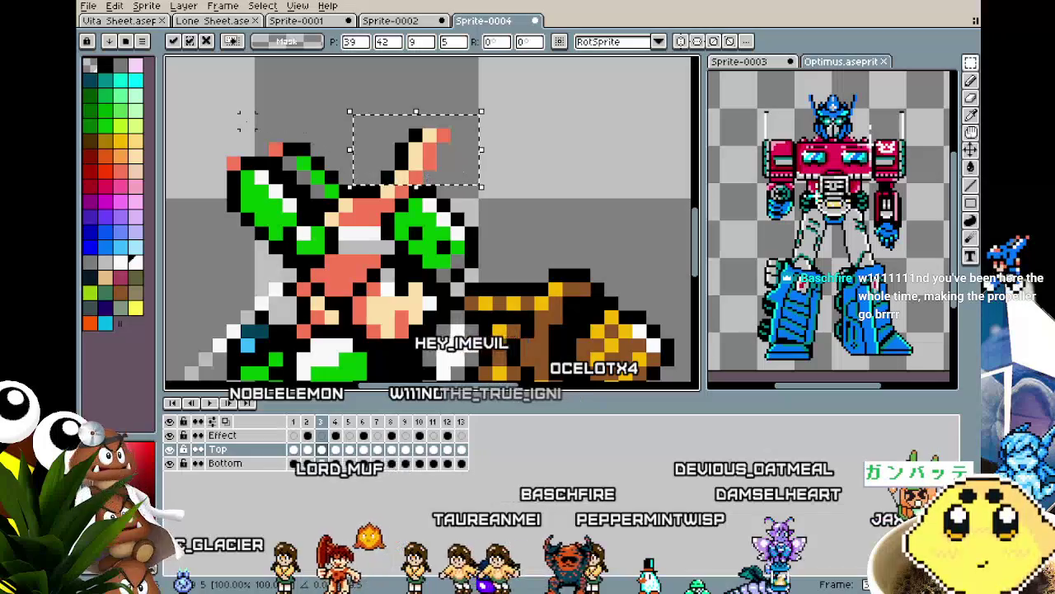
{"action": "key", "text": "ctrl+d"}
{"action": "key", "text": "ctrl+z"}
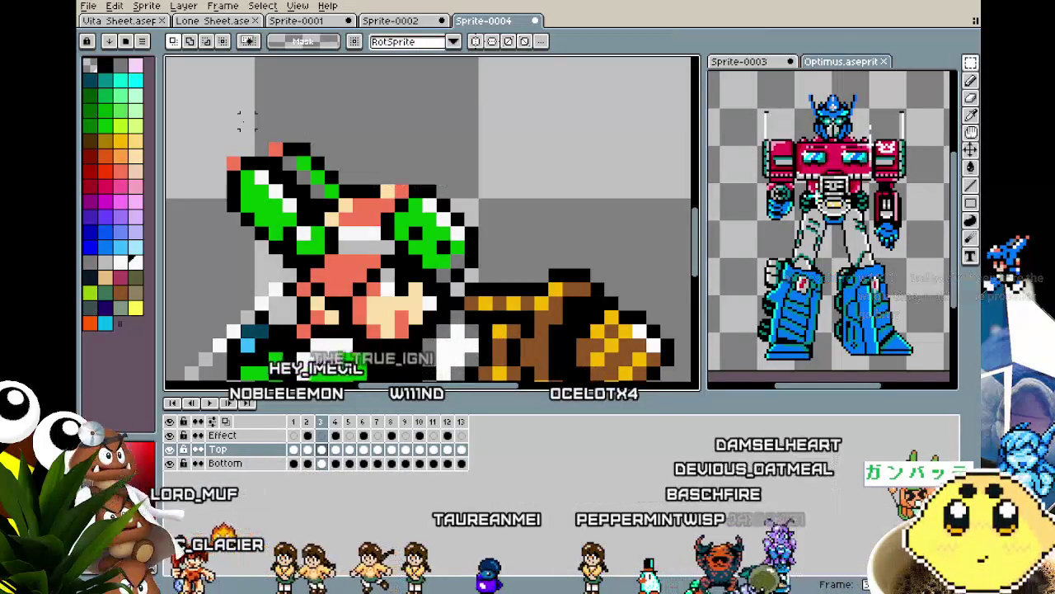
{"action": "key", "text": "ctrl+z"}
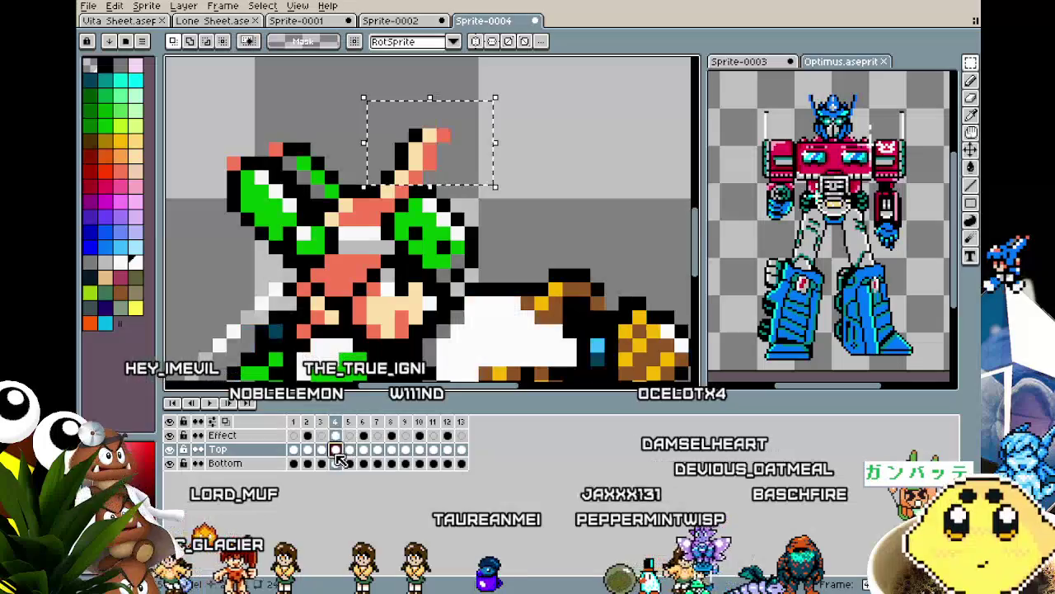
{"action": "scroll", "coordinate": [442, 203], "scroll_direction": "down", "scroll_amount": 1}
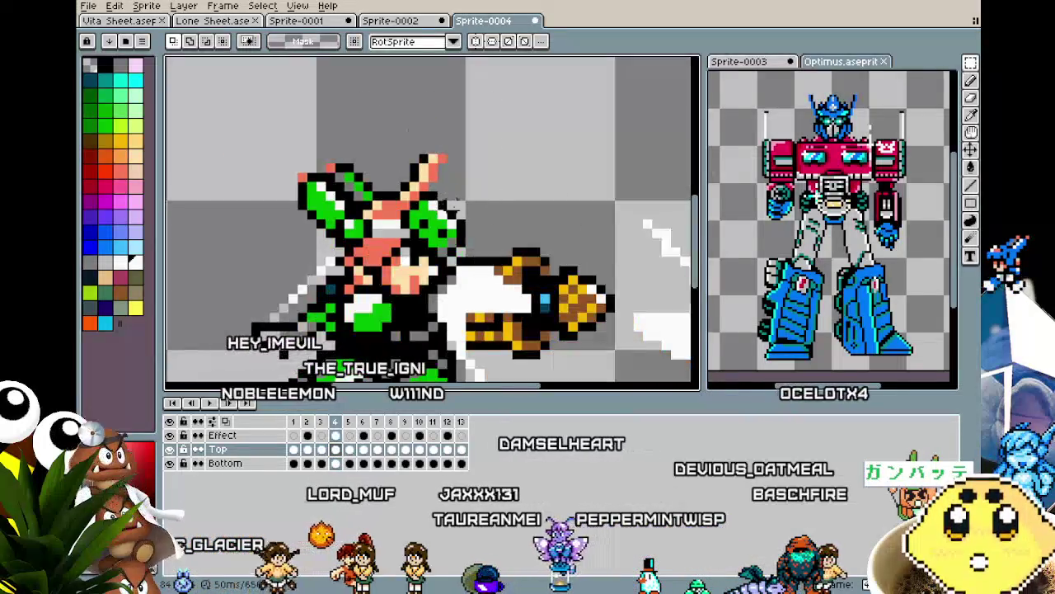
Preview the animation, then delete the old helmet crest on frame 5.
{"action": "key", "text": "Return"}
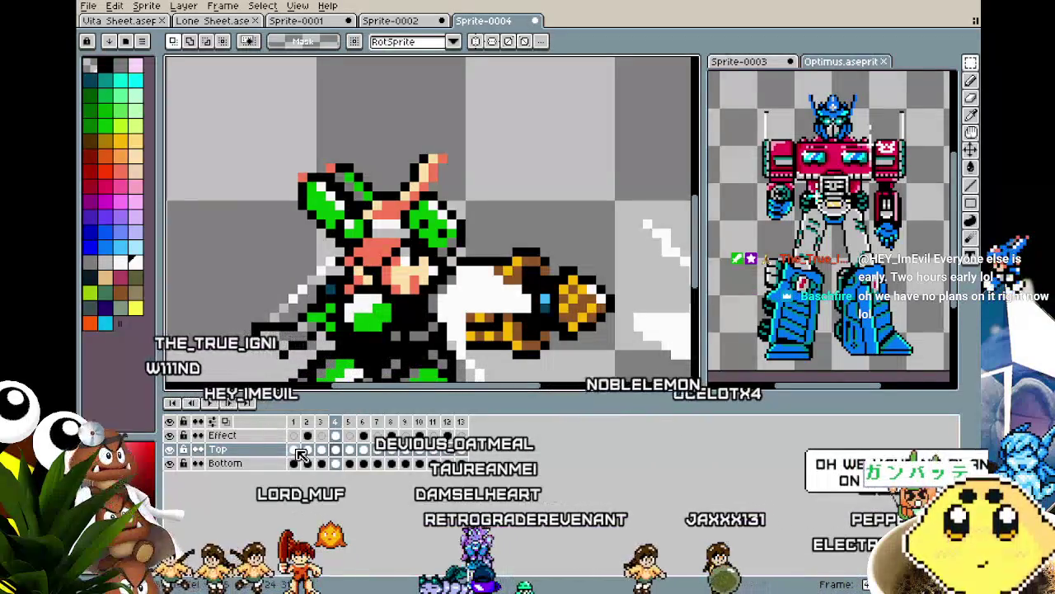
{"action": "left_click", "coordinate": [307, 450]}
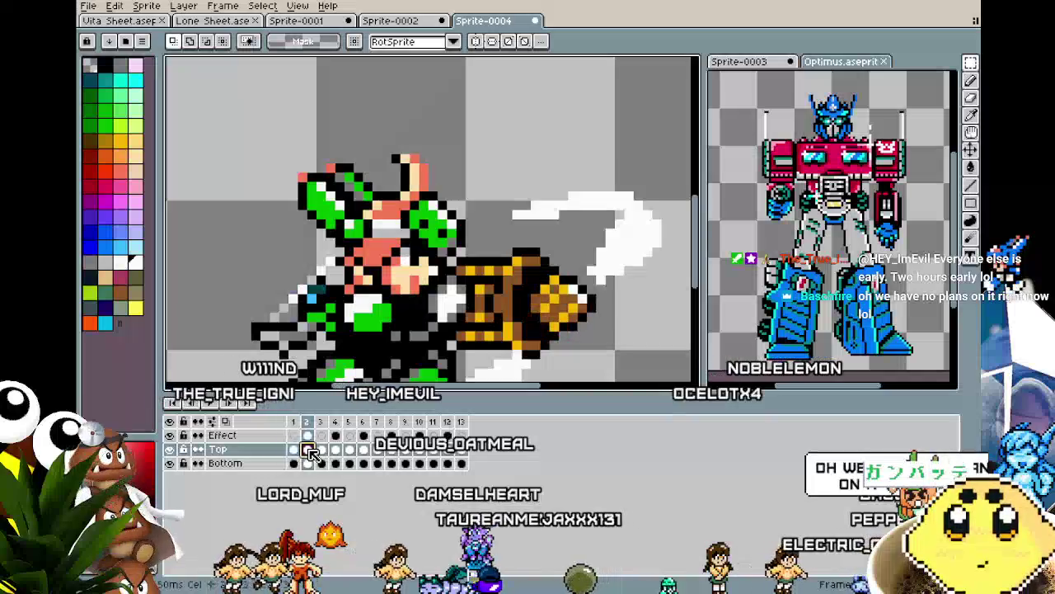
{"action": "left_click", "coordinate": [321, 450]}
{"action": "left_click", "coordinate": [335, 450]}
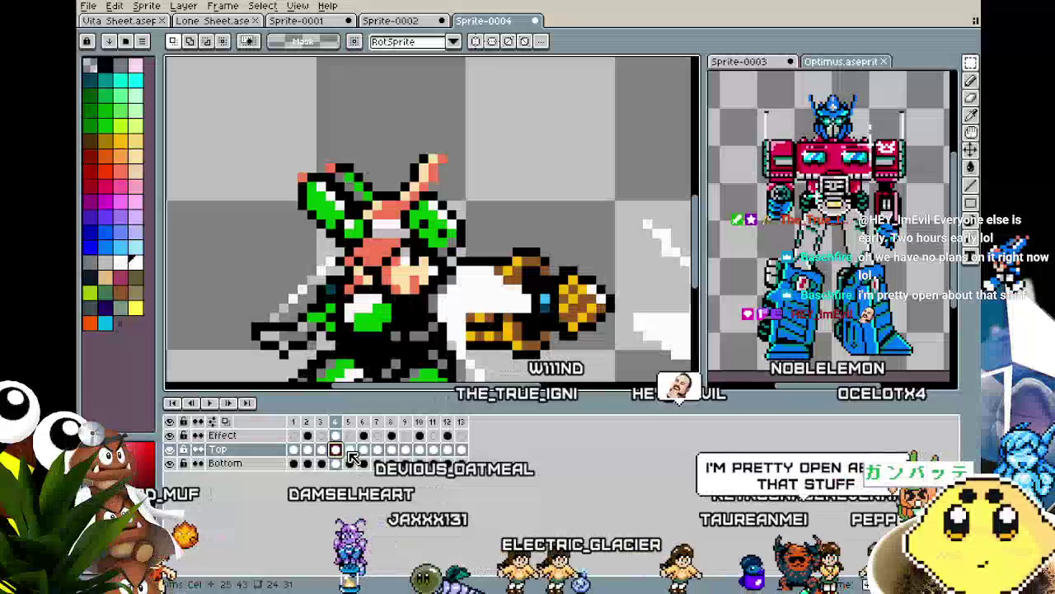
{"action": "left_click", "coordinate": [350, 450]}
{"action": "left_click_drag", "start_coordinate": [378, 132], "coordinate": [504, 193]}
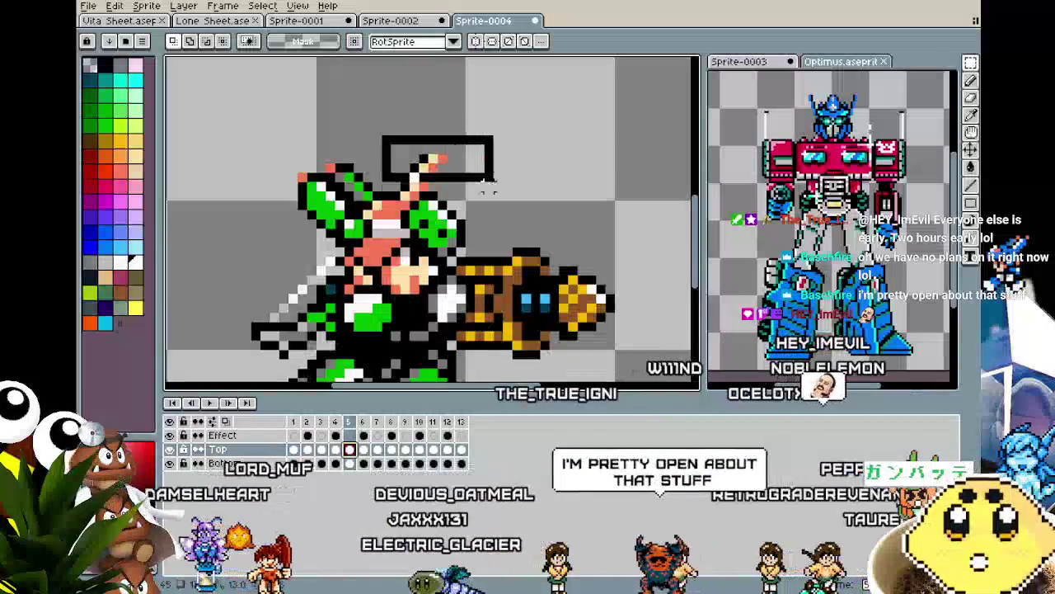
{"action": "key", "text": "Delete"}
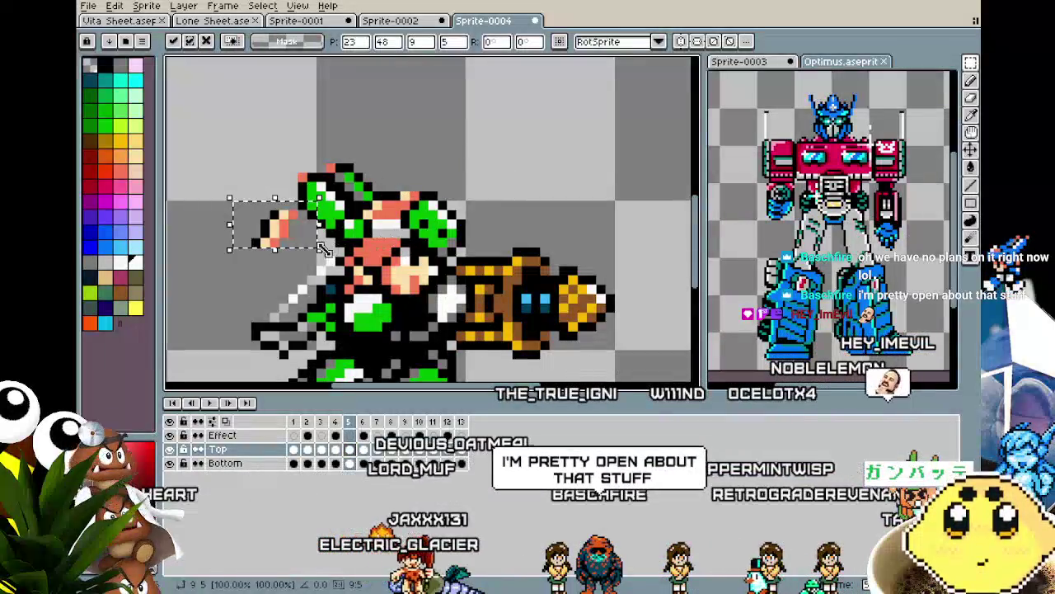
Compare frames and select the matching crest piece on frame 2.
{"action": "left_click", "coordinate": [293, 449]}
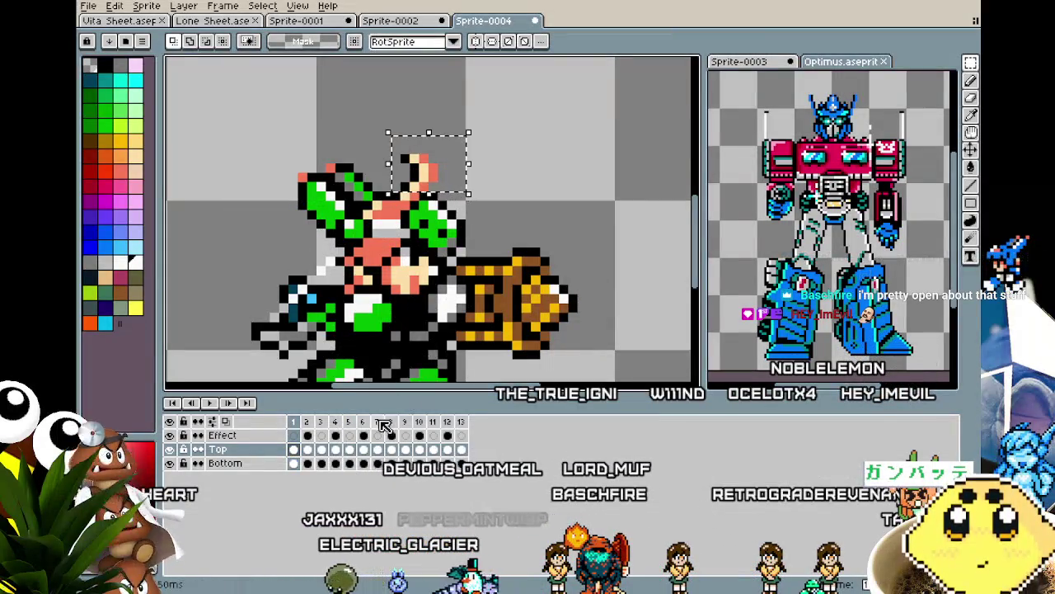
{"action": "left_click", "coordinate": [337, 451]}
{"action": "left_click", "coordinate": [309, 463]}
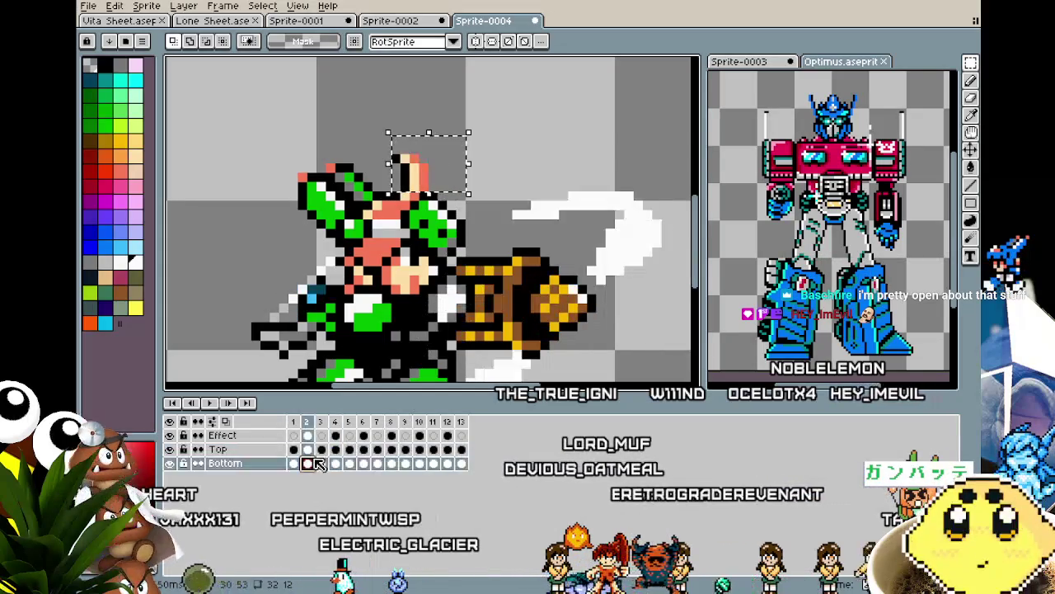
{"action": "left_click", "coordinate": [350, 448]}
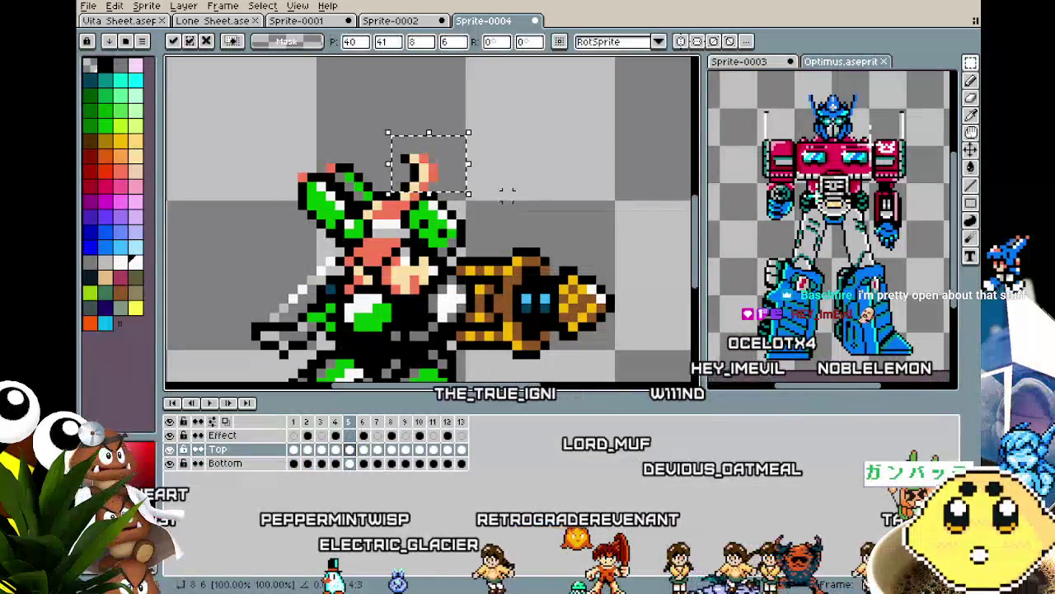
{"action": "key", "text": "ctrl+d"}
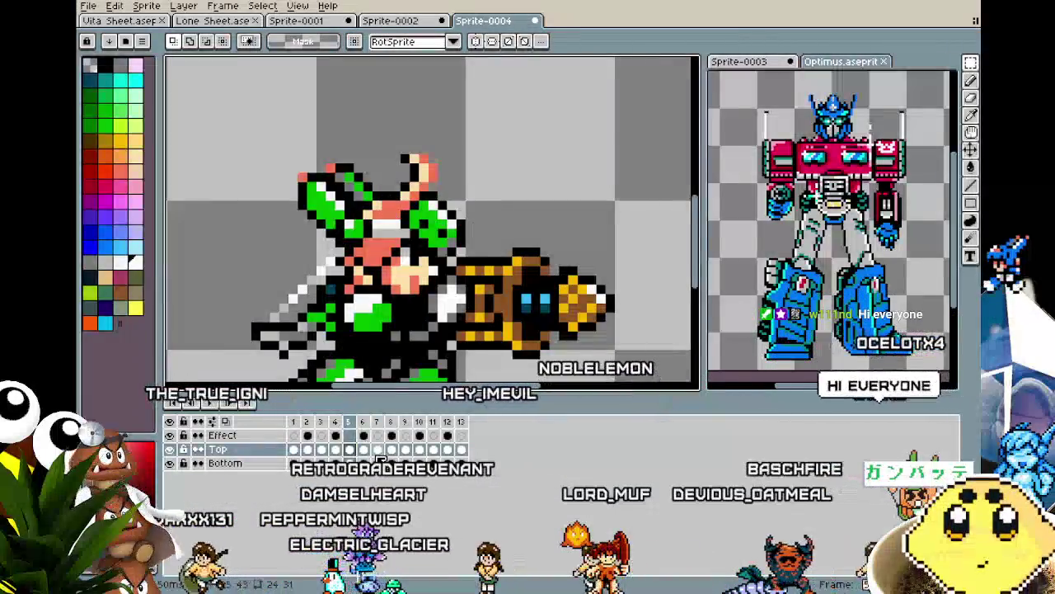
{"action": "key", "text": "Left"}
{"action": "key", "text": "Left"}
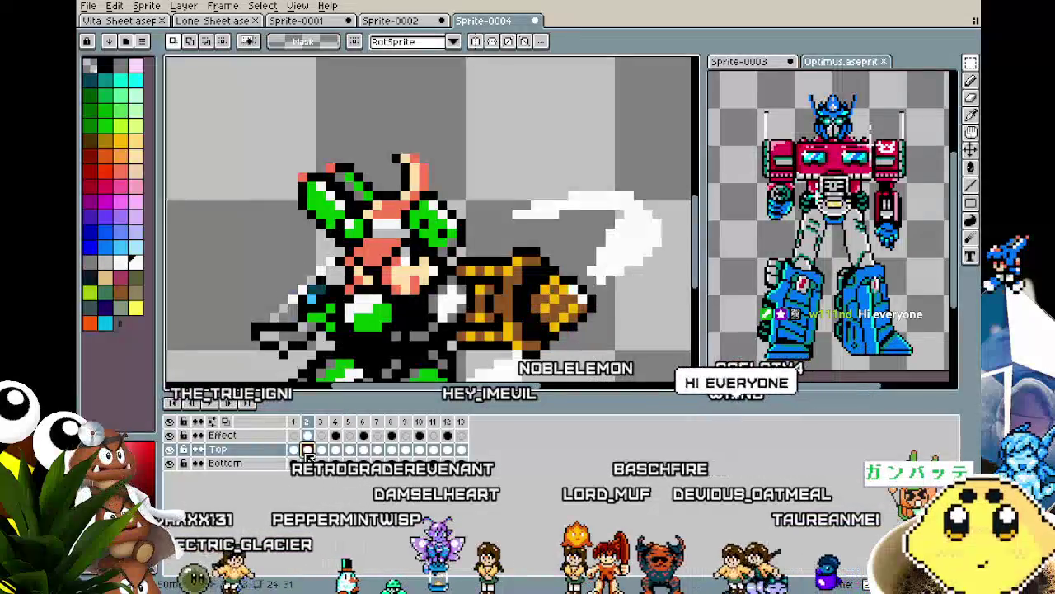
{"action": "key", "text": "Left"}
{"action": "left_click_drag", "start_coordinate": [378, 132], "coordinate": [460, 194]}
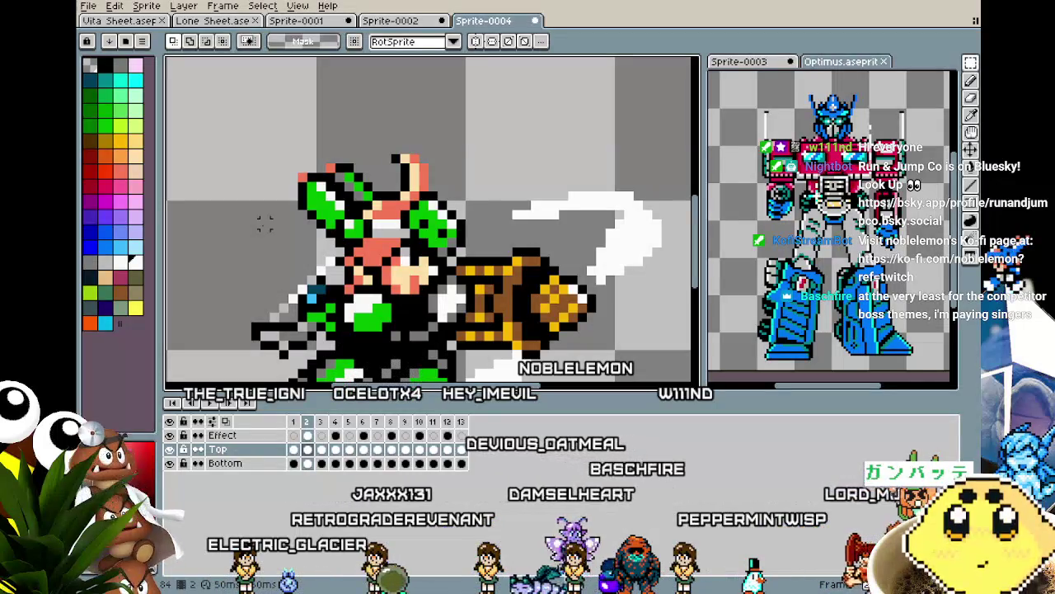
Paste the frame-2 crest onto frame 5 and commit it.
{"action": "left_click", "coordinate": [323, 451]}
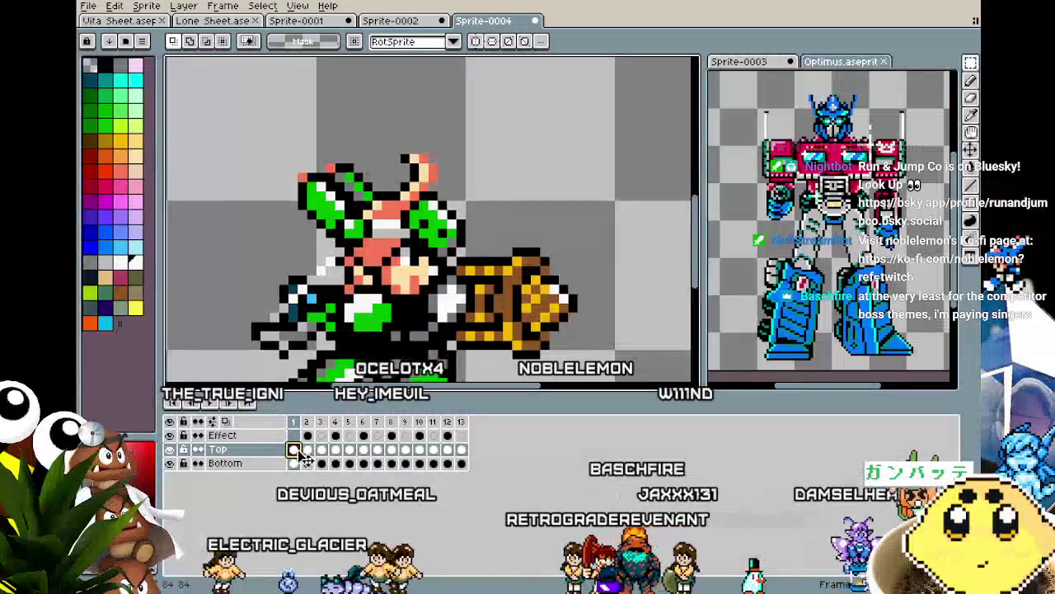
{"action": "key", "text": "Left"}
{"action": "left_click", "coordinate": [320, 451]}
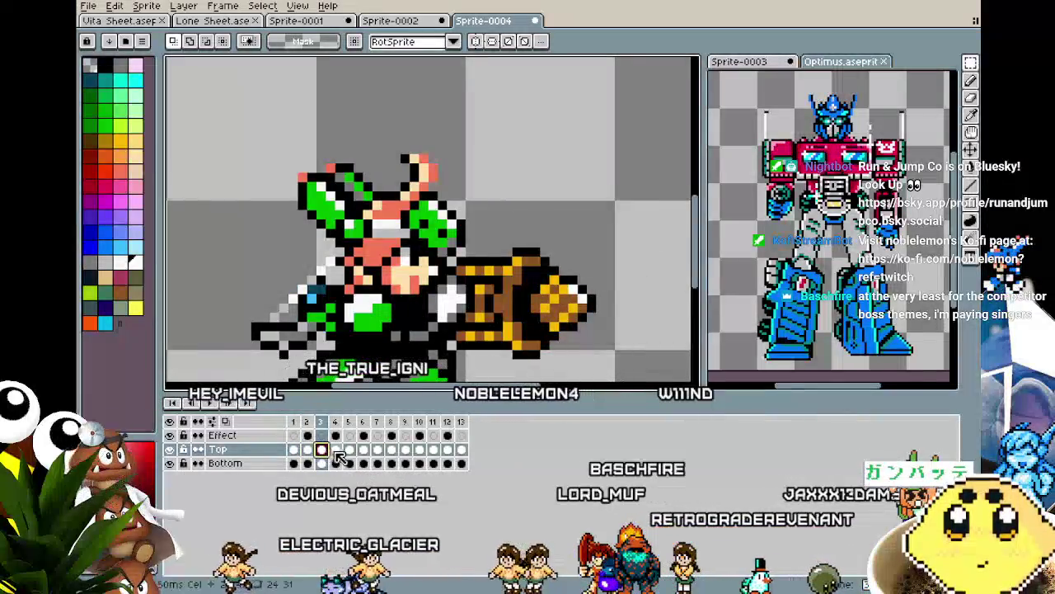
{"action": "left_click", "coordinate": [337, 451]}
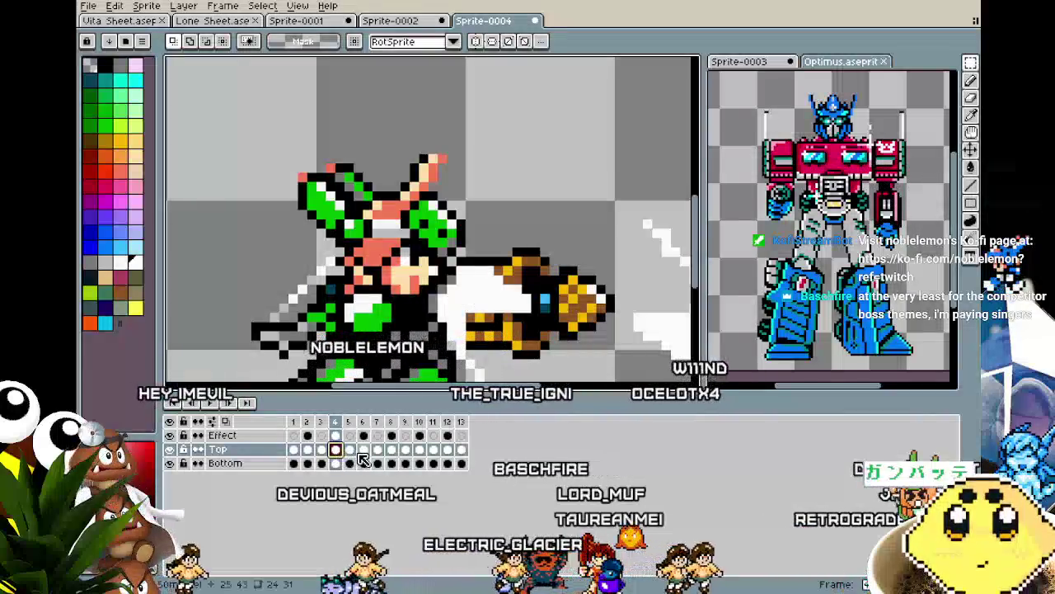
{"action": "left_click", "coordinate": [350, 449]}
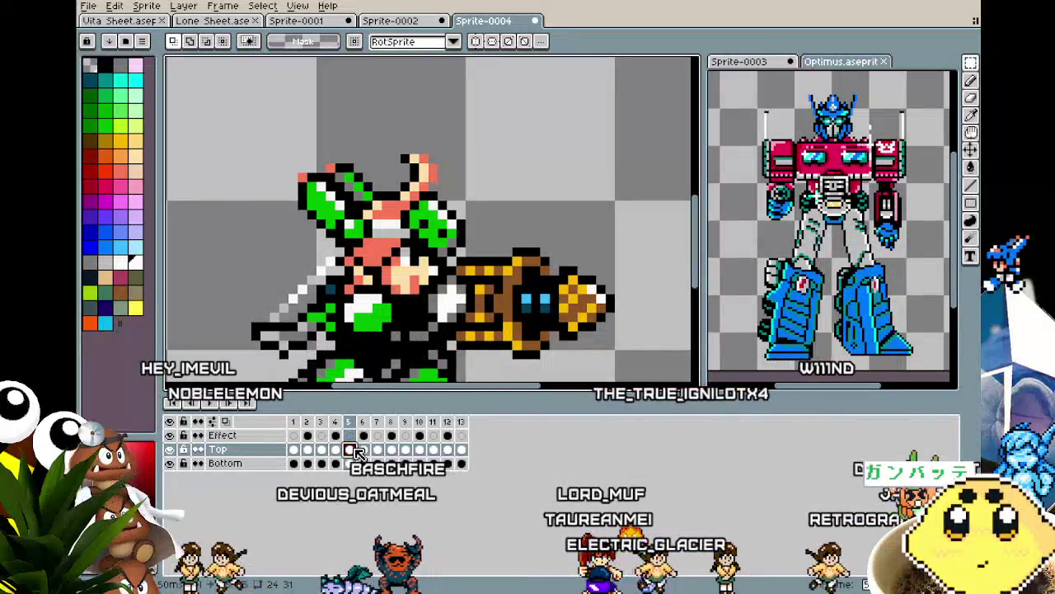
{"action": "key", "text": "ctrl+v"}
{"action": "key", "text": "Return"}
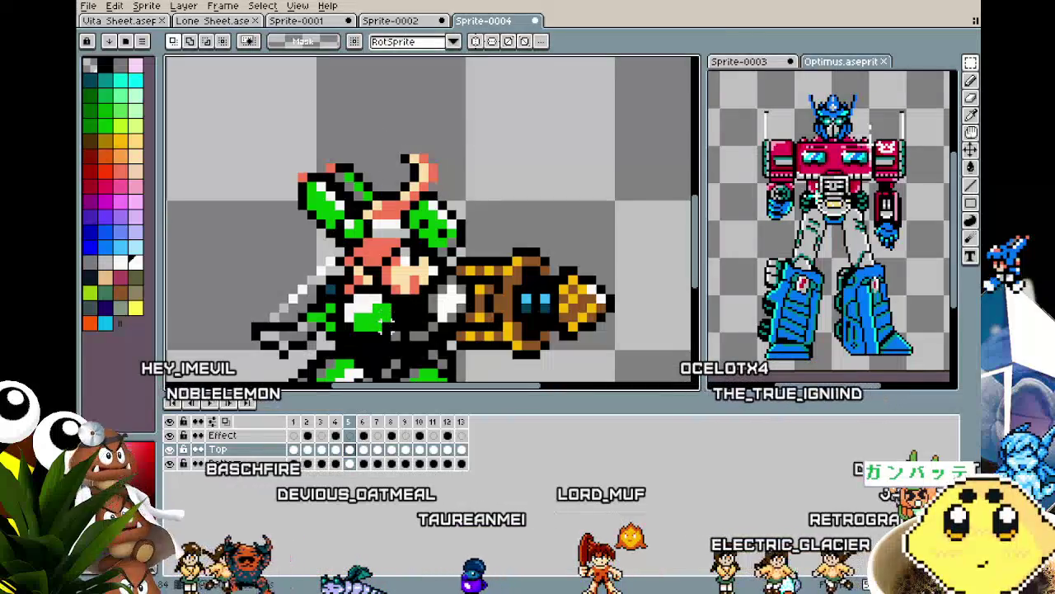
{"action": "scroll", "coordinate": [361, 354], "scroll_direction": "down", "scroll_amount": 1}
{"action": "left_click", "coordinate": [297, 450]}
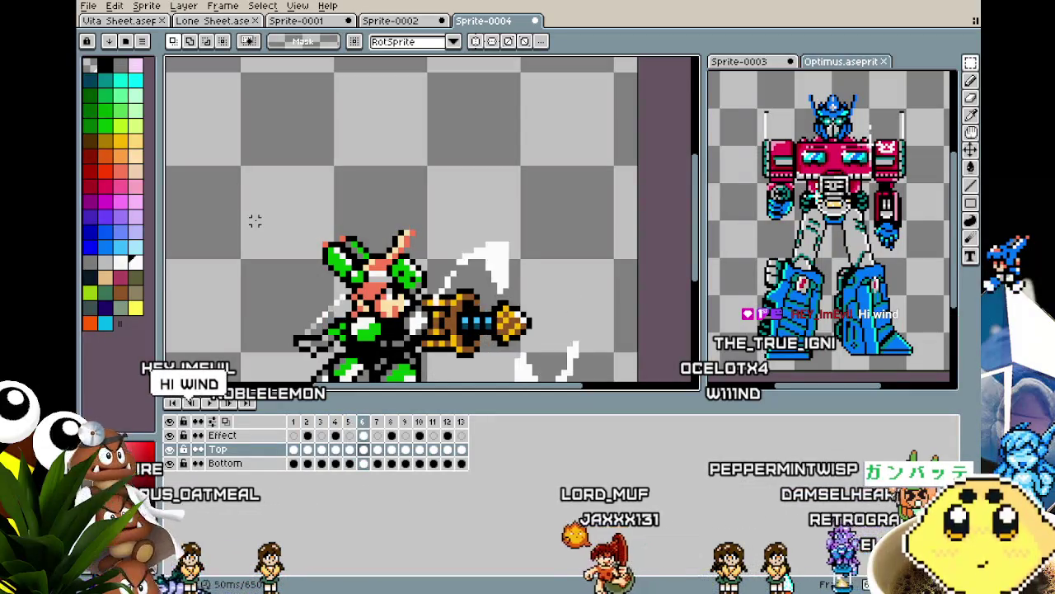
Nudge the crest pixels into place, then select the crest over the head on frame 1.
{"action": "scroll", "coordinate": [334, 247], "scroll_direction": "up", "scroll_amount": 1}
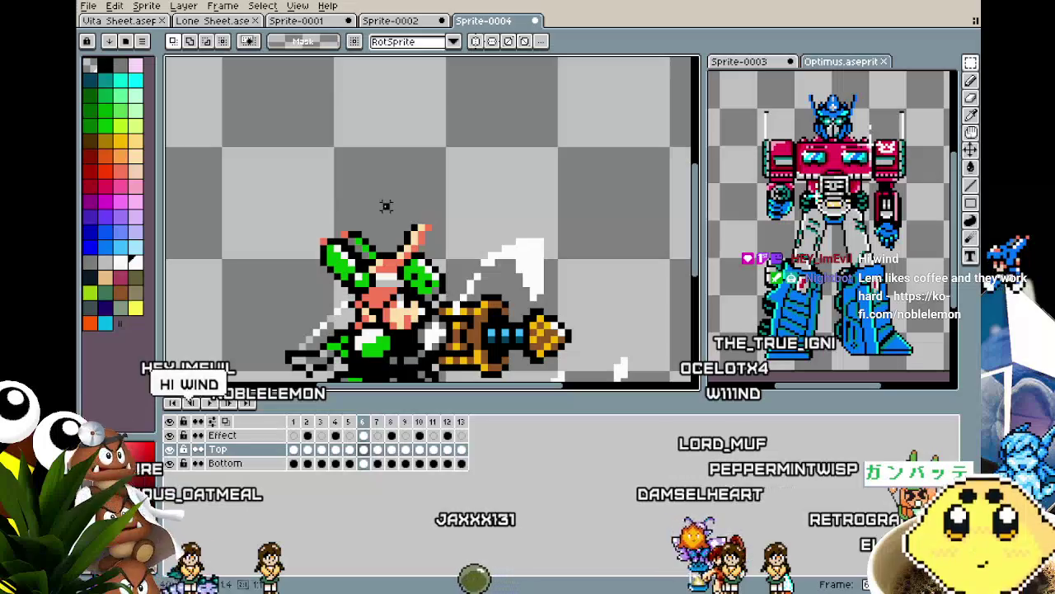
{"action": "left_click_drag", "start_coordinate": [456, 256], "coordinate": [452, 245]}
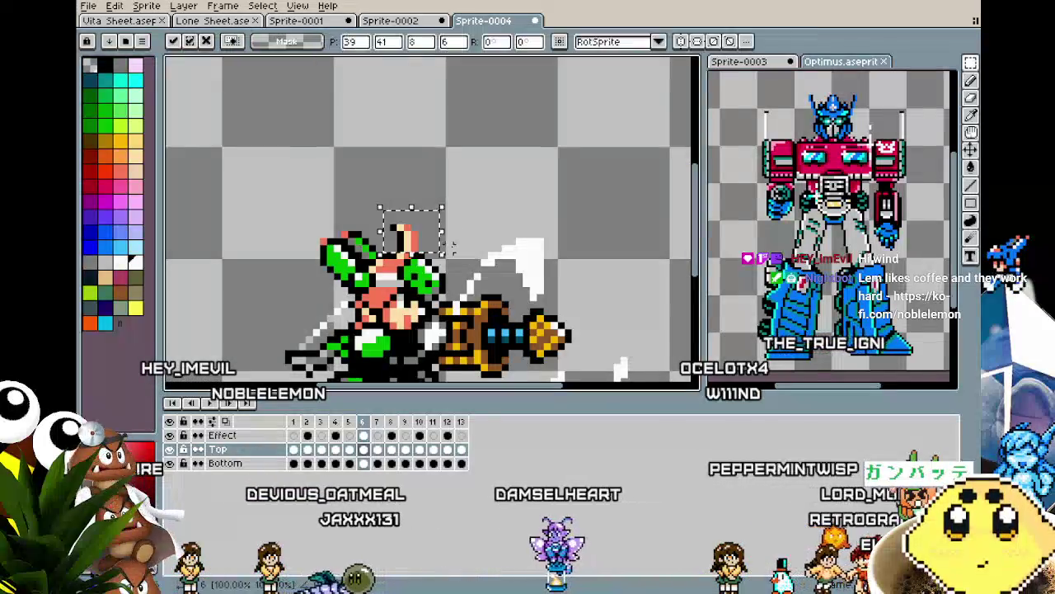
{"action": "left_click", "coordinate": [489, 198]}
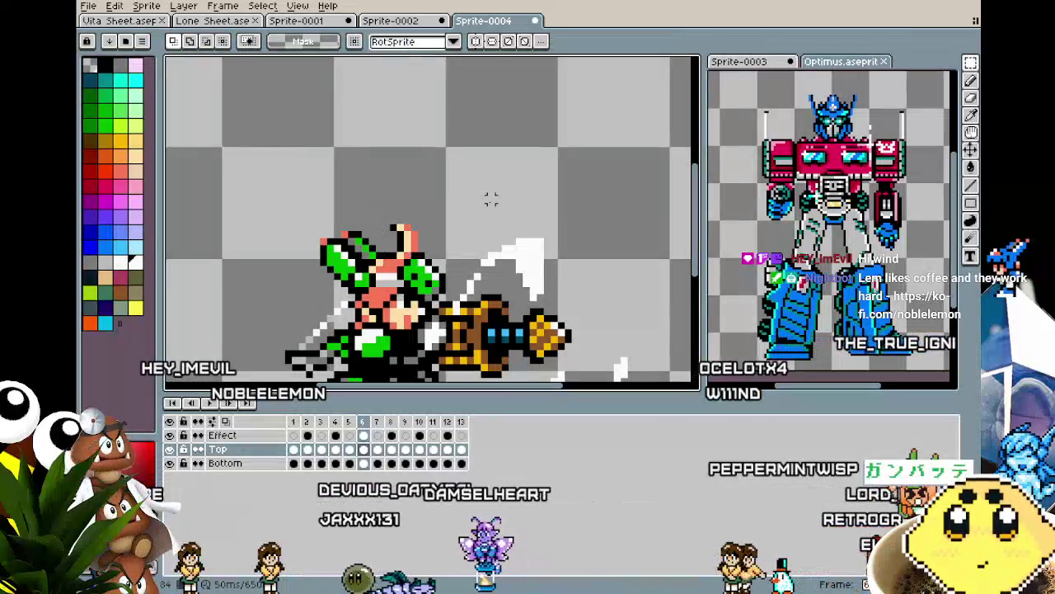
{"action": "left_click", "coordinate": [376, 449]}
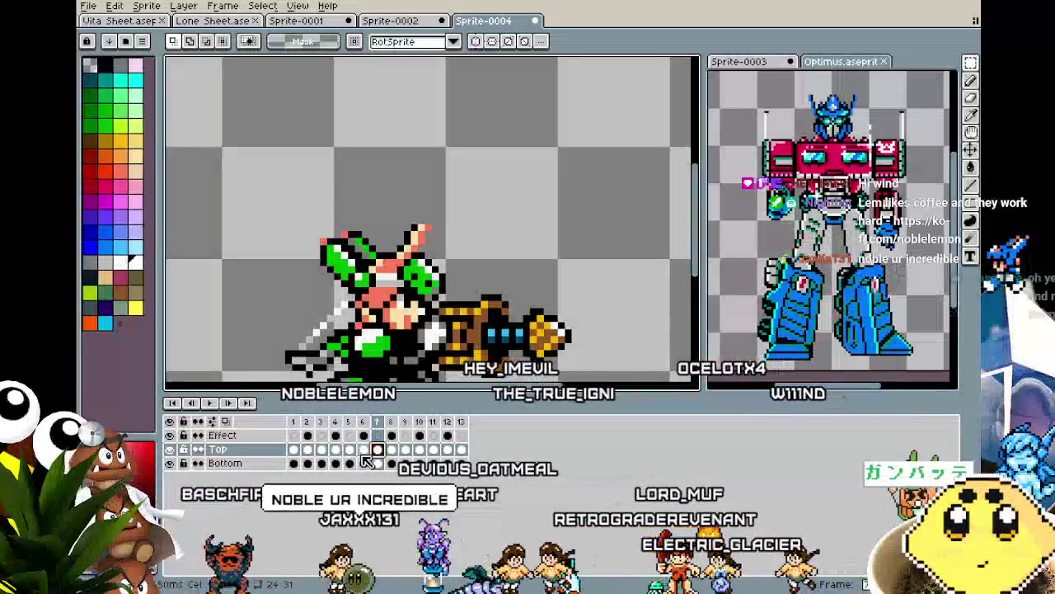
{"action": "left_click", "coordinate": [405, 450]}
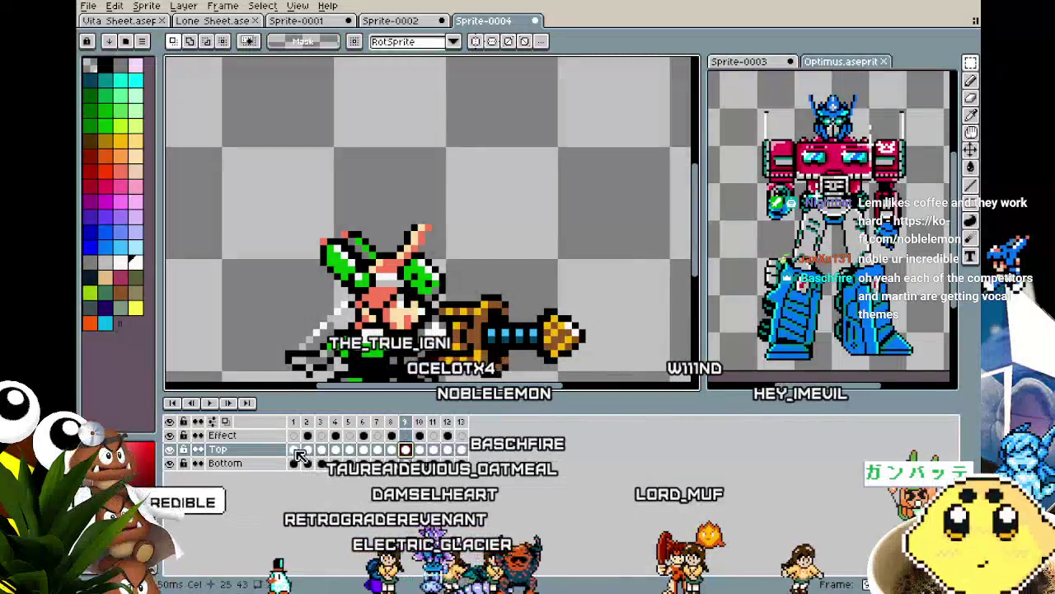
{"action": "left_click", "coordinate": [293, 449]}
{"action": "left_click_drag", "start_coordinate": [396, 209], "coordinate": [438, 248]}
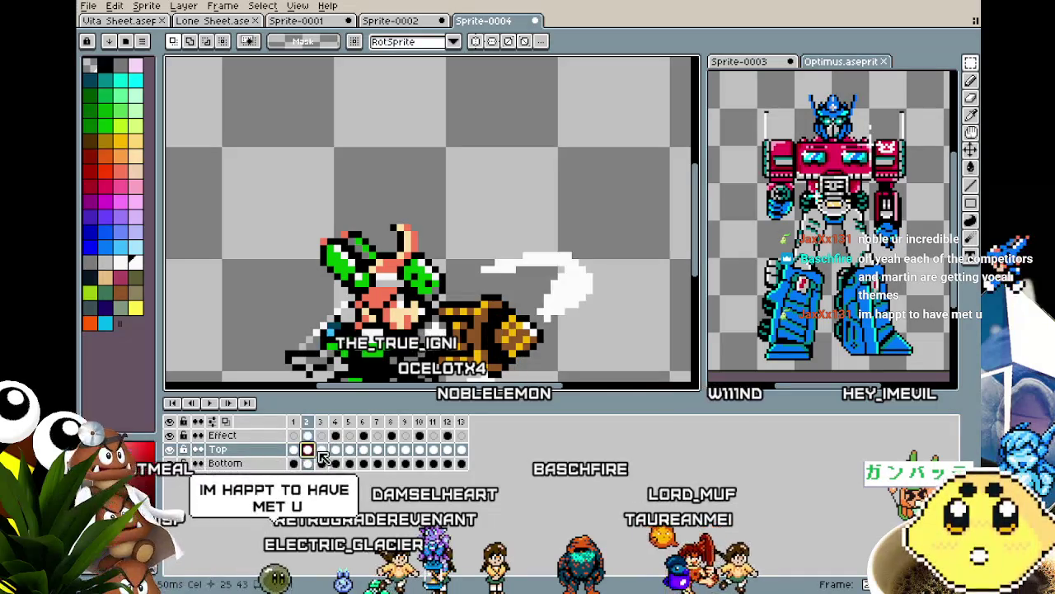
Step through frames 4 to 7 and select the crest over the head on frame 7.
{"action": "left_click", "coordinate": [336, 452]}
{"action": "left_click", "coordinate": [350, 451]}
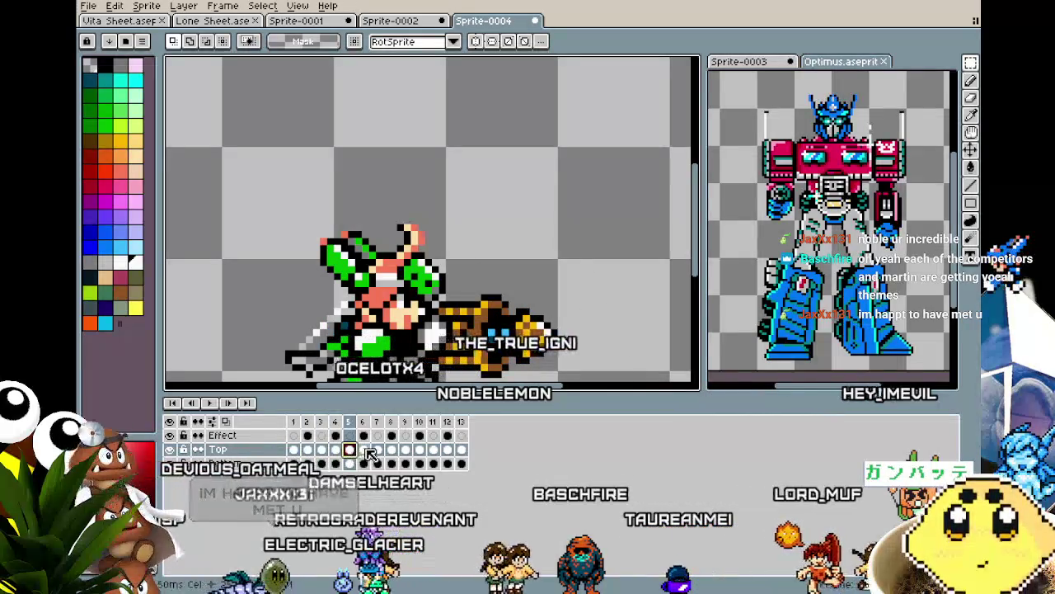
{"action": "left_click", "coordinate": [366, 451]}
{"action": "left_click", "coordinate": [379, 450]}
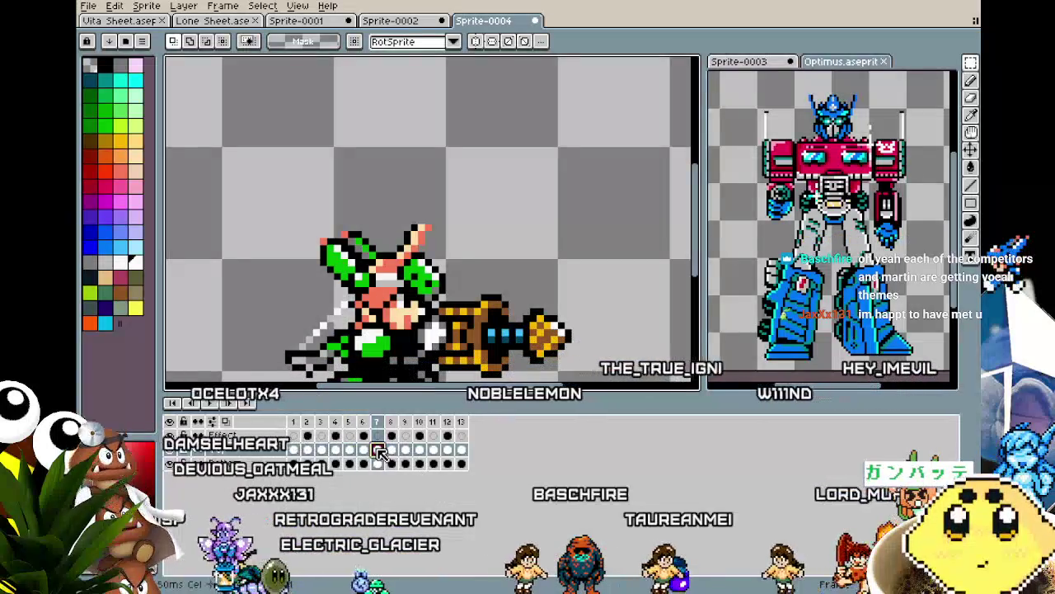
{"action": "left_click_drag", "start_coordinate": [430, 239], "coordinate": [443, 252]}
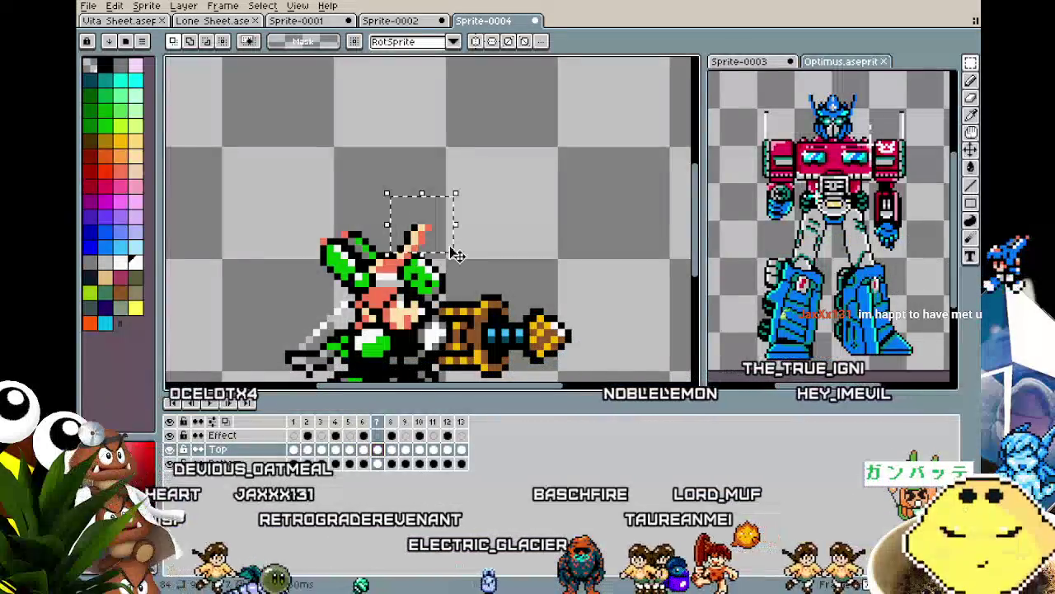
{"action": "left_click", "coordinate": [454, 245]}
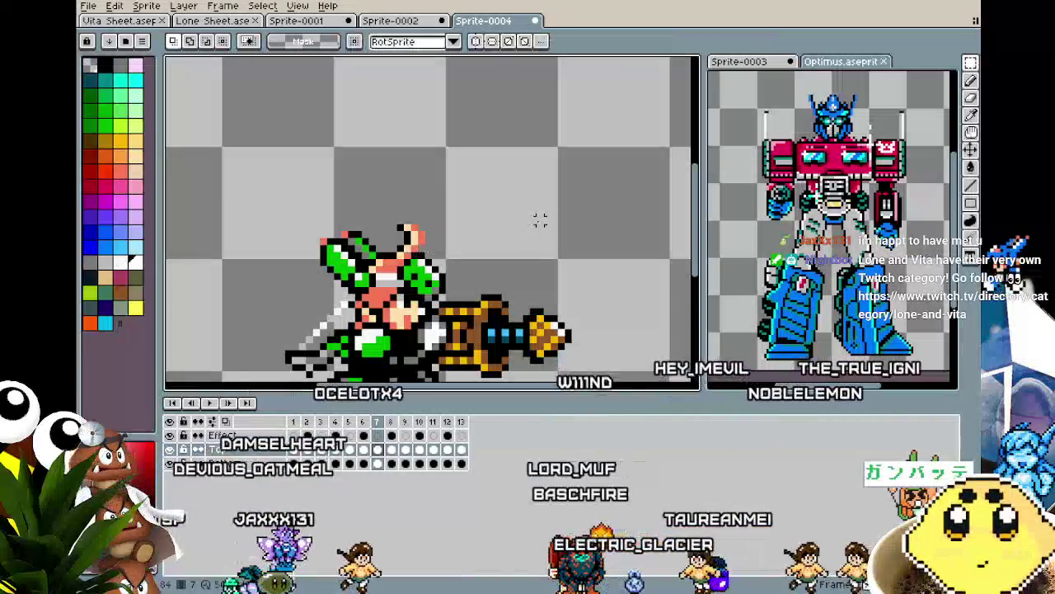
Paste the copied head pixels onto frames 8 and 11, committing each.
{"action": "left_click", "coordinate": [392, 451]}
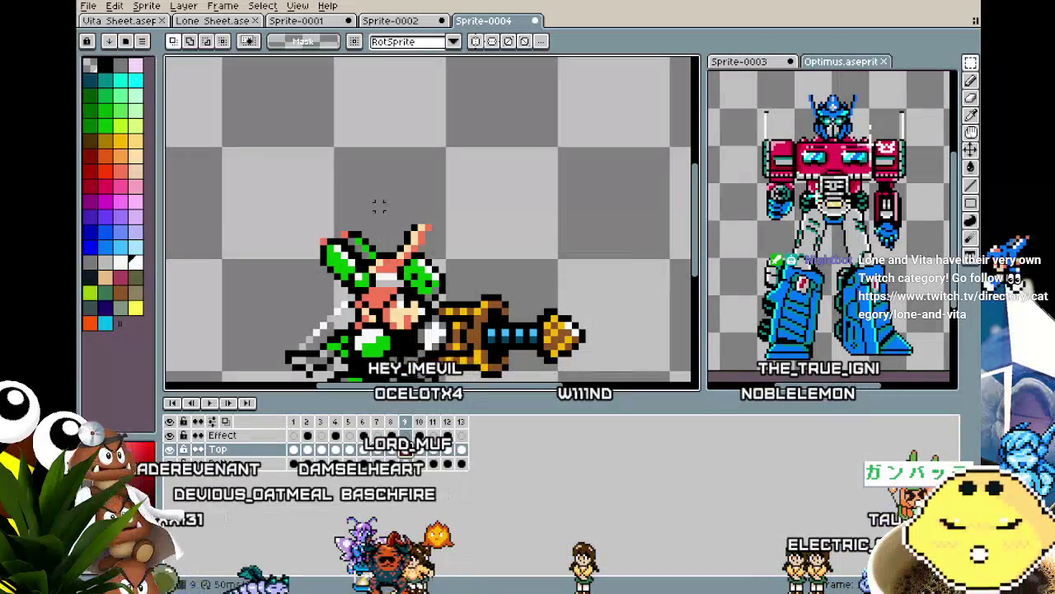
{"action": "key", "text": "ctrl+v"}
{"action": "left_click", "coordinate": [470, 247]}
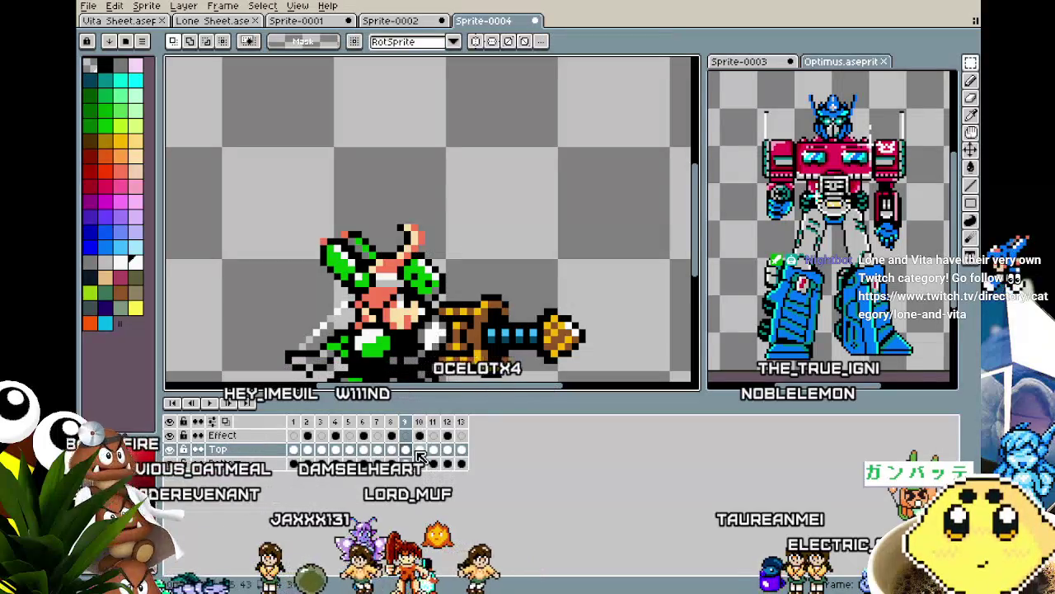
{"action": "left_click", "coordinate": [435, 450]}
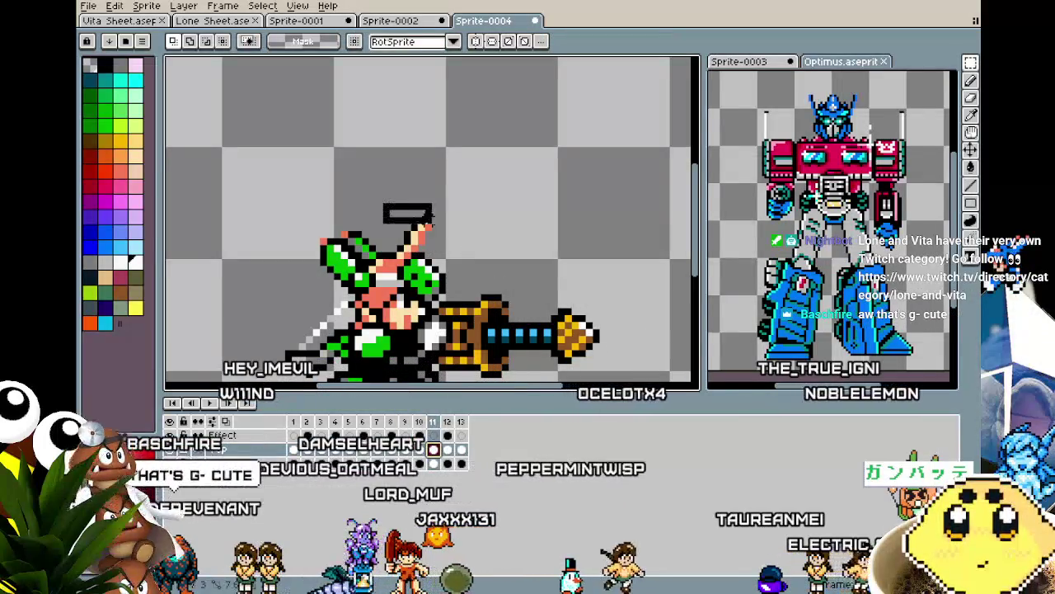
{"action": "key", "text": "ctrl+v"}
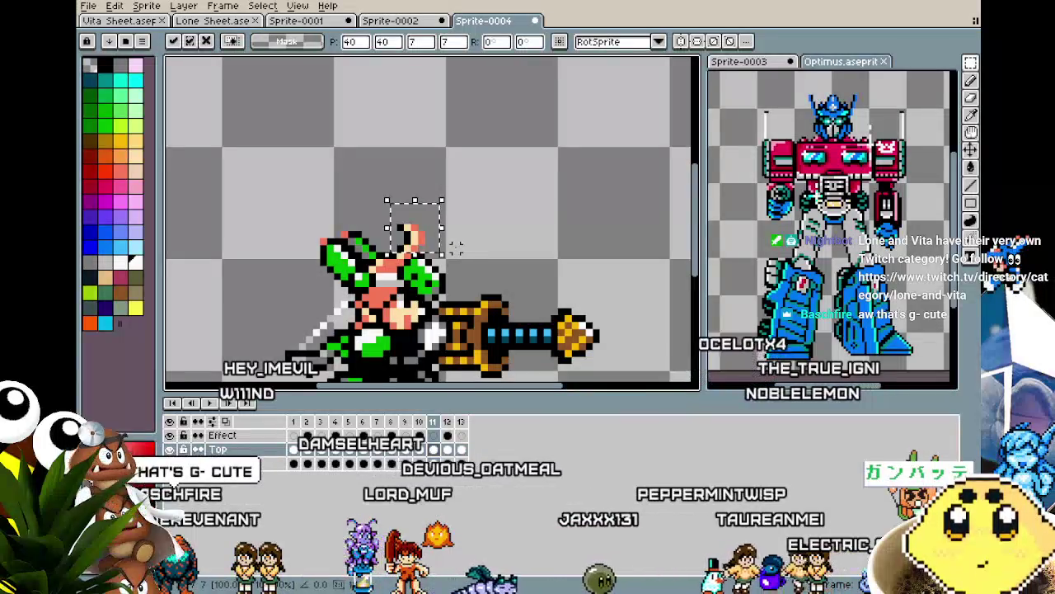
{"action": "left_click", "coordinate": [484, 239]}
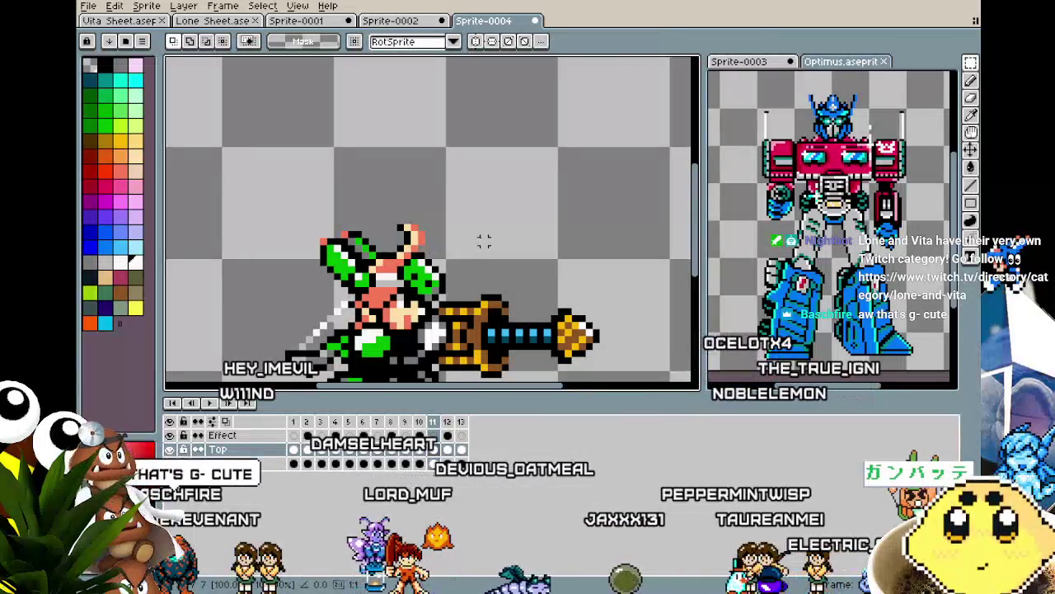
Paste the head pixels over the head area on frame 13 and commit them.
{"action": "left_click", "coordinate": [448, 452]}
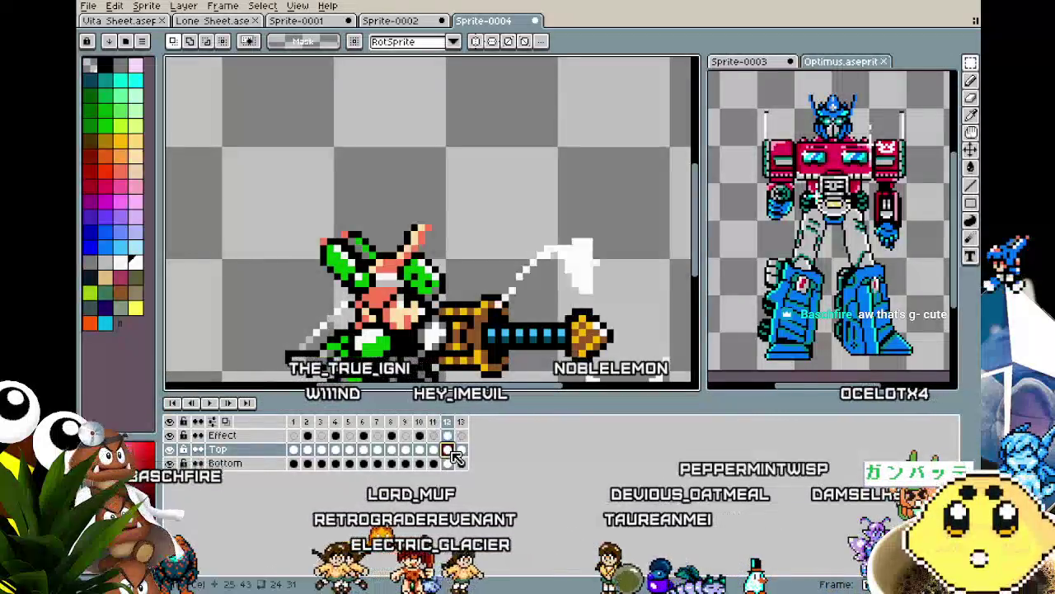
{"action": "left_click", "coordinate": [461, 450]}
{"action": "left_click_drag", "start_coordinate": [391, 183], "coordinate": [459, 255]}
{"action": "key", "text": "ctrl+v"}
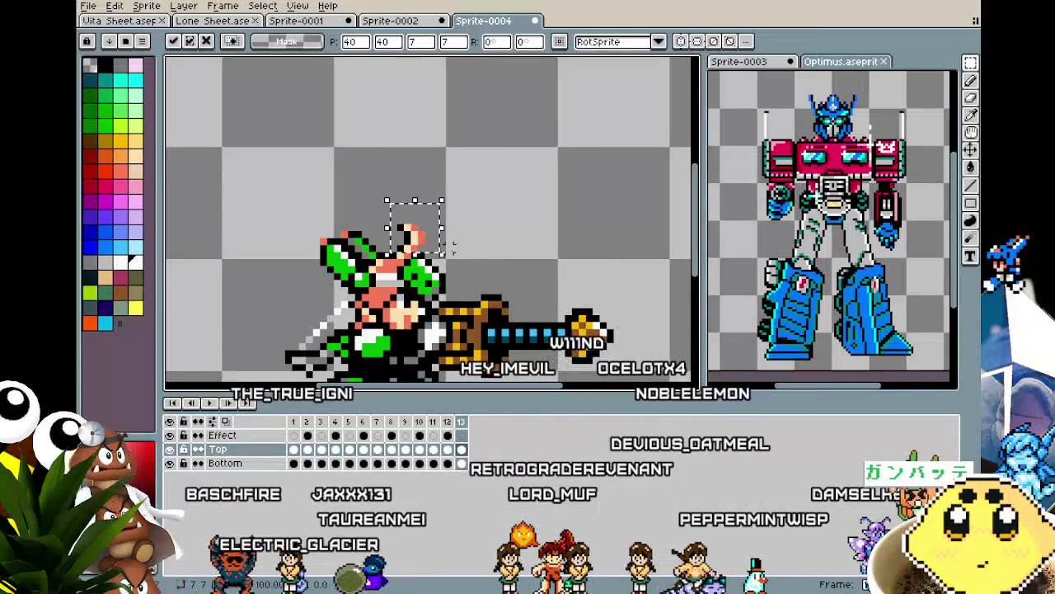
{"action": "key", "text": "ctrl+d"}
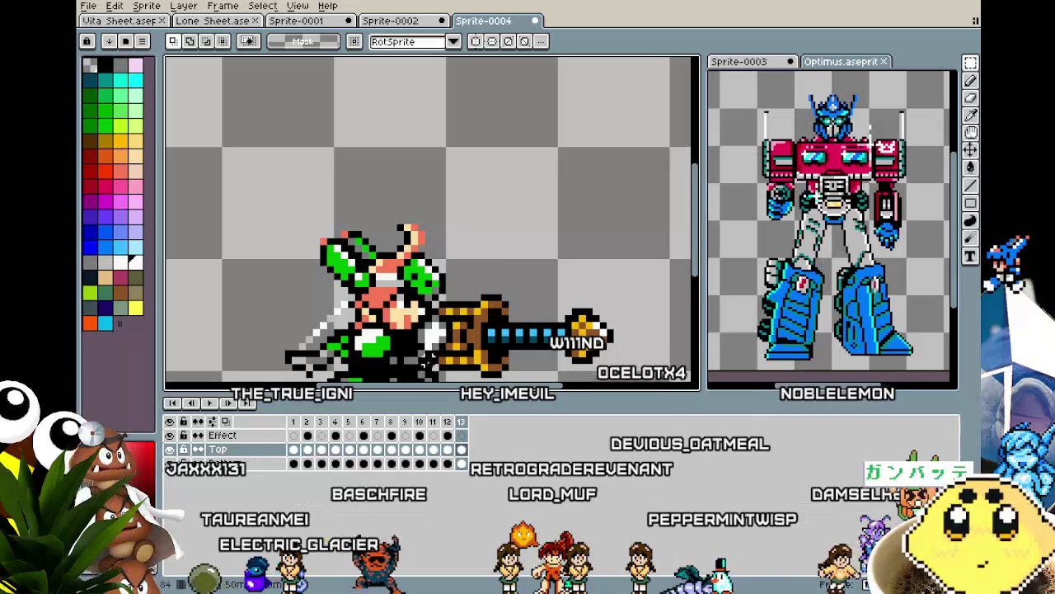
{"action": "left_click", "coordinate": [294, 449]}
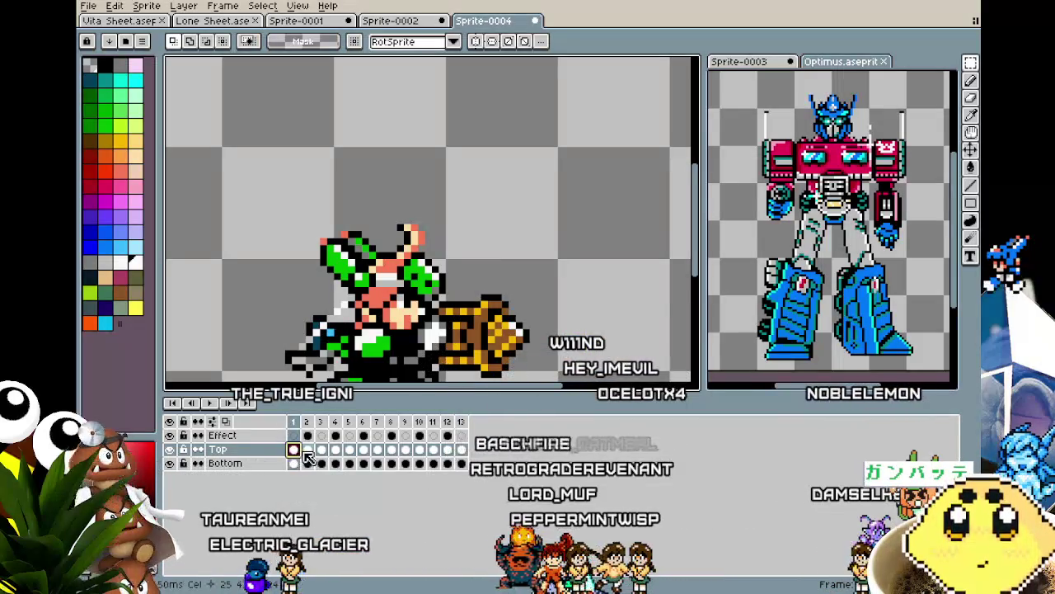
{"action": "left_click", "coordinate": [306, 451]}
{"action": "left_click", "coordinate": [320, 450]}
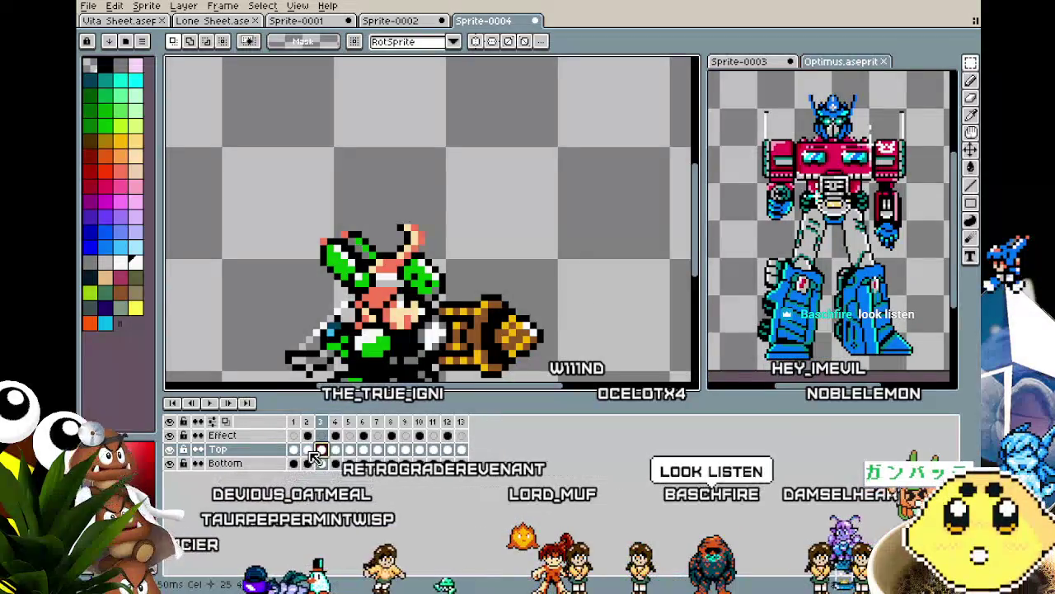
{"action": "left_click", "coordinate": [310, 451]}
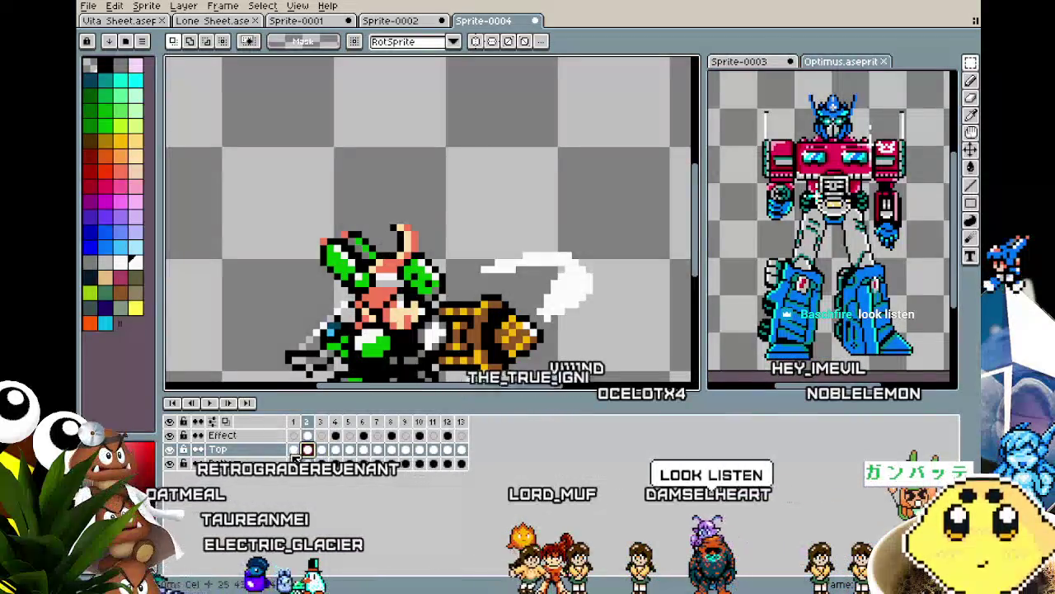
{"action": "left_click", "coordinate": [293, 450]}
{"action": "left_click", "coordinate": [308, 451]}
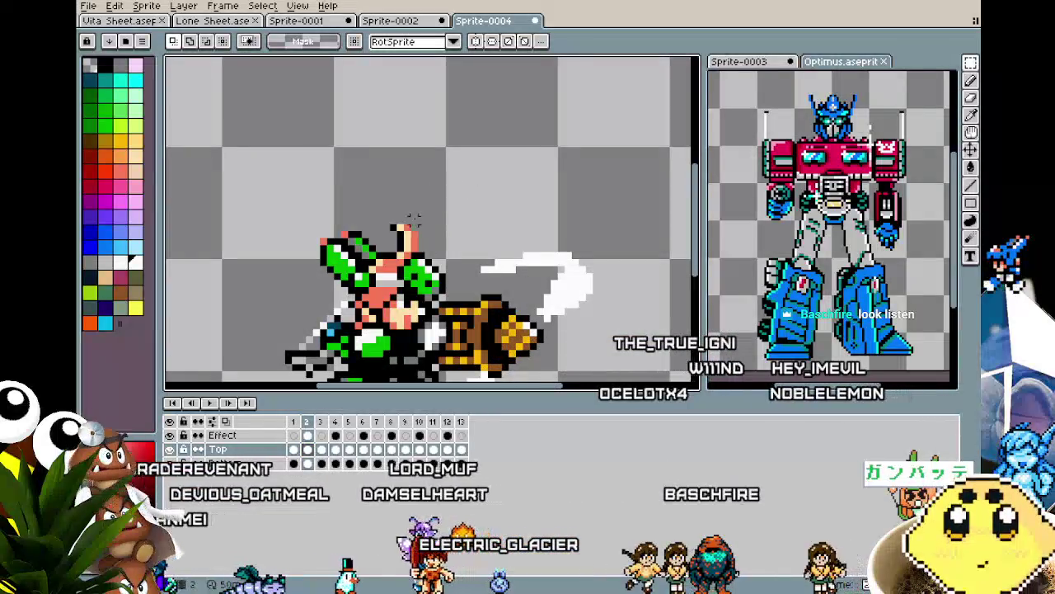
{"action": "left_click_drag", "start_coordinate": [380, 208], "coordinate": [450, 255]}
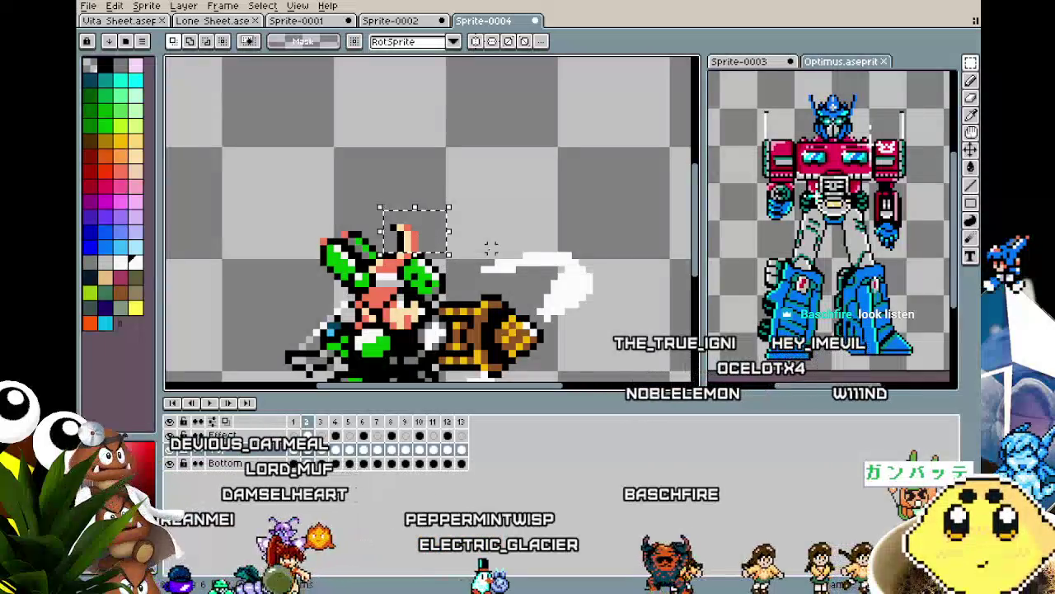
{"action": "left_click", "coordinate": [320, 451]}
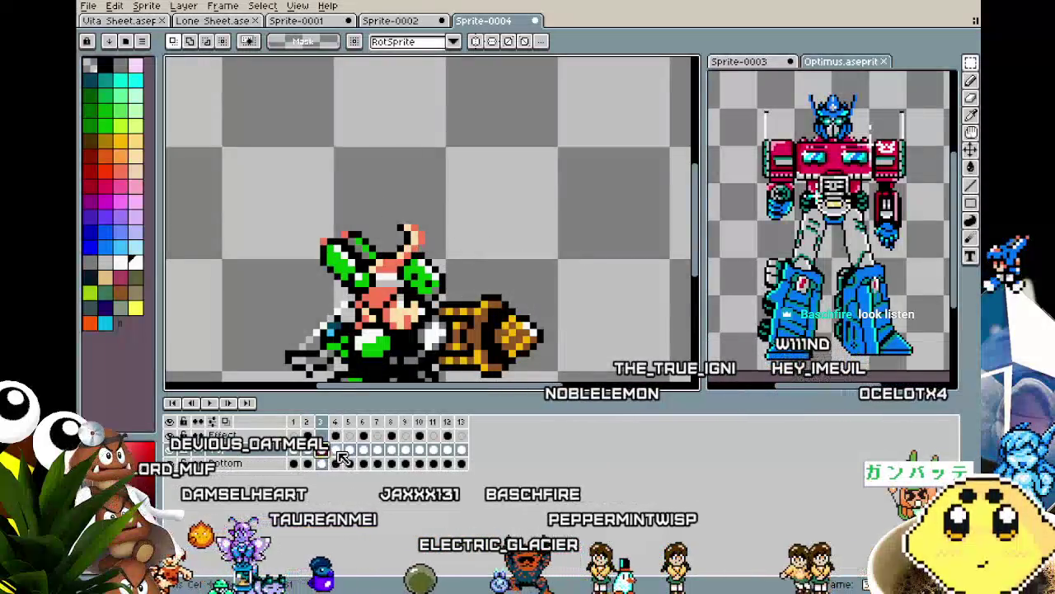
{"action": "left_click", "coordinate": [335, 450]}
{"action": "left_click", "coordinate": [349, 451]}
{"action": "left_click", "coordinate": [363, 450]}
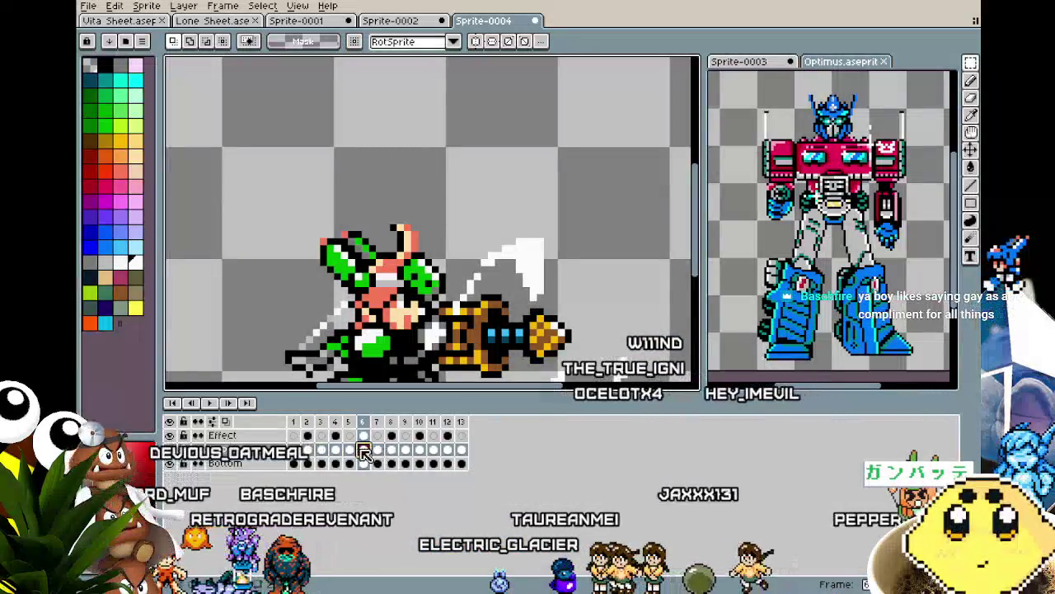
{"action": "left_click", "coordinate": [349, 451]}
{"action": "left_click", "coordinate": [366, 451]}
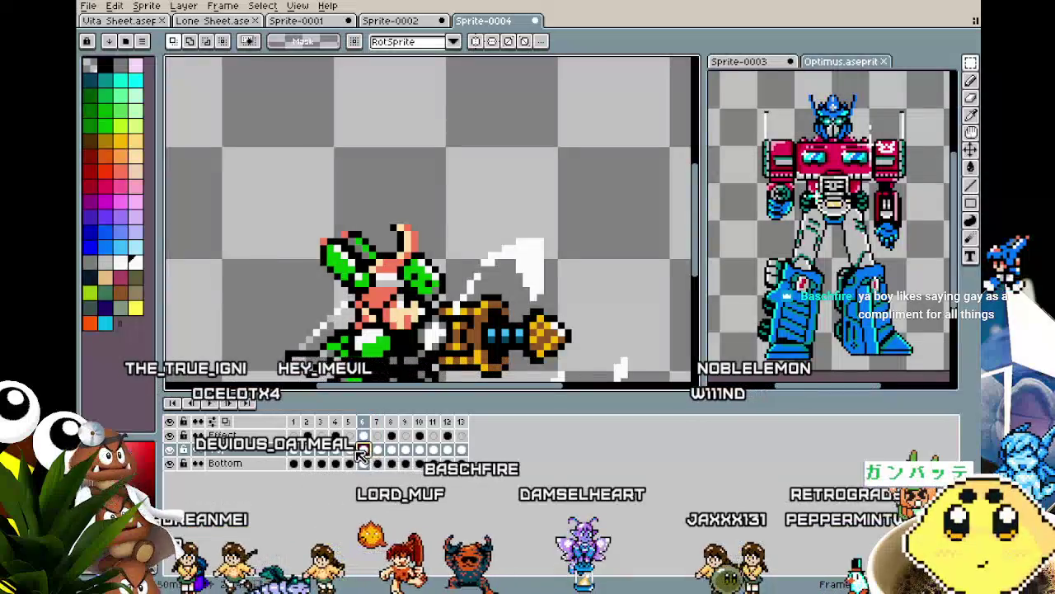
{"action": "left_click", "coordinate": [392, 450]}
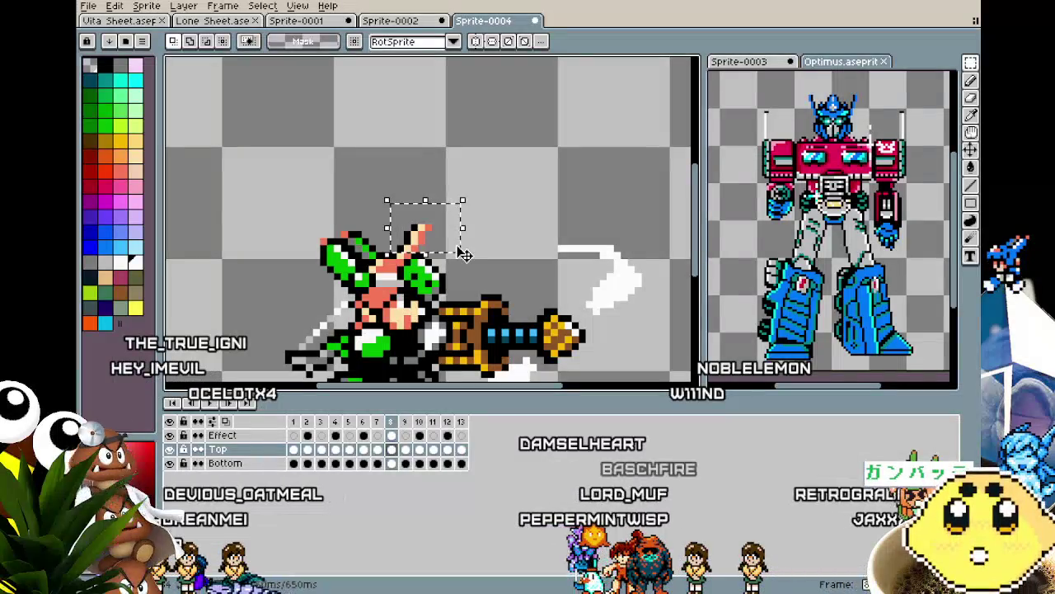
{"action": "left_click", "coordinate": [490, 248]}
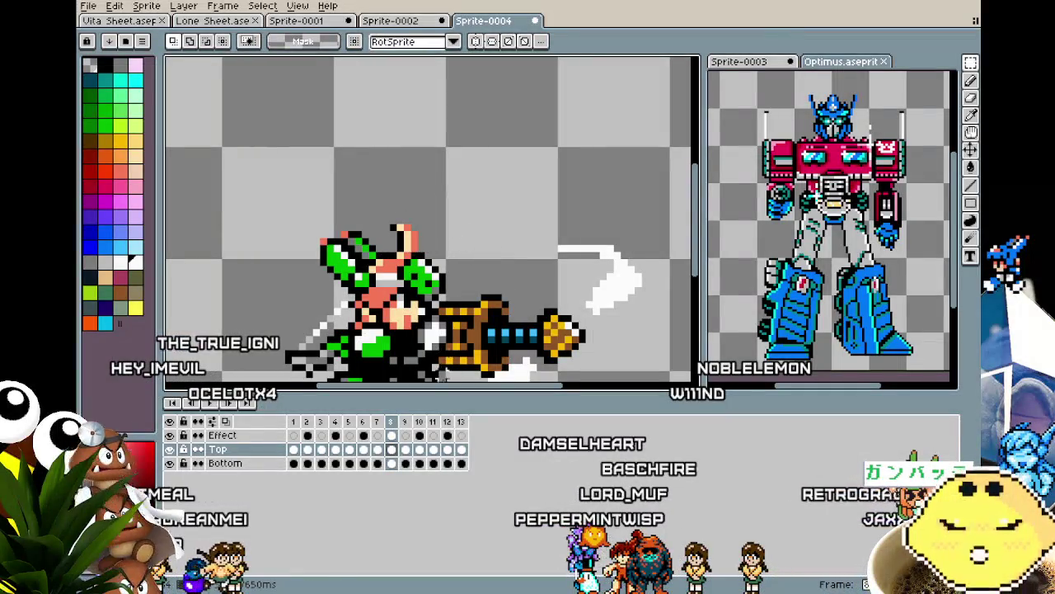
{"action": "left_click", "coordinate": [419, 451]}
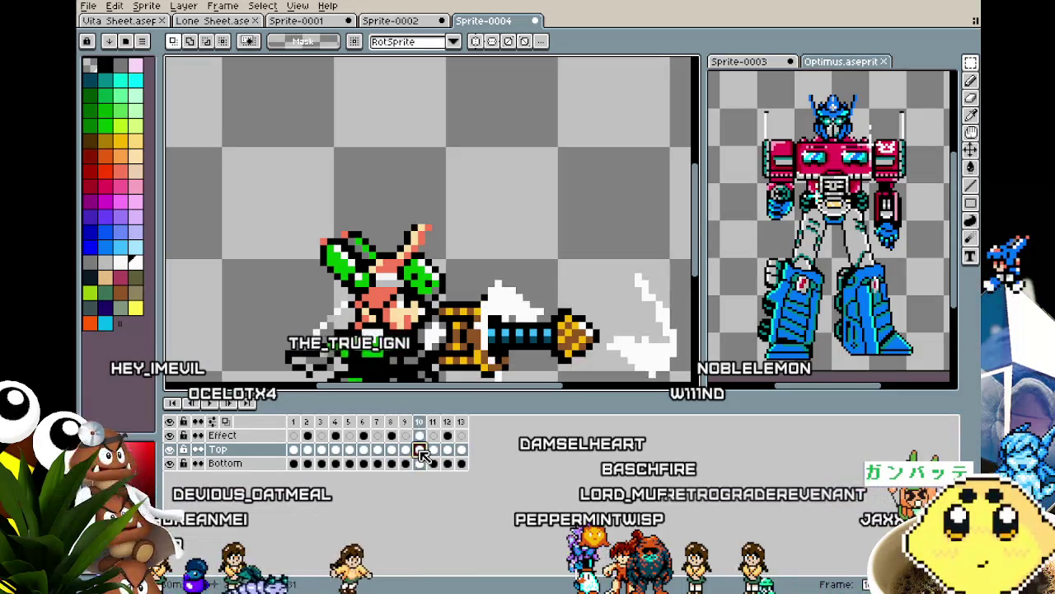
{"action": "left_click", "coordinate": [433, 450]}
{"action": "left_click", "coordinate": [448, 451]}
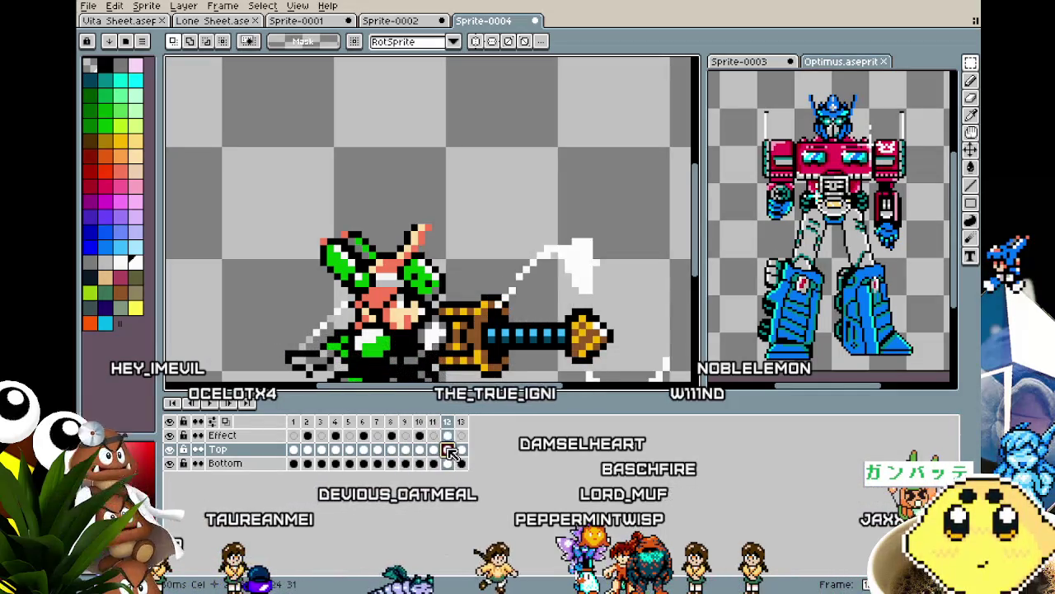
{"action": "left_click_drag", "start_coordinate": [382, 203], "coordinate": [466, 255]}
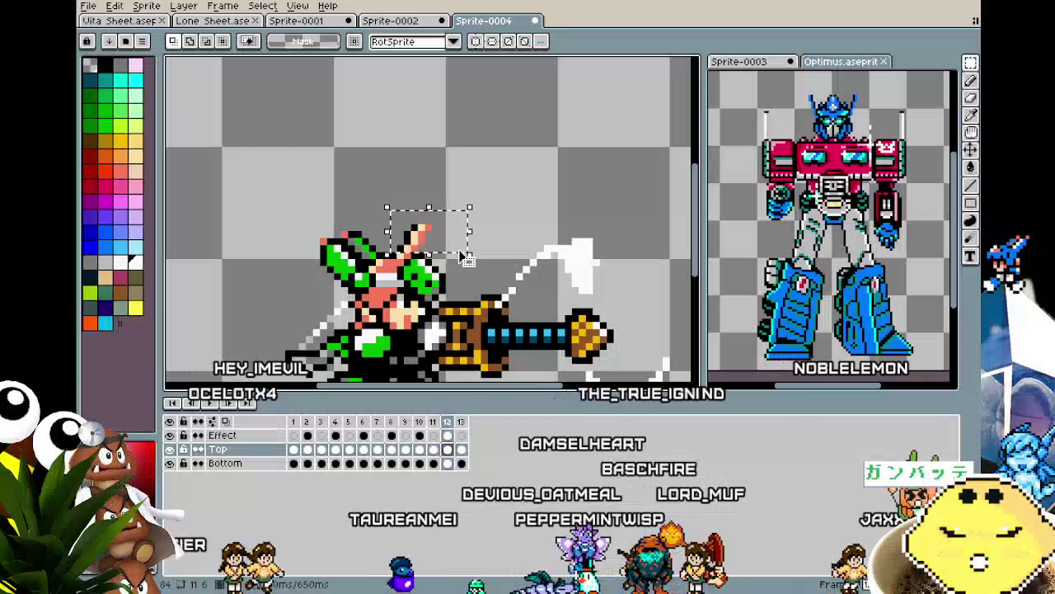
{"action": "key", "text": "Delete"}
{"action": "key", "text": "ctrl+z"}
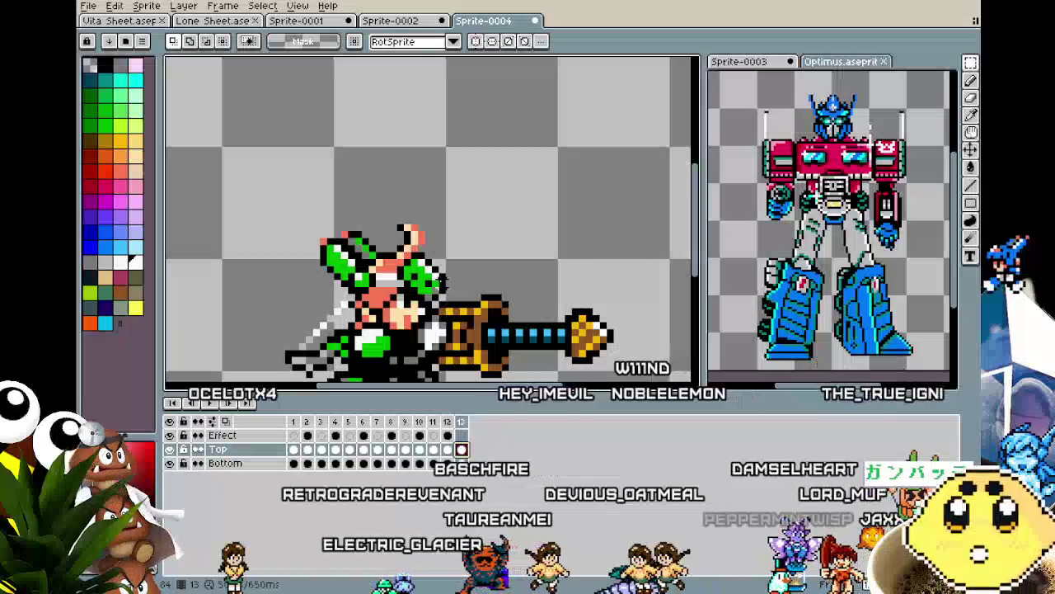
{"action": "key", "text": "Right"}
{"action": "left_click_drag", "start_coordinate": [435, 274], "coordinate": [413, 275]}
{"action": "scroll", "coordinate": [417, 274], "scroll_direction": "up", "scroll_amount": 2}
Play and stop the animation, then step forward through the frames to frame 10.
{"action": "scroll", "coordinate": [433, 271], "scroll_direction": "down", "scroll_amount": 1}
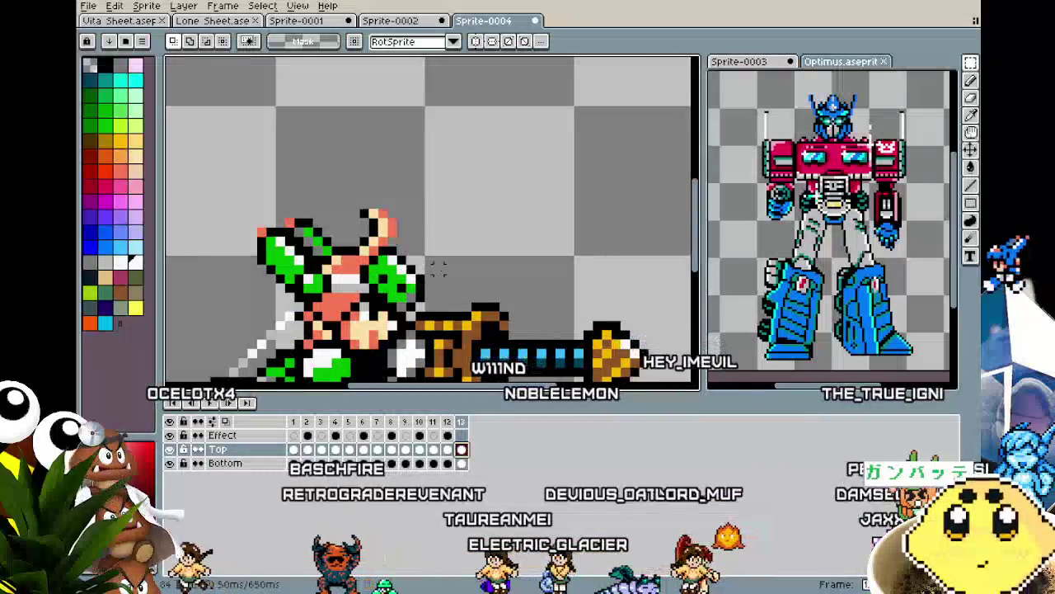
{"action": "key", "text": "Return"}
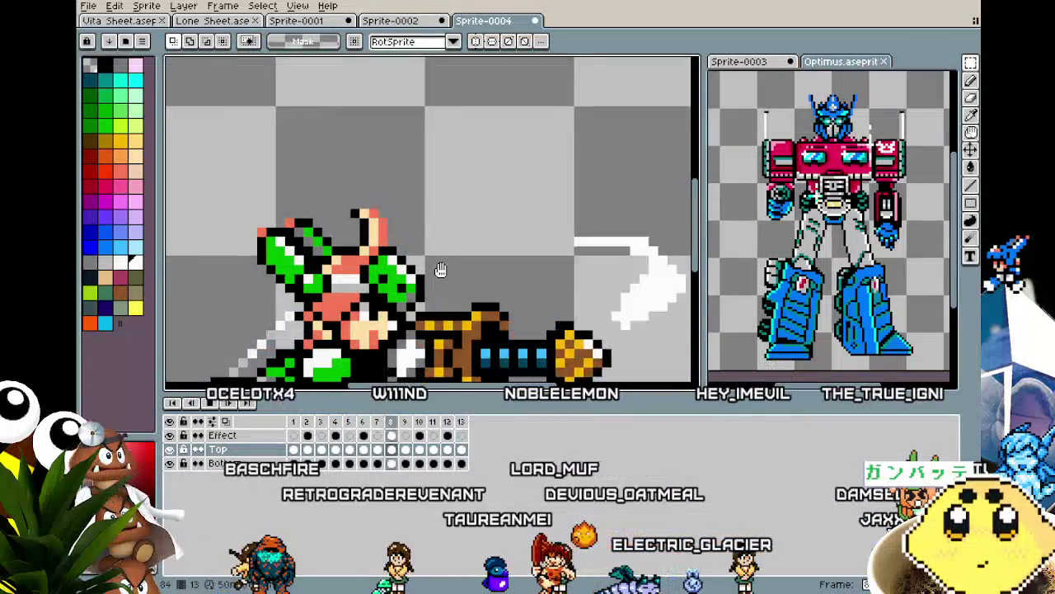
{"action": "key", "text": "Return"}
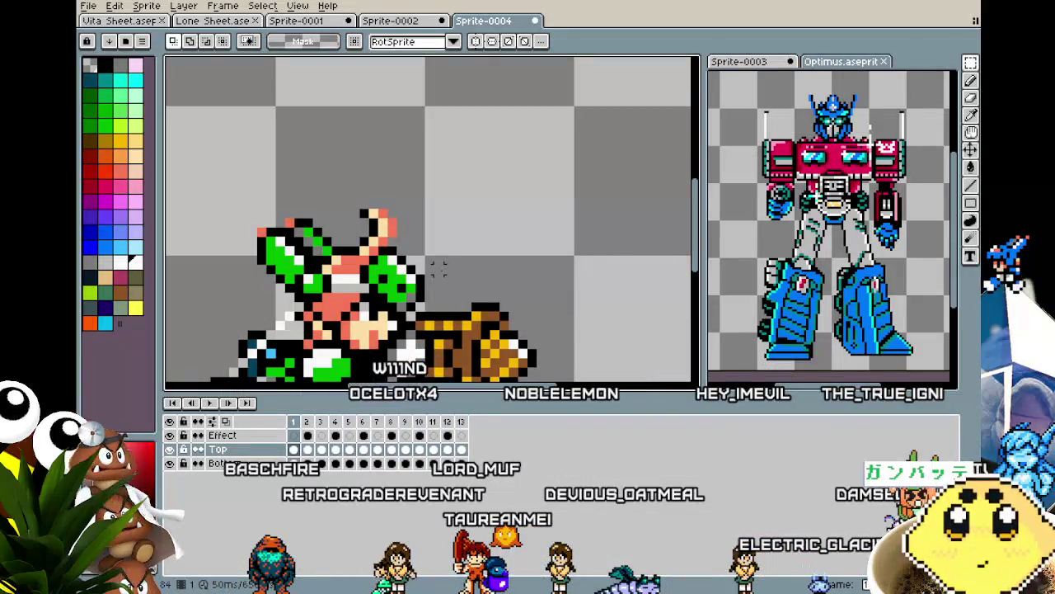
{"action": "key", "text": "Right"}
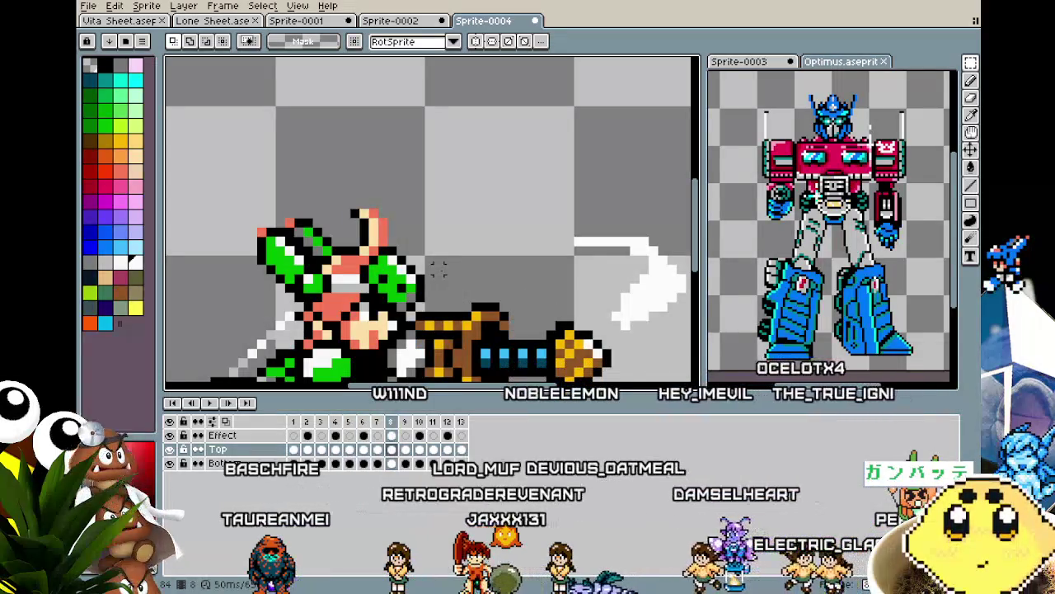
{"action": "key", "text": "Right"}
{"action": "scroll", "coordinate": [404, 240], "scroll_direction": "down", "scroll_amount": 1}
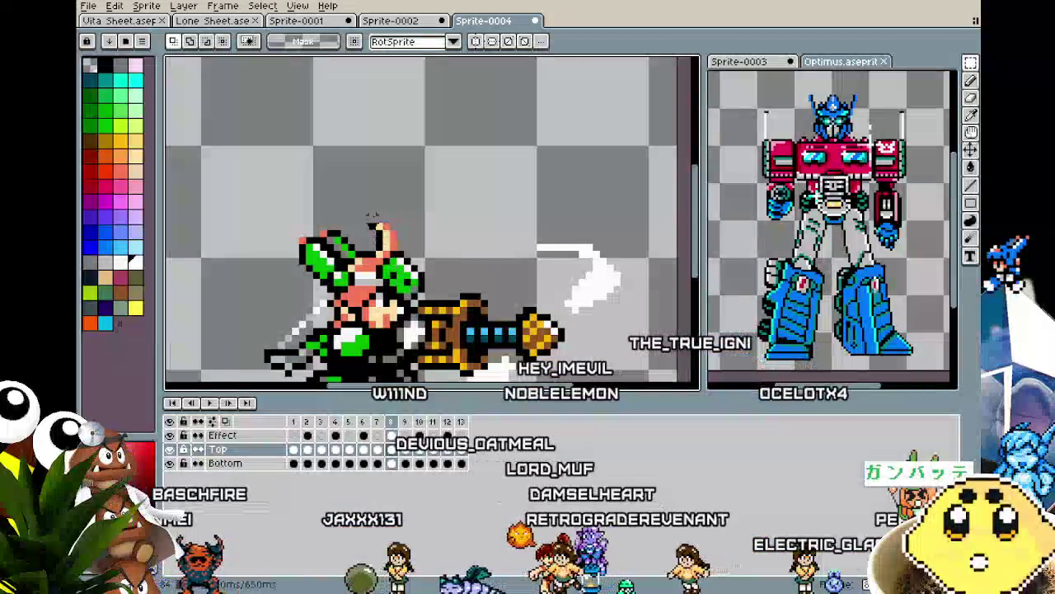
{"action": "key", "text": "Right"}
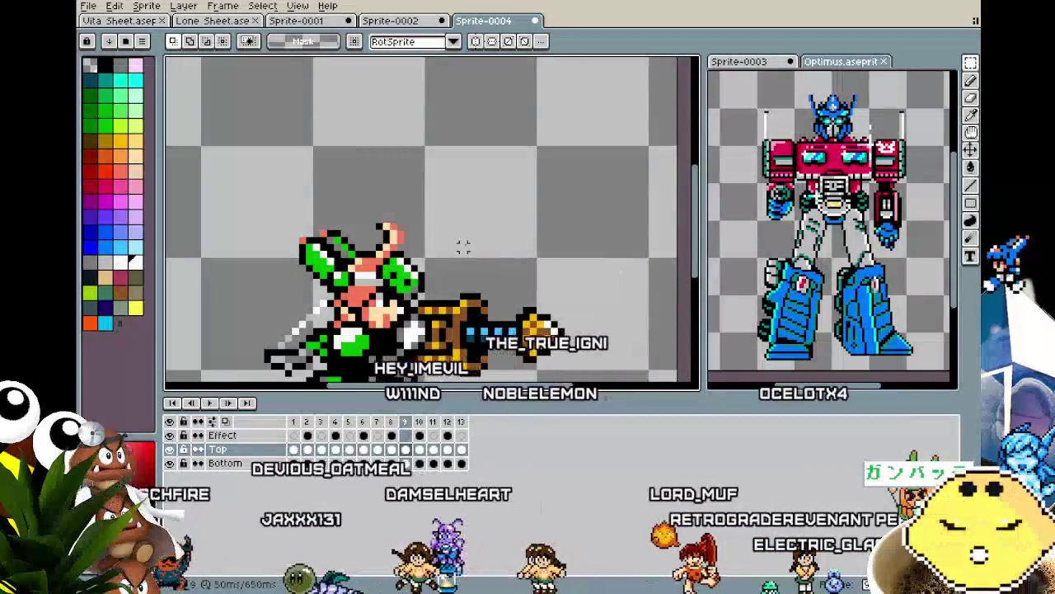
{"action": "key", "text": "Right"}
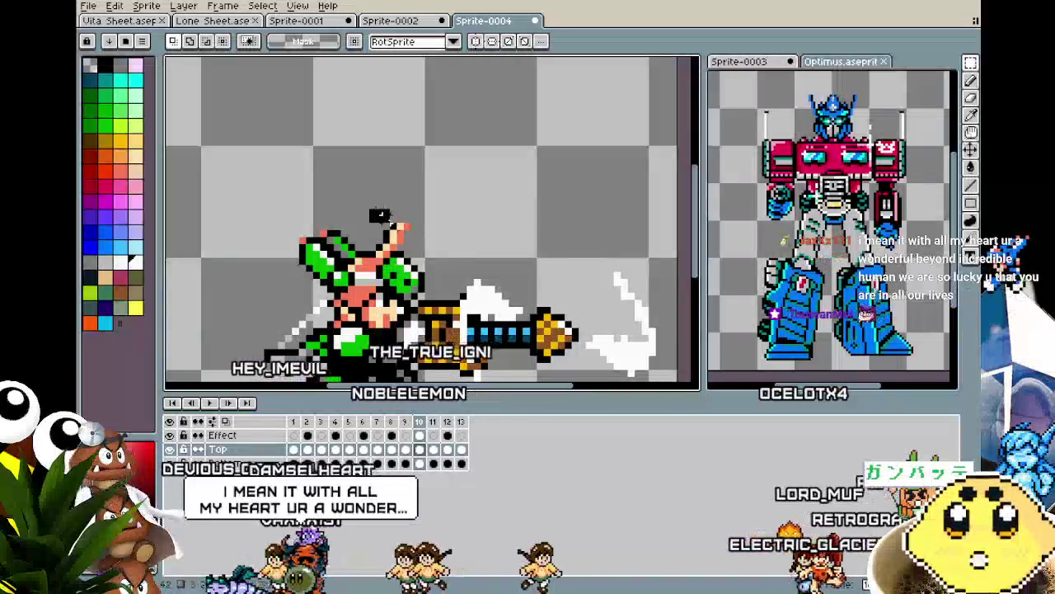
Select and release the head area on frame 10, then replay the animation.
{"action": "left_click_drag", "start_coordinate": [370, 210], "coordinate": [432, 244]}
{"action": "left_click", "coordinate": [439, 239]}
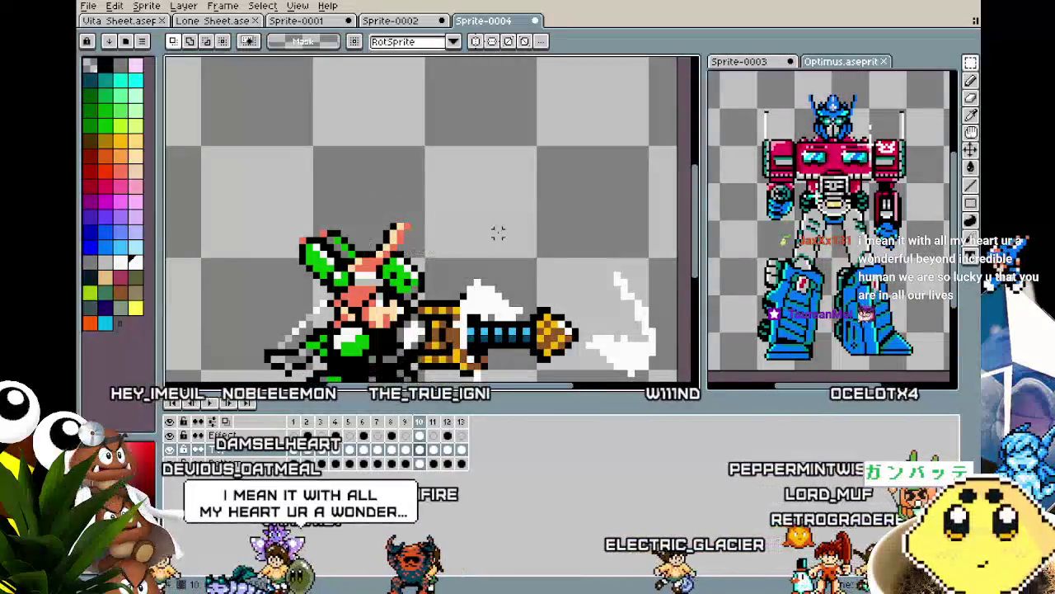
{"action": "key", "text": "Return"}
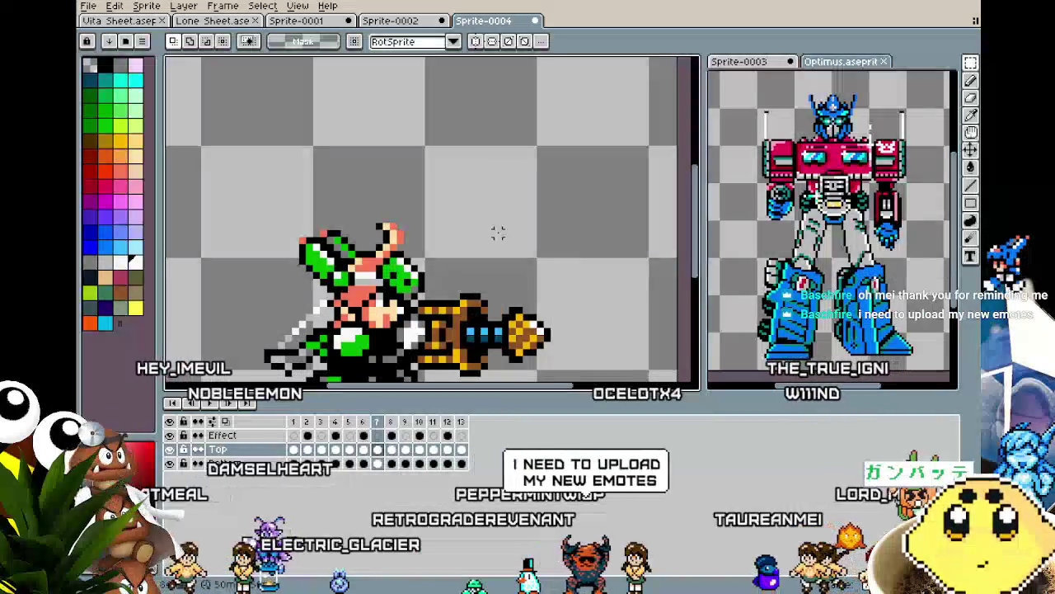
{"action": "scroll", "coordinate": [417, 237], "scroll_direction": "up", "scroll_amount": 1}
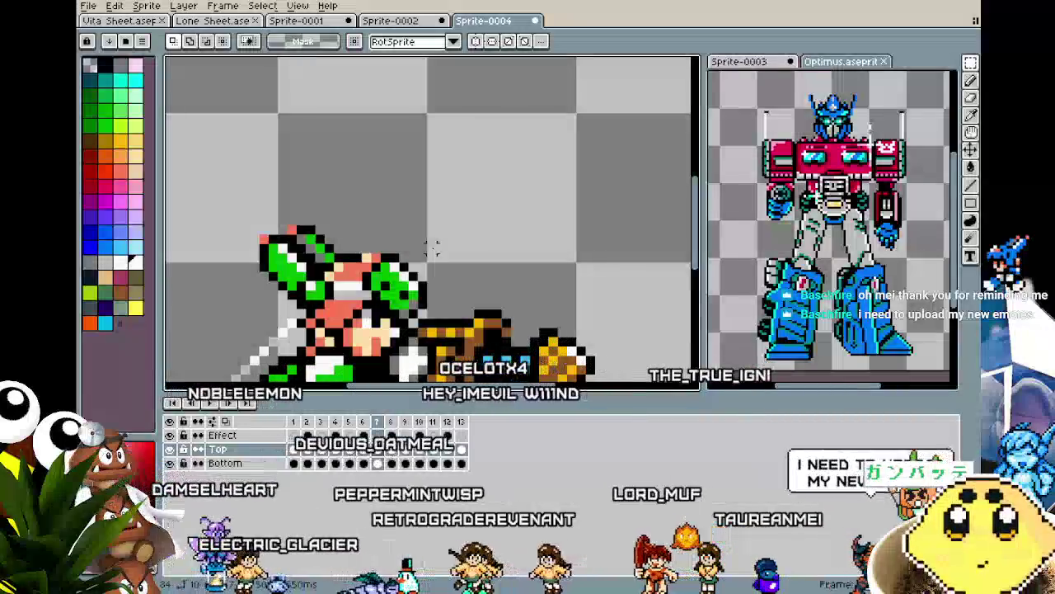
Remove the pink piece above the character's head on frame 6.
{"action": "left_click_drag", "start_coordinate": [340, 196], "coordinate": [439, 253]}
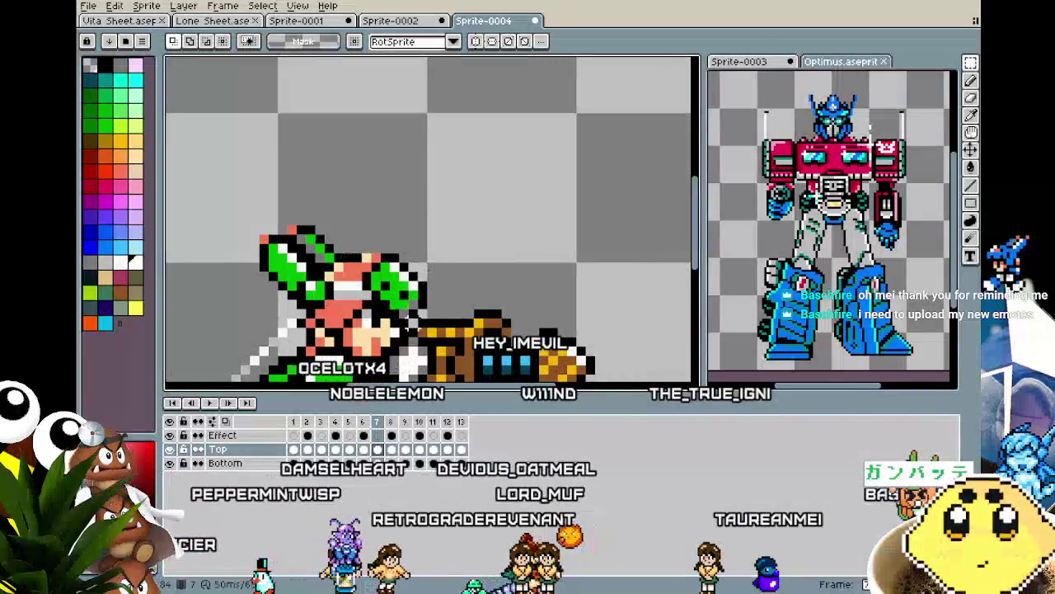
{"action": "left_click", "coordinate": [363, 449]}
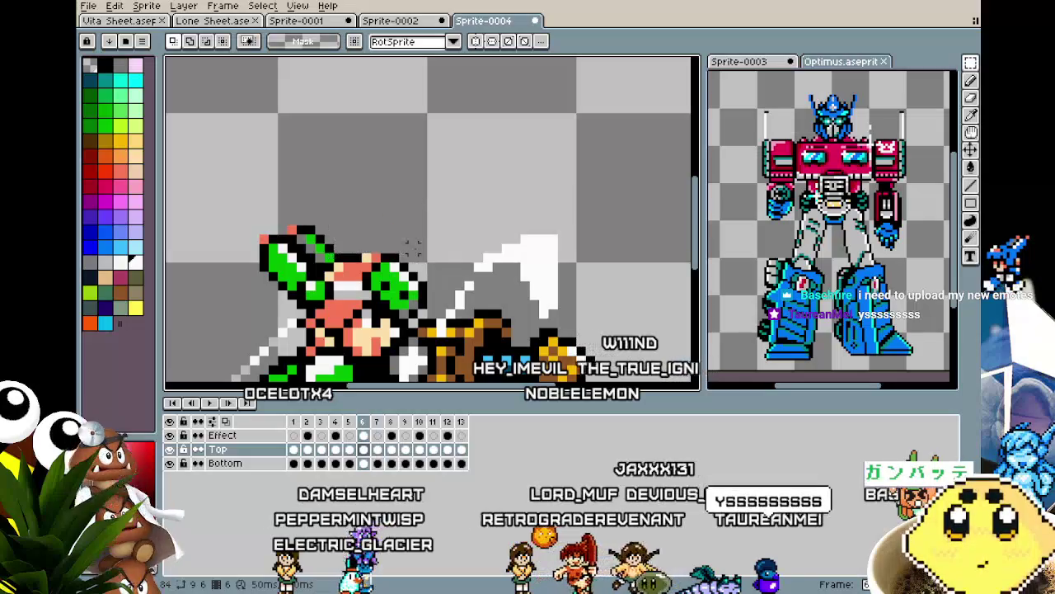
{"action": "key", "text": "Left"}
{"action": "key", "text": "Left"}
{"action": "key", "text": "Right"}
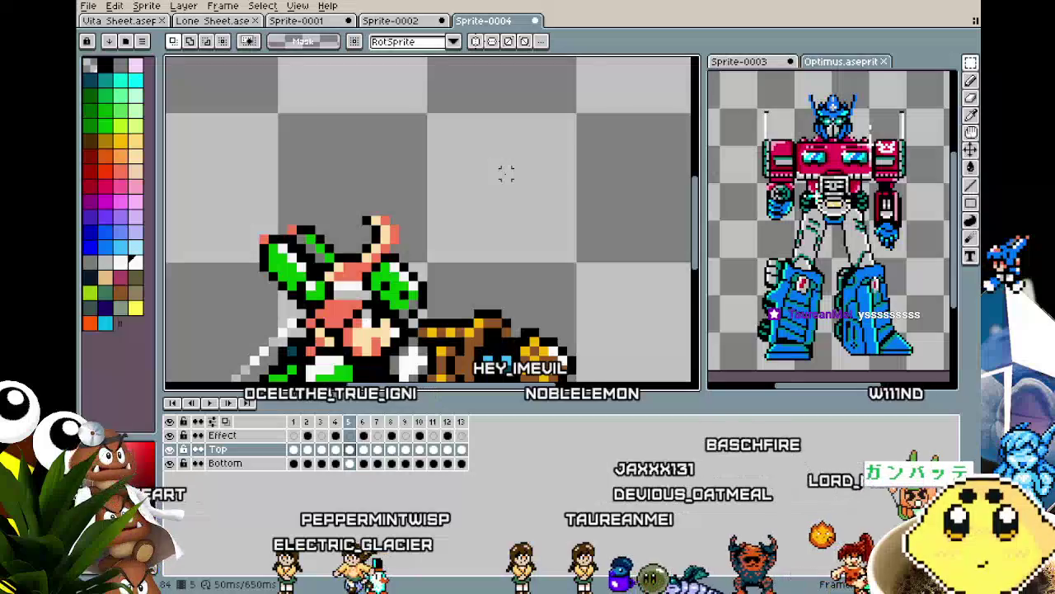
{"action": "key", "text": "Right"}
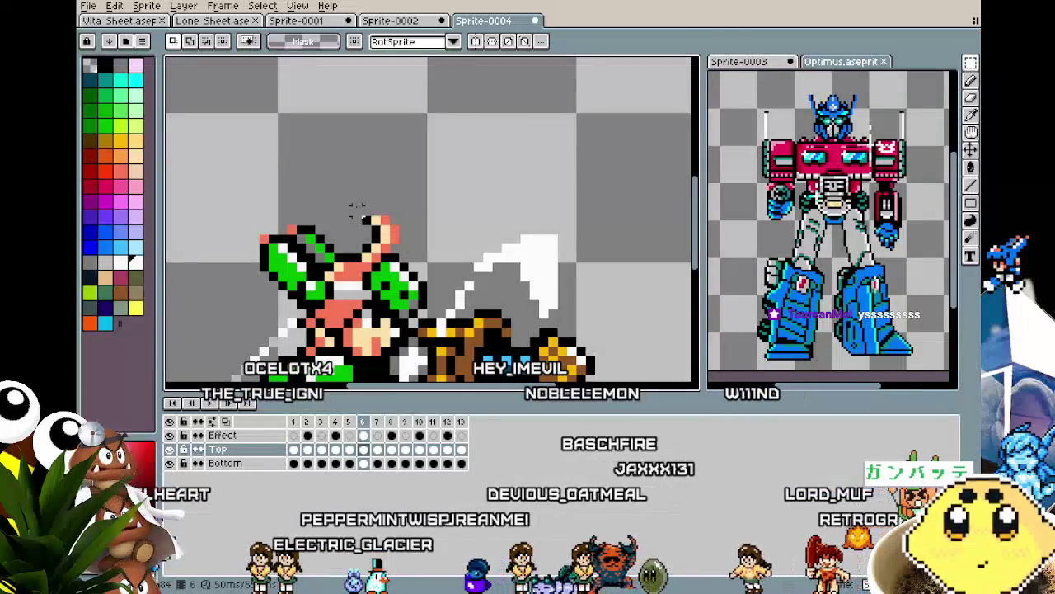
{"action": "key", "text": "ctrl+z"}
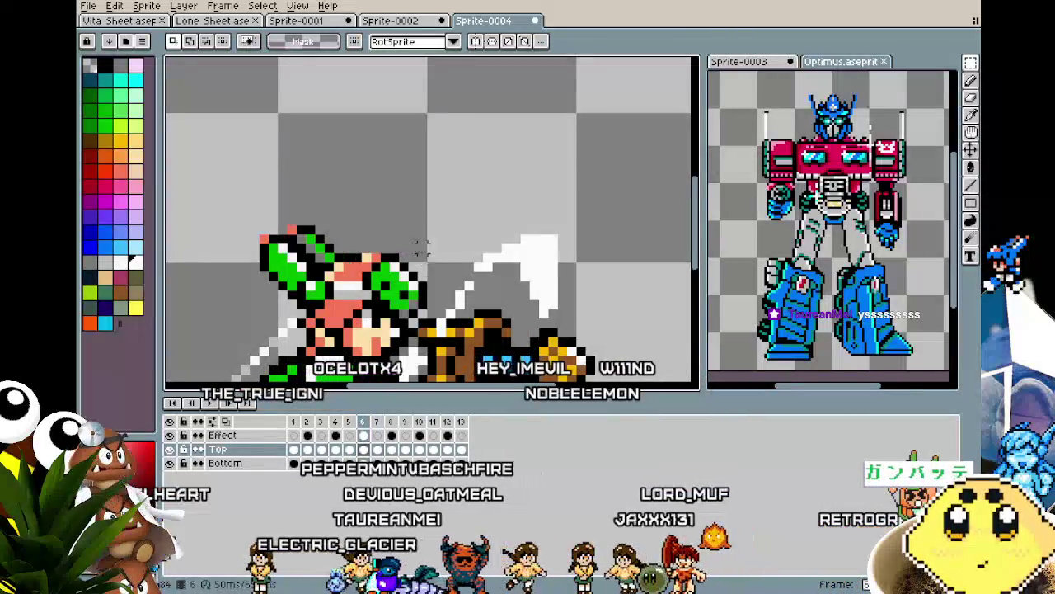
{"action": "key", "text": "Right"}
{"action": "key", "text": "Right"}
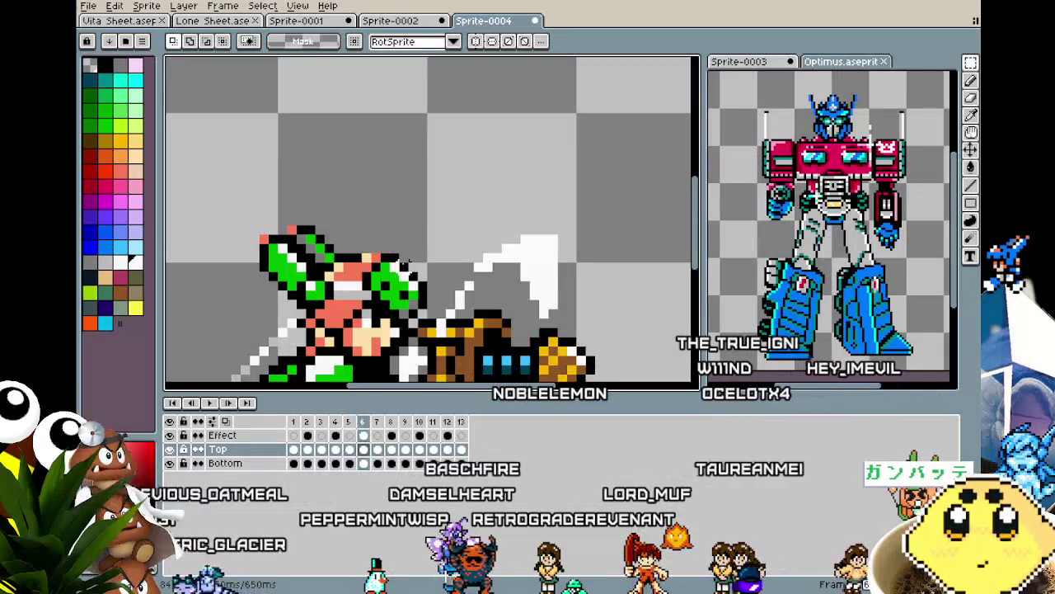
{"action": "left_click", "coordinate": [307, 450]}
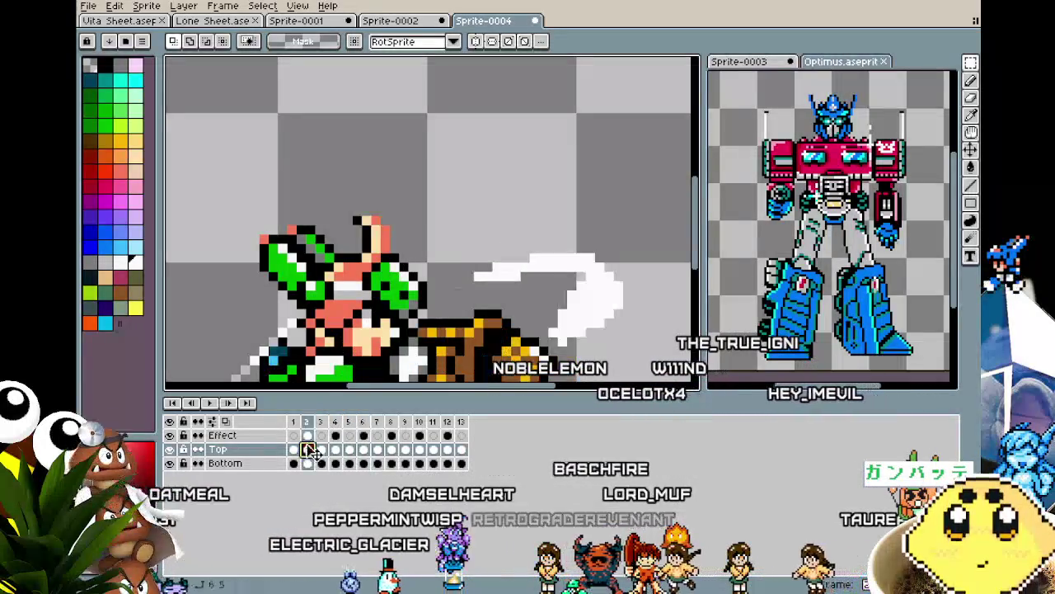
Copy frame 2's pink head piece into frame 6, commit it, and play the animation.
{"action": "left_click_drag", "start_coordinate": [400, 239], "coordinate": [412, 255]}
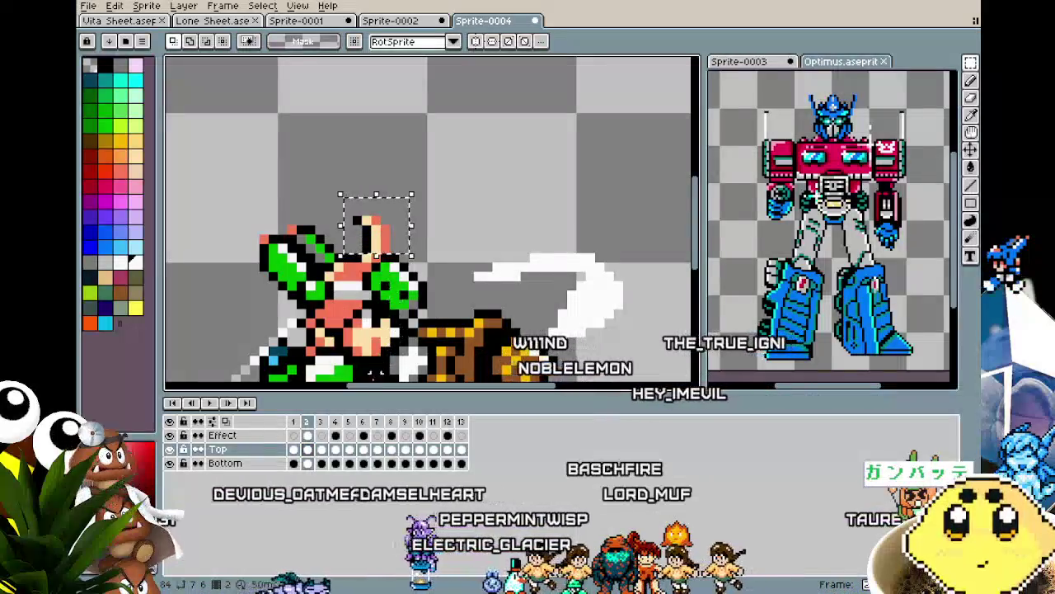
{"action": "left_click", "coordinate": [335, 450]}
{"action": "left_click", "coordinate": [424, 313]}
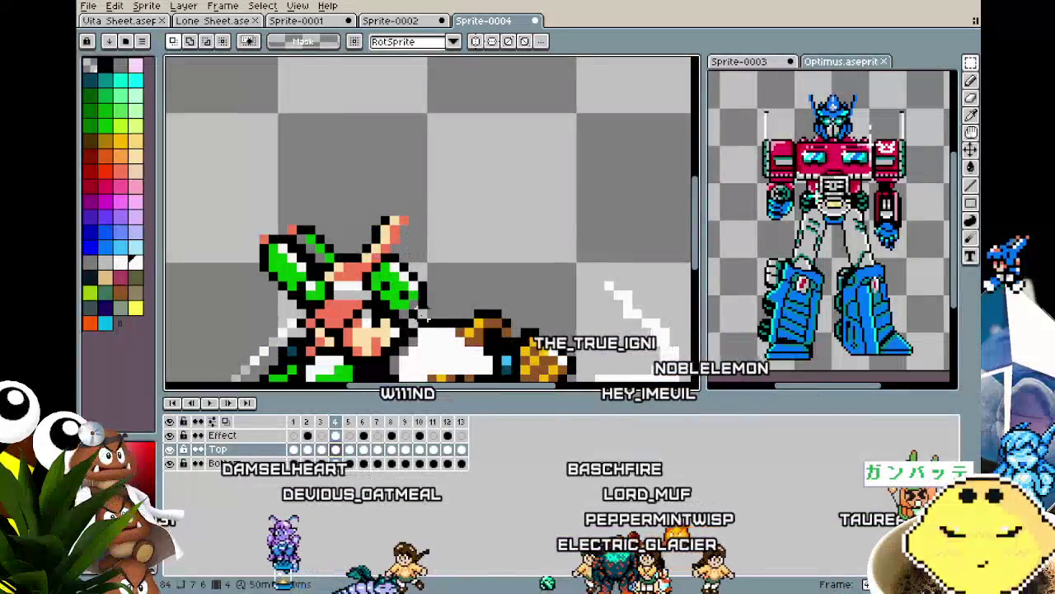
{"action": "left_click", "coordinate": [363, 450]}
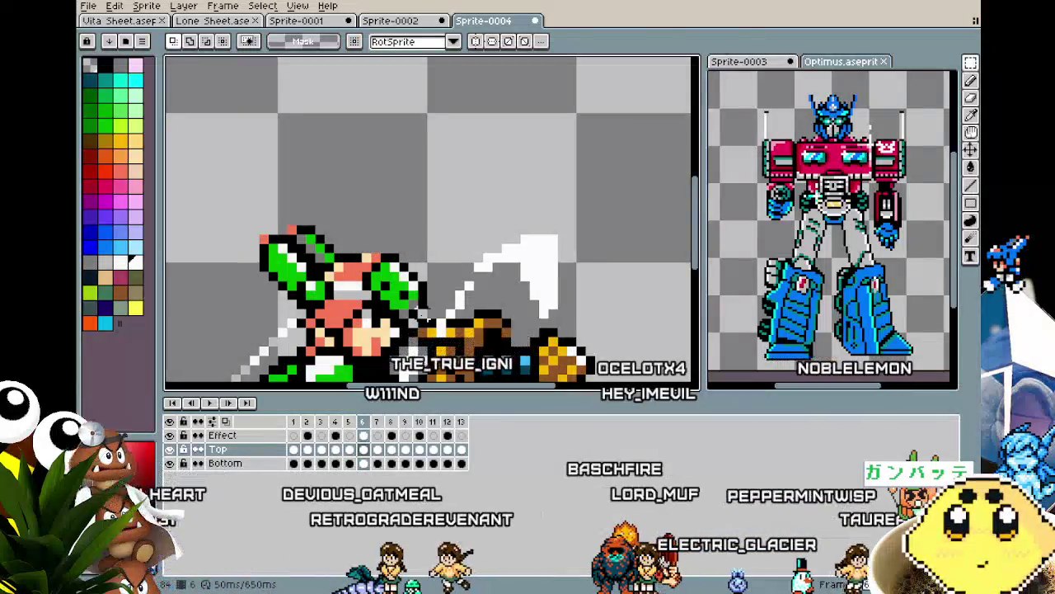
{"action": "left_click_drag", "start_coordinate": [340, 195], "coordinate": [412, 256]}
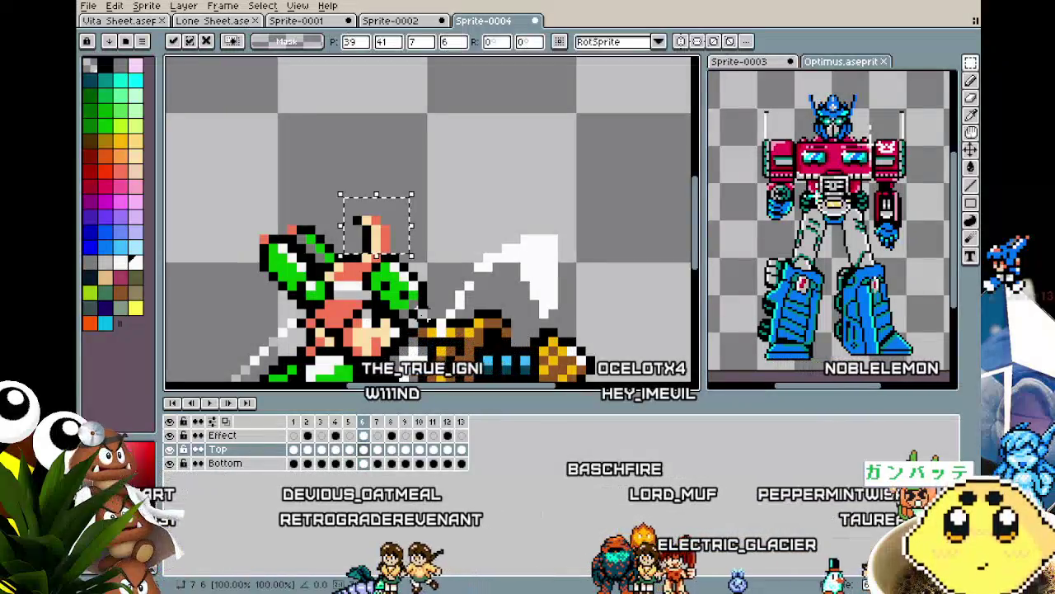
{"action": "left_click", "coordinate": [479, 188]}
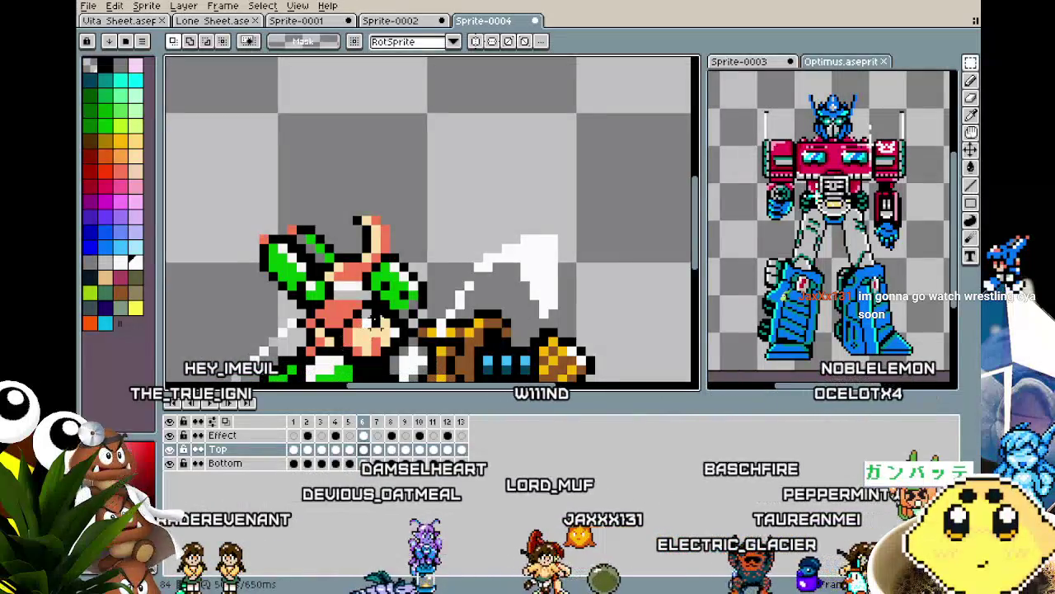
{"action": "mouse_move", "coordinate": [374, 321]}
{"action": "left_mouse_down"}
{"action": "mouse_move", "coordinate": [409, 292]}
{"action": "mouse_move", "coordinate": [363, 290]}
{"action": "left_mouse_up"}
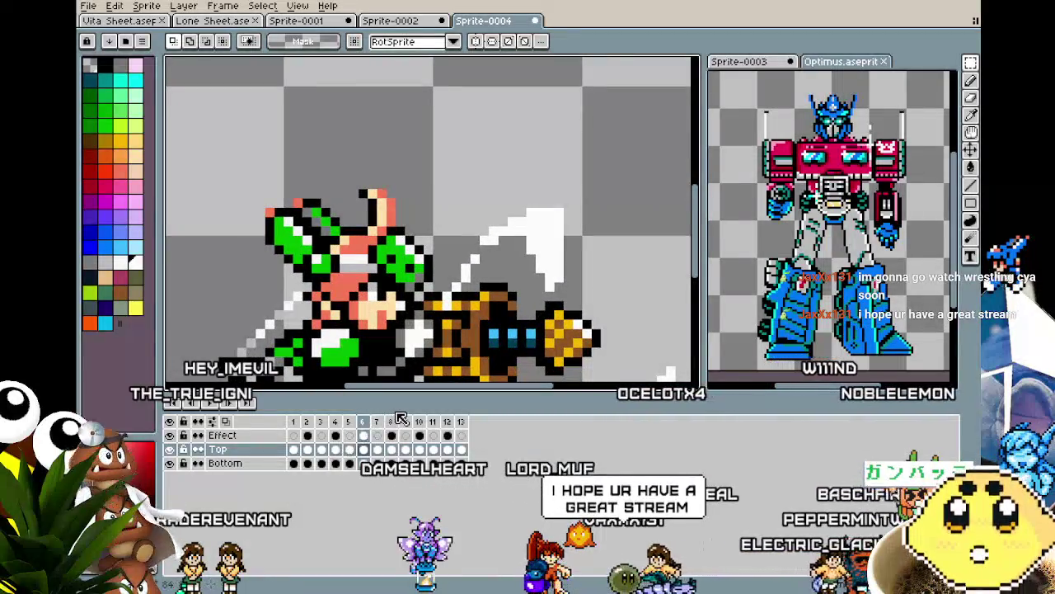
{"action": "key", "text": "Return"}
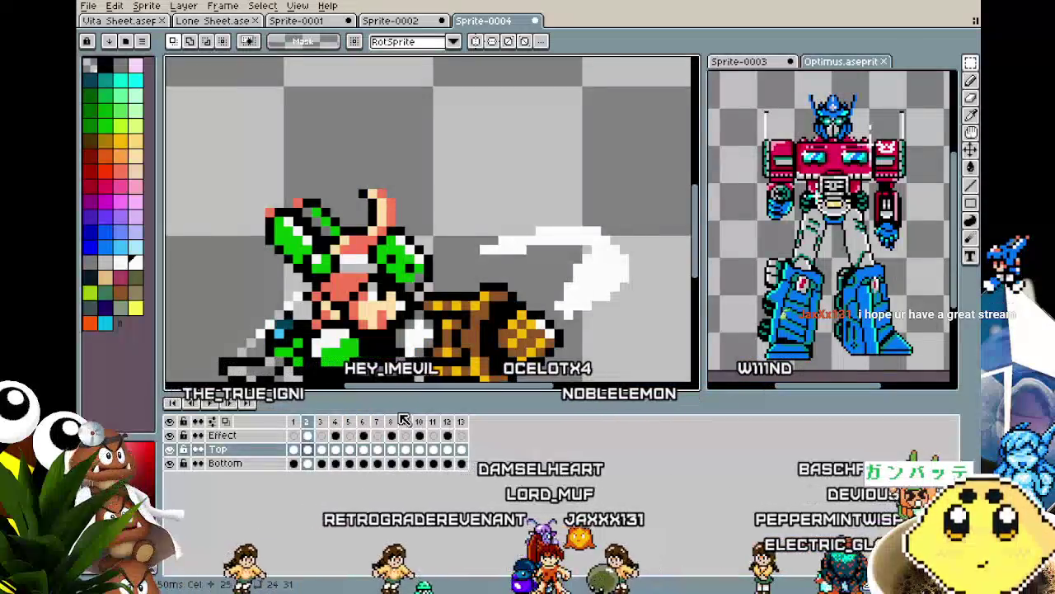
Copy the pink head piece from frame 3 and paste it into frame 7.
{"action": "left_click_drag", "start_coordinate": [336, 167], "coordinate": [418, 230]}
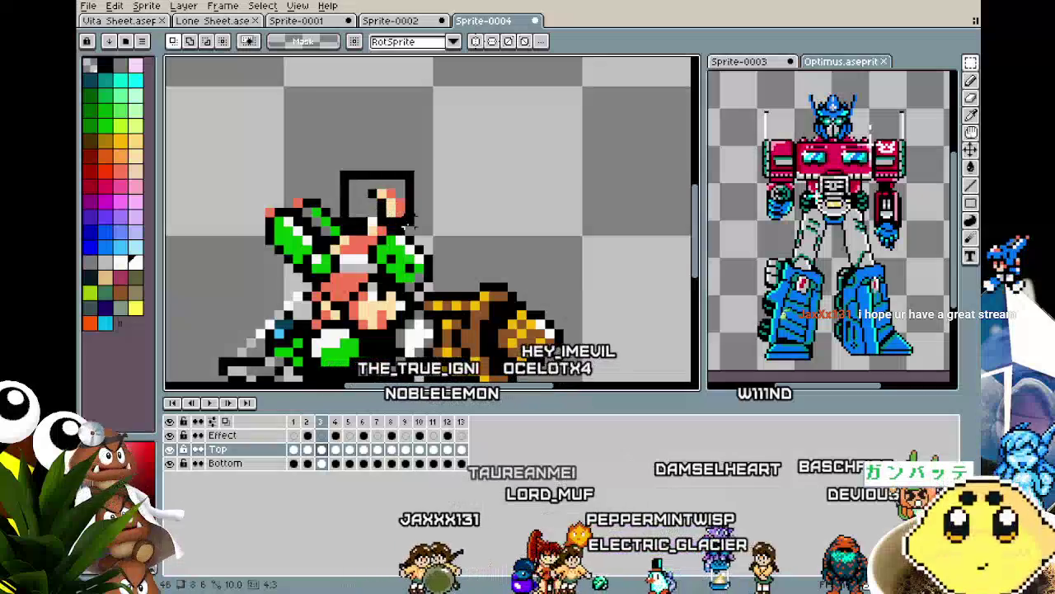
{"action": "left_click", "coordinate": [363, 449]}
{"action": "left_click", "coordinate": [378, 450]}
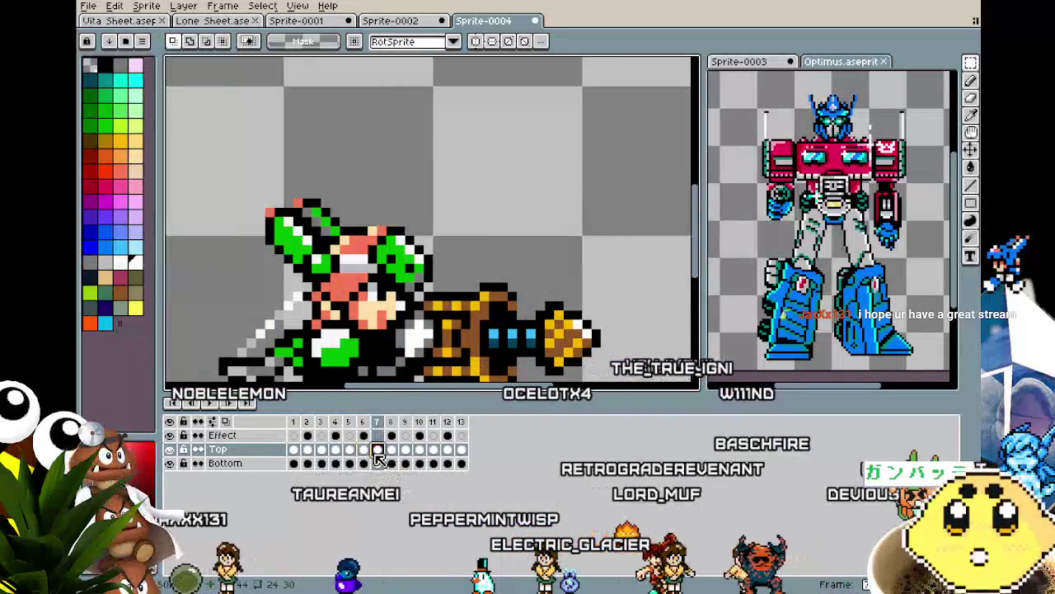
{"action": "key", "text": "ctrl+d"}
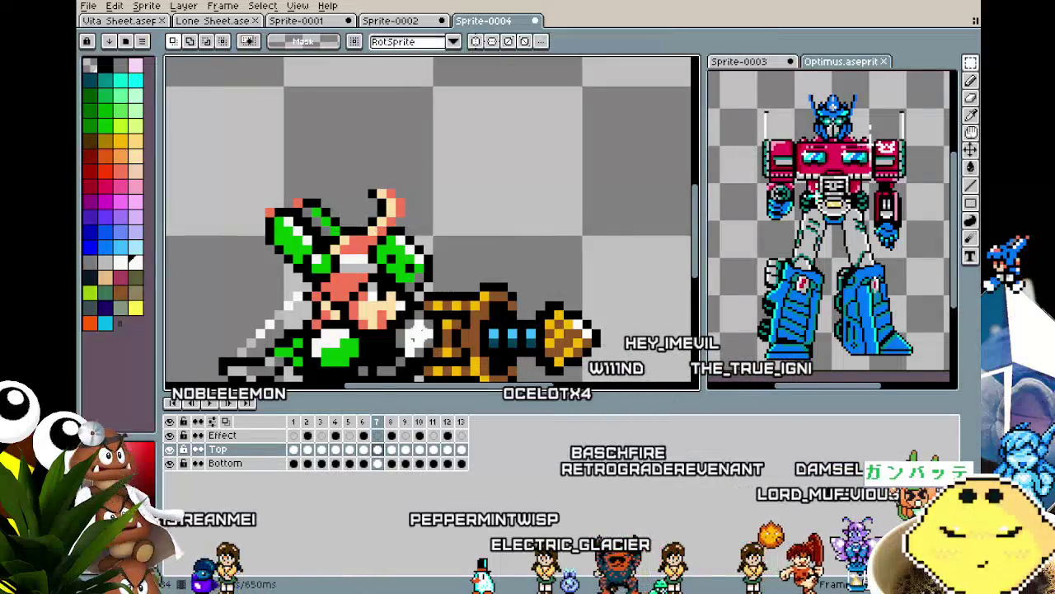
{"action": "left_click", "coordinate": [341, 451]}
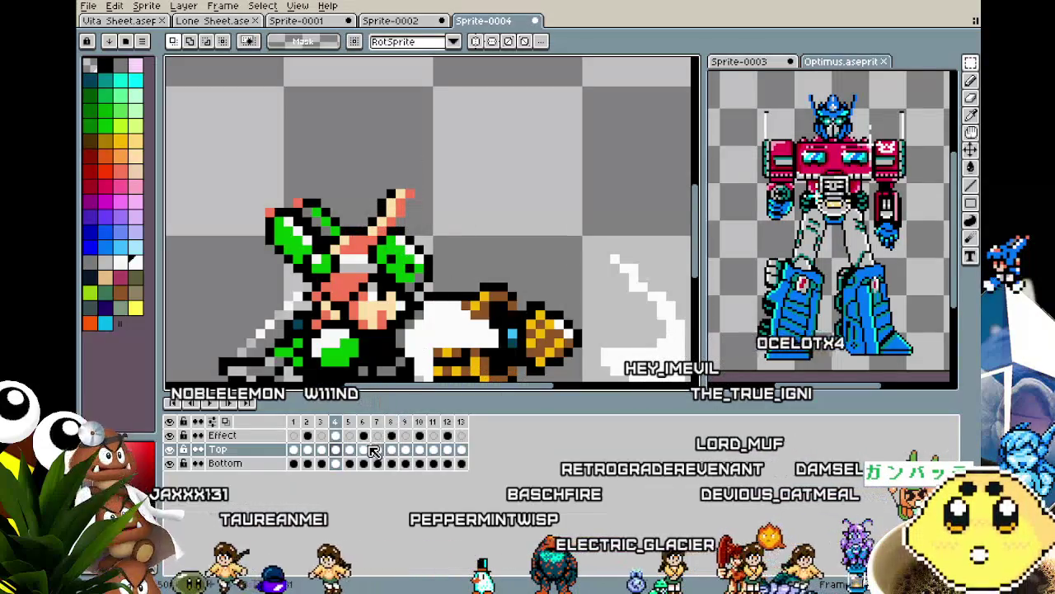
{"action": "left_click", "coordinate": [363, 449]}
{"action": "left_click", "coordinate": [378, 450]}
{"action": "left_click", "coordinate": [391, 451]}
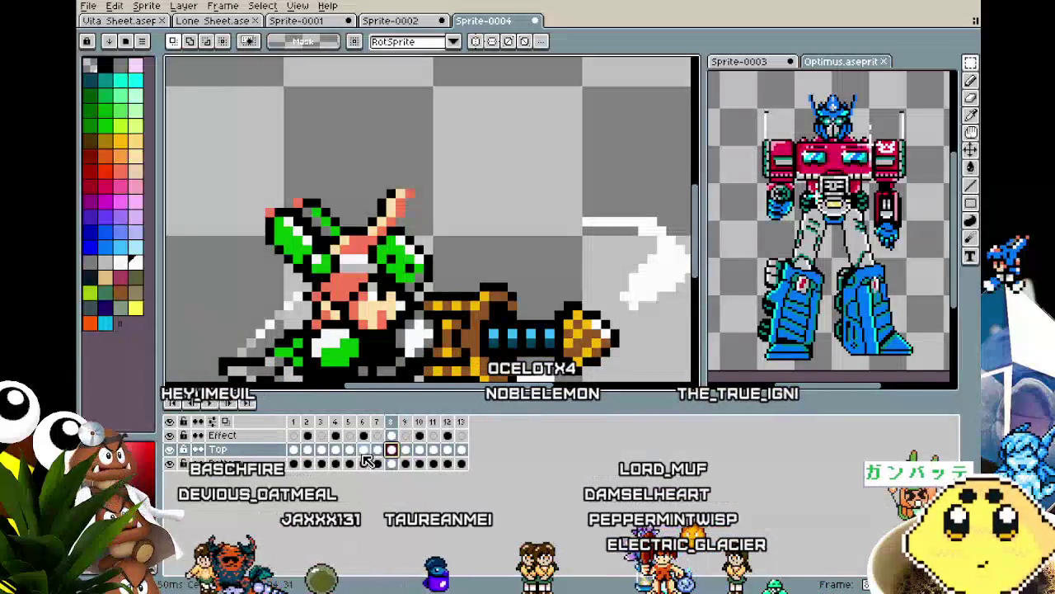
Select the head piece on frame 5 and paste it into frame 9.
{"action": "left_click", "coordinate": [377, 449]}
{"action": "left_click", "coordinate": [349, 450]}
{"action": "left_click_drag", "start_coordinate": [348, 151], "coordinate": [435, 230]}
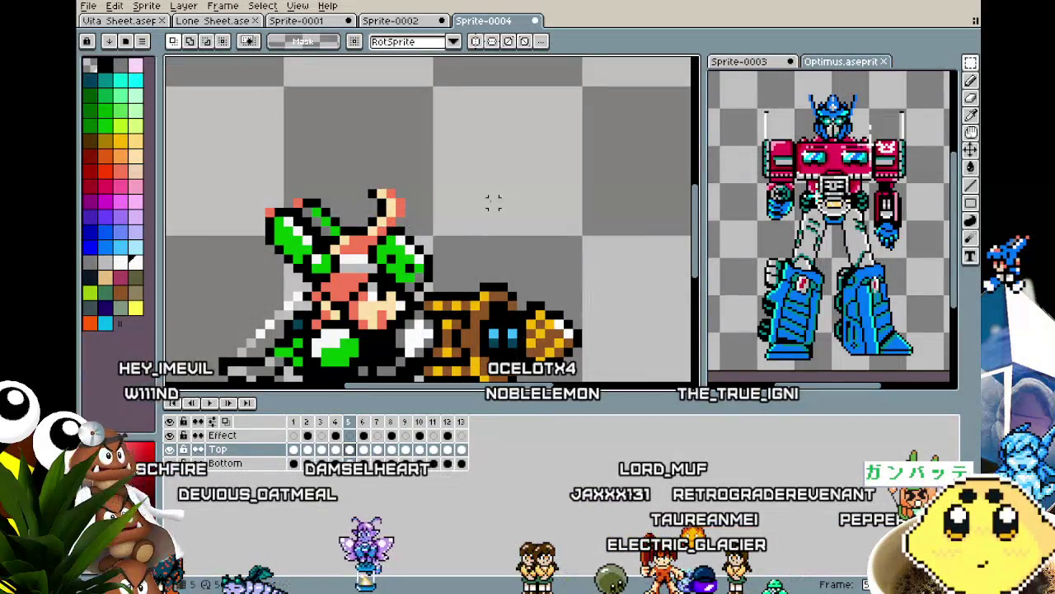
{"action": "left_click", "coordinate": [391, 449]}
{"action": "left_click", "coordinate": [406, 449]}
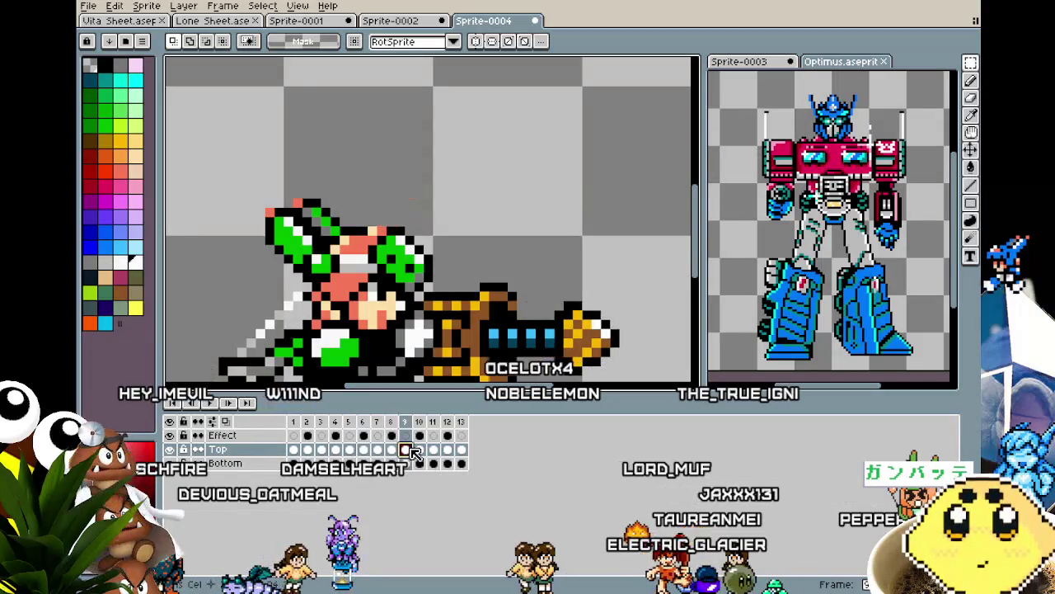
{"action": "key", "text": "ctrl+v"}
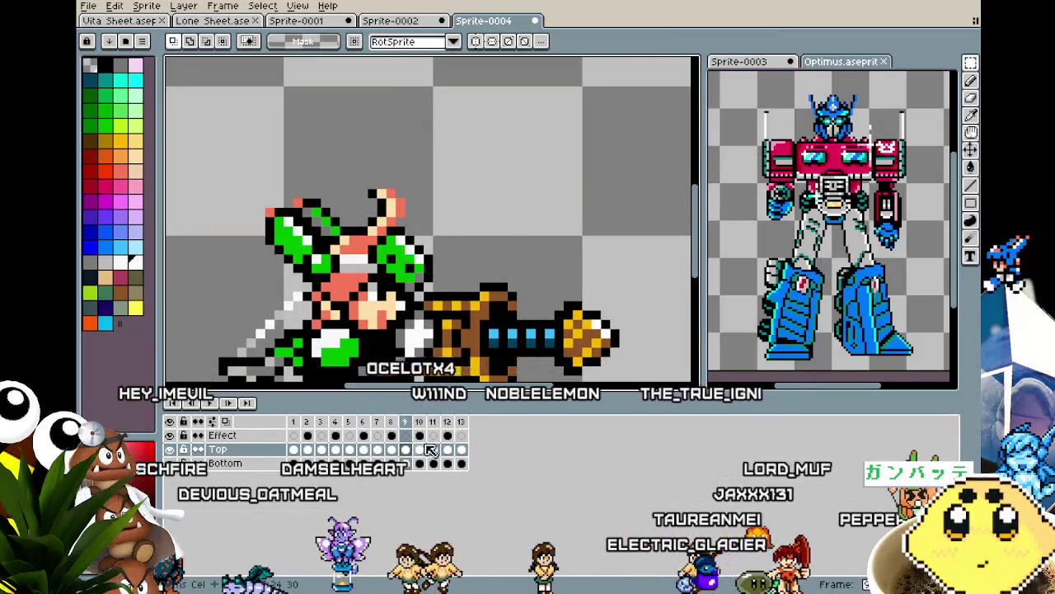
Step through frames 10 to 12 and back to check the pieces on frames 7 and 9.
{"action": "left_click", "coordinate": [420, 450]}
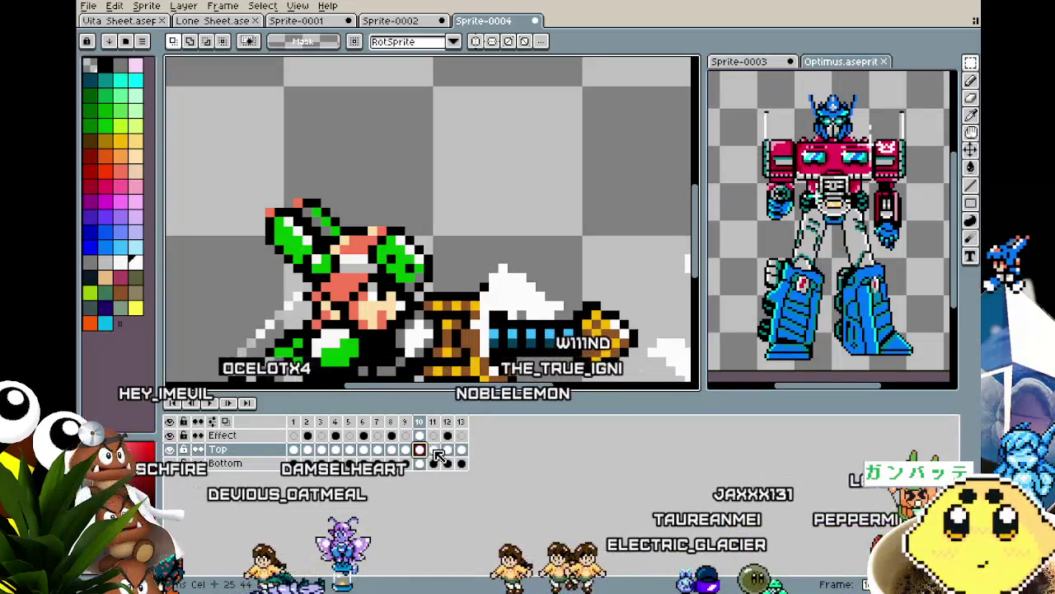
{"action": "left_click", "coordinate": [433, 450]}
{"action": "left_click", "coordinate": [447, 450]}
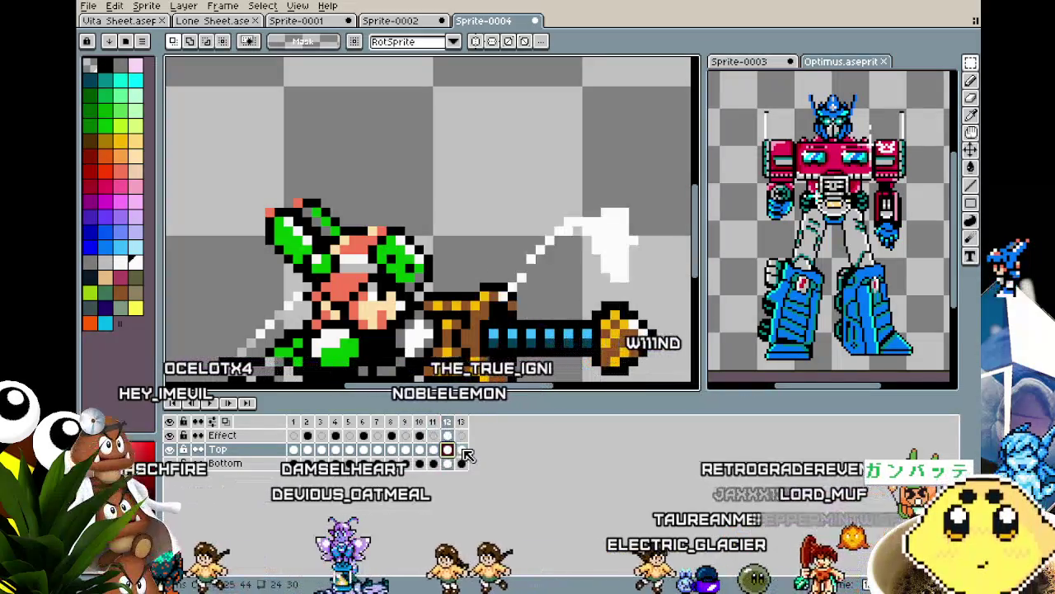
{"action": "left_click", "coordinate": [377, 449]}
{"action": "left_click", "coordinate": [390, 449]}
{"action": "left_click", "coordinate": [405, 449]}
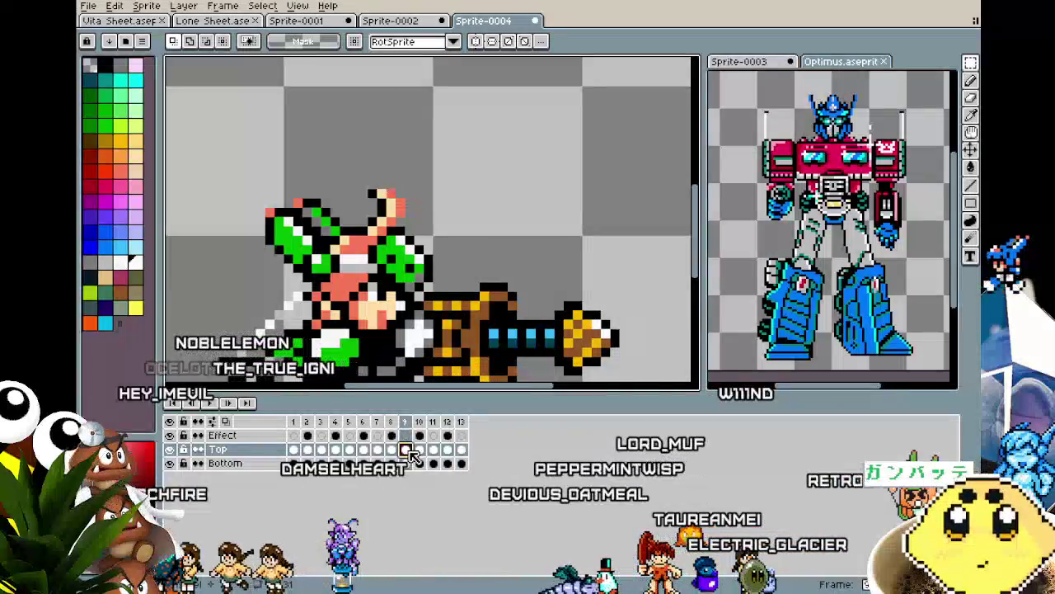
{"action": "left_click", "coordinate": [307, 450]}
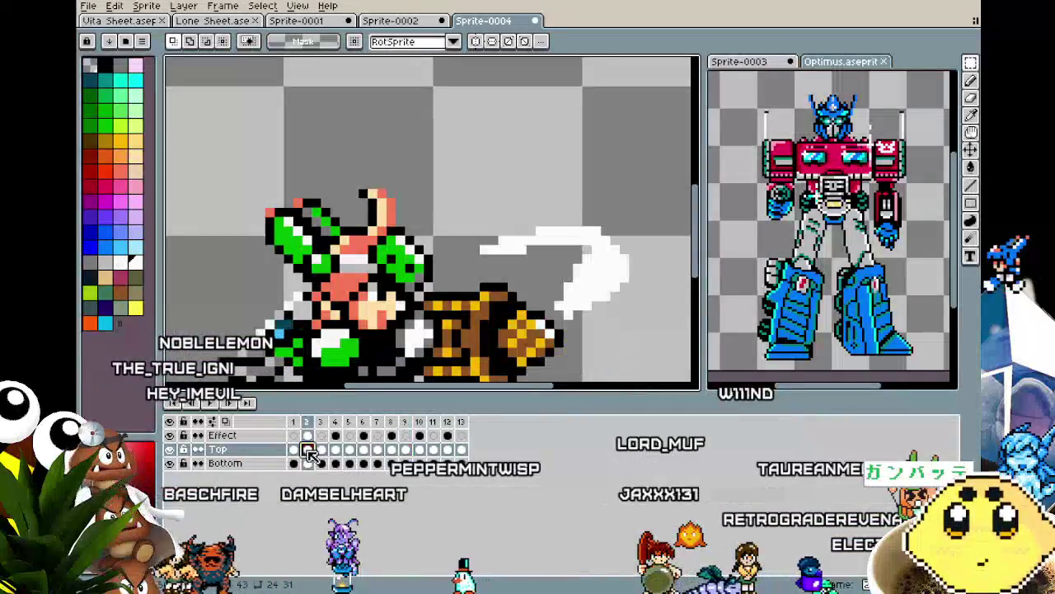